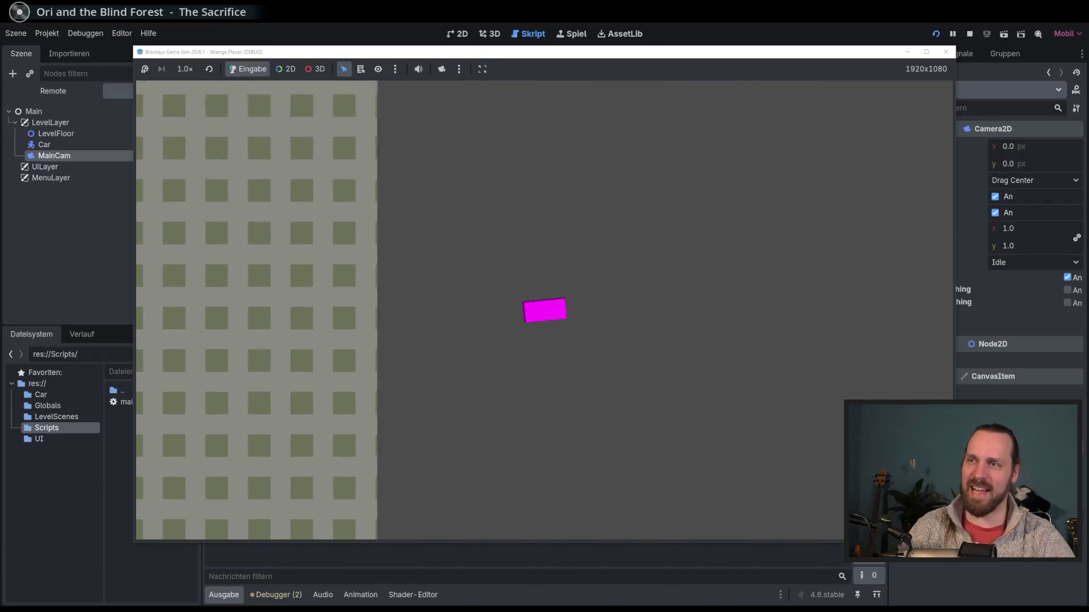
Stop the game and enable Position Smoothing (5.0 px/s) on the MainCam Camera2D.
{"action": "left_click", "coordinate": [945, 51]}
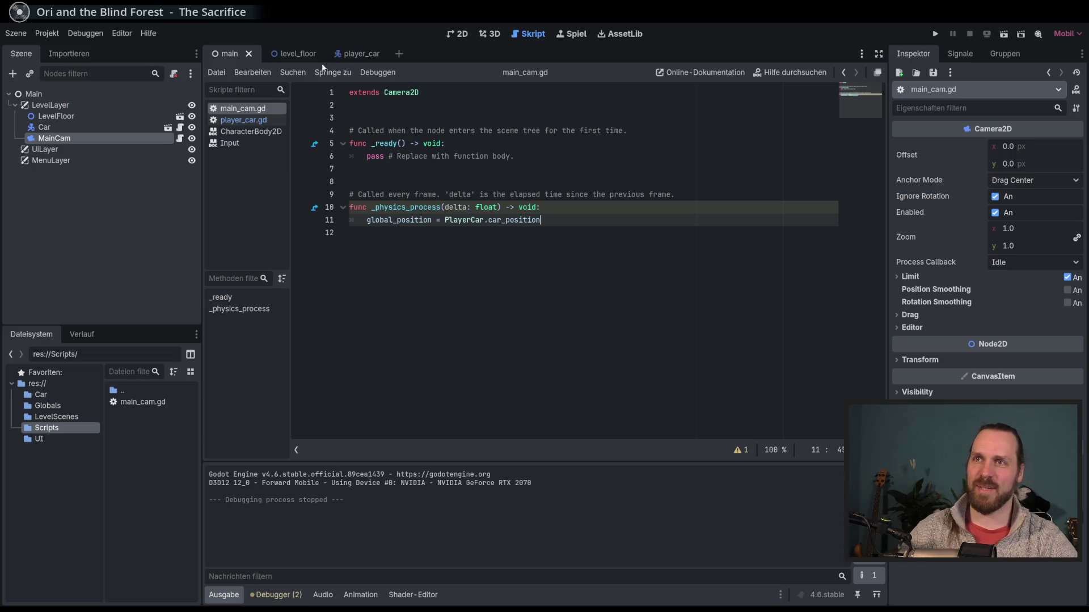
{"action": "left_click", "coordinate": [1067, 291]}
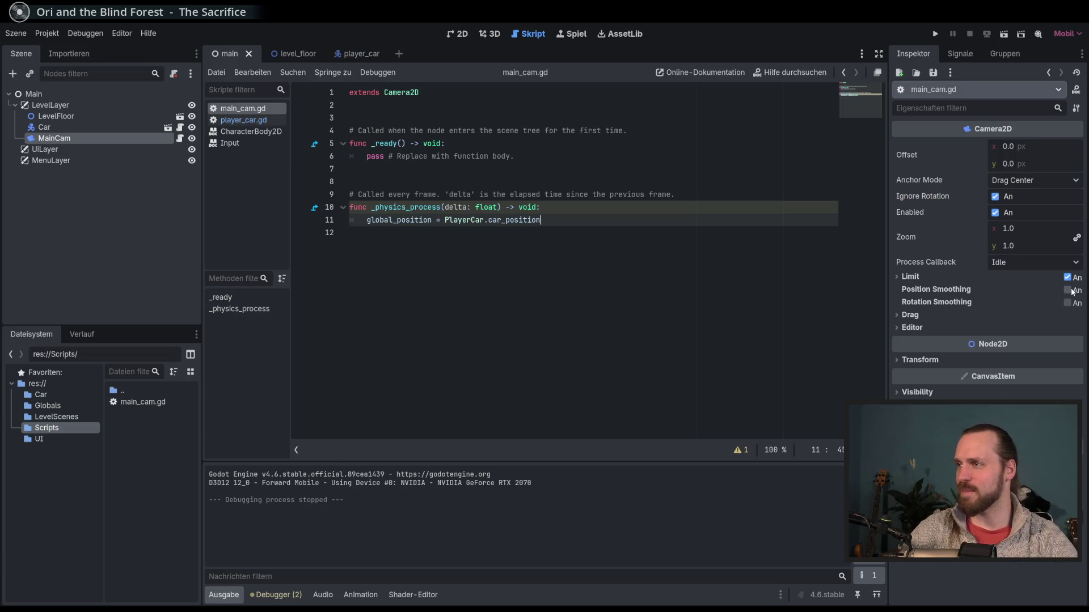
{"action": "left_click", "coordinate": [756, 282]}
{"action": "key", "text": "F5"}
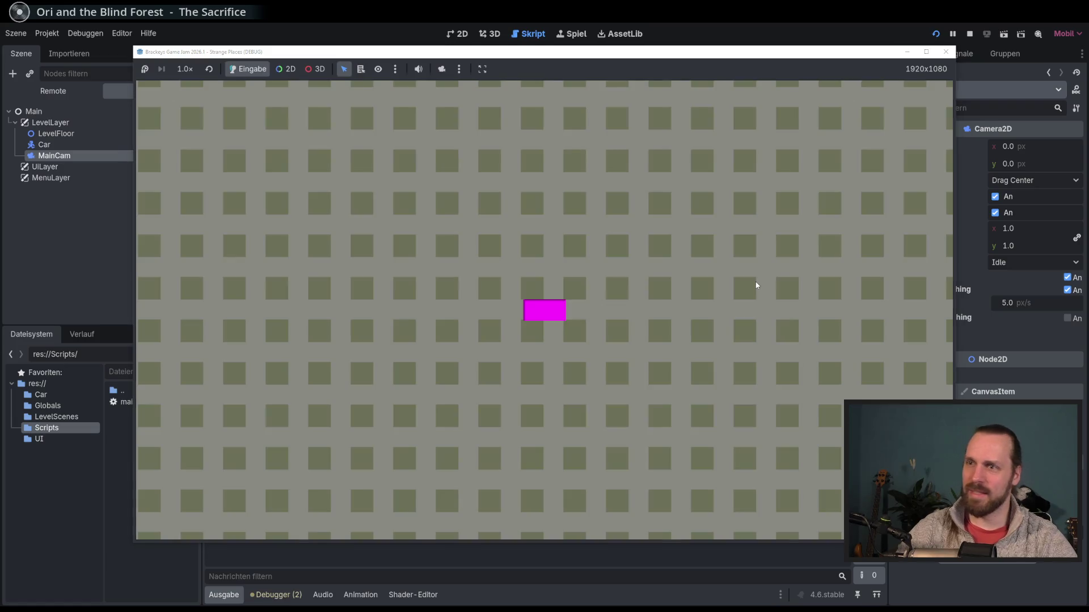
{"action": "key", "text": "Up"}
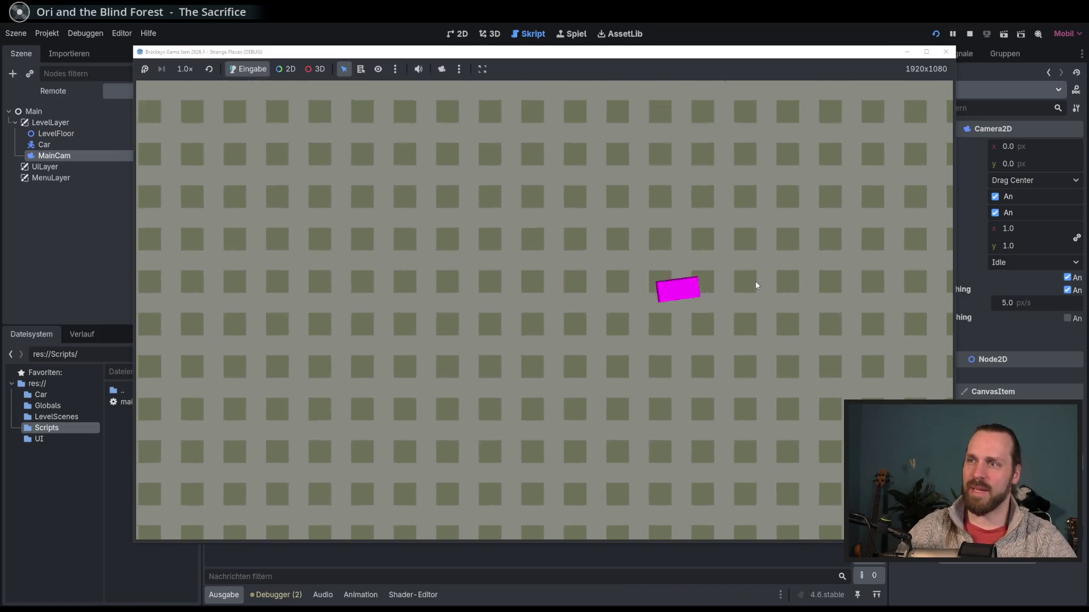
{"action": "key", "text": "Left"}
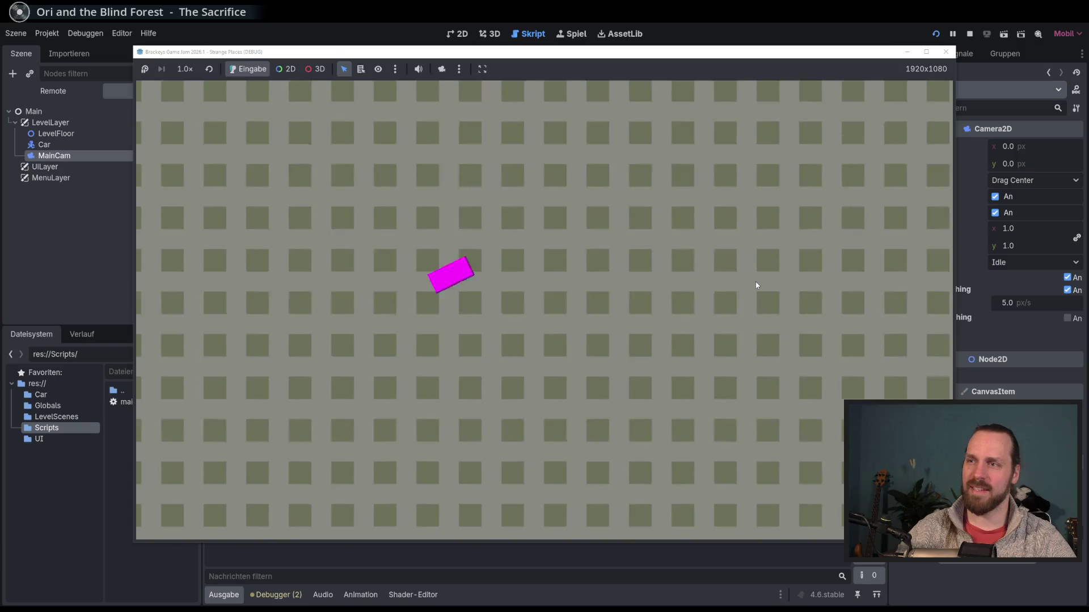
{"action": "key", "text": "Right"}
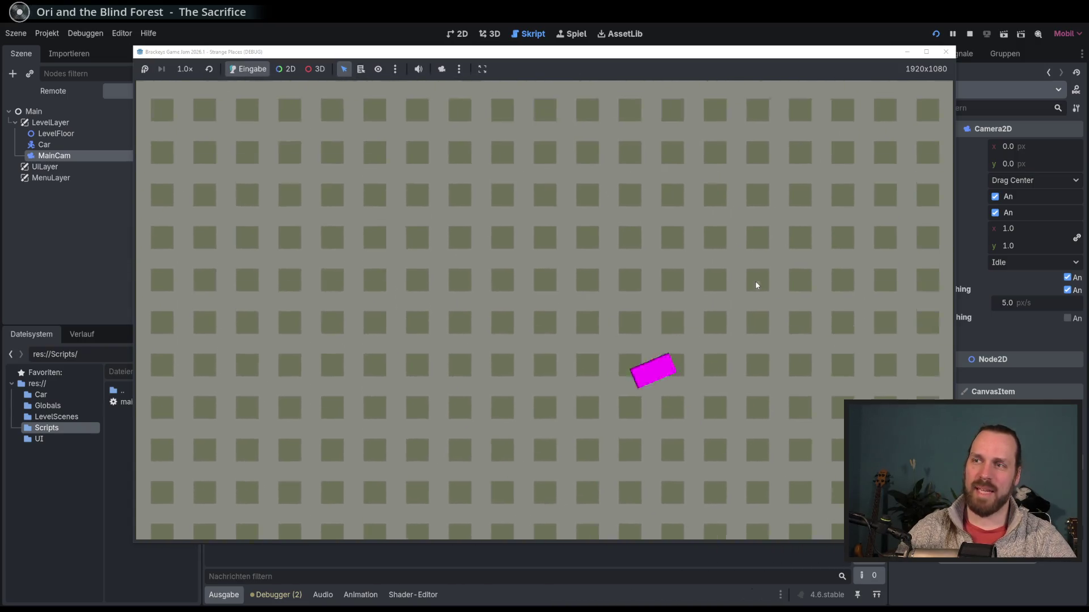
{"action": "key", "text": "Left"}
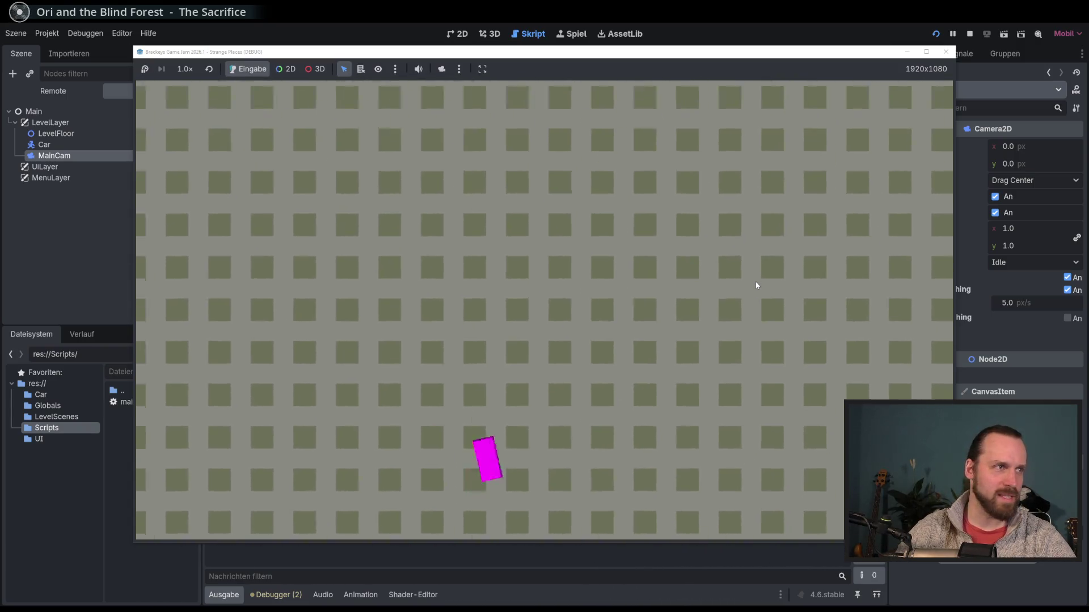
{"action": "key", "text": "Right"}
{"action": "key", "text": "Left"}
{"action": "key", "text": "Left"}
{"action": "key", "text": "Right"}
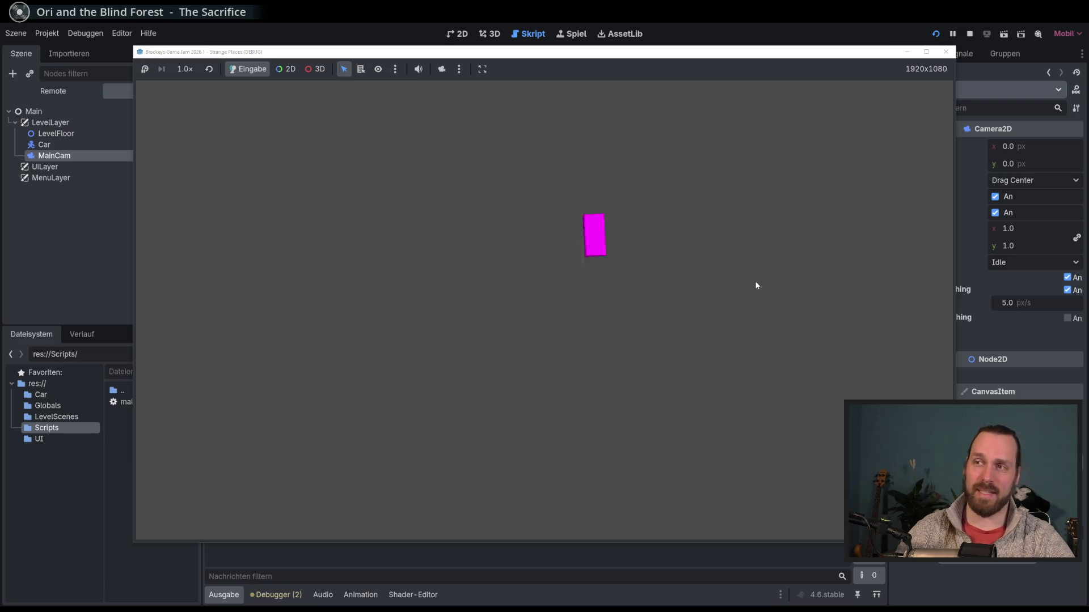
{"action": "key", "text": "Left"}
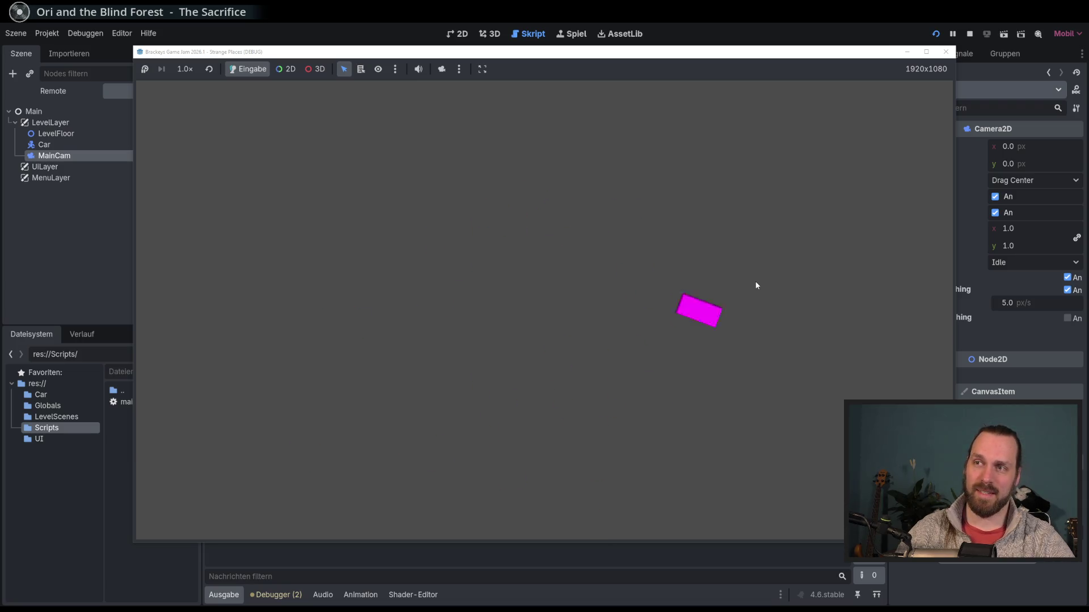
{"action": "key", "text": "Right"}
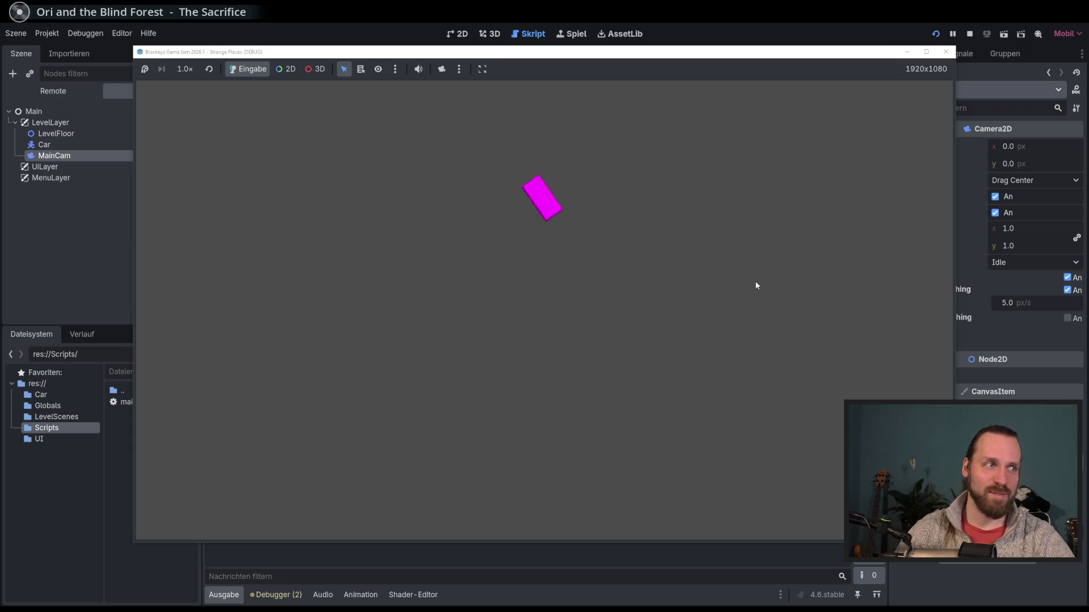
{"action": "key", "text": "Right"}
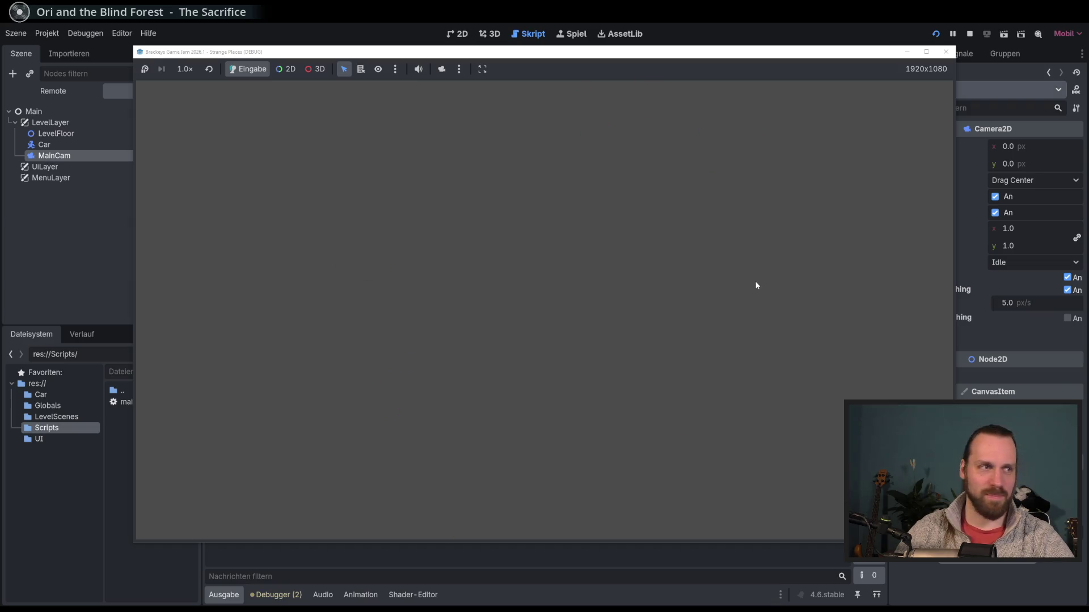
{"action": "key", "text": "F5"}
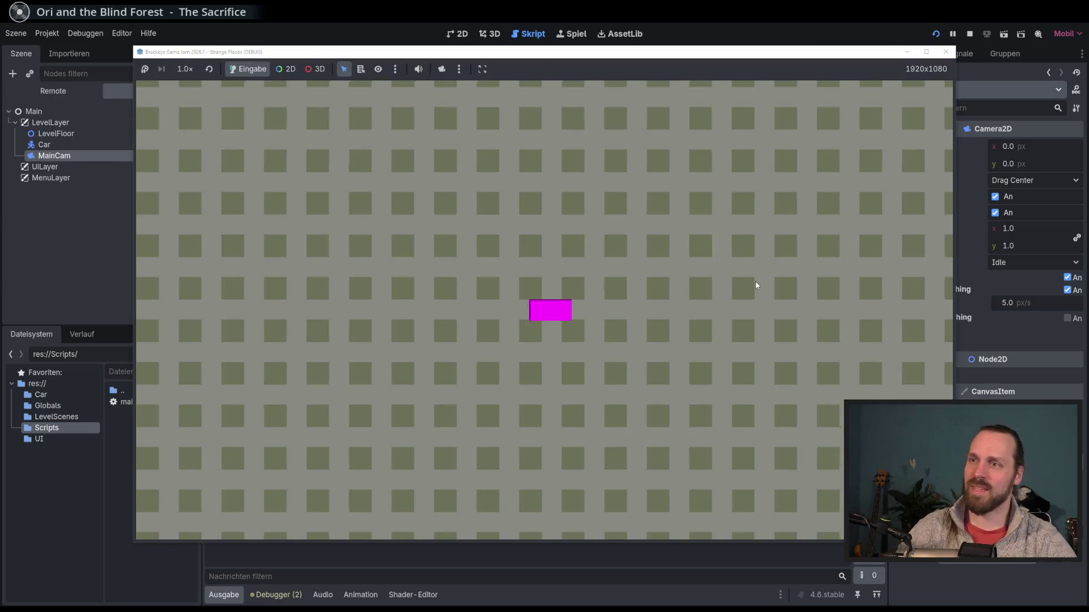
{"action": "key", "text": "Left"}
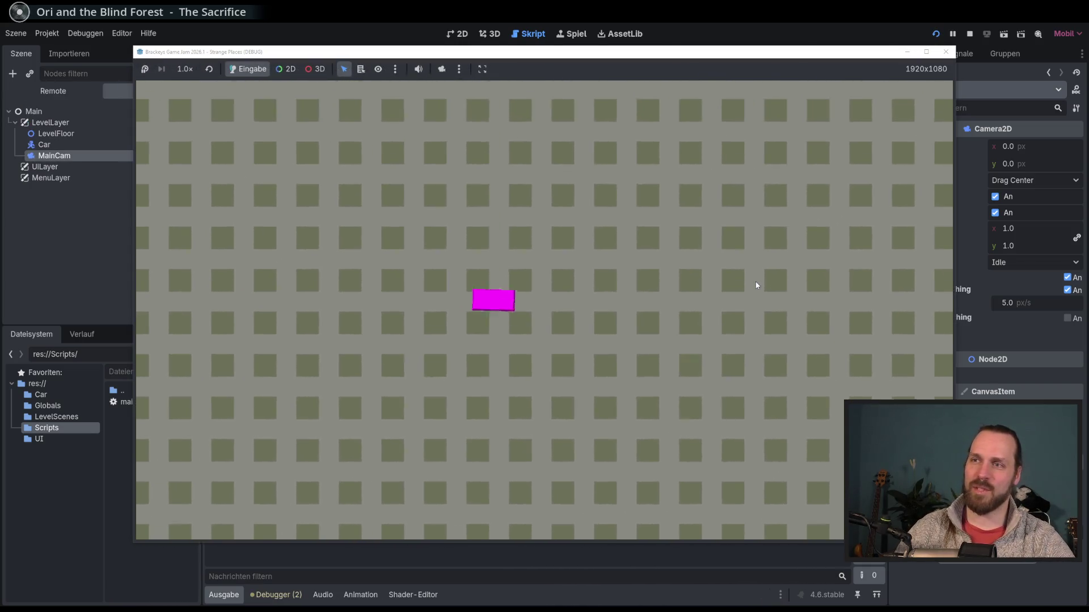
{"action": "key", "text": "Right"}
{"action": "key", "text": "Left"}
{"action": "key", "text": "Right"}
{"action": "key", "text": "Left"}
{"action": "key", "text": "Left"}
{"action": "key", "text": "Right"}
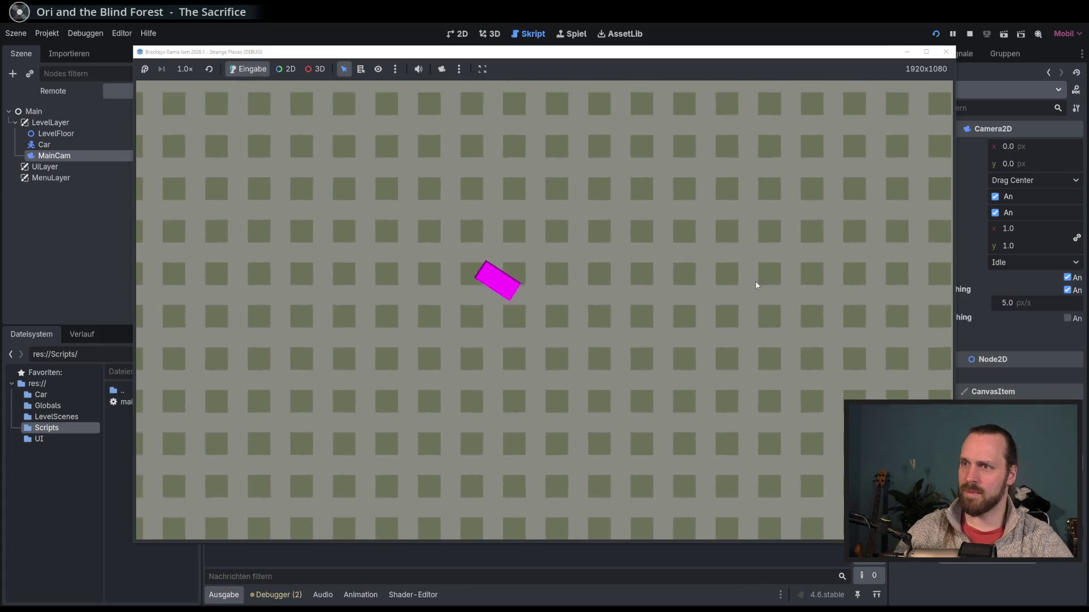
{"action": "key", "text": "Left"}
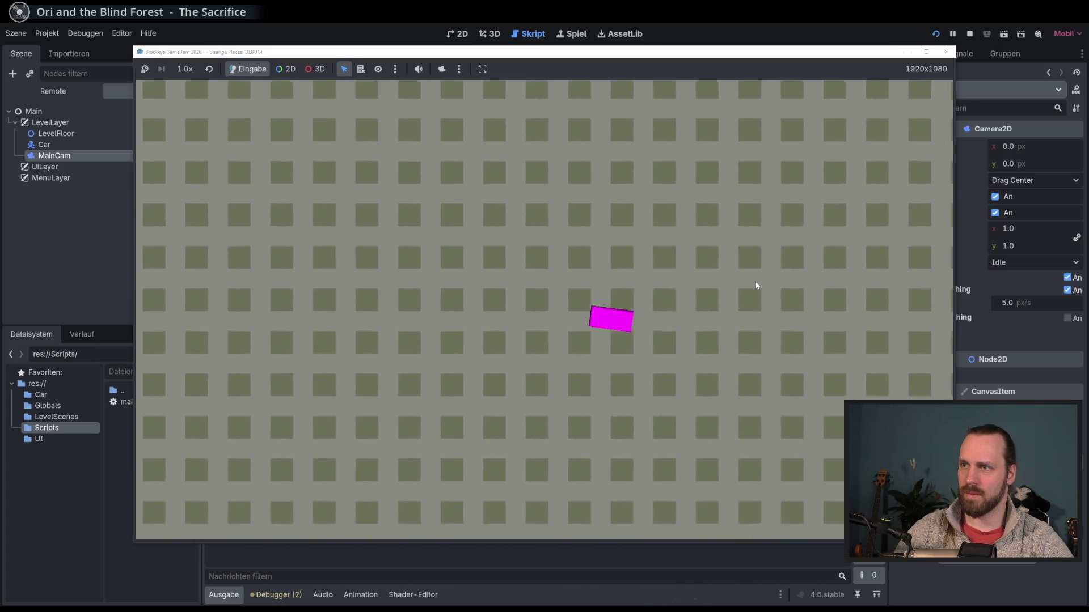
{"action": "key", "text": "Left"}
{"action": "key", "text": "Right"}
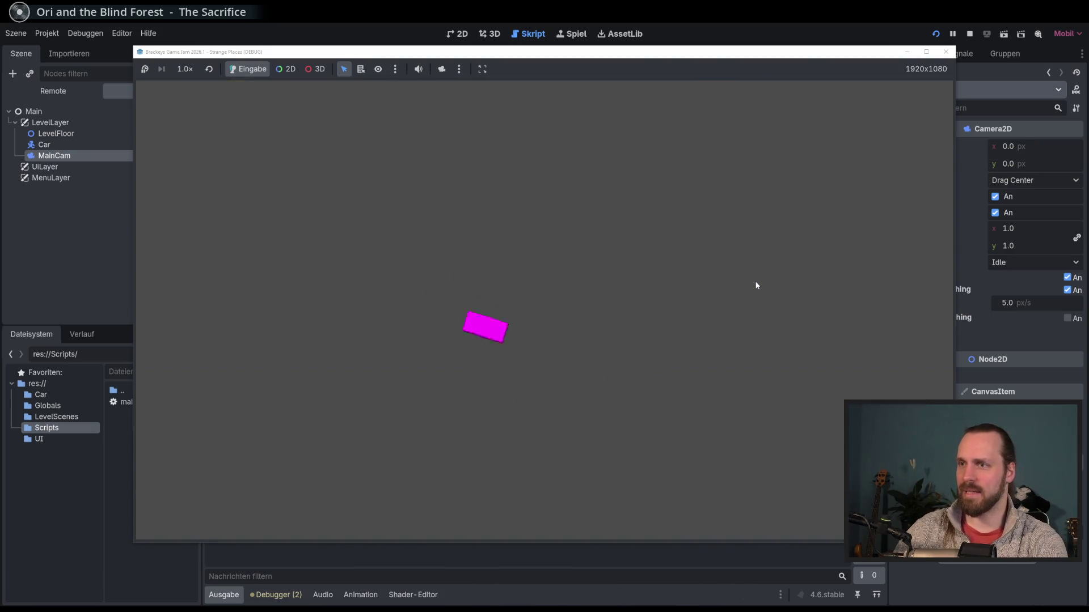
{"action": "key", "text": "F8"}
{"action": "left_click", "coordinate": [598, 221]}
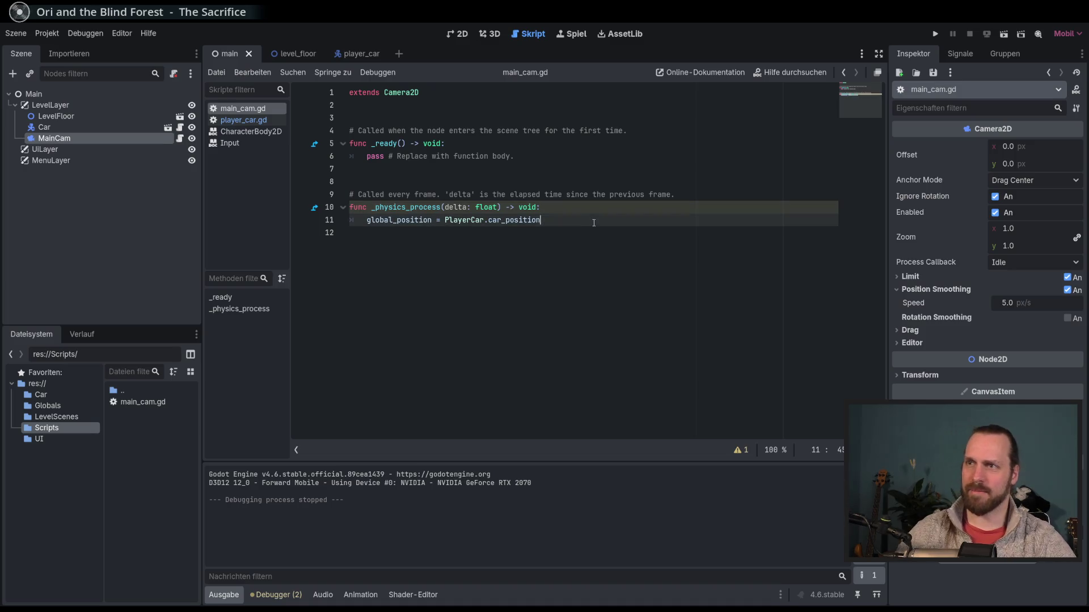
Open the Car's player_car.gd script and inspect the Input.get_axis call on line 19.
{"action": "left_click", "coordinate": [180, 128]}
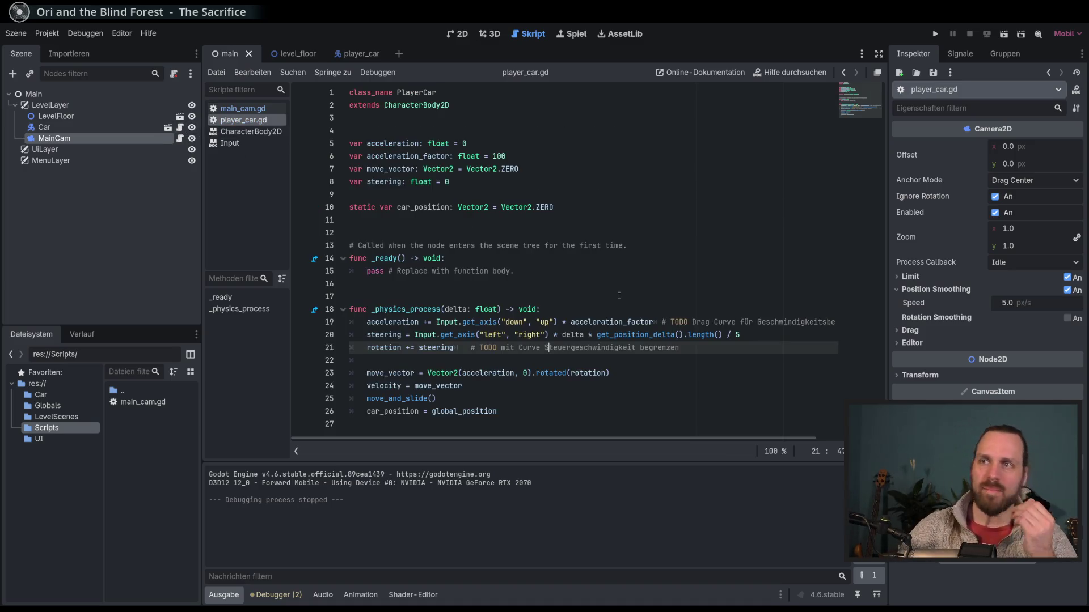
{"action": "double_click", "coordinate": [447, 322]}
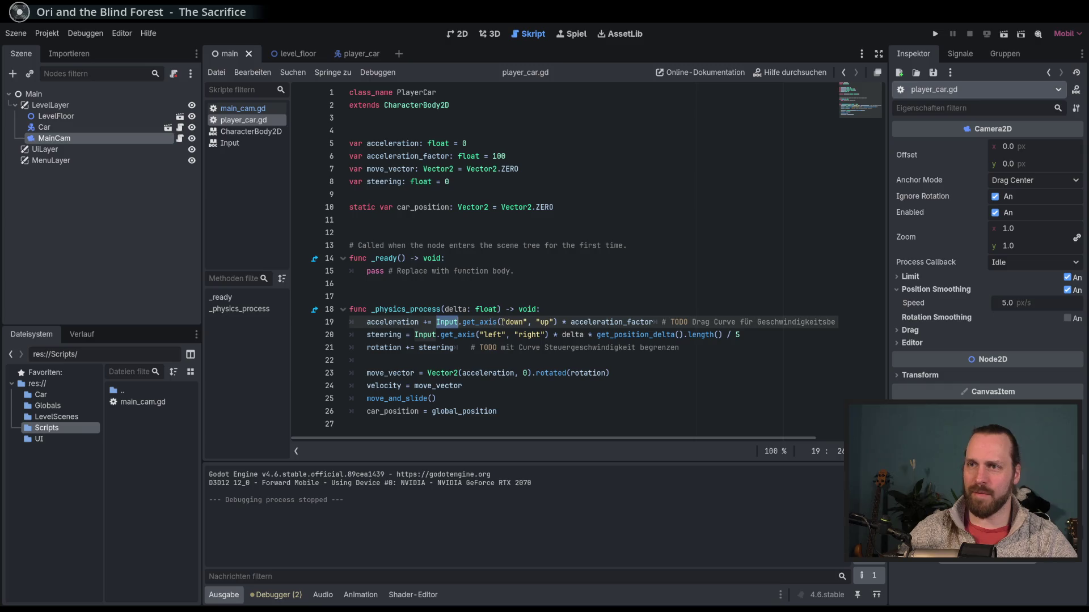
{"action": "double_click", "coordinate": [479, 322]}
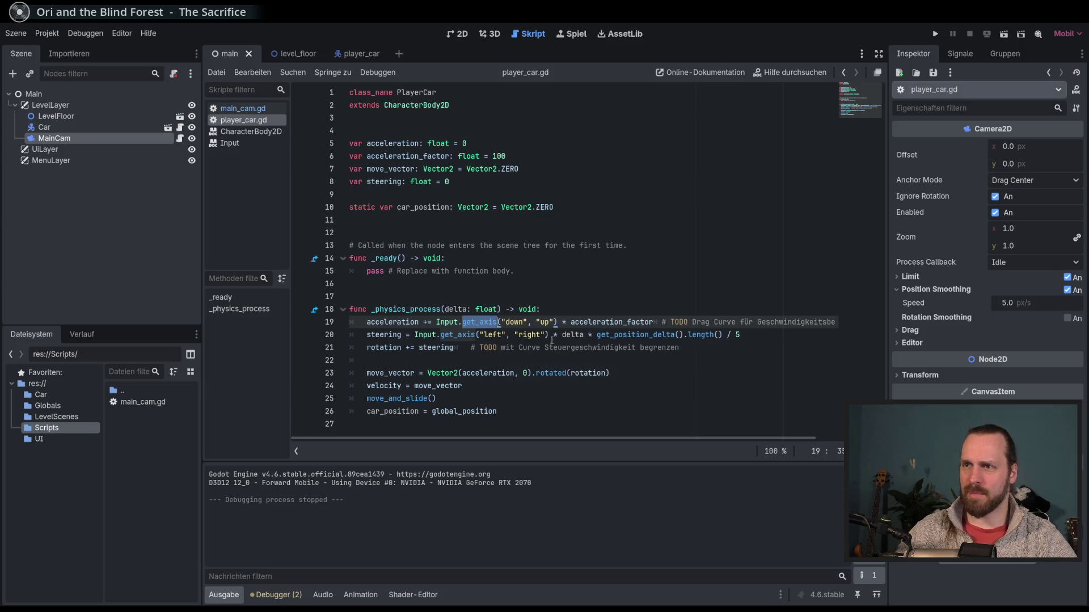
{"action": "left_click", "coordinate": [519, 323]}
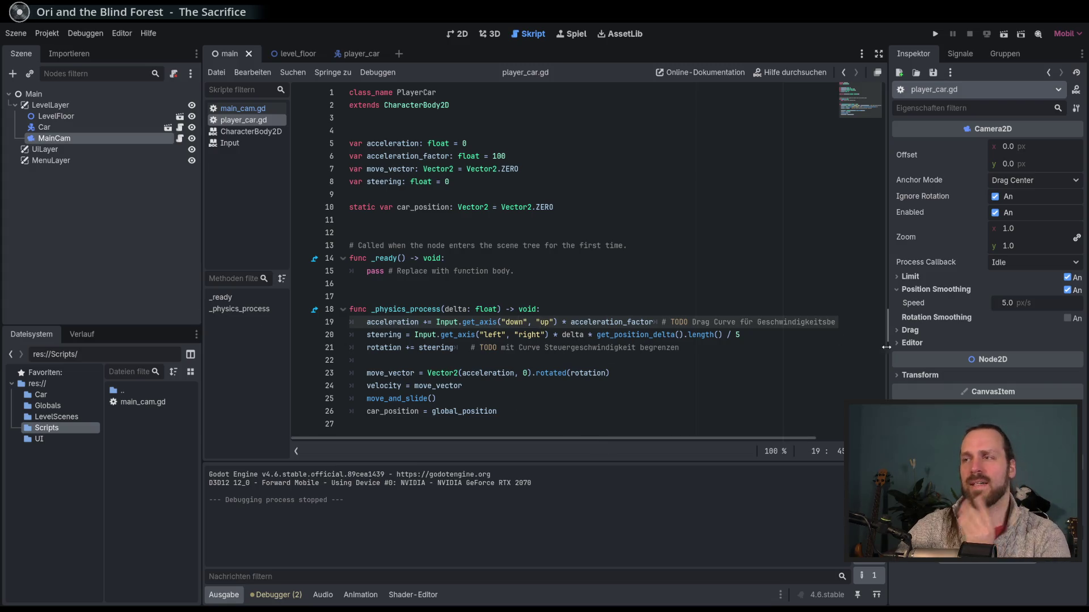
Widen the script editor and comment out line 19's input-based acceleration with Ctrl+K.
{"action": "mouse_move", "coordinate": [888, 359]}
{"action": "left_mouse_down"}
{"action": "mouse_move", "coordinate": [919, 360]}
{"action": "mouse_move", "coordinate": [909, 359]}
{"action": "left_mouse_up"}
{"action": "left_click", "coordinate": [669, 334]}
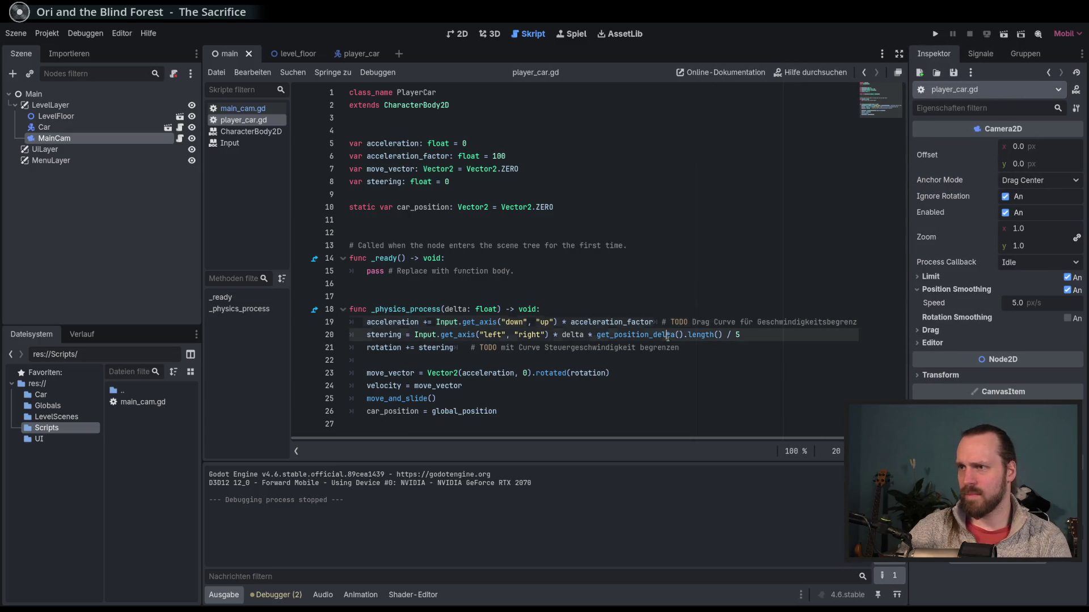
{"action": "left_click", "coordinate": [626, 322]}
{"action": "double_click", "coordinate": [683, 322]}
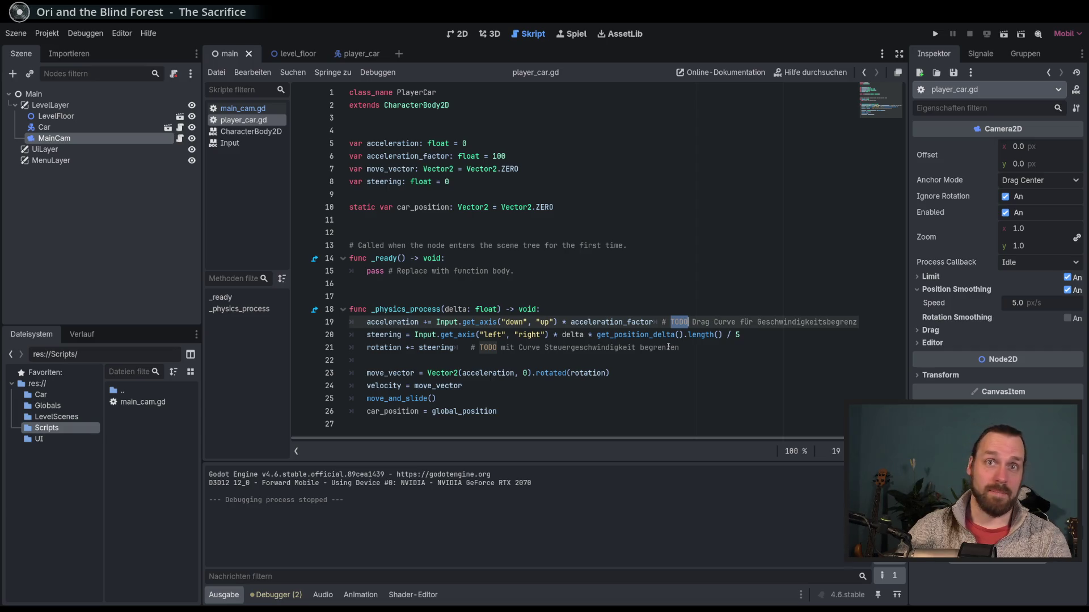
{"action": "left_click", "coordinate": [479, 322]}
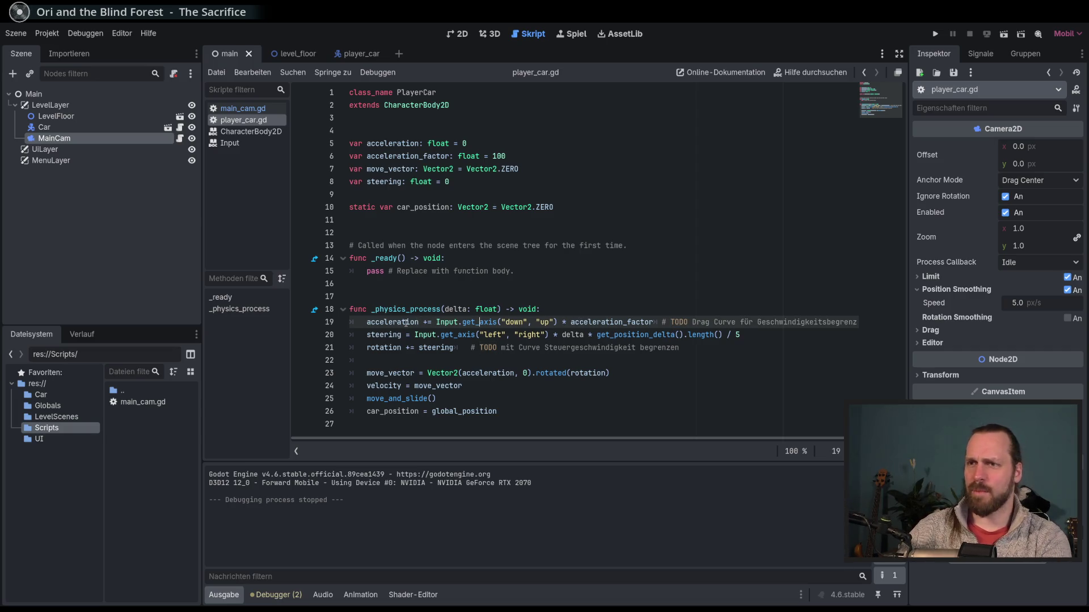
{"action": "key", "text": "ctrl+k"}
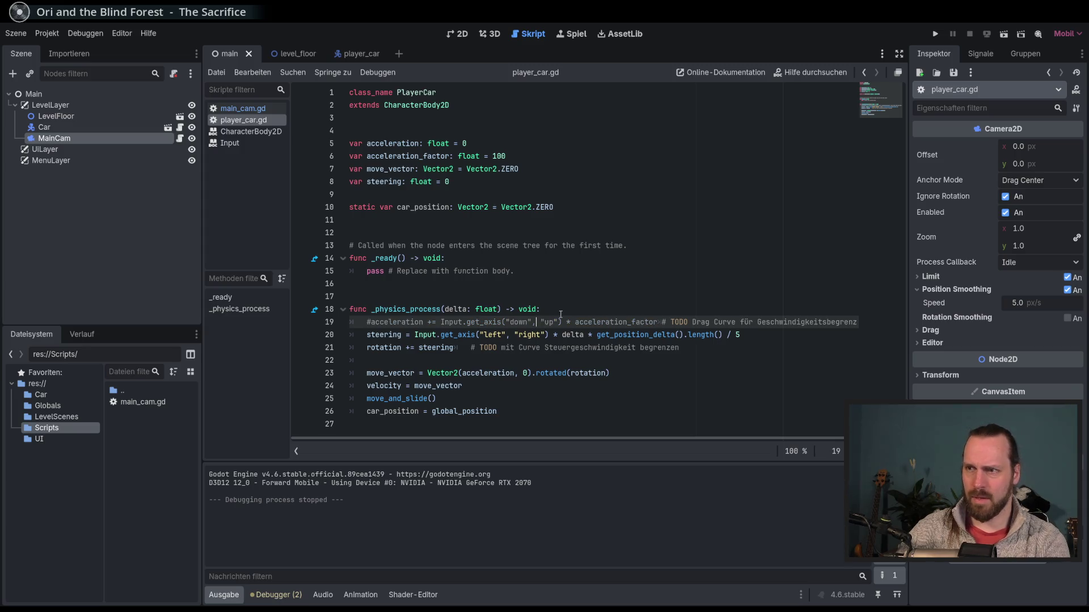
Write a new line reading acceleration += Input.is_action_pressed("up") using autocomplete.
{"action": "key", "text": "ctrl+shift+Return"}
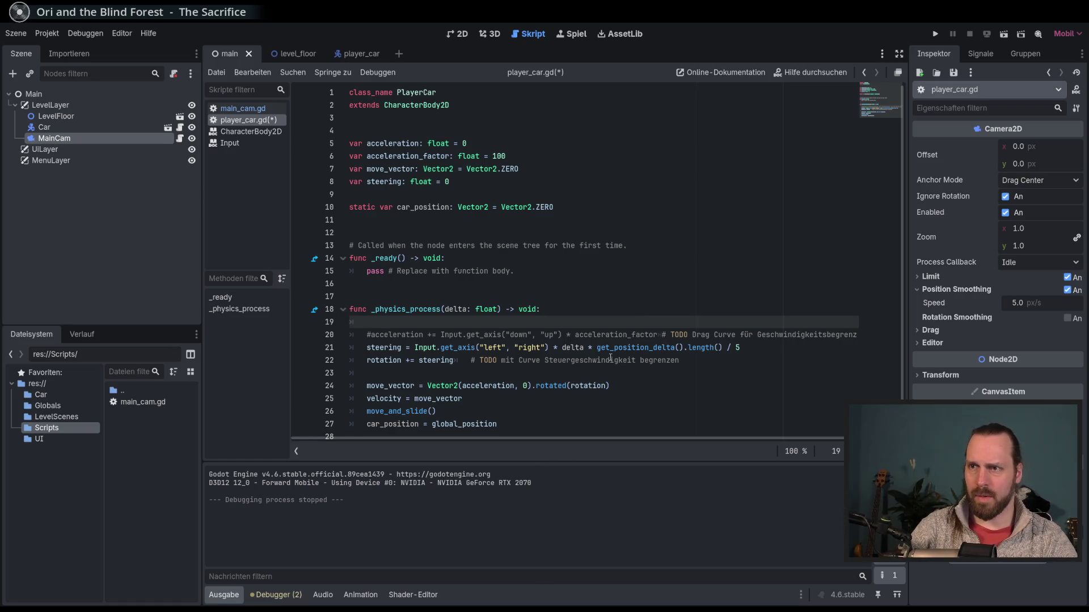
{"action": "type", "text": "ac"}
{"action": "key", "text": "Return"}
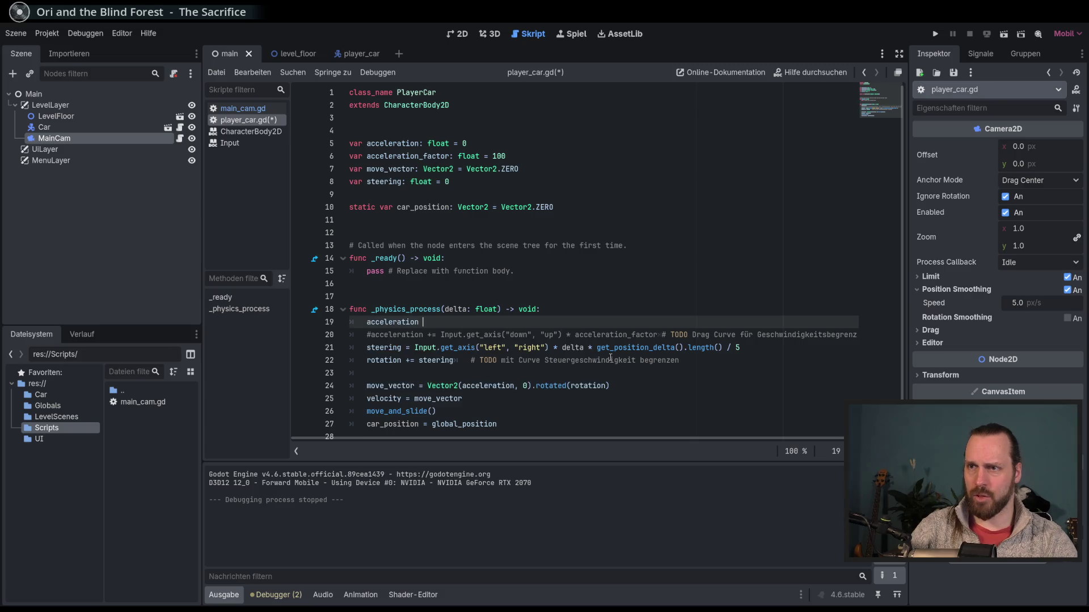
{"action": "type", "text": "+= "}
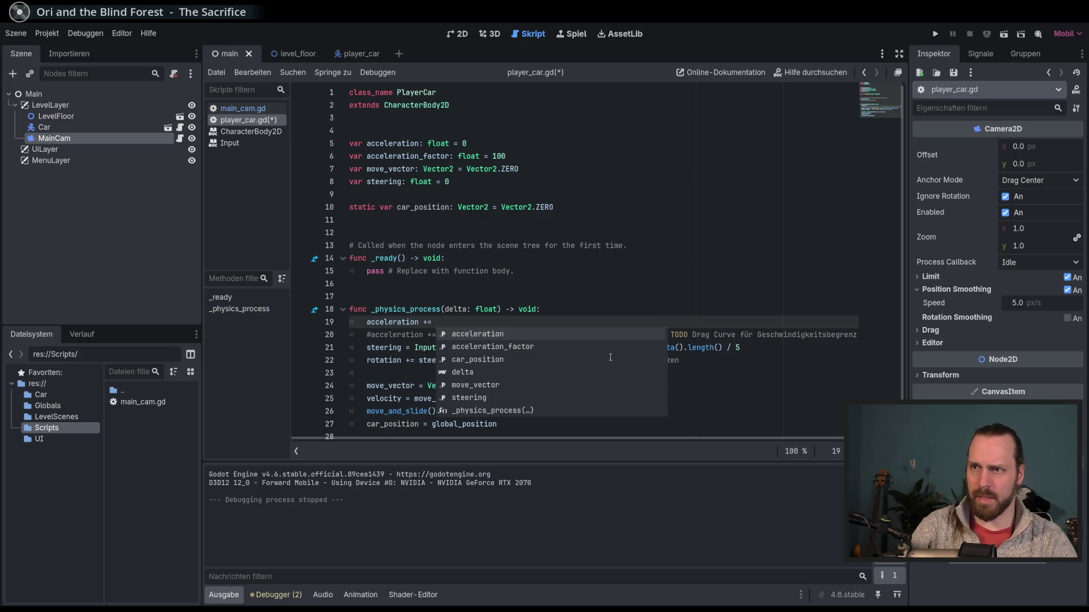
{"action": "type", "text": "Imp"}
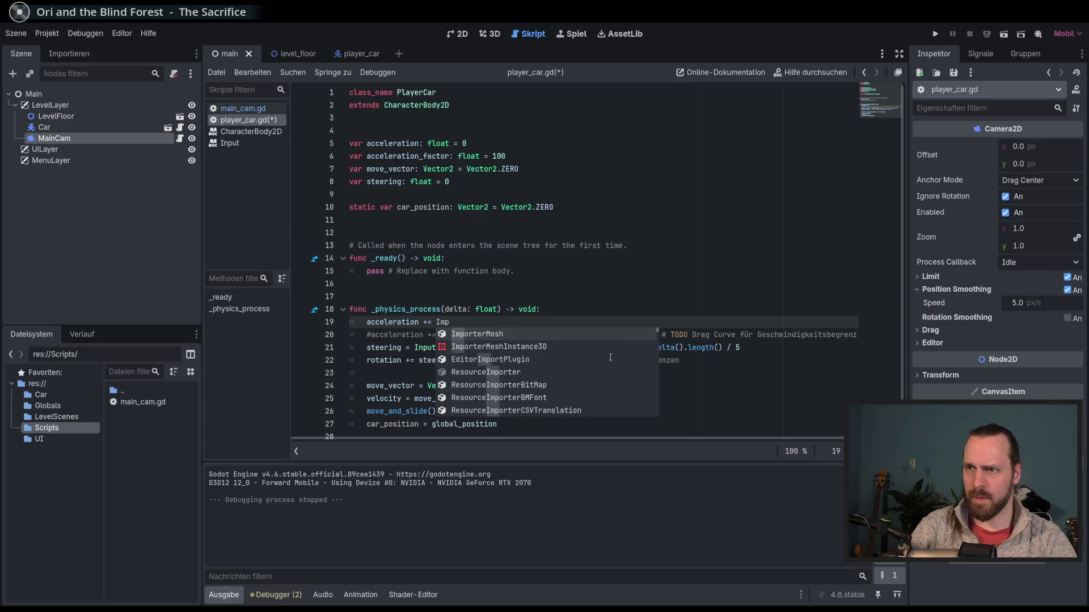
{"action": "key", "text": "BackSpace"}
{"action": "key", "text": "BackSpace"}
{"action": "type", "text": "nput."}
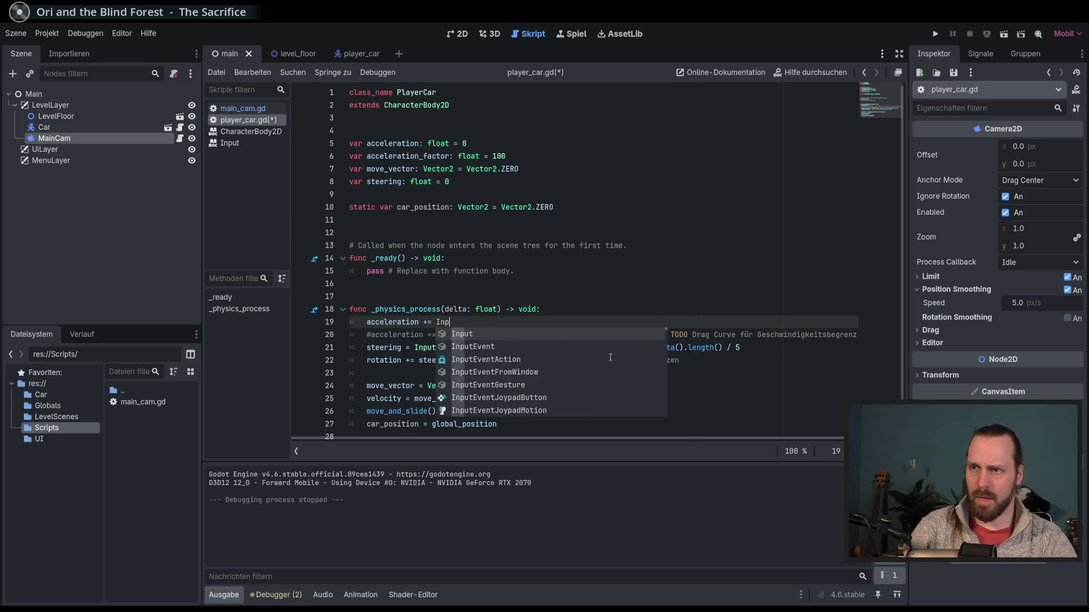
{"action": "type", "text": "is_ac"}
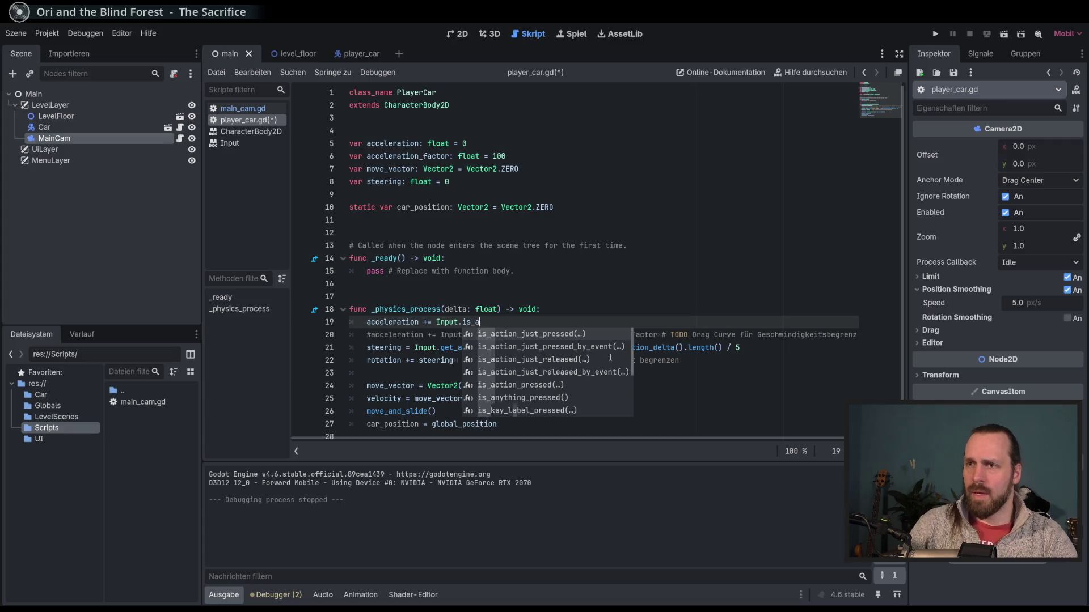
{"action": "key", "text": "Down"}
{"action": "key", "text": "Down"}
{"action": "key", "text": "Down"}
{"action": "key", "text": "Return"}
{"action": "type", "text": "\""}
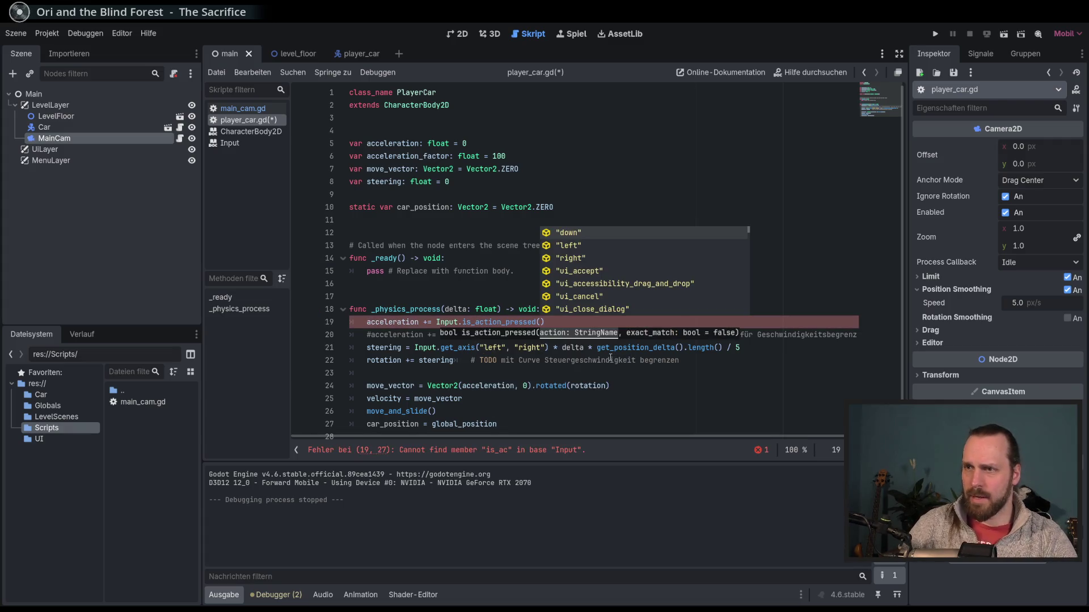
{"action": "type", "text": "up\")"}
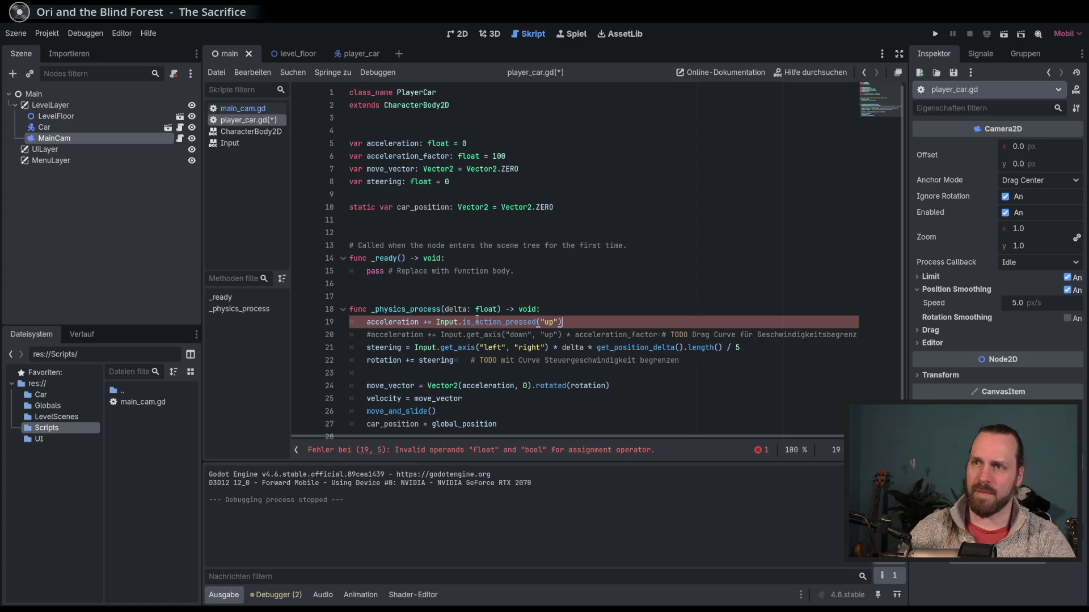
Move the is_action_pressed("up") check onto a new if line above the acceleration line.
{"action": "key", "text": "Home"}
{"action": "key", "text": "Return"}
{"action": "key", "text": "Up"}
{"action": "type", "text": "if"}
{"action": "key", "text": "Down"}
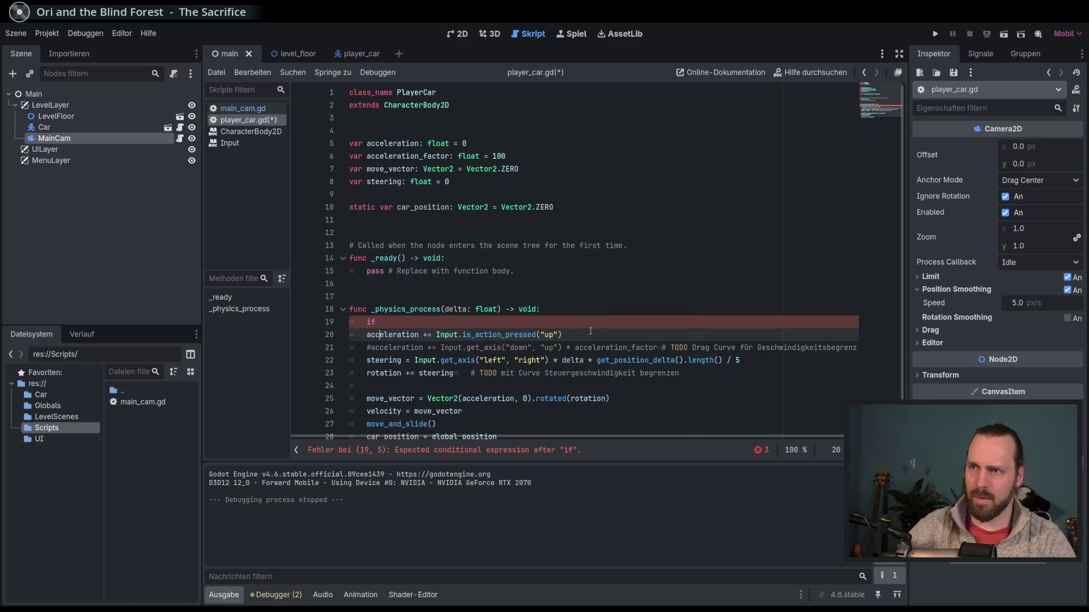
{"action": "left_click_drag", "start_coordinate": [592, 329], "coordinate": [436, 335]}
{"action": "key", "text": "ctrl+x"}
{"action": "left_click", "coordinate": [537, 321]}
{"action": "key", "text": "ctrl+v"}
Indent the acceleration line under the if and make it add acceleration_factor.
{"action": "key", "text": "End"}
{"action": "key", "text": "Down"}
{"action": "key", "text": "Home"}
{"action": "key", "text": "Tab"}
{"action": "key", "text": "End"}
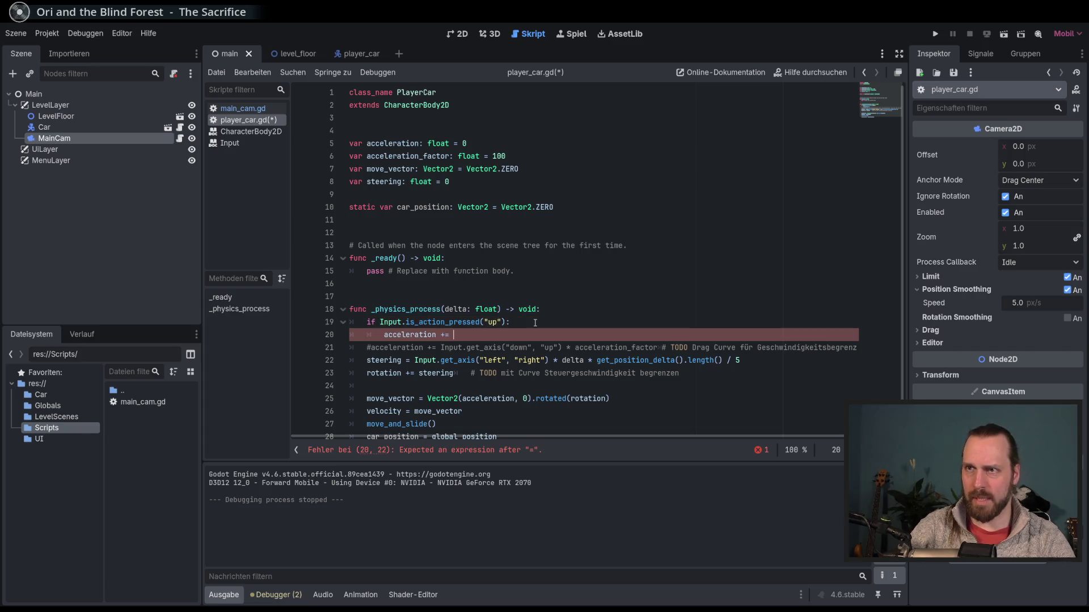
{"action": "double_click", "coordinate": [448, 157]}
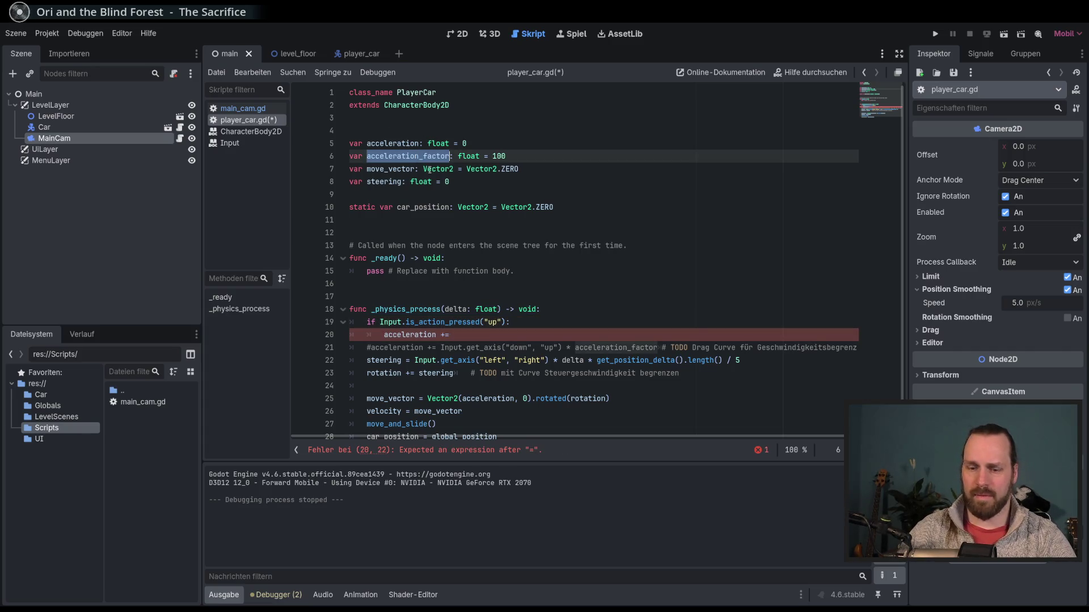
{"action": "key", "text": "ctrl+c"}
{"action": "left_click", "coordinate": [613, 335]}
{"action": "key", "text": "ctrl+v"}
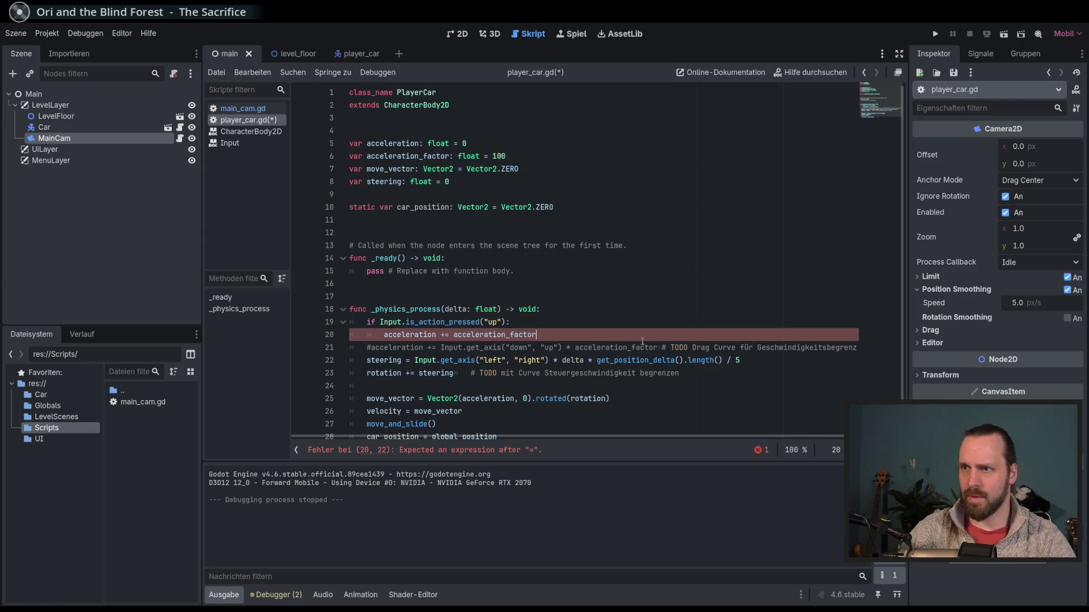
{"action": "key", "text": "Return"}
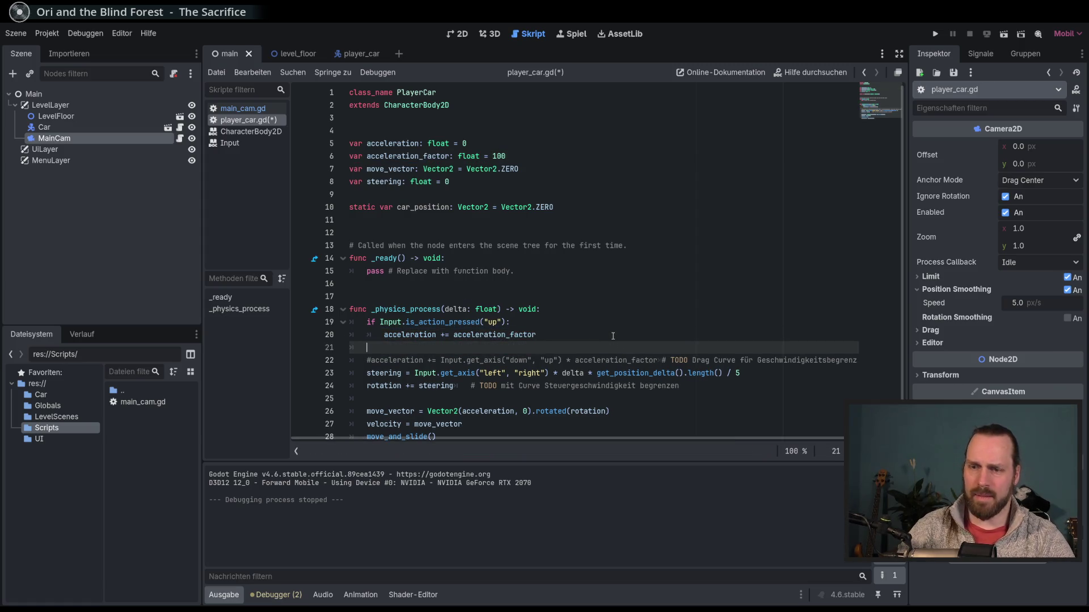
Add an if Input.is_action_pressed("down") block starting an indented acceleration -= line.
{"action": "type", "text": "elif"}
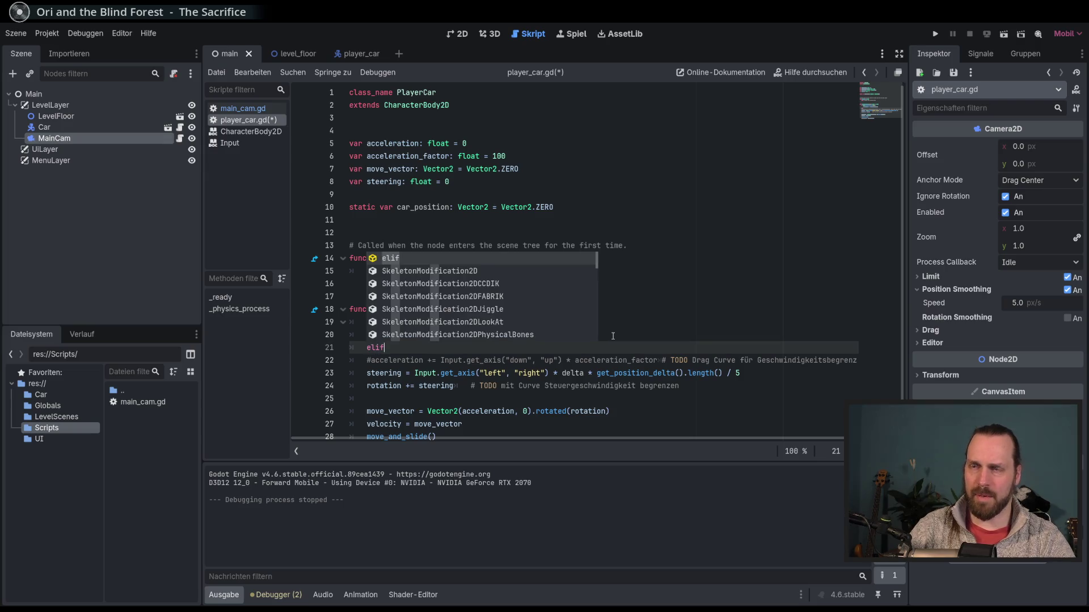
{"action": "key", "text": "BackSpace"}
{"action": "key", "text": "BackSpace"}
{"action": "key", "text": "BackSpace"}
{"action": "type", "text": "if Input.is_ac"}
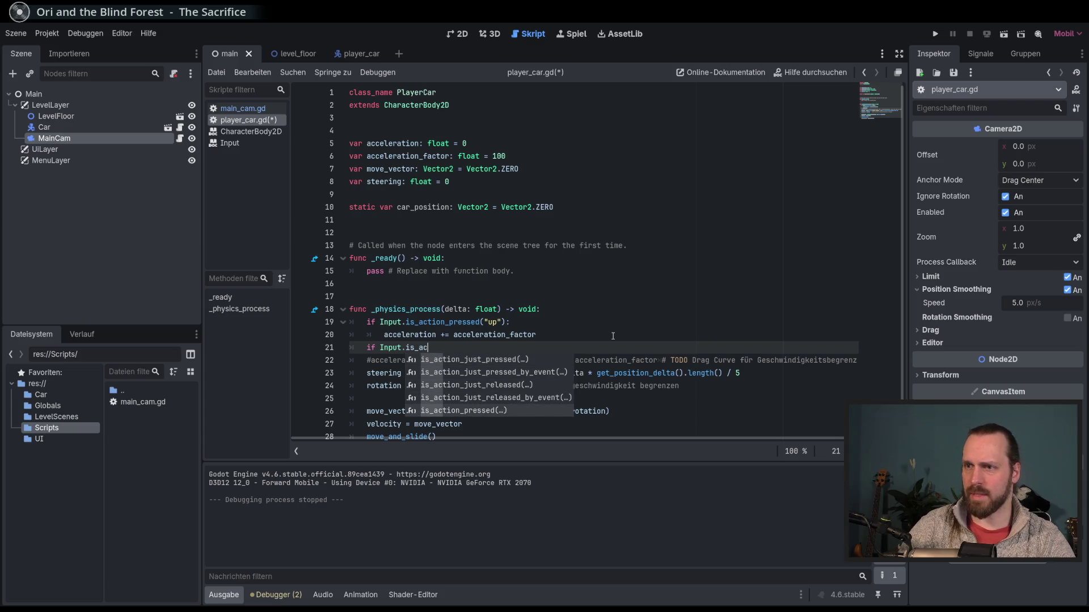
{"action": "key", "text": "Down"}
{"action": "key", "text": "Down"}
{"action": "key", "text": "Down"}
{"action": "key", "text": "Return"}
{"action": "key", "text": "Return"}
{"action": "type", "text": ":"}
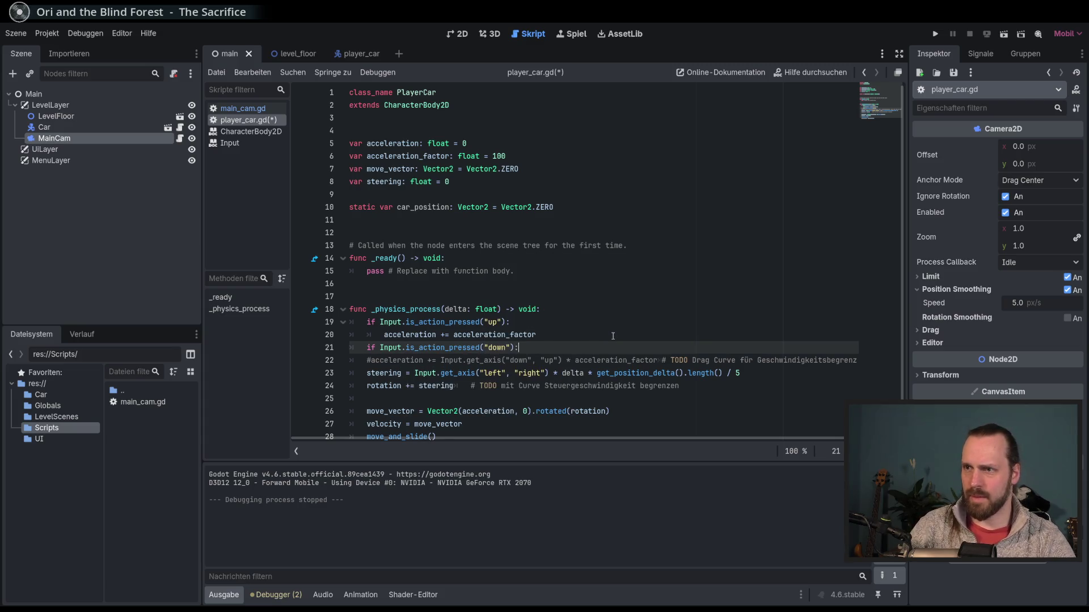
{"action": "key", "text": "Return"}
{"action": "scroll", "coordinate": [674, 349], "scroll_direction": "down", "scroll_amount": 1}
{"action": "type", "text": "acc"}
{"action": "key", "text": "Return"}
{"action": "type", "text": "-"}
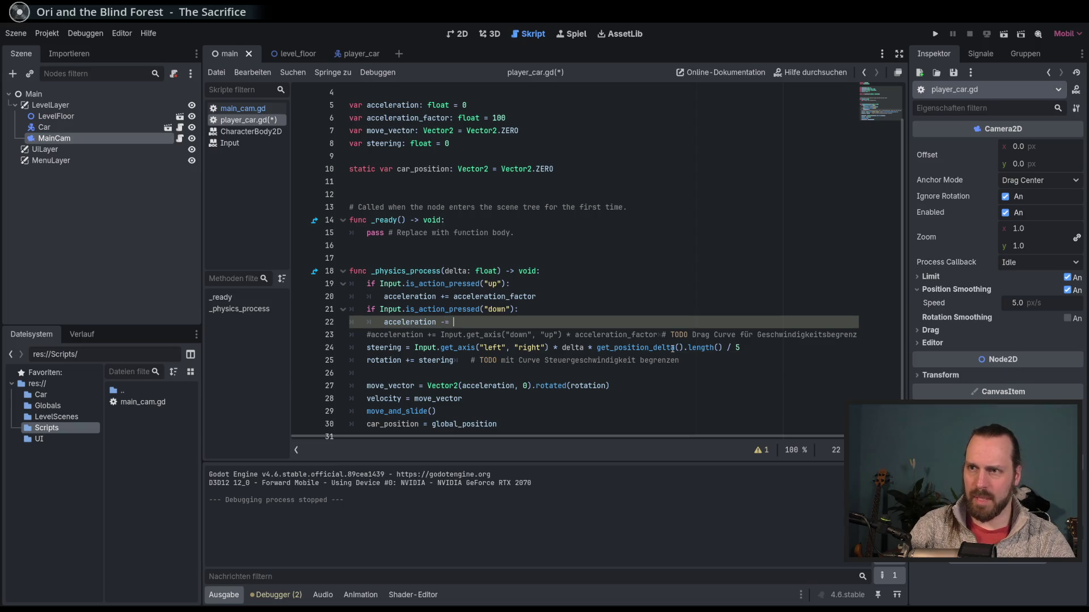
{"action": "type", "text": "="}
Declare brake_factor as 200 by duplicating line 6, and subtract it in the braking line.
{"action": "left_click", "coordinate": [432, 119]}
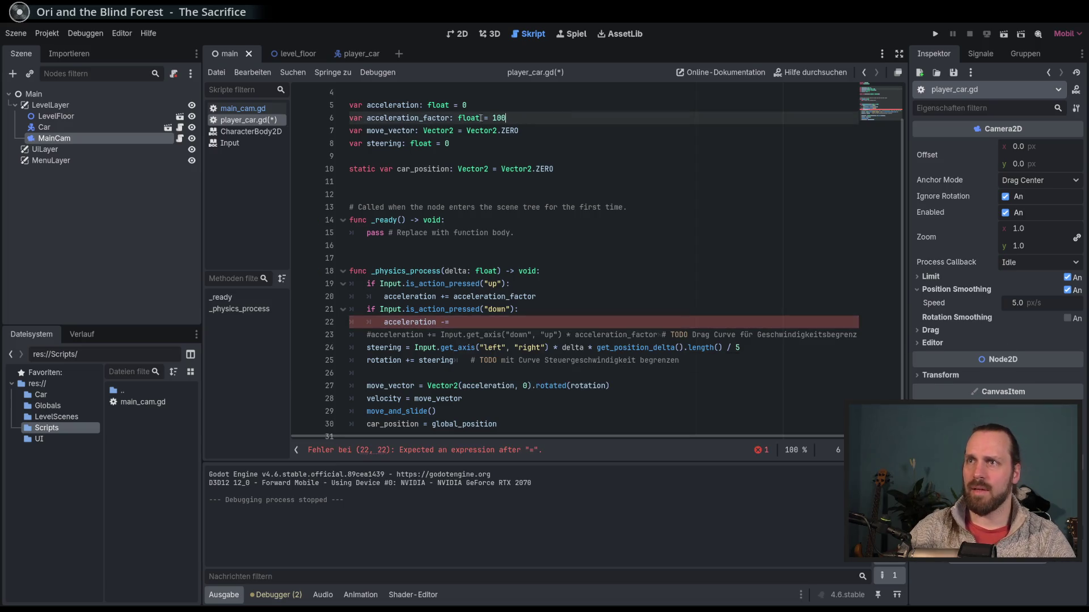
{"action": "left_click_drag", "start_coordinate": [349, 119], "coordinate": [520, 119]}
{"action": "left_click", "coordinate": [521, 119]}
{"action": "key", "text": "ctrl+shift+d"}
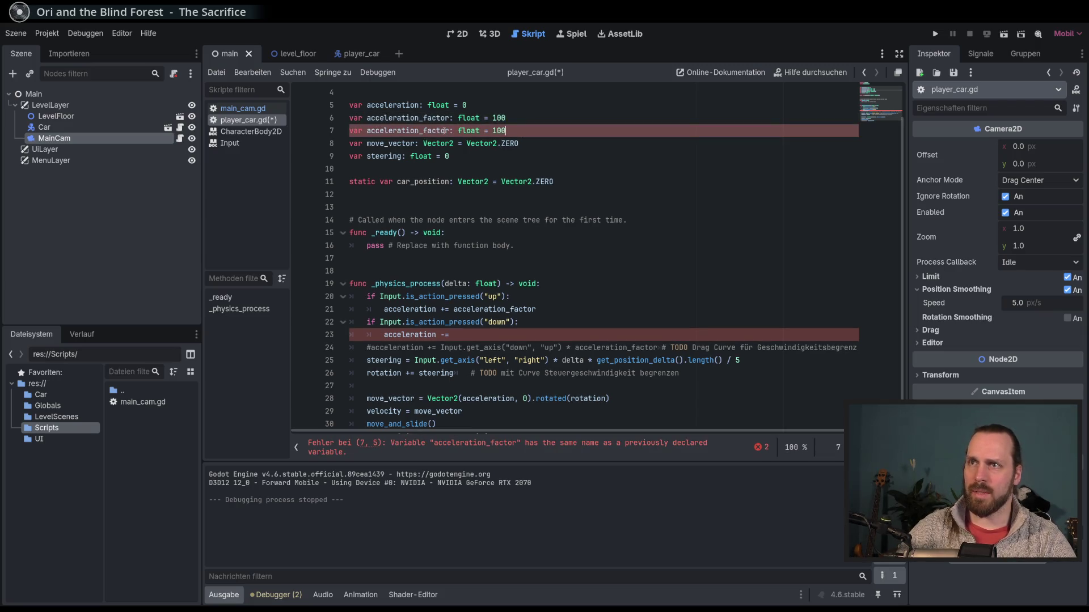
{"action": "left_click_drag", "start_coordinate": [419, 130], "coordinate": [366, 130]}
{"action": "type", "text": "brake"}
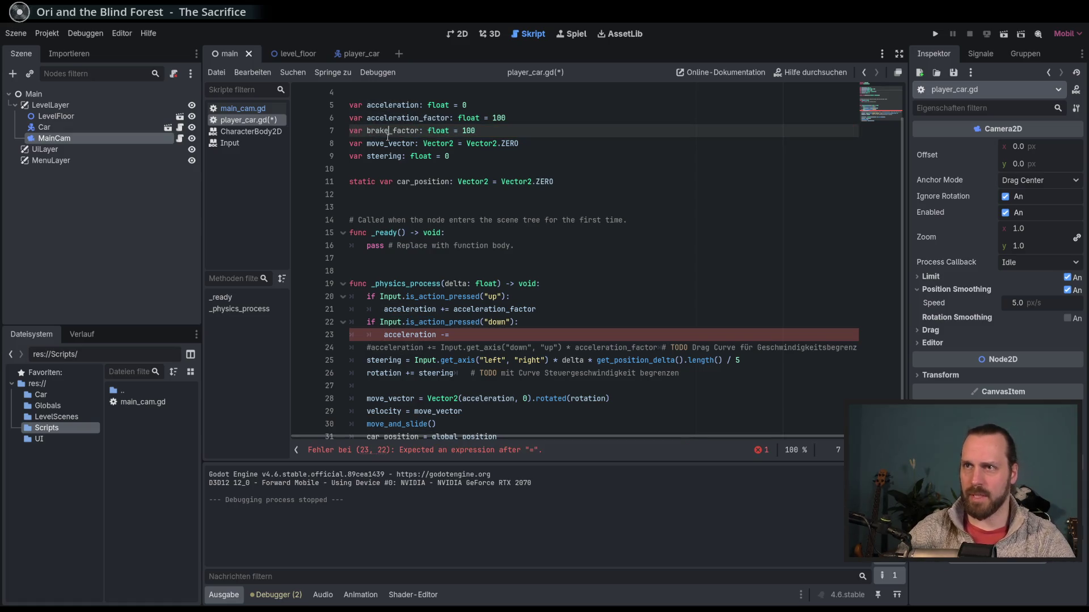
{"action": "left_click", "coordinate": [476, 333]}
{"action": "type", "text": "brake_factor"}
{"action": "double_click", "coordinate": [469, 130]}
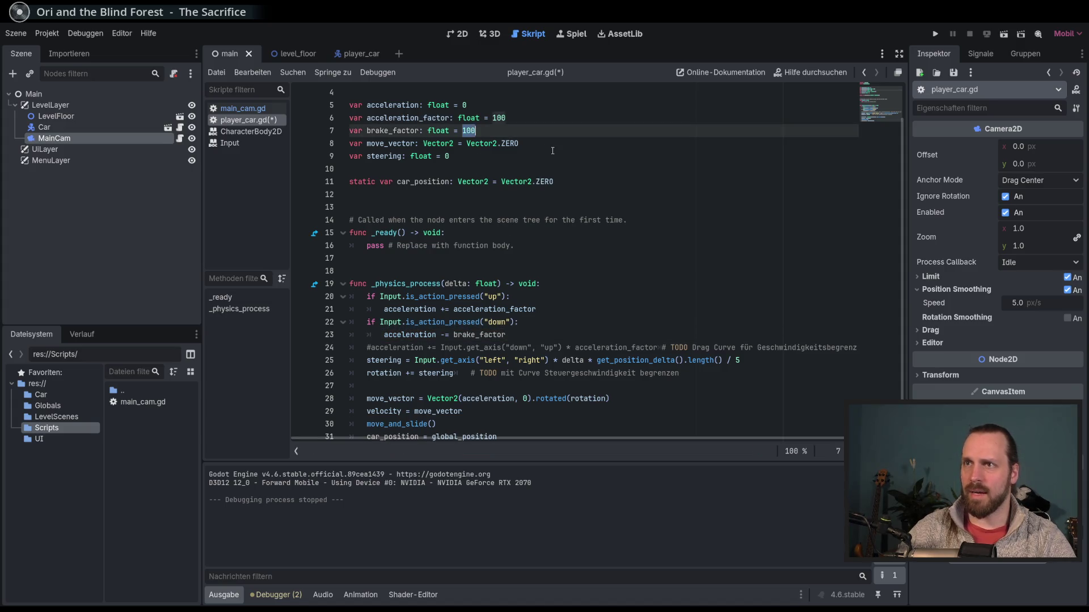
{"action": "type", "text": "200"}
Save player_car.gd and run the game to test accelerating and braking.
{"action": "key", "text": "ctrl+s"}
{"action": "left_click", "coordinate": [565, 335]}
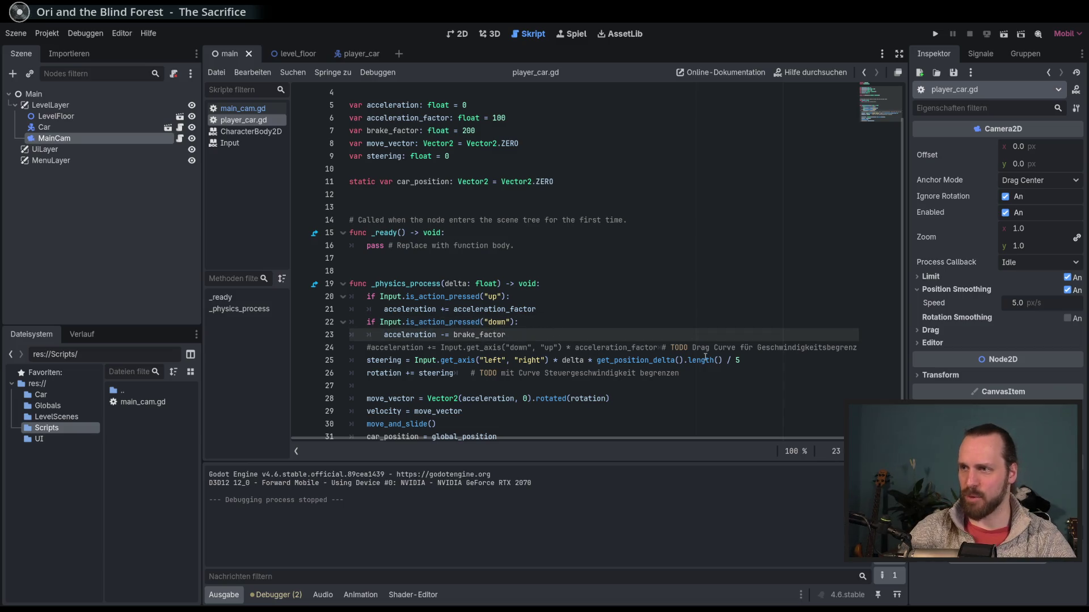
{"action": "key", "text": "F5"}
{"action": "key", "text": "Right"}
{"action": "key", "text": "Left"}
Drive the magenta car right and left with the arrow keys, steer up, then close the game.
{"action": "key", "text": "Right"}
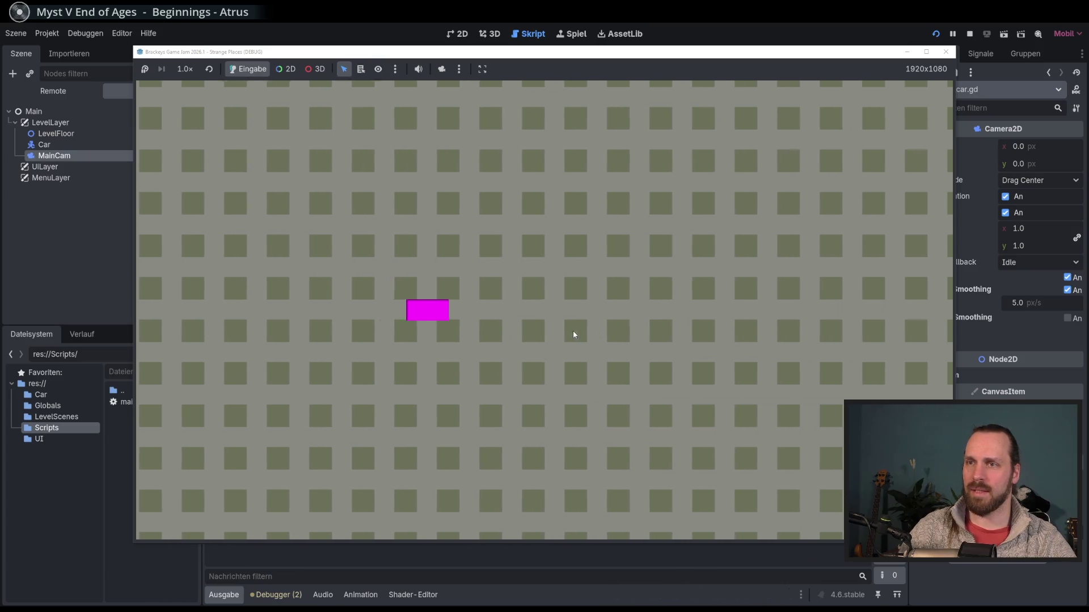
{"action": "key", "text": "Left"}
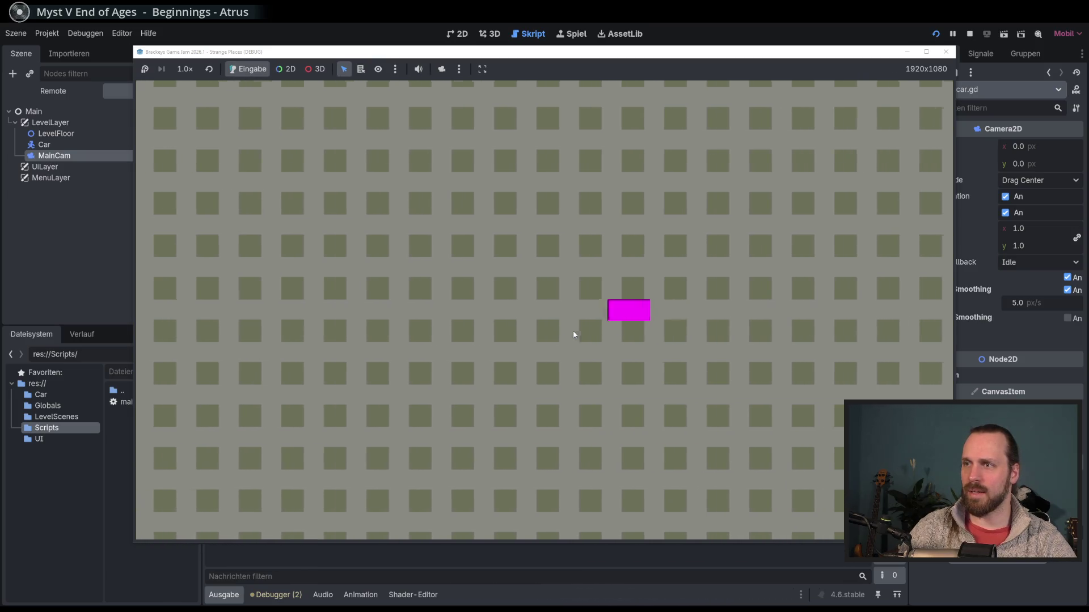
{"action": "key", "text": "Right"}
{"action": "key", "text": "Left"}
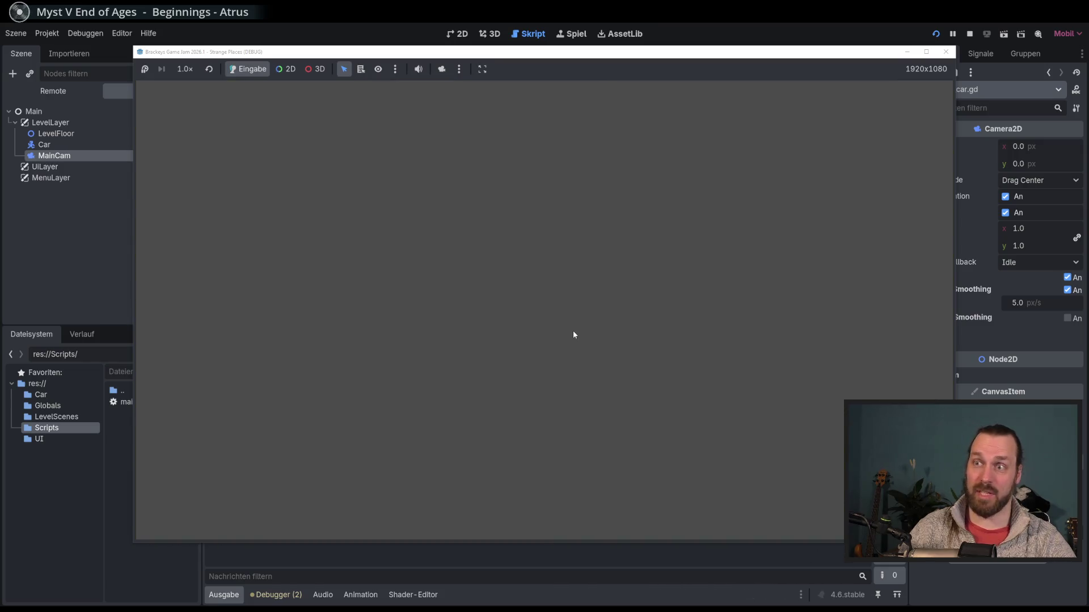
{"action": "key", "text": "Right"}
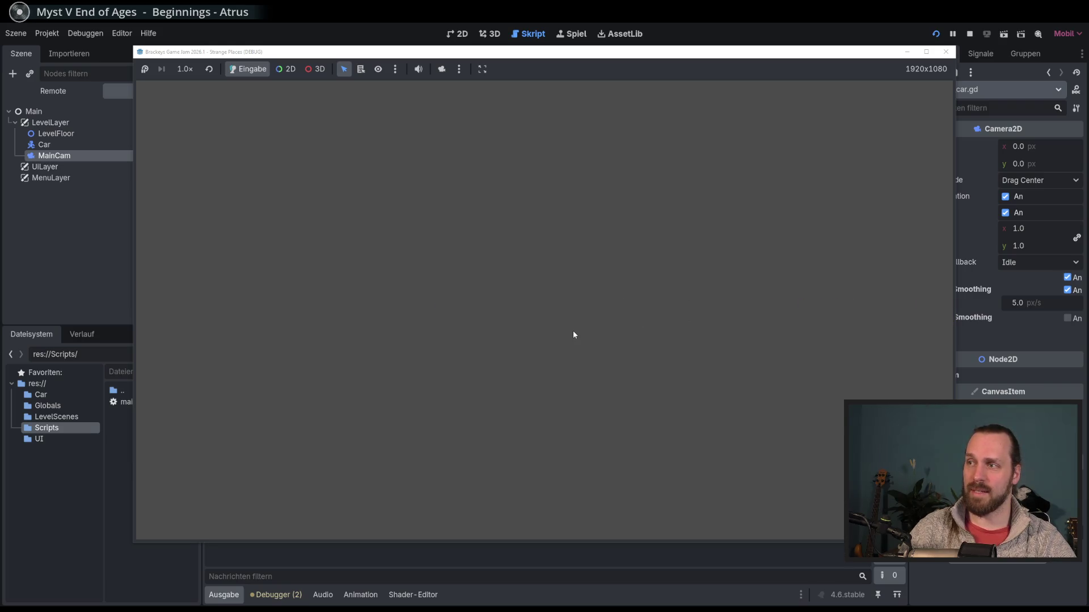
{"action": "key", "text": "Left"}
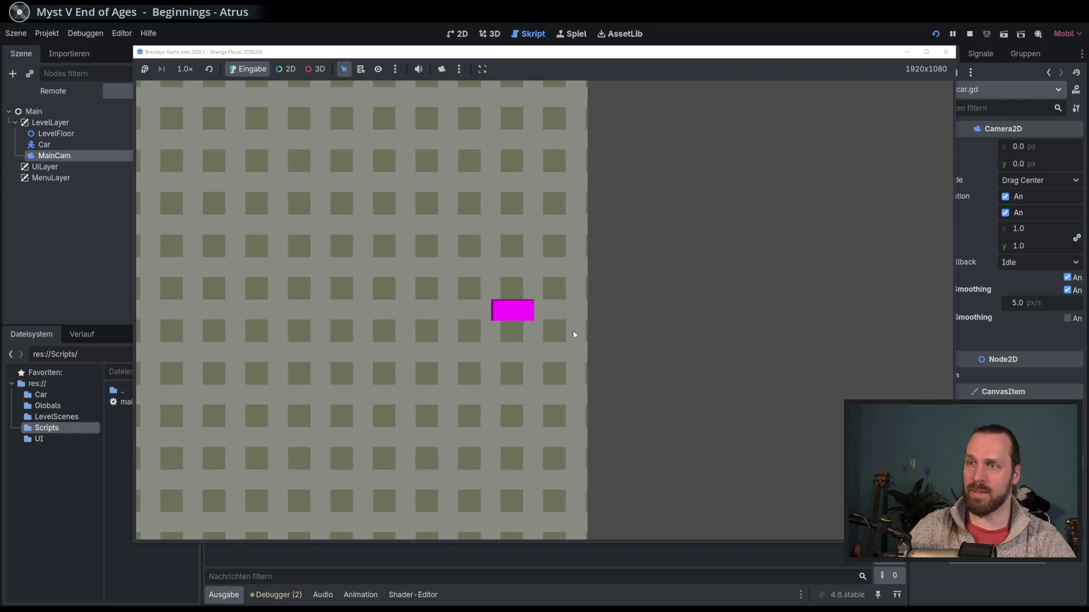
{"action": "key", "text": "Up"}
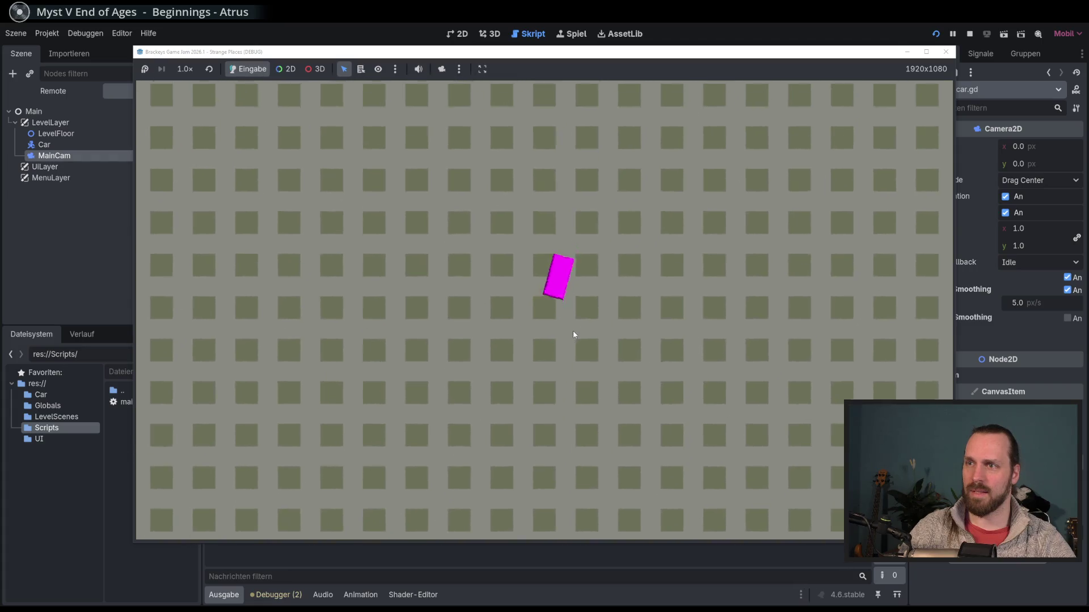
{"action": "key", "text": "F8"}
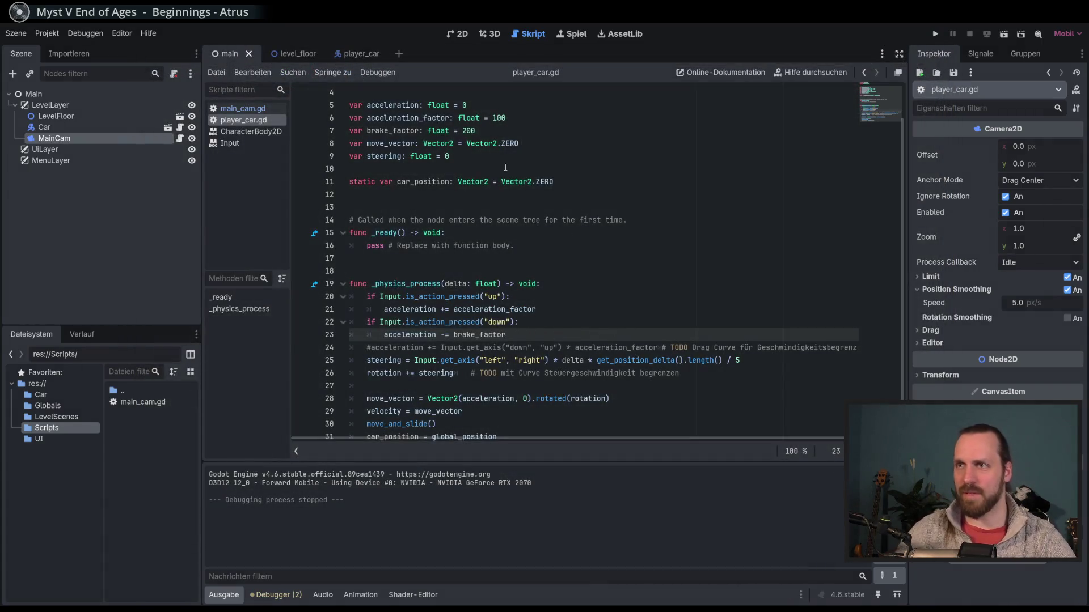
{"action": "left_click", "coordinate": [470, 132]}
Retype the brake_factor value and append * delta to acceleration line 21.
{"action": "key", "text": "BackSpace"}
{"action": "key", "text": "BackSpace"}
{"action": "type", "text": "16"}
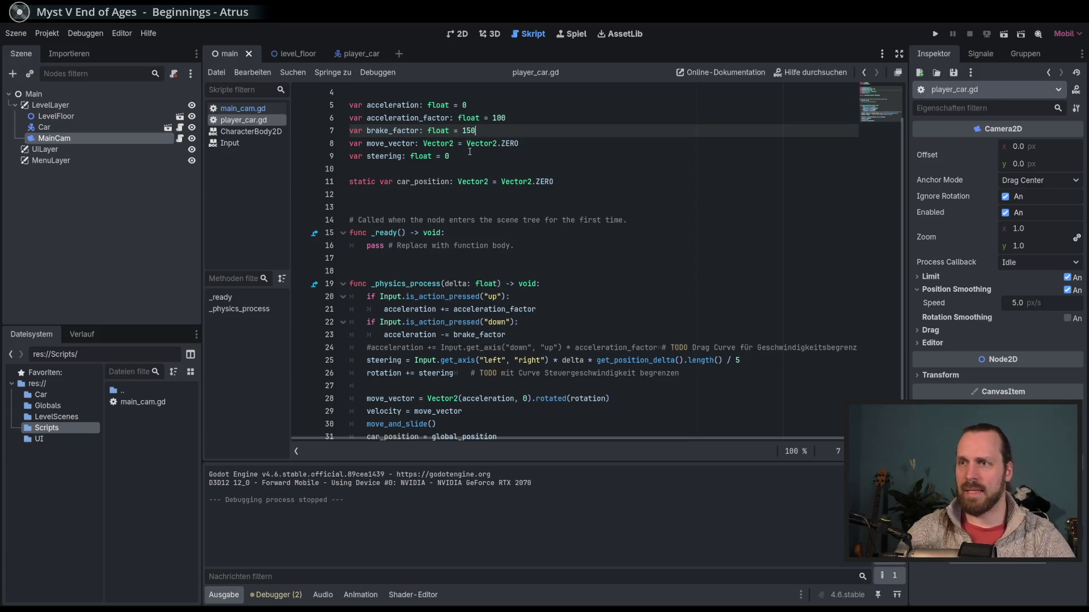
{"action": "left_click", "coordinate": [523, 337]}
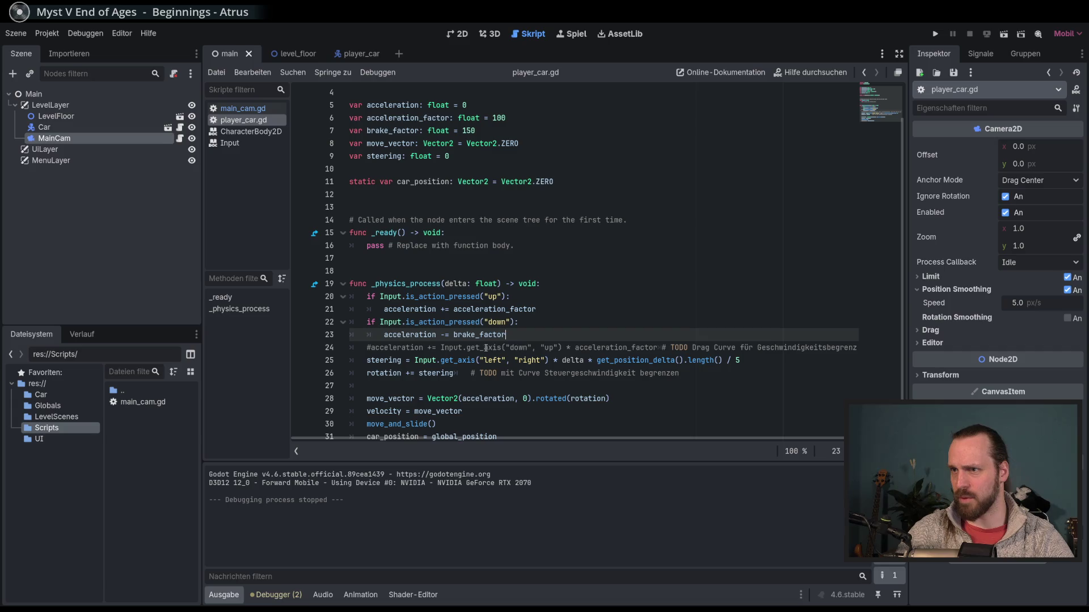
{"action": "left_click", "coordinate": [552, 312]}
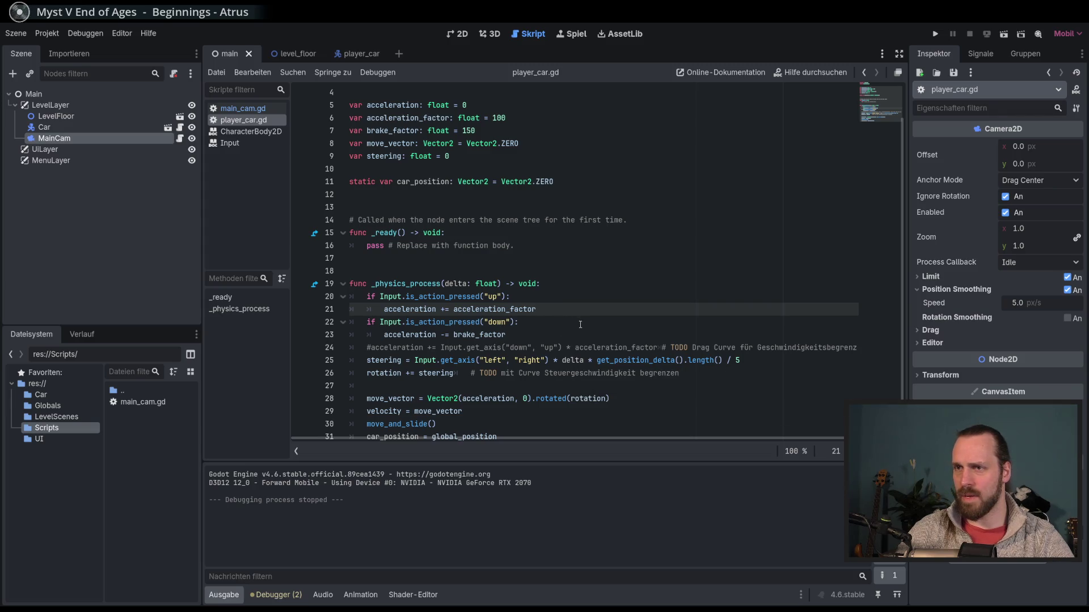
{"action": "type", "text": "* delta"}
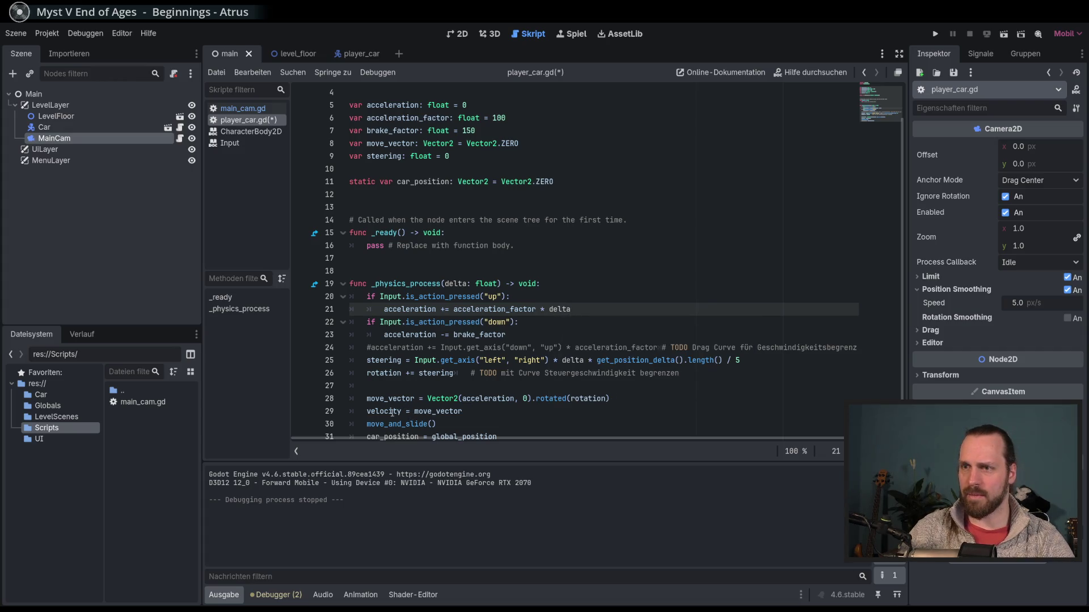
{"action": "left_click", "coordinate": [376, 411]}
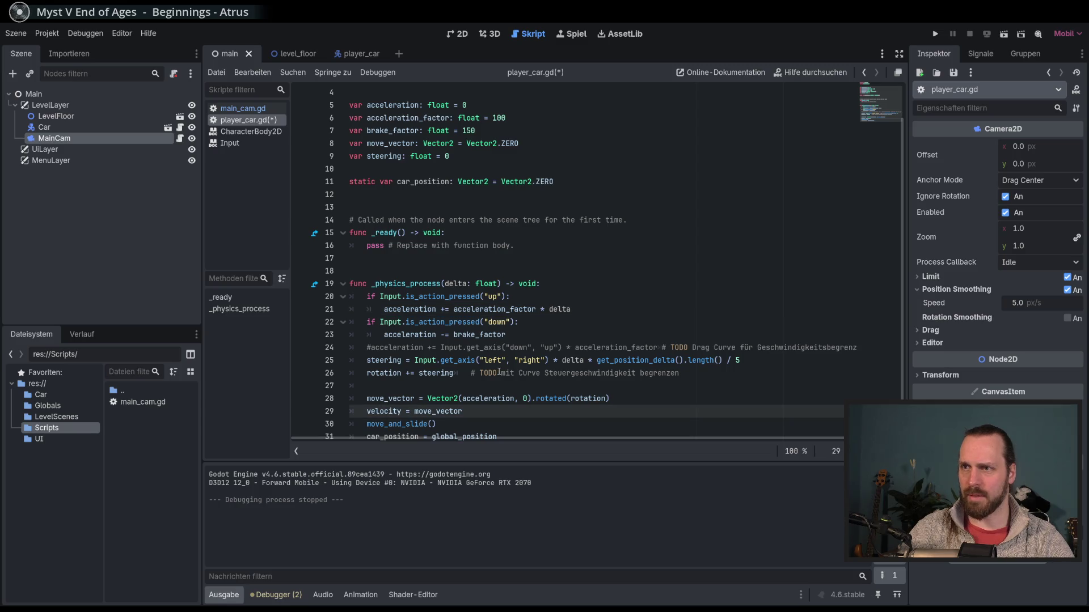
{"action": "left_click", "coordinate": [529, 336]}
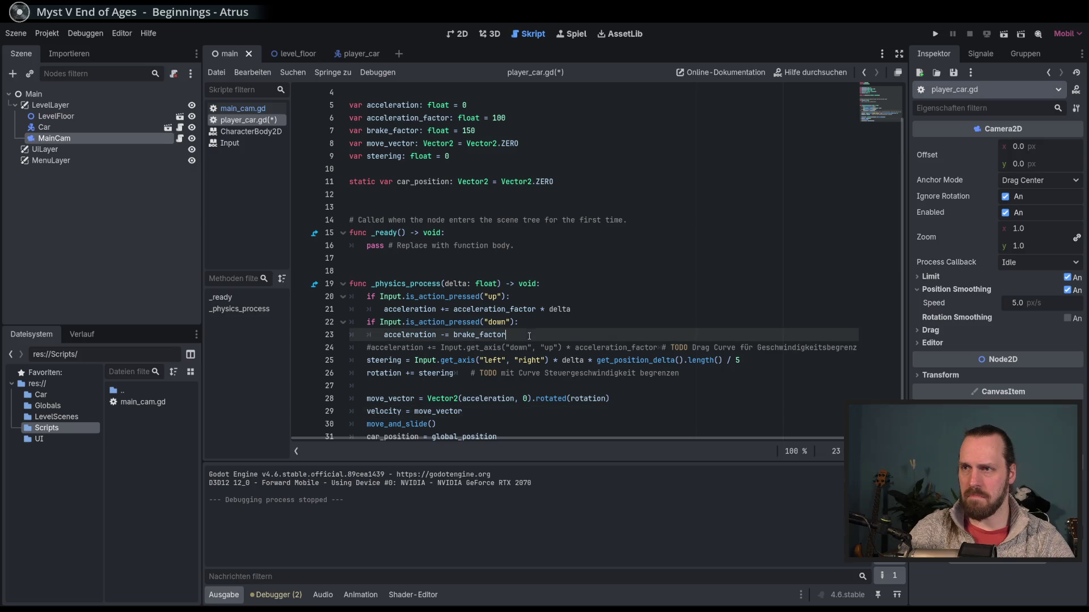
Finish * delta on braking line 23, then run and test-drive the car twice.
{"action": "type", "text": "delta"}
{"action": "key", "text": "F5"}
{"action": "key", "text": "Left"}
{"action": "key", "text": "Left"}
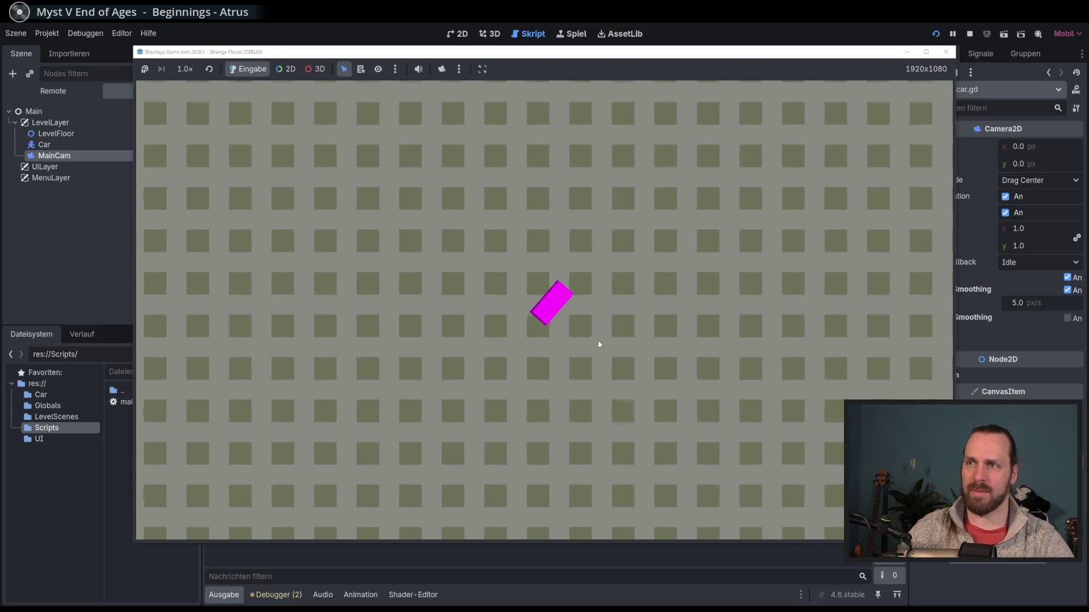
{"action": "key", "text": "Down"}
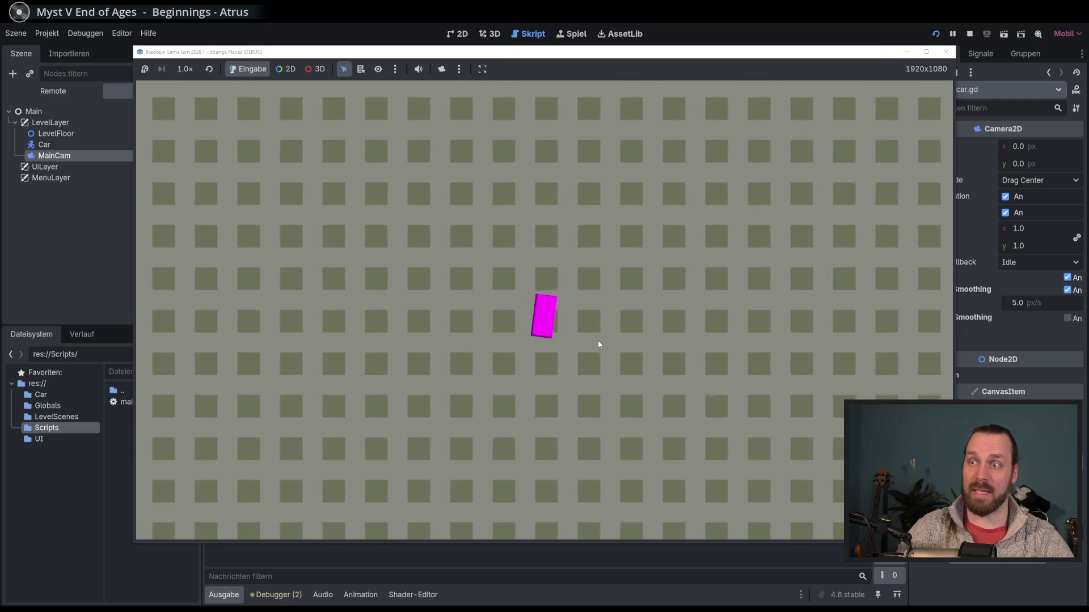
{"action": "key", "text": "Right"}
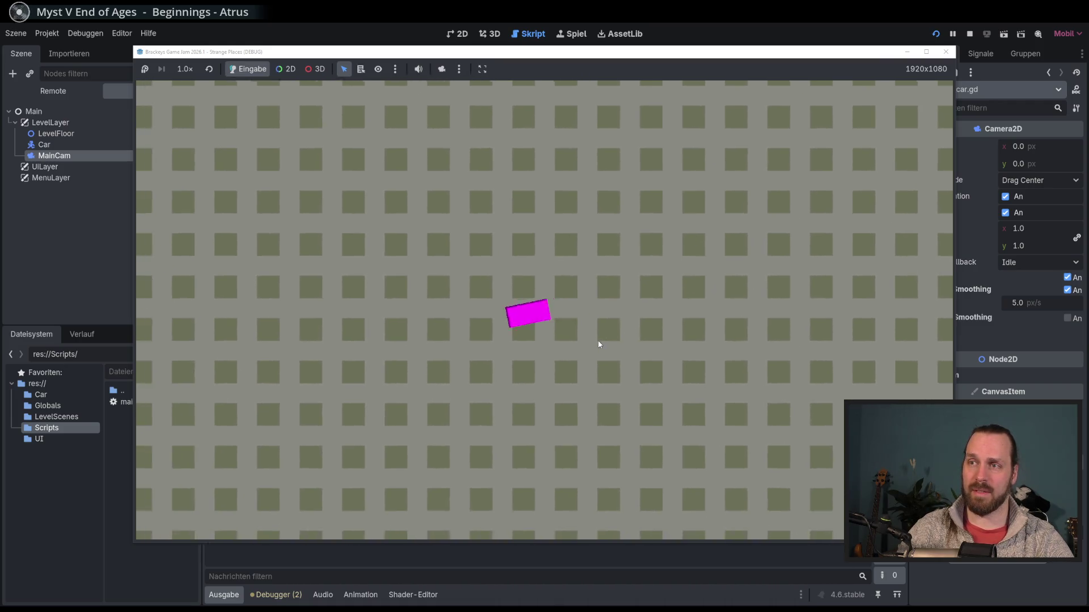
{"action": "key", "text": "Up"}
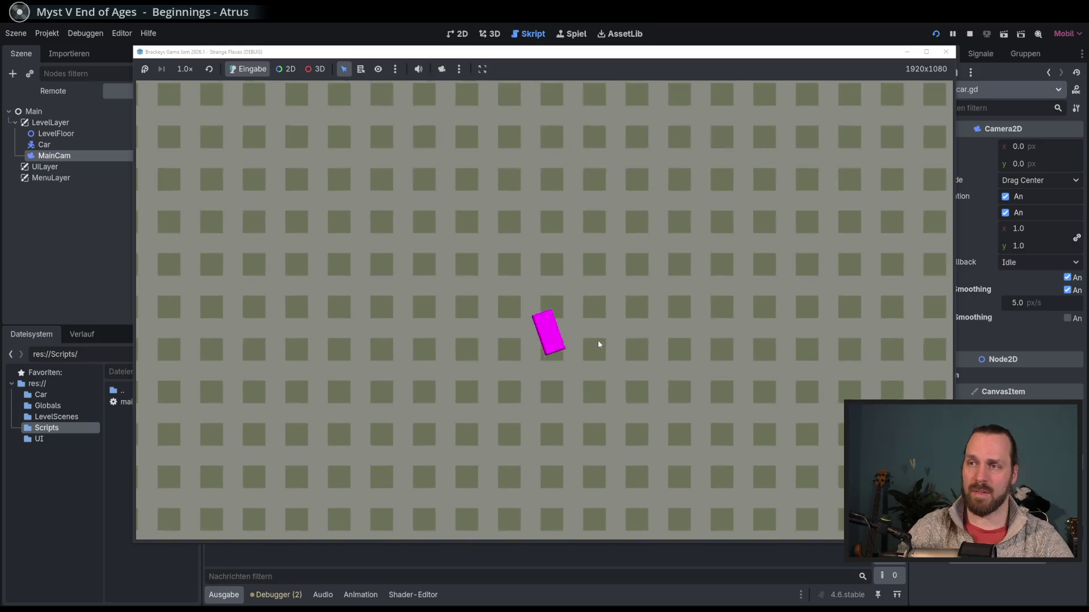
{"action": "key", "text": "Left"}
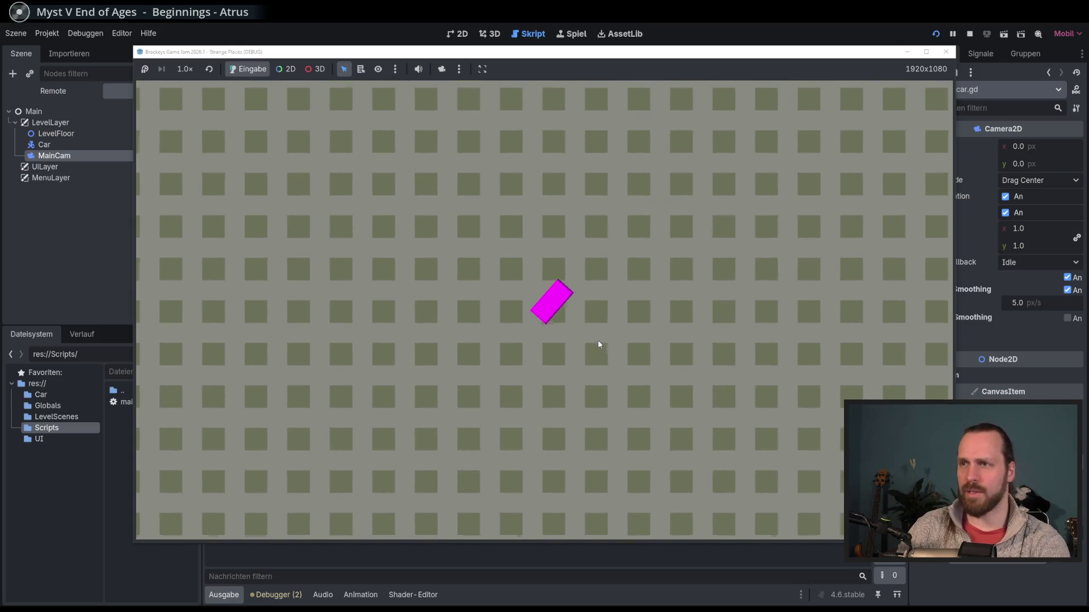
{"action": "key", "text": "F5"}
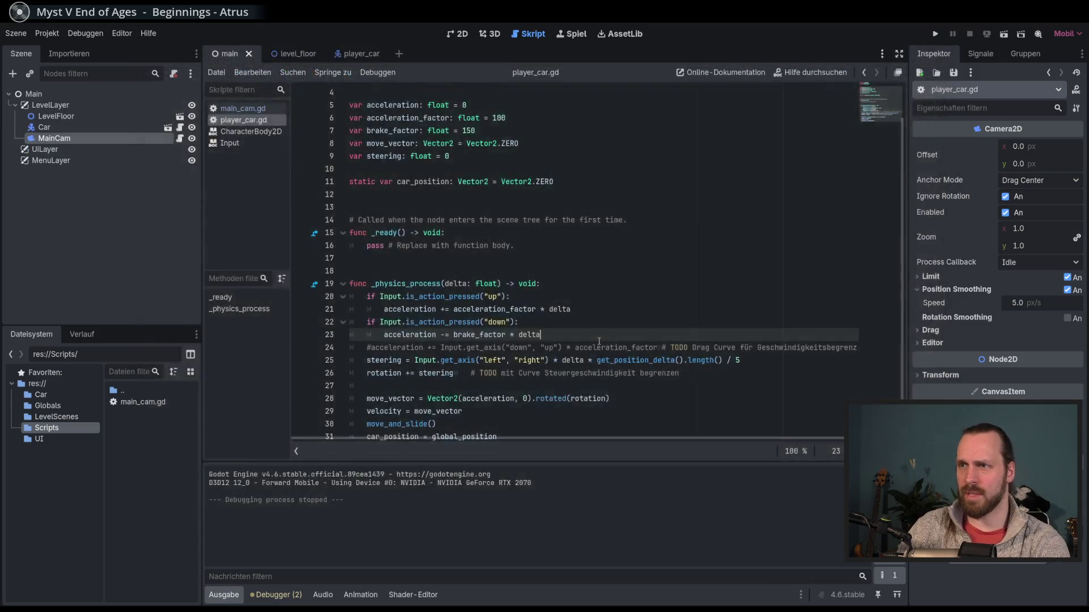
{"action": "key", "text": "Up"}
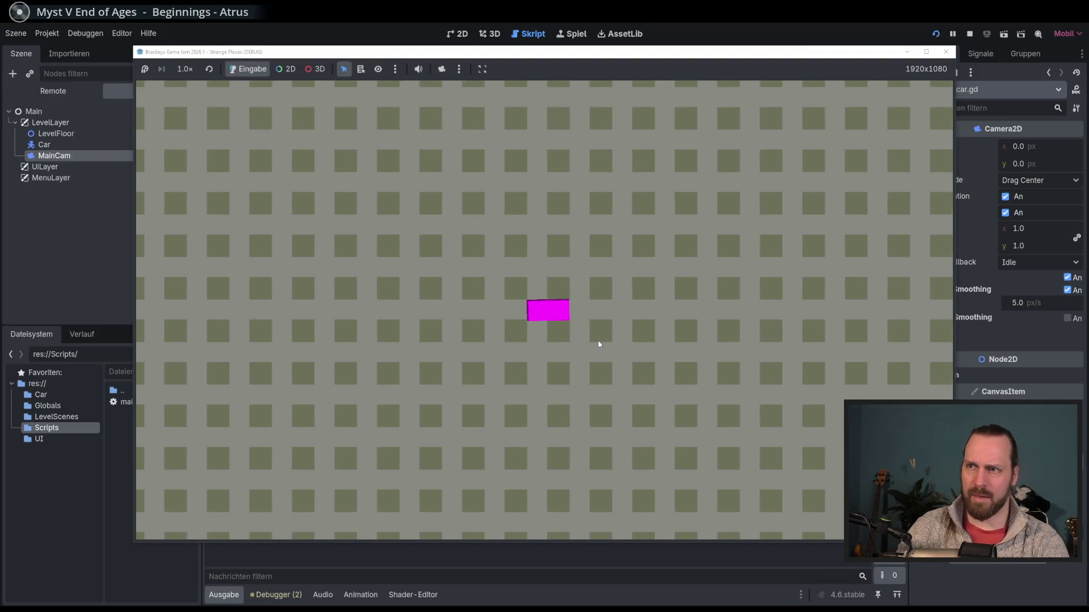
{"action": "key", "text": "Down"}
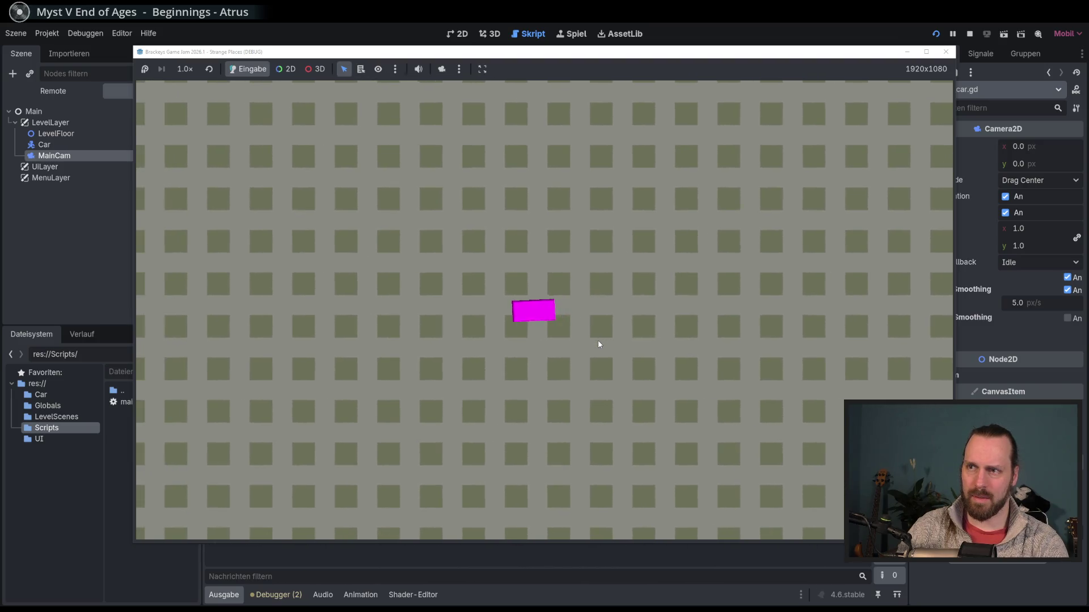
{"action": "key", "text": "Left"}
{"action": "key", "text": "Up"}
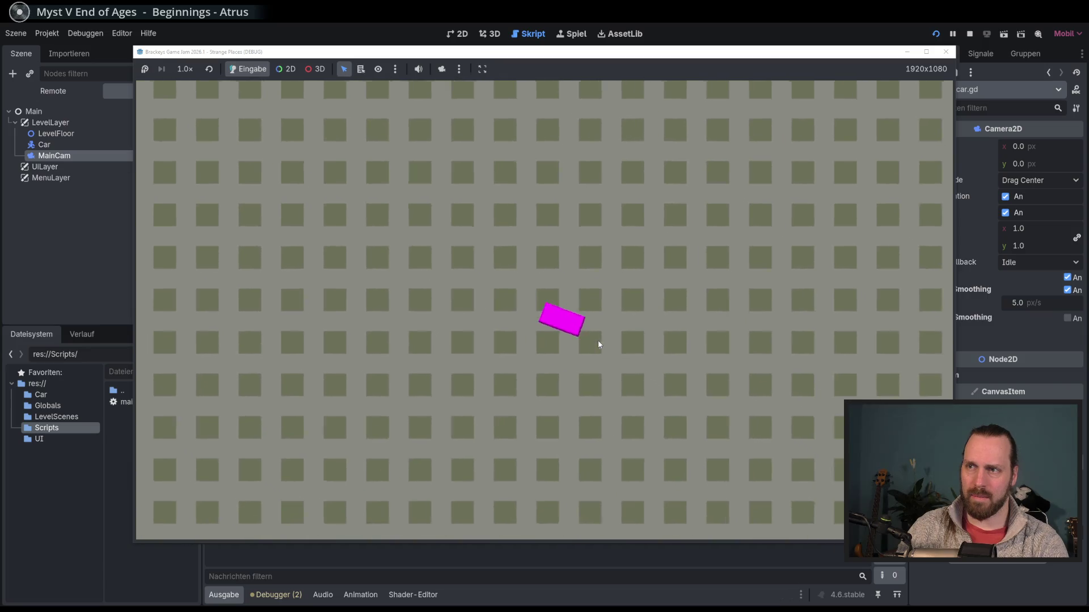
{"action": "key", "text": "Left"}
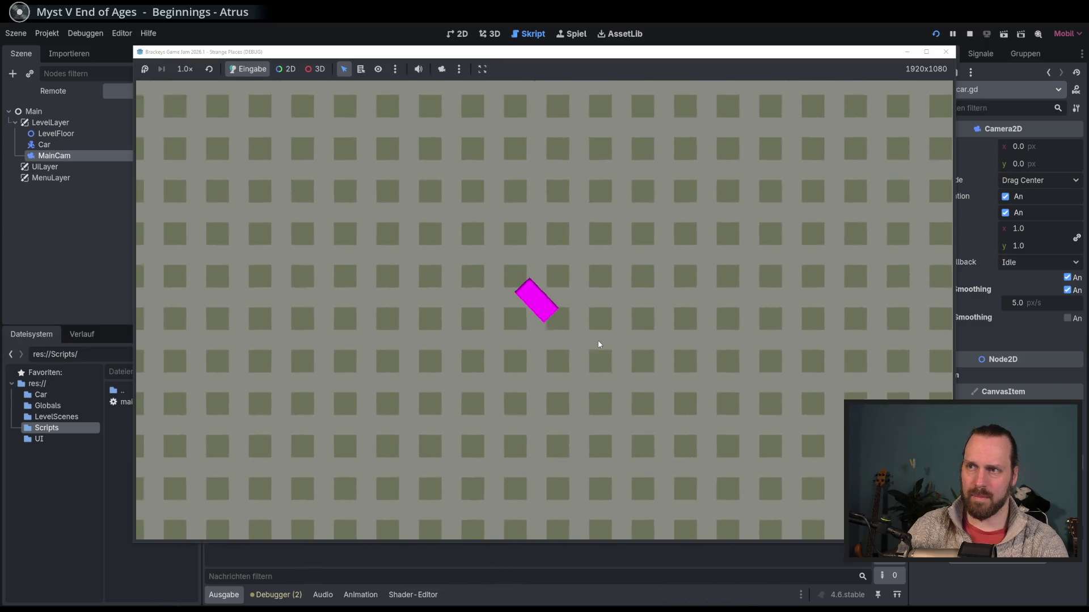
Stop the game and delete * delta from lines 21 and 23.
{"action": "key", "text": "F8"}
{"action": "mouse_move", "coordinate": [570, 309]}
{"action": "left_mouse_down"}
{"action": "mouse_move", "coordinate": [494, 309]}
{"action": "mouse_move", "coordinate": [540, 309]}
{"action": "mouse_move", "coordinate": [508, 334]}
{"action": "left_mouse_up"}
{"action": "key", "text": "BackSpace"}
{"action": "key", "text": "BackSpace"}
Relaunch the game, drive the car around without delta scaling, and stop it.
{"action": "key", "text": "F5"}
{"action": "key", "text": "Up"}
{"action": "key", "text": "Left"}
{"action": "key", "text": "Up"}
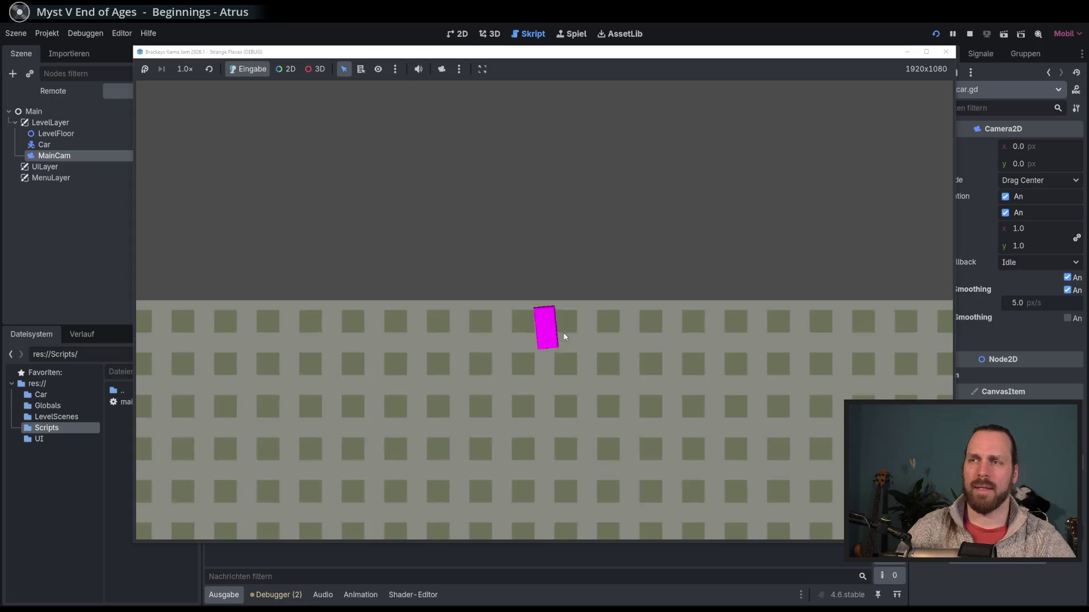
{"action": "key", "text": "Left"}
{"action": "key", "text": "Up"}
{"action": "key", "text": "Left"}
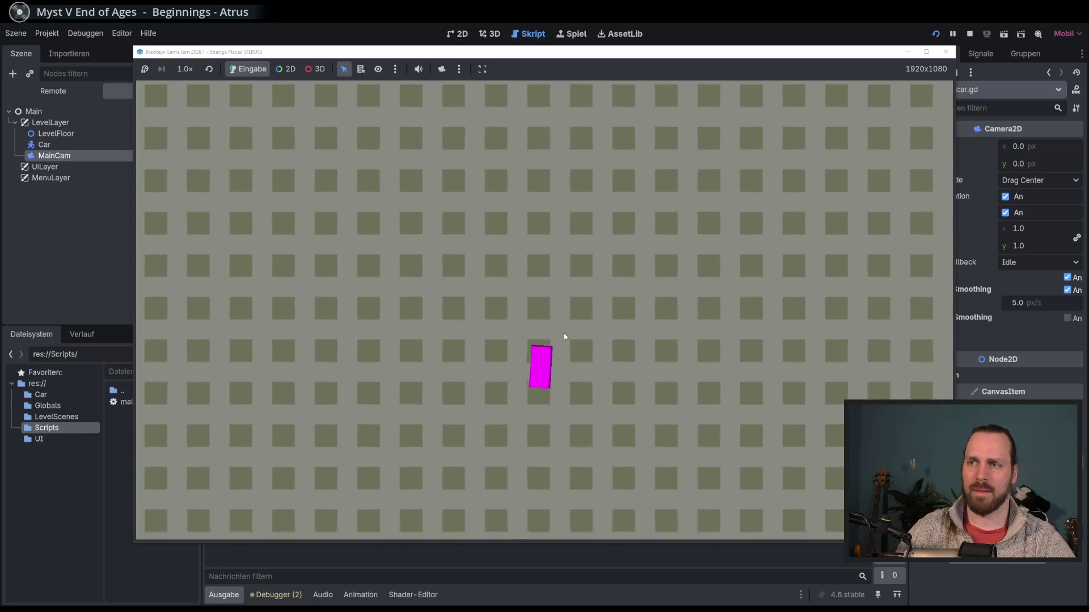
{"action": "key", "text": "Left"}
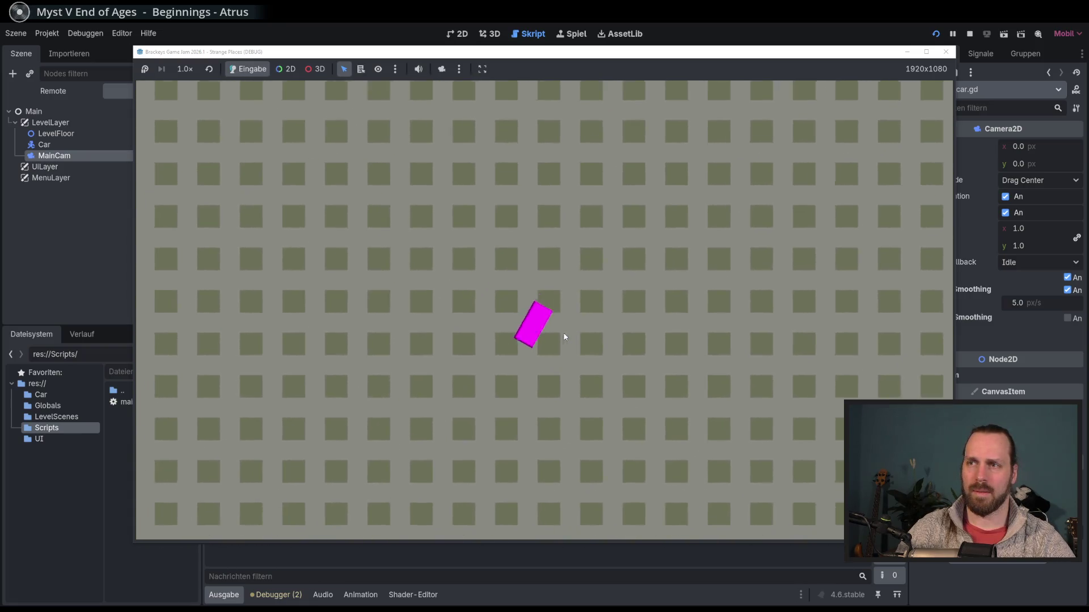
{"action": "key", "text": "Left"}
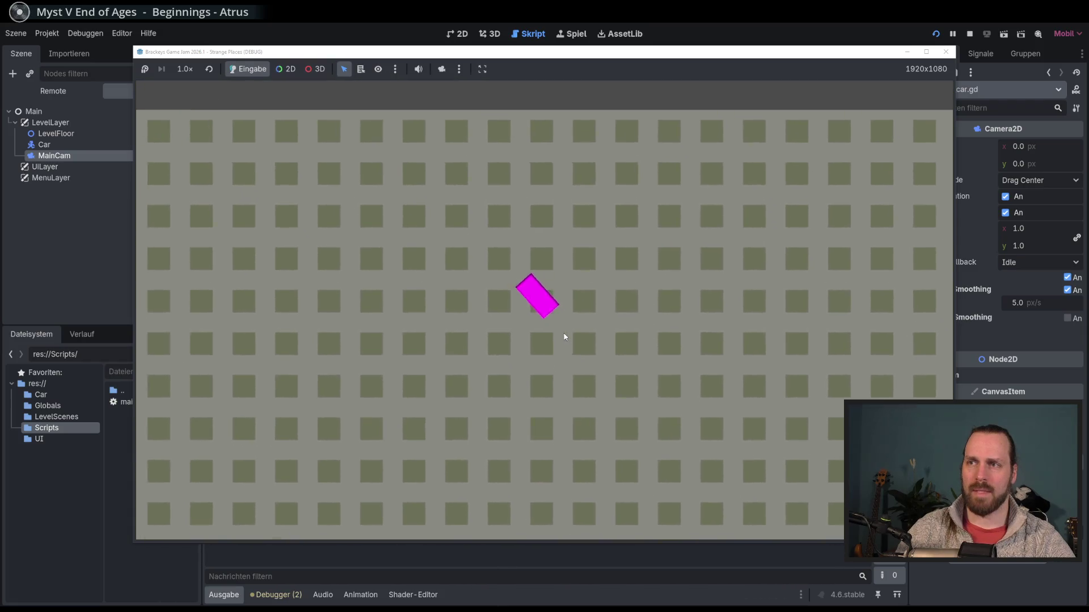
{"action": "key", "text": "Left"}
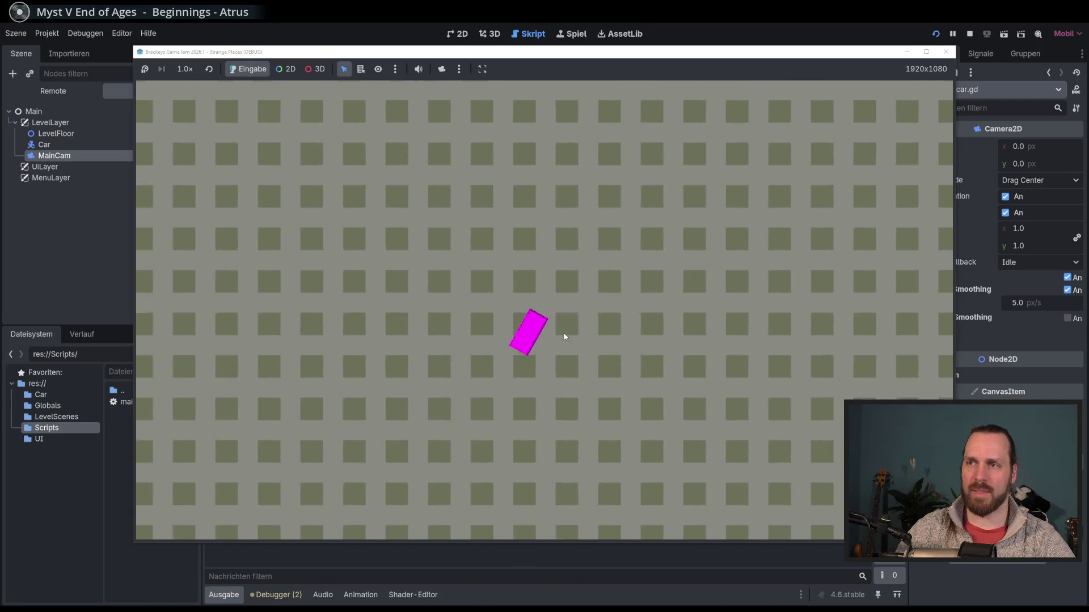
{"action": "key", "text": "Left"}
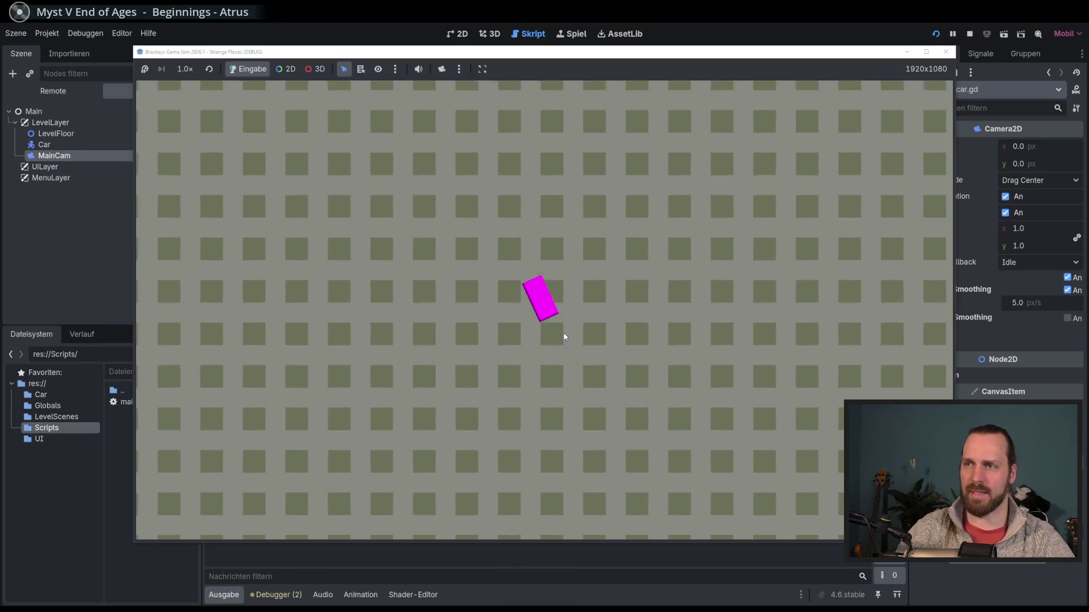
{"action": "key", "text": "Left"}
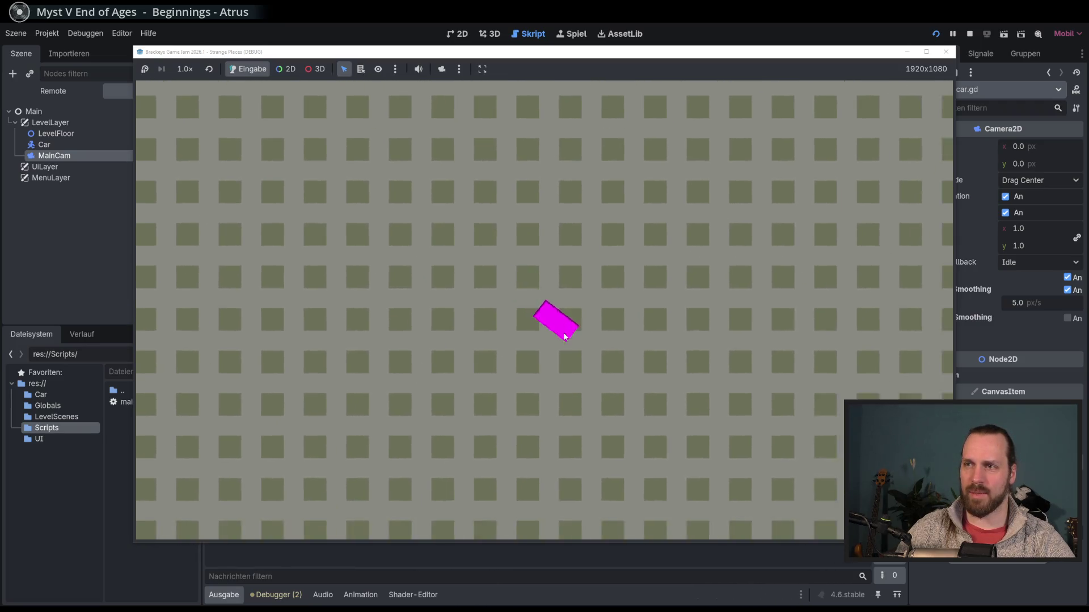
{"action": "key", "text": "F8"}
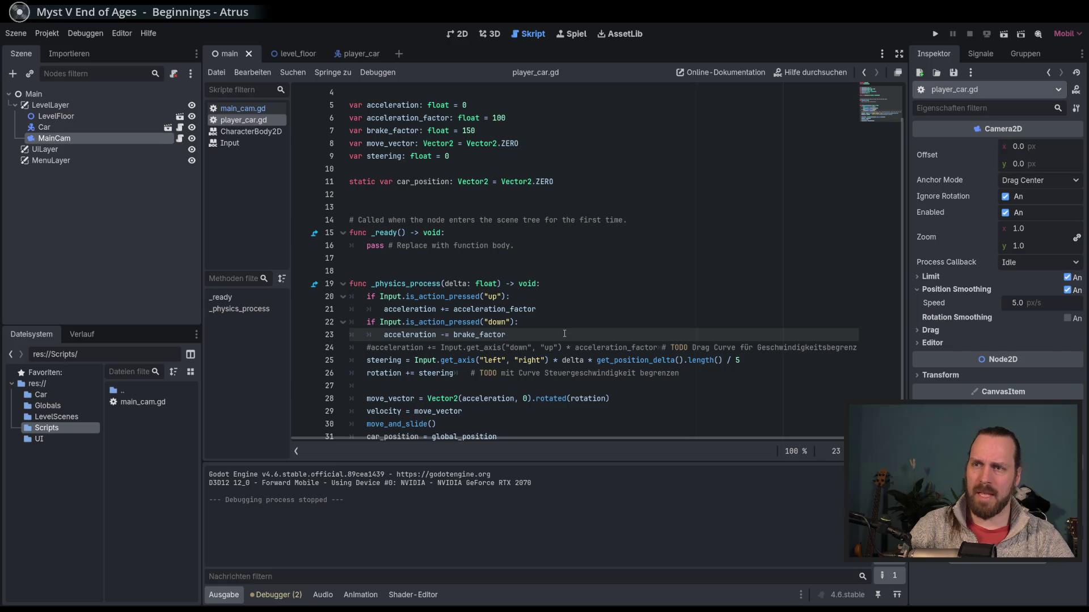
{"action": "left_click", "coordinate": [392, 361]}
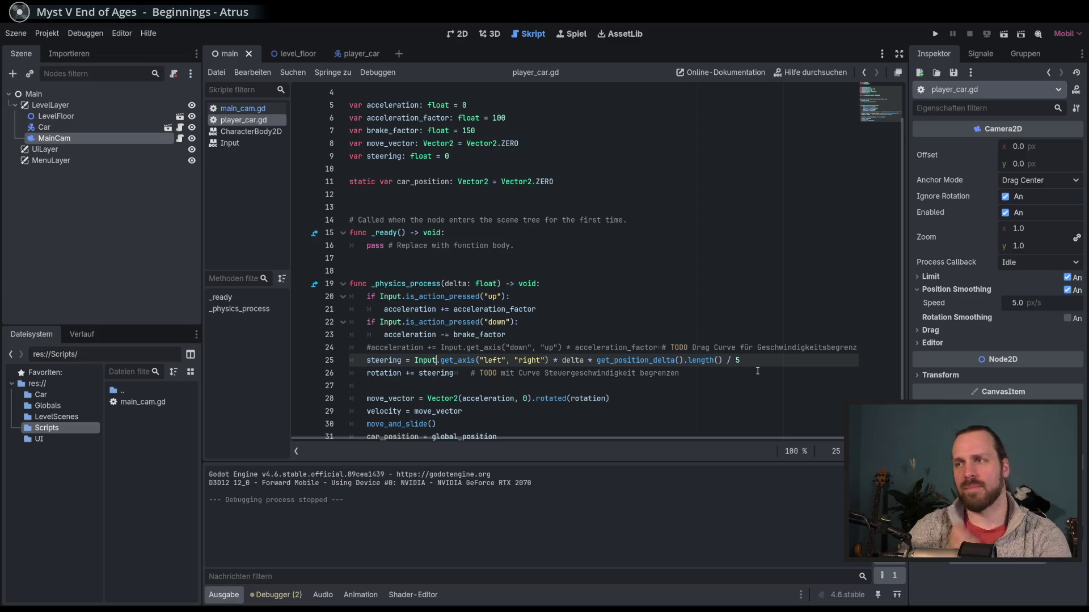
{"action": "scroll", "coordinate": [757, 370], "scroll_direction": "down", "scroll_amount": 1}
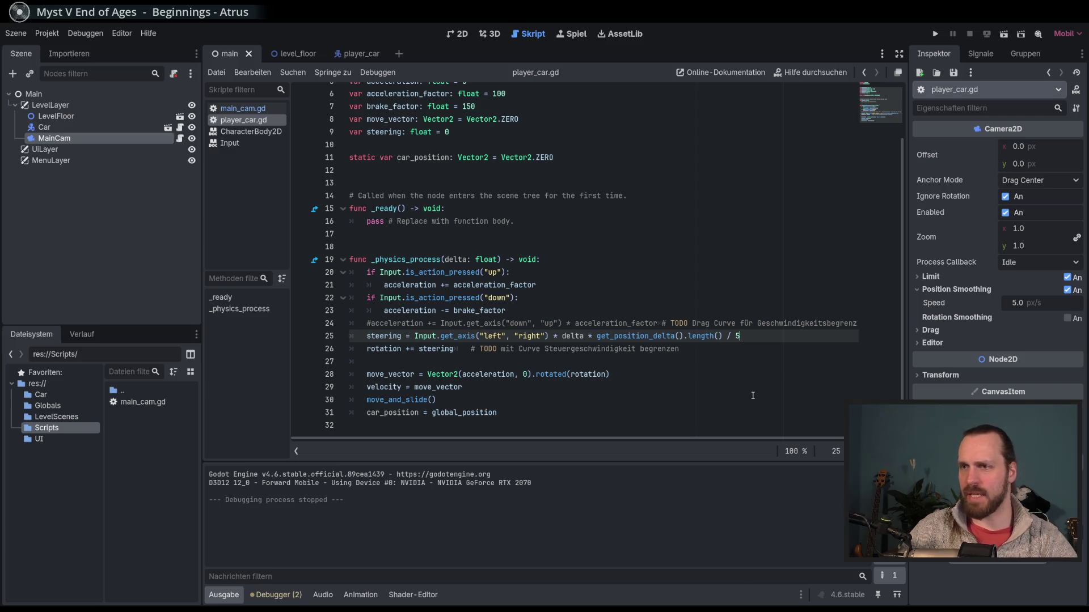
{"action": "type", "text": "*"}
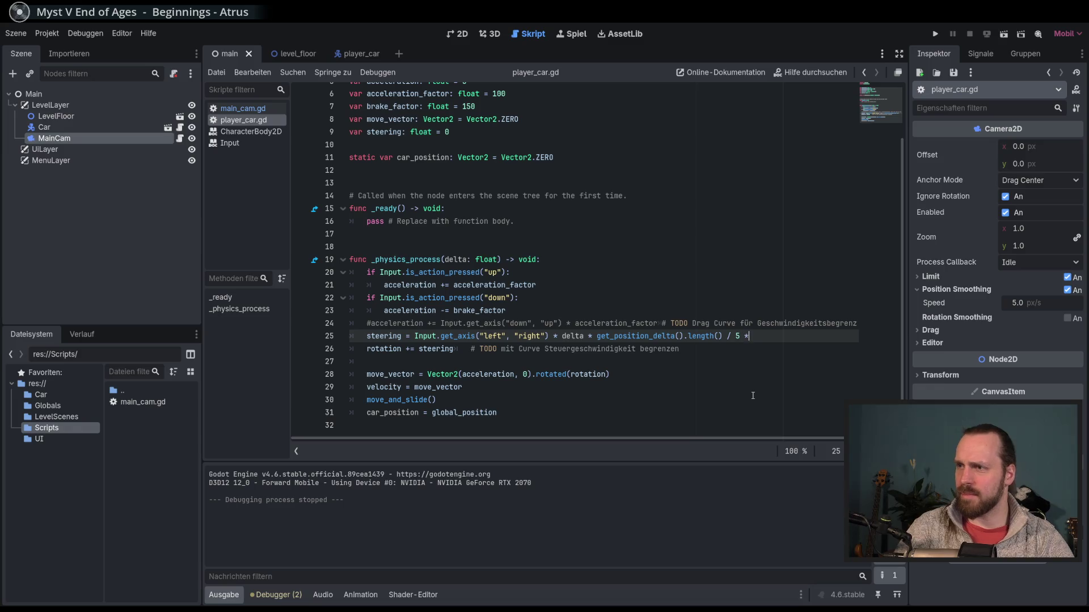
{"action": "key", "text": "BackSpace"}
{"action": "key", "text": "BackSpace"}
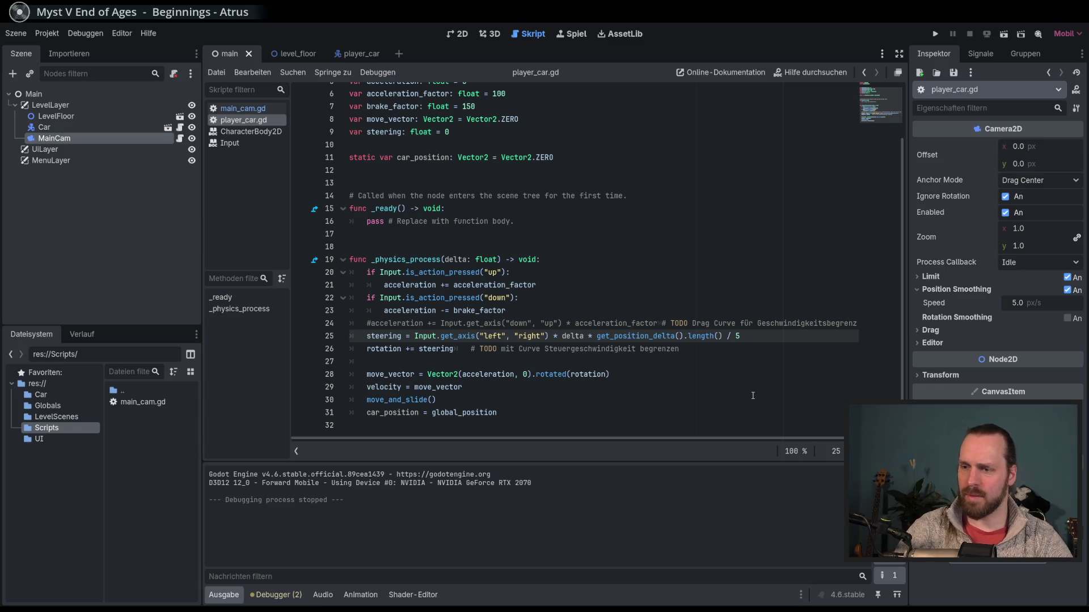
{"action": "key", "text": "Return"}
{"action": "type", "text": "if"}
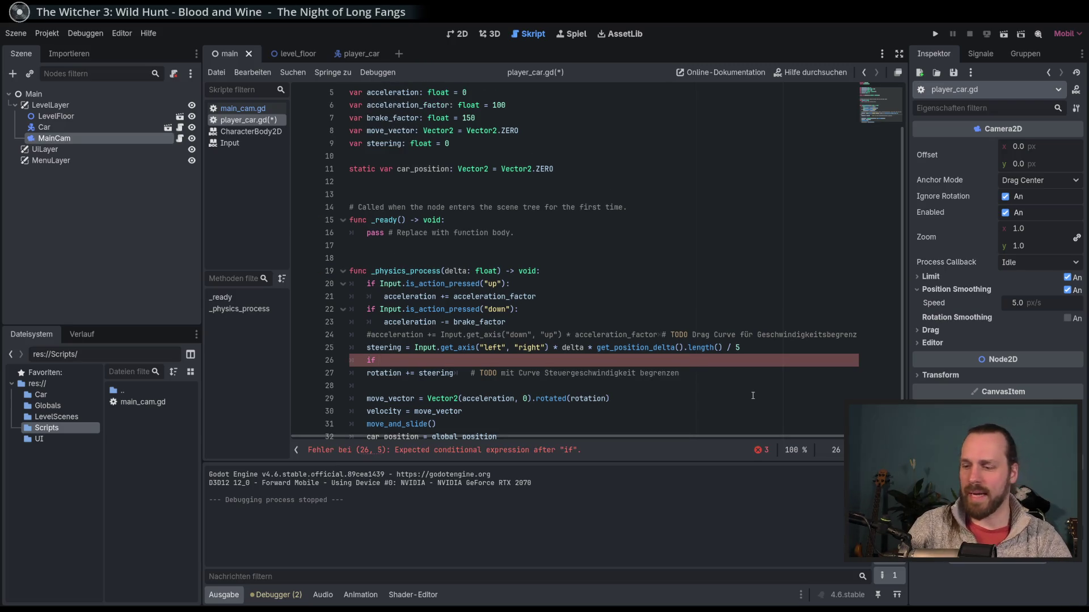
{"action": "key", "text": "BackSpace"}
{"action": "key", "text": "BackSpace"}
{"action": "key", "text": "BackSpace"}
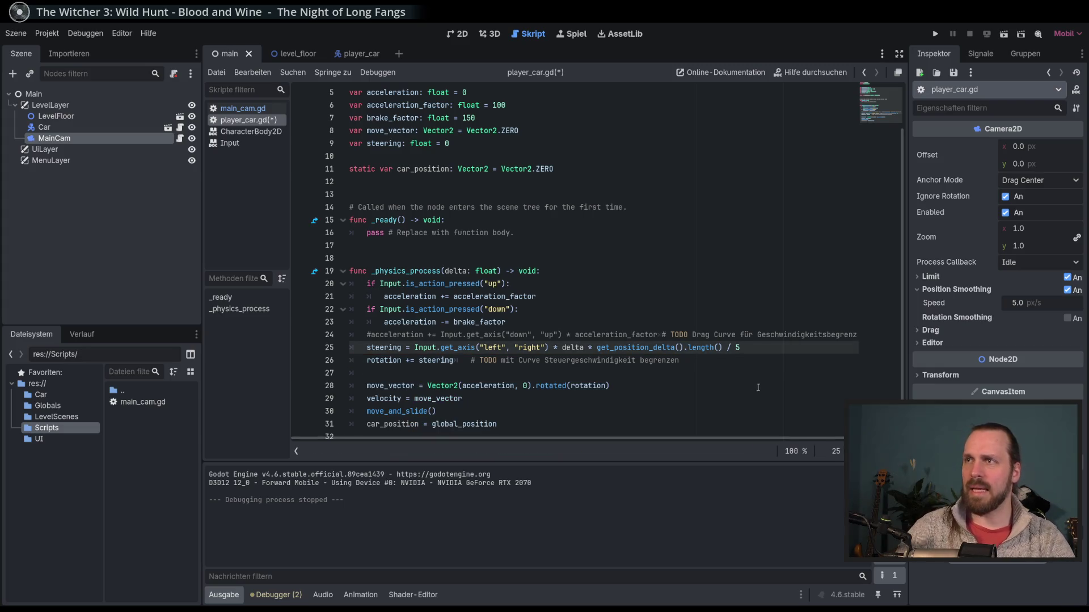
{"action": "left_click", "coordinate": [821, 74]}
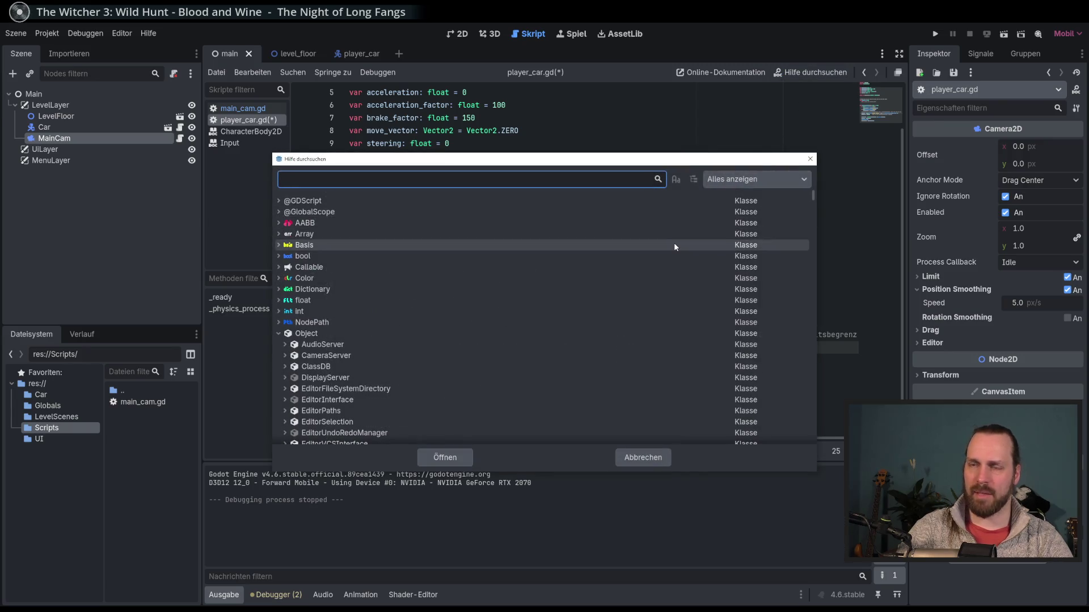
{"action": "type", "text": "float"}
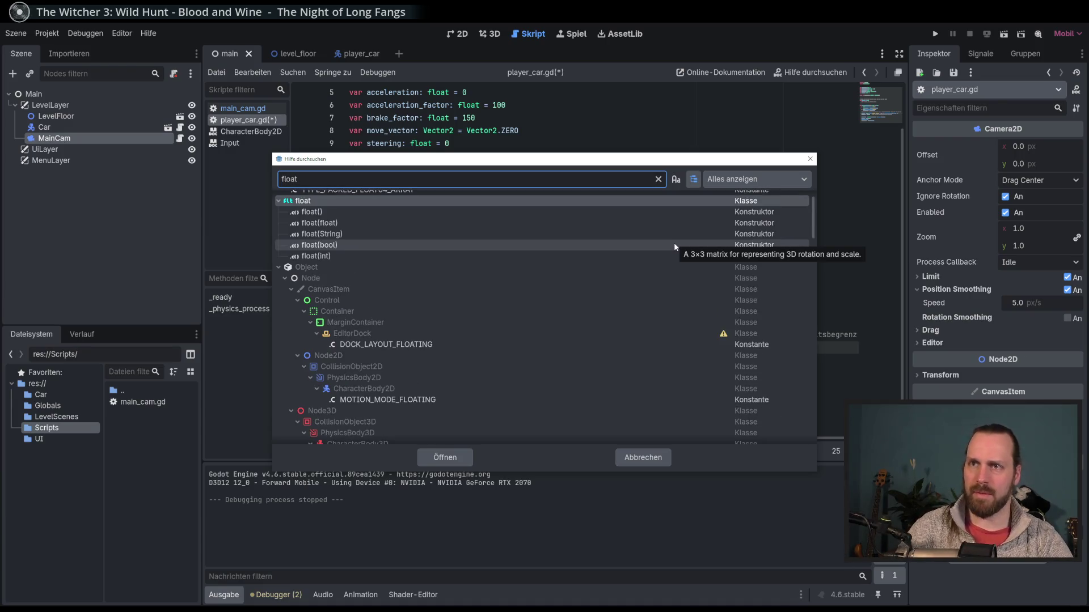
{"action": "double_click", "coordinate": [352, 201]}
{"action": "scroll", "coordinate": [597, 286], "scroll_direction": "down", "scroll_amount": 2}
{"action": "scroll", "coordinate": [596, 286], "scroll_direction": "down", "scroll_amount": 10}
{"action": "scroll", "coordinate": [594, 279], "scroll_direction": "up", "scroll_amount": 5}
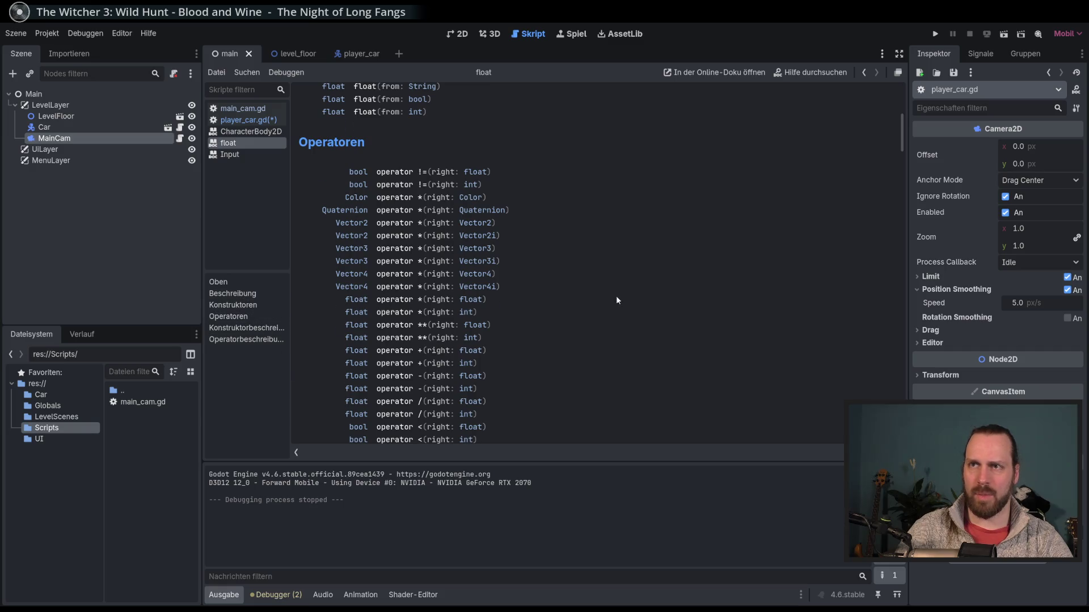
{"action": "scroll", "coordinate": [612, 300], "scroll_direction": "up", "scroll_amount": 5}
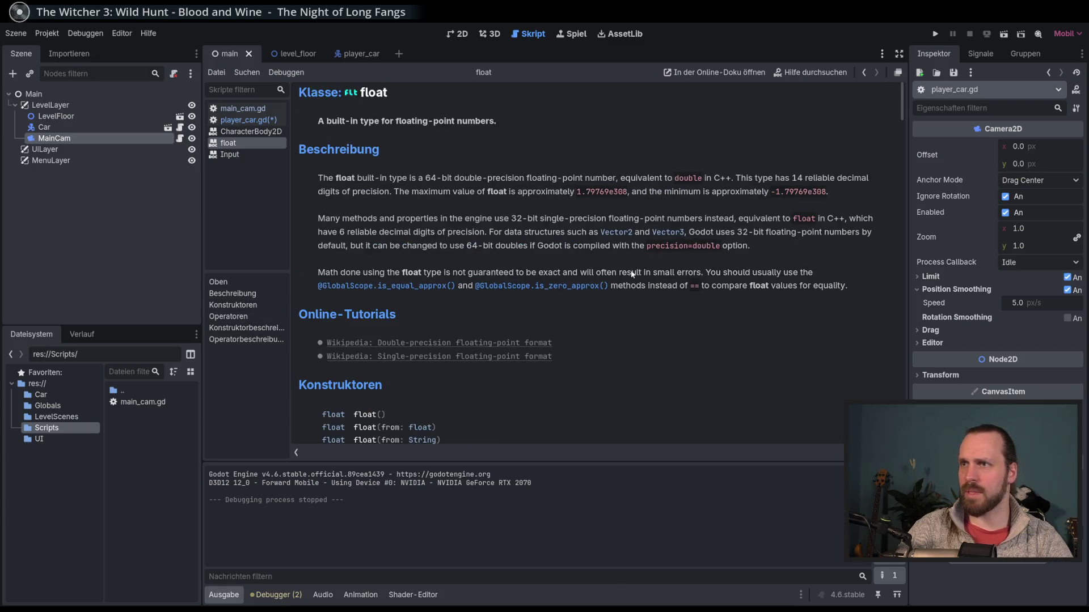
{"action": "scroll", "coordinate": [419, 280], "scroll_direction": "down", "scroll_amount": 5}
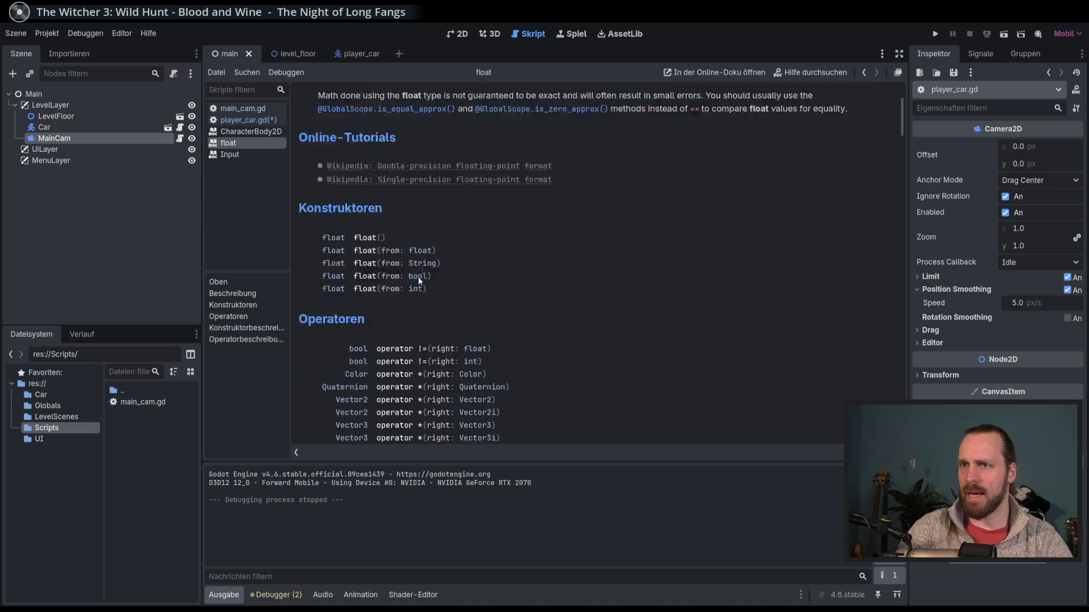
{"action": "scroll", "coordinate": [460, 287], "scroll_direction": "down", "scroll_amount": 5}
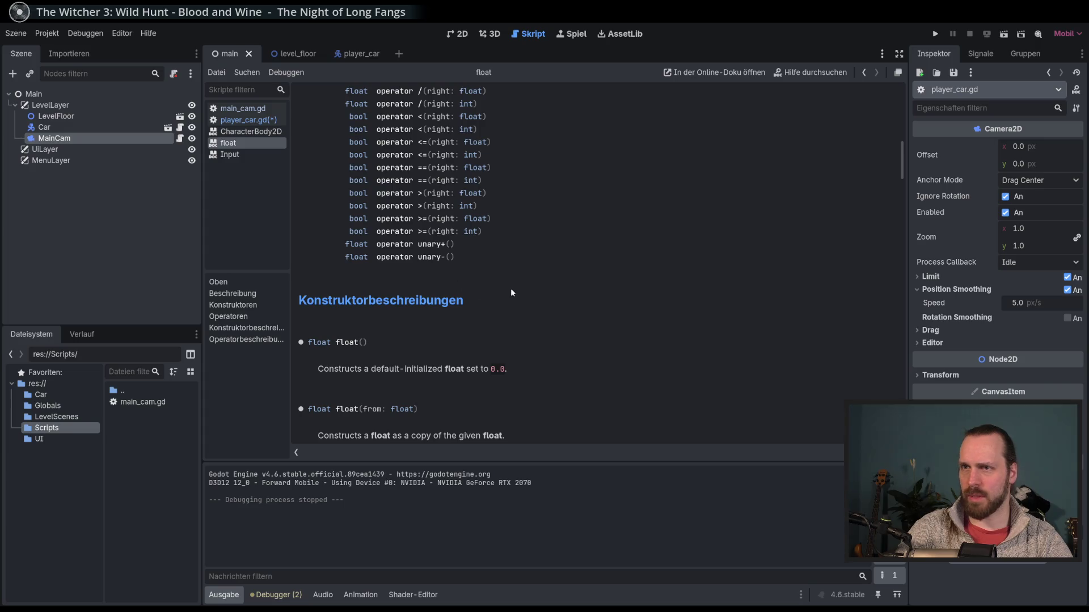
{"action": "scroll", "coordinate": [511, 288], "scroll_direction": "down", "scroll_amount": 5}
{"action": "scroll", "coordinate": [499, 291], "scroll_direction": "down", "scroll_amount": 3}
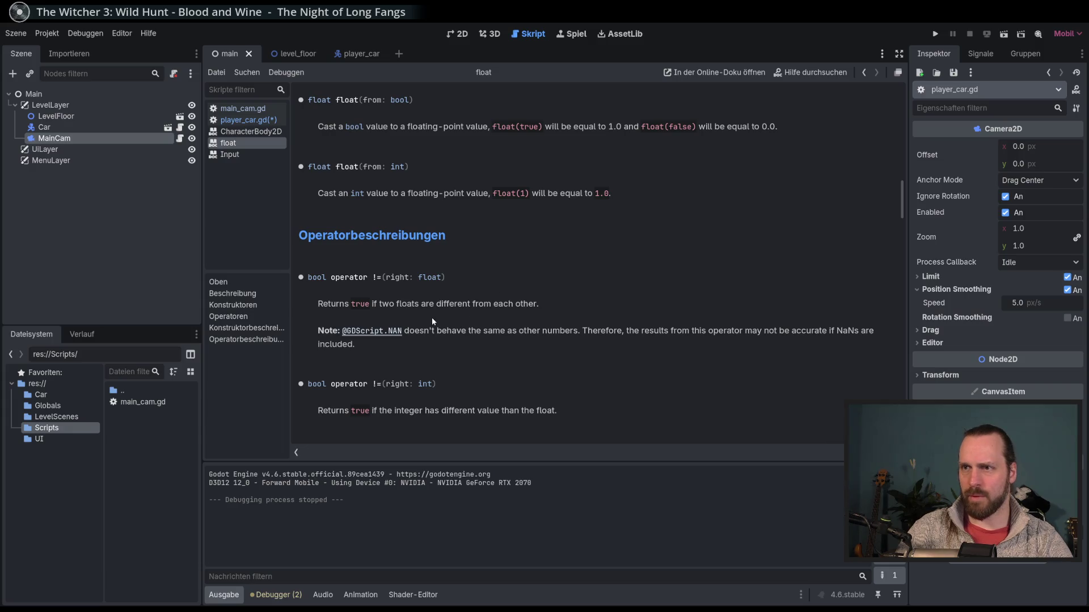
{"action": "scroll", "coordinate": [430, 297], "scroll_direction": "down", "scroll_amount": 15}
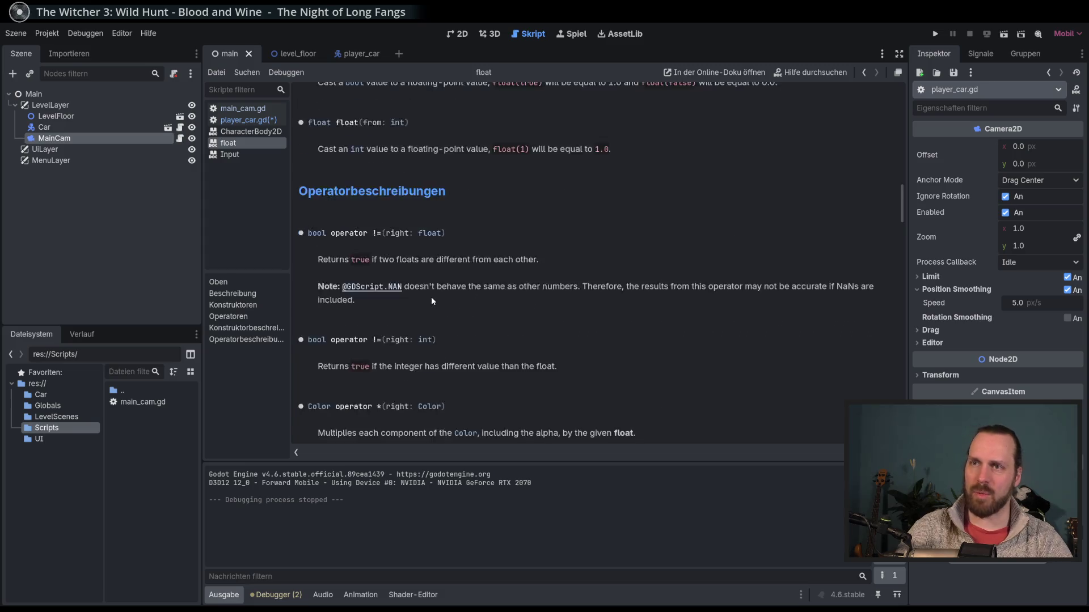
{"action": "left_click", "coordinate": [242, 339]}
{"action": "left_click", "coordinate": [244, 328]}
{"action": "left_click", "coordinate": [233, 317]}
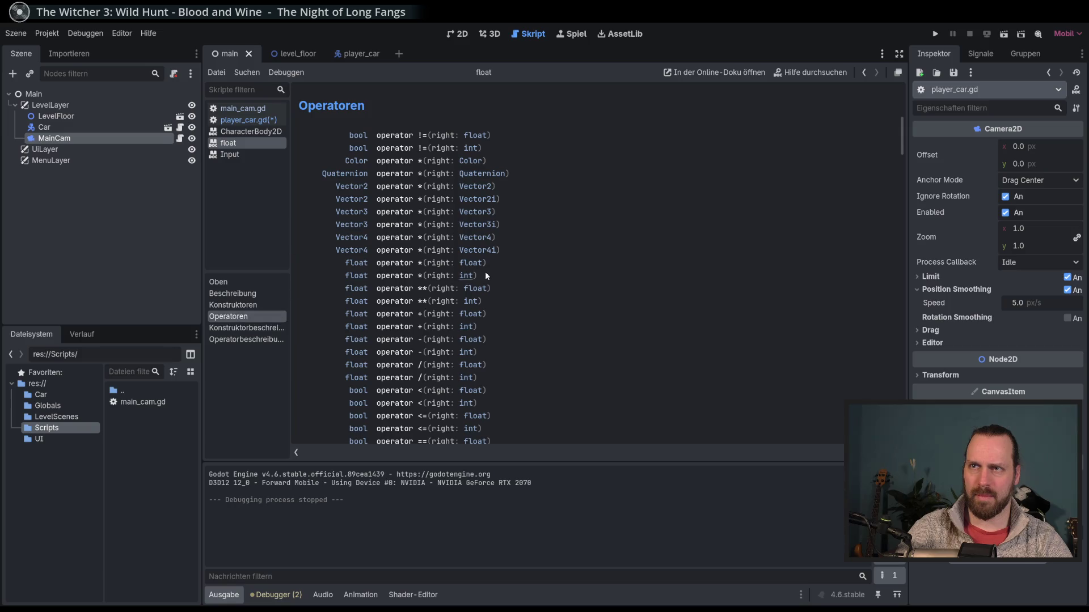
{"action": "scroll", "coordinate": [470, 278], "scroll_direction": "up", "scroll_amount": 10}
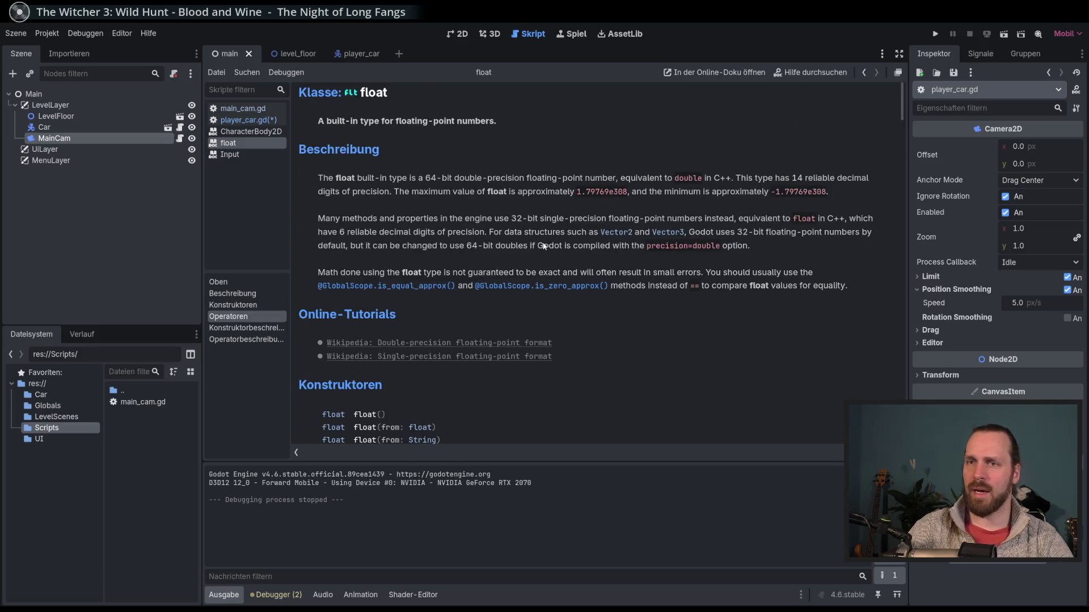
{"action": "scroll", "coordinate": [620, 237], "scroll_direction": "down", "scroll_amount": 3}
{"action": "left_click", "coordinate": [817, 73]}
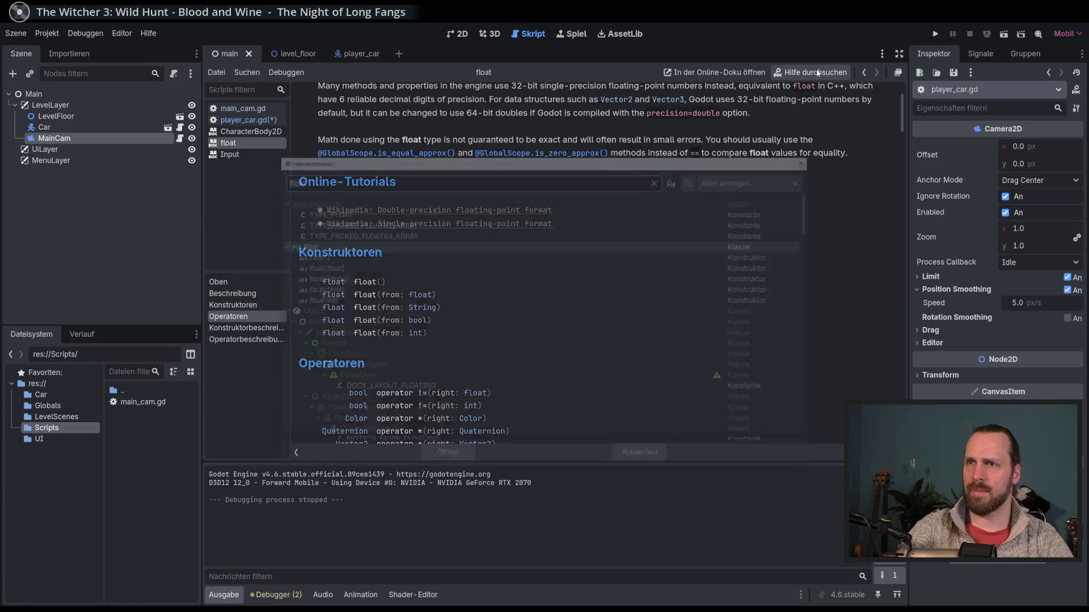
Search the help for 'compare', close it, and return to player_car.gd.
{"action": "type", "text": "compare"}
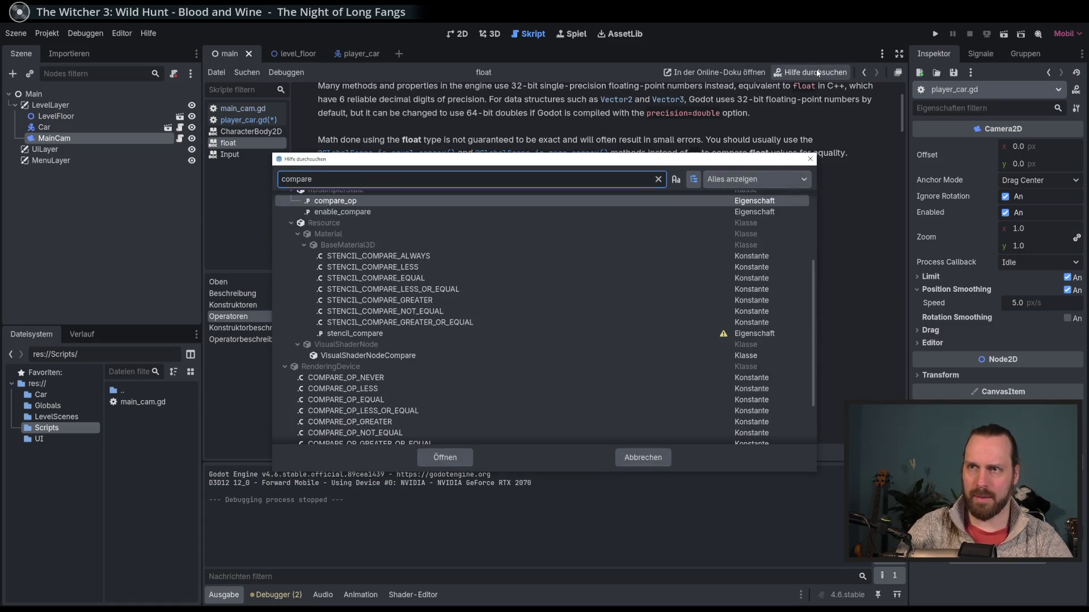
{"action": "key", "text": "Escape"}
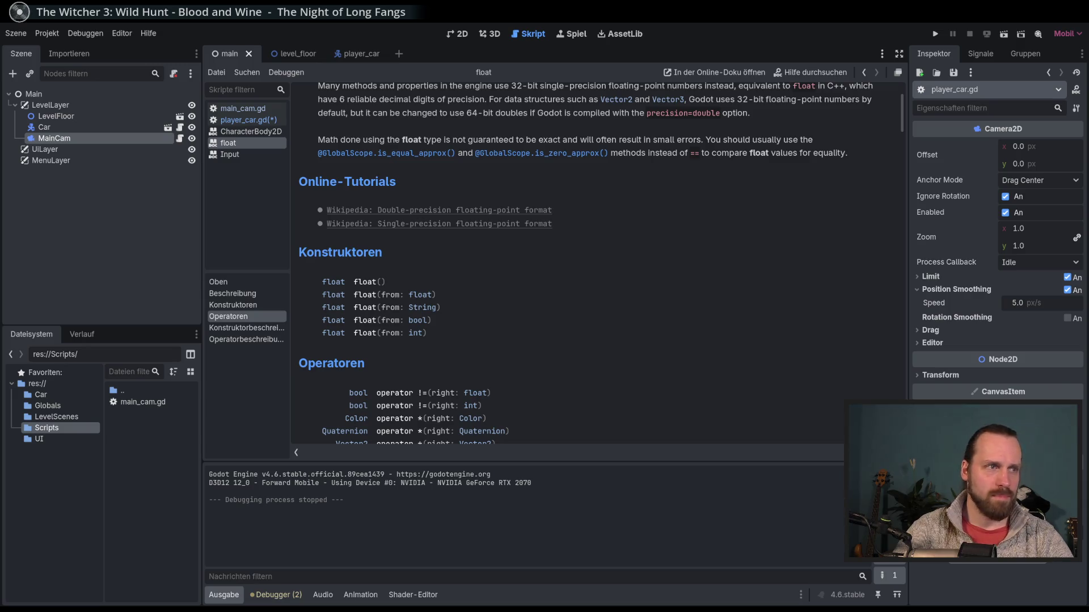
{"action": "left_click", "coordinate": [248, 120]}
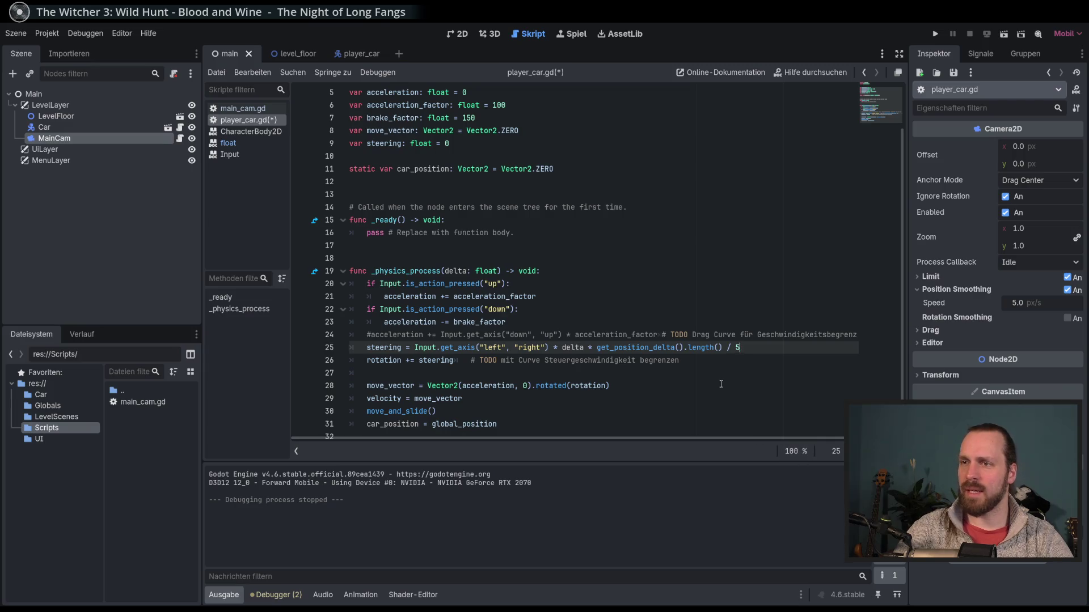
Type a trial 'if acceleration' line, delete it again, and run the game with F5.
{"action": "key", "text": "Return"}
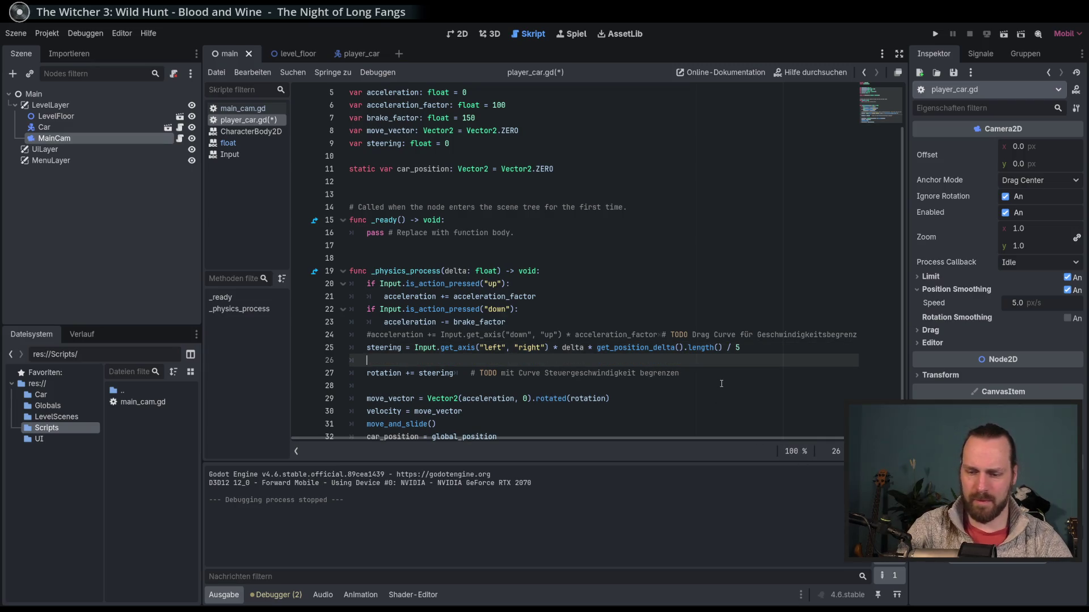
{"action": "type", "text": "if ac"}
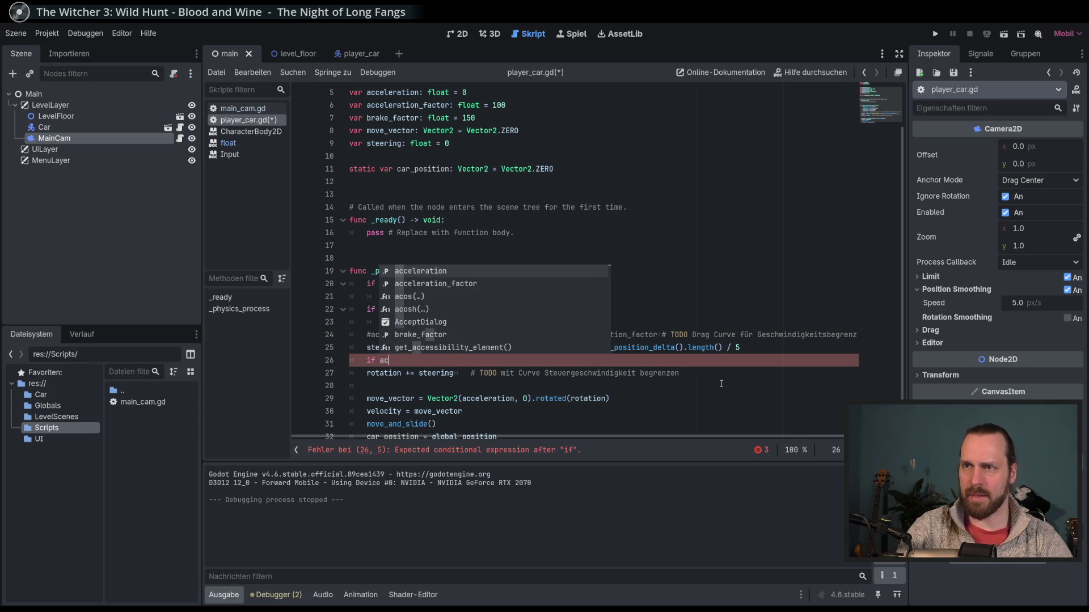
{"action": "key", "text": "Return"}
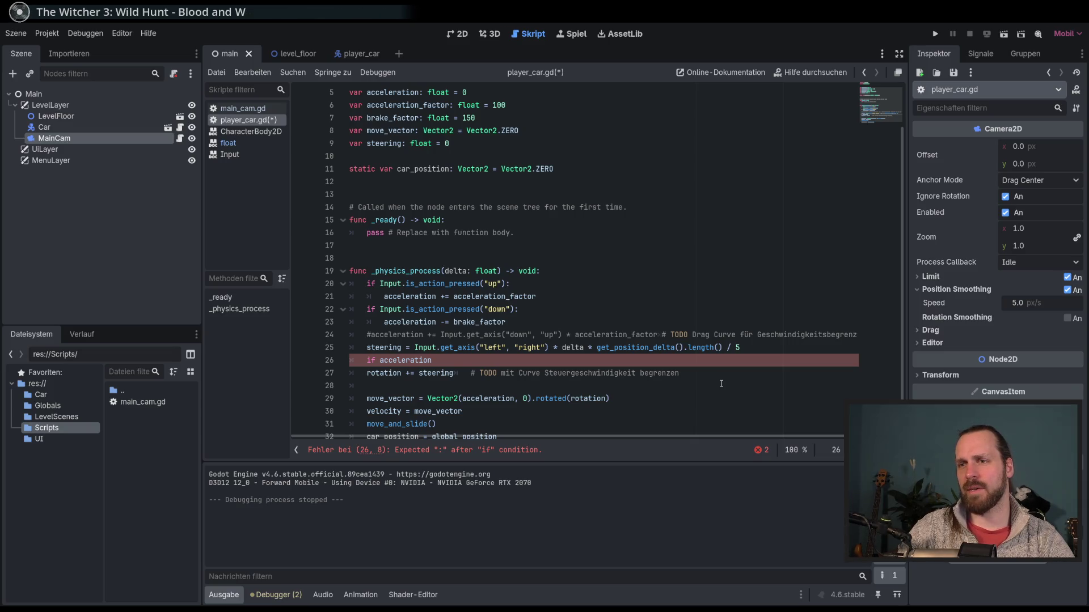
{"action": "left_click_drag", "start_coordinate": [739, 356], "coordinate": [764, 349]}
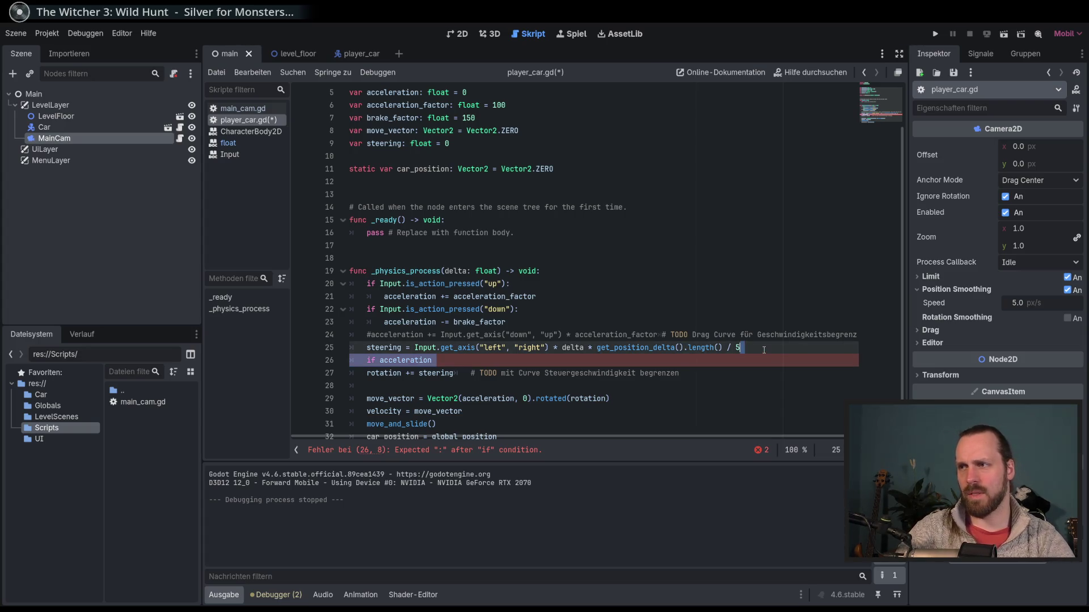
{"action": "key", "text": "BackSpace"}
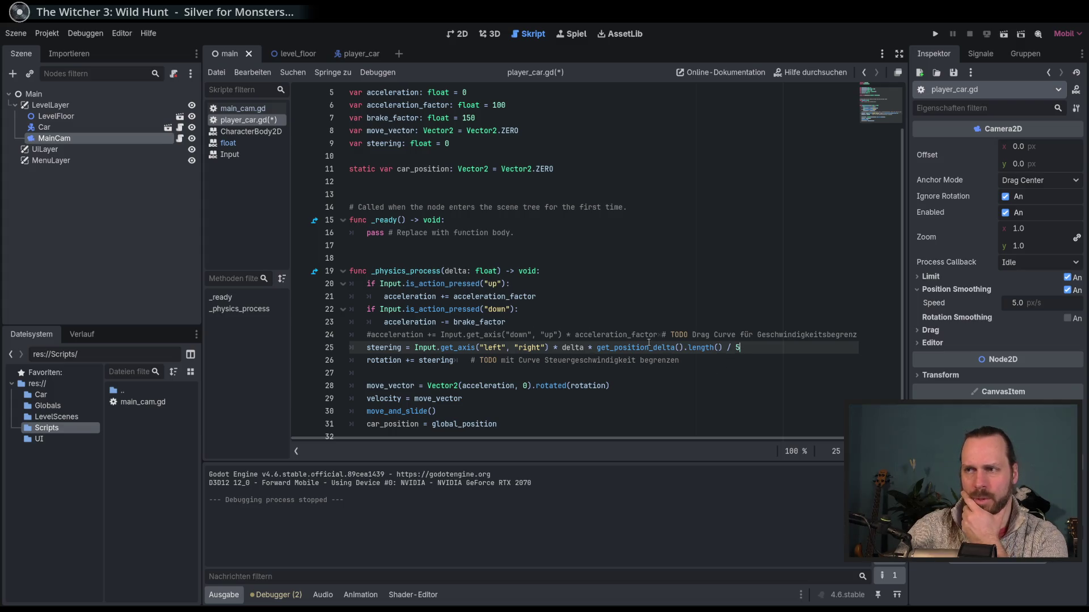
{"action": "key", "text": "F5"}
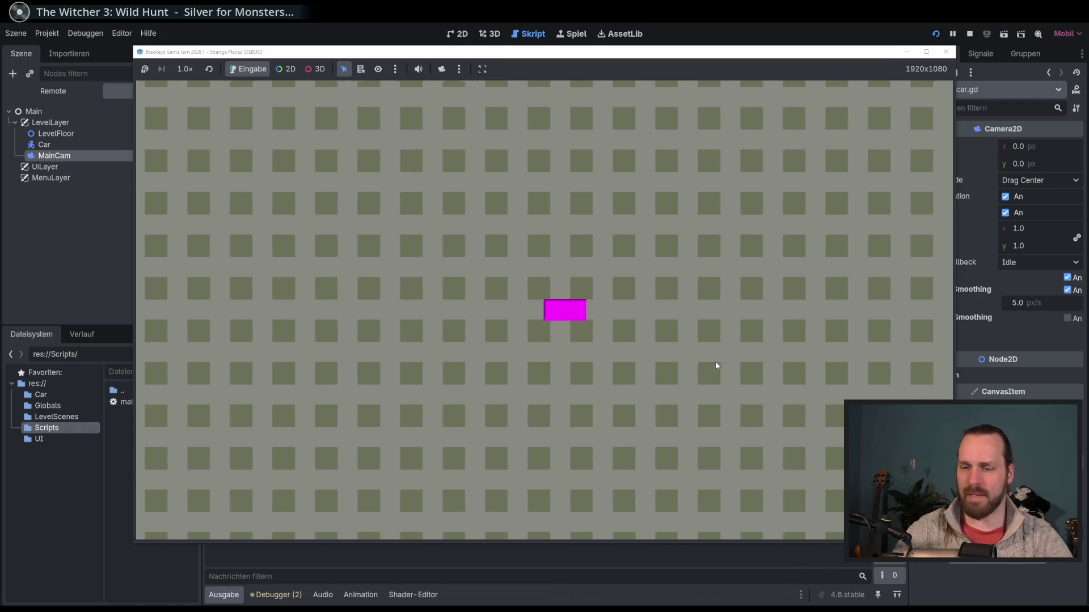
Stop the game and check where acceleration is used on lines 21 and 28.
{"action": "key", "text": "F8"}
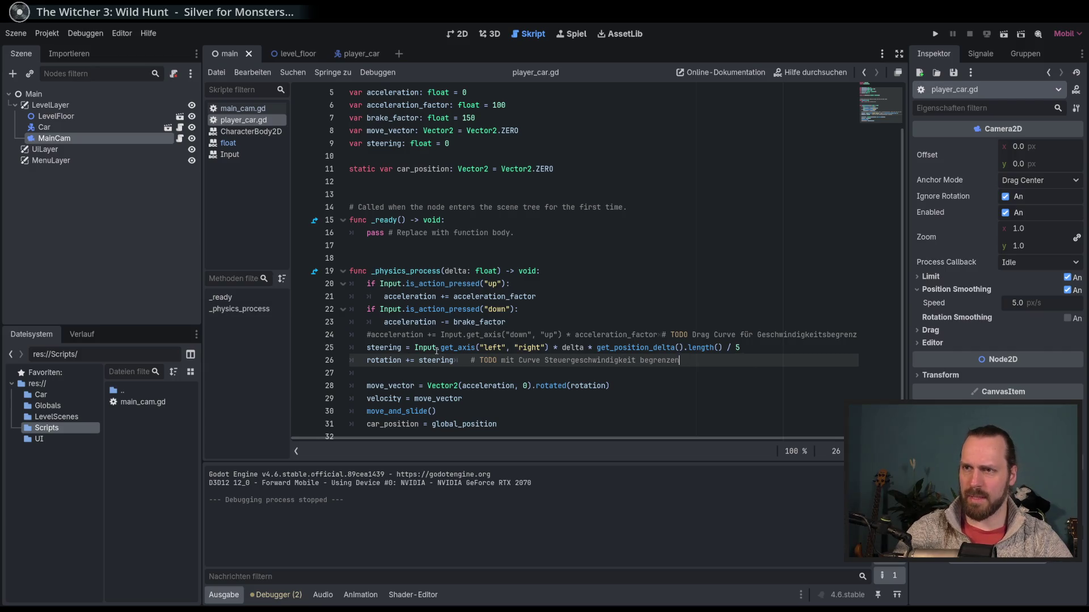
{"action": "double_click", "coordinate": [412, 297]}
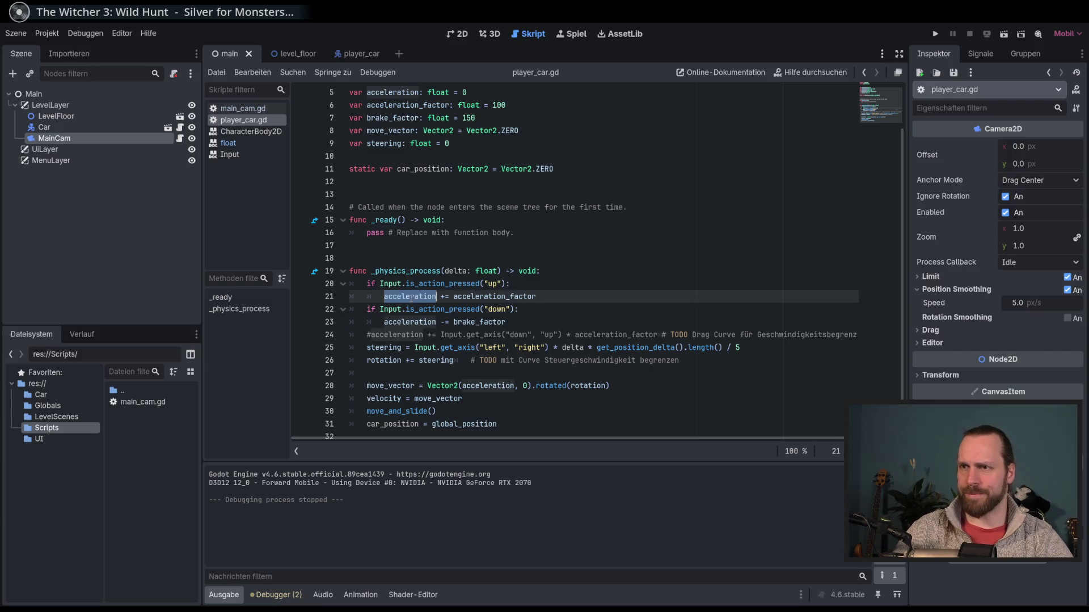
{"action": "double_click", "coordinate": [502, 297]}
{"action": "double_click", "coordinate": [402, 297]}
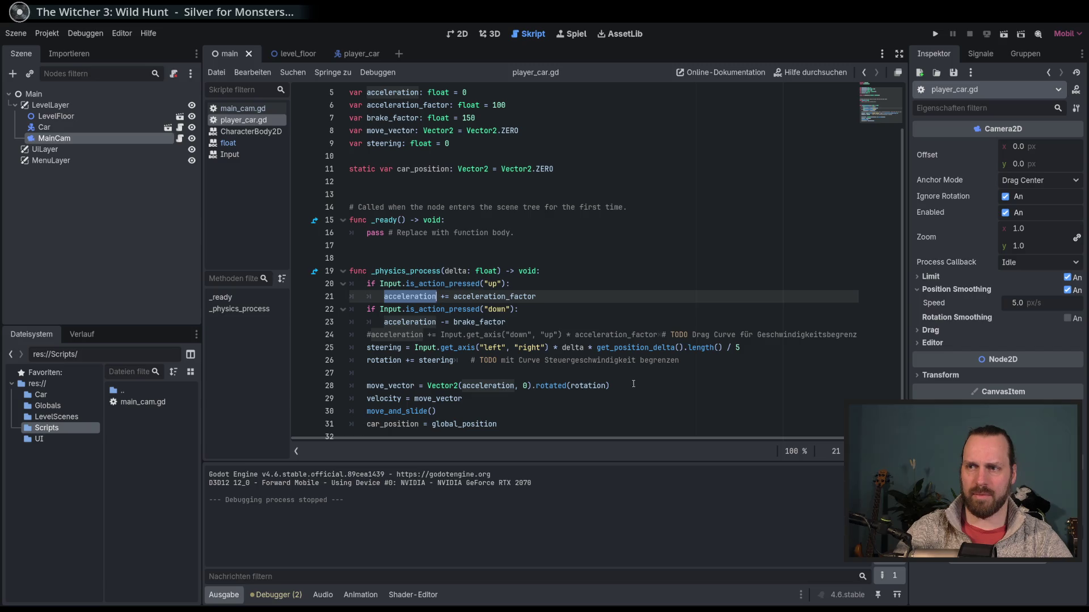
{"action": "mouse_move", "coordinate": [498, 391]}
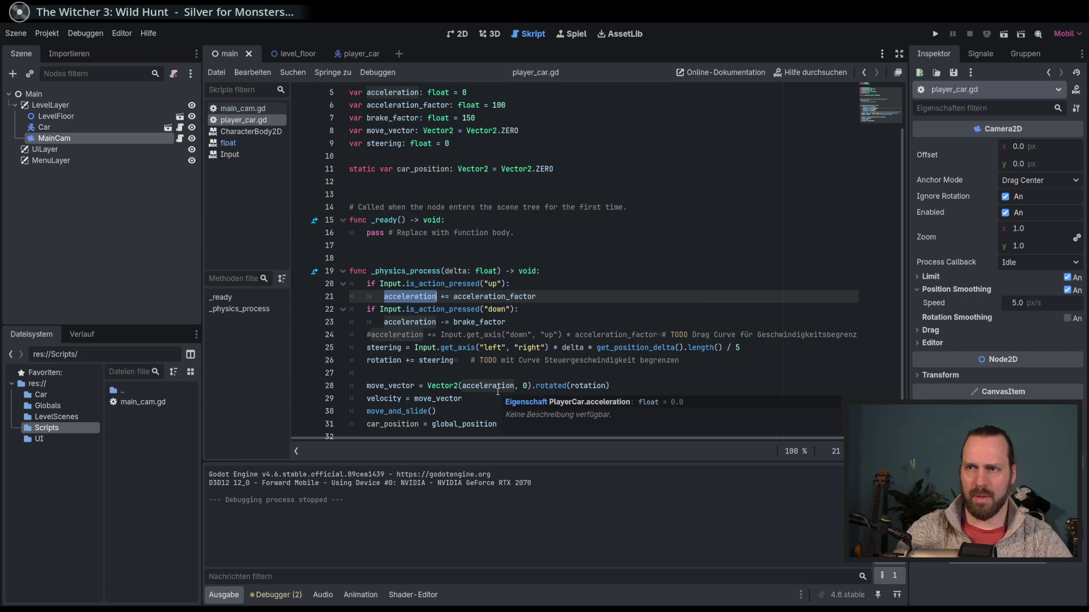
{"action": "double_click", "coordinate": [489, 385]}
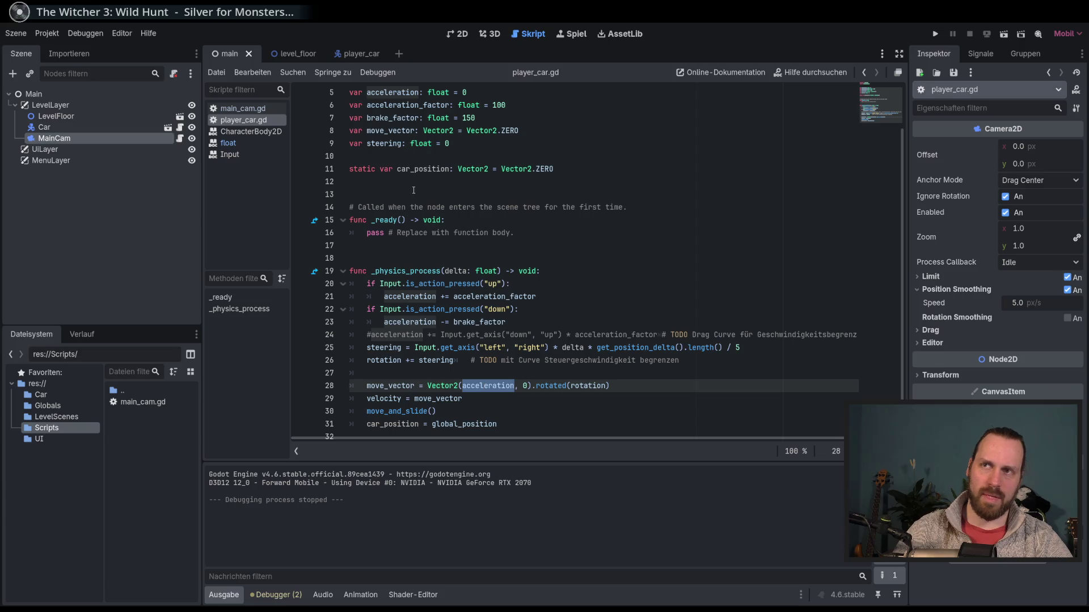
Rename acceleration to speed in its declaration and on lines 21, 23 and 28, then save.
{"action": "double_click", "coordinate": [398, 93]}
{"action": "mouse_move", "coordinate": [481, 129]}
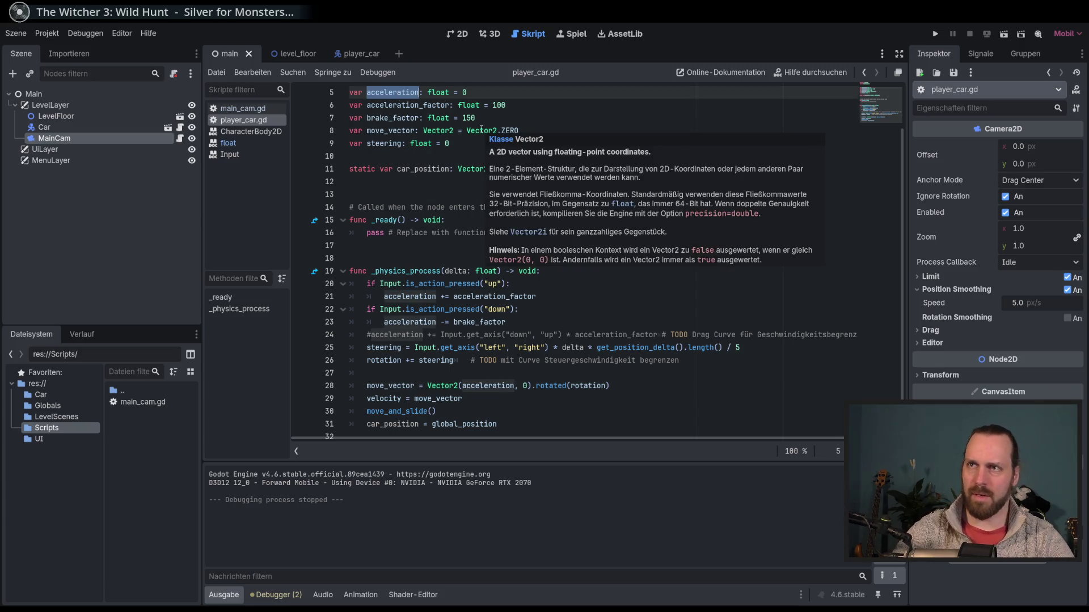
{"action": "type", "text": "speed"}
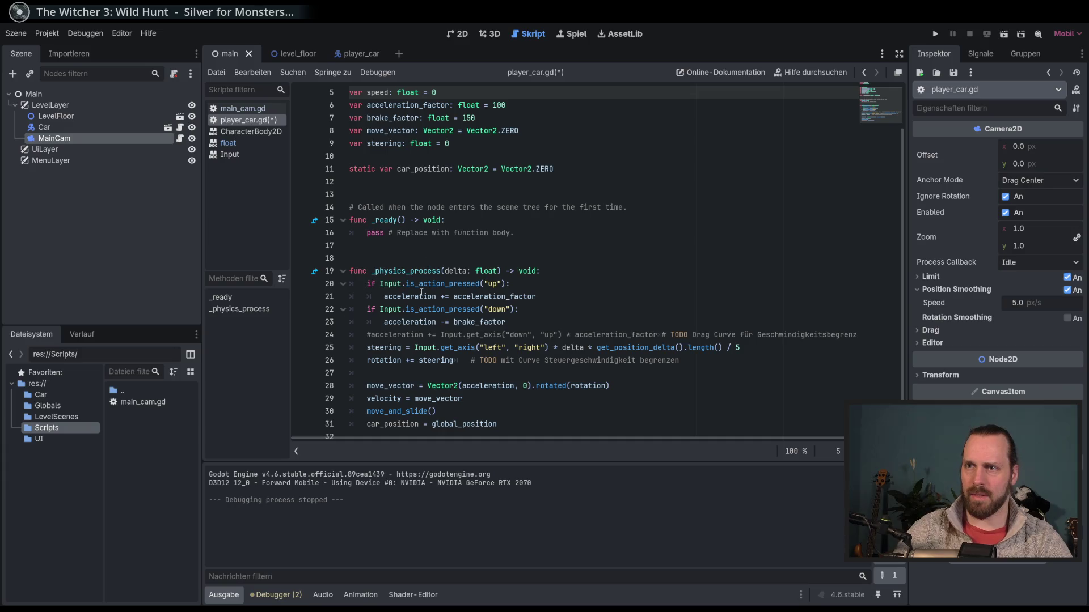
{"action": "key", "text": "ctrl+shift+Left"}
{"action": "key", "text": "ctrl+c"}
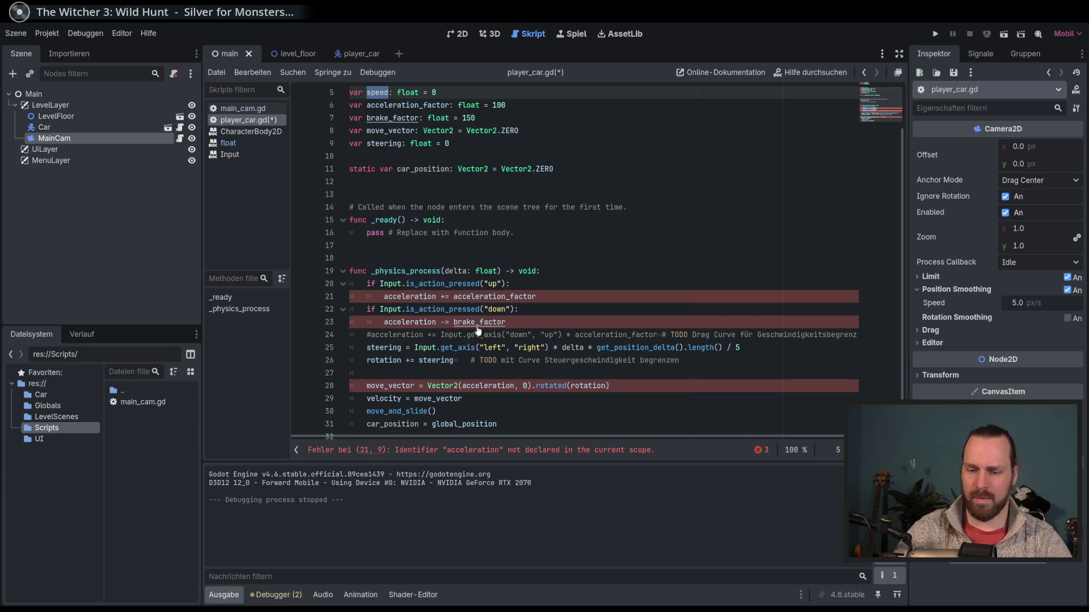
{"action": "double_click", "coordinate": [408, 296]}
{"action": "key", "text": "ctrl+v"}
{"action": "double_click", "coordinate": [409, 322]}
{"action": "key", "text": "ctrl+v"}
{"action": "double_click", "coordinate": [486, 385]}
{"action": "type", "text": "speed"}
{"action": "left_click", "coordinate": [625, 385]}
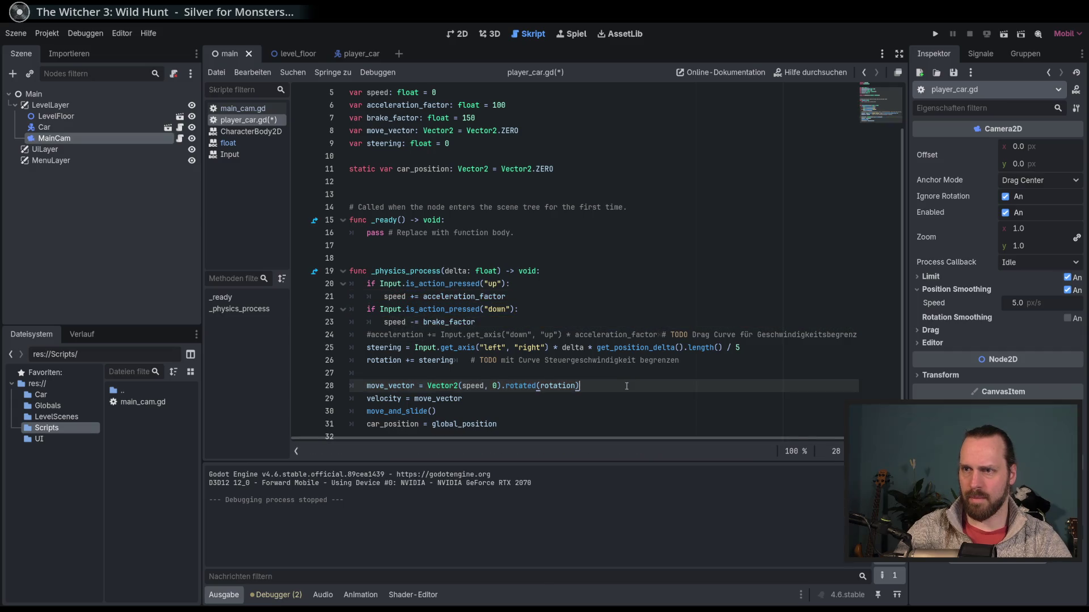
{"action": "scroll", "coordinate": [626, 387], "scroll_direction": "down", "scroll_amount": 1}
{"action": "key", "text": "ctrl+s"}
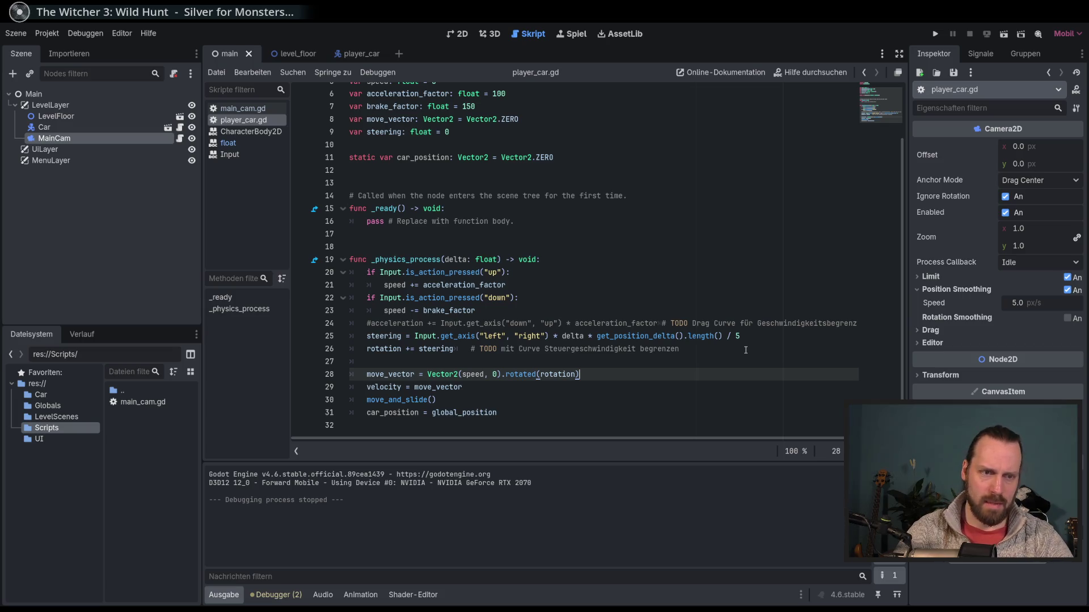
{"action": "left_click", "coordinate": [667, 387]}
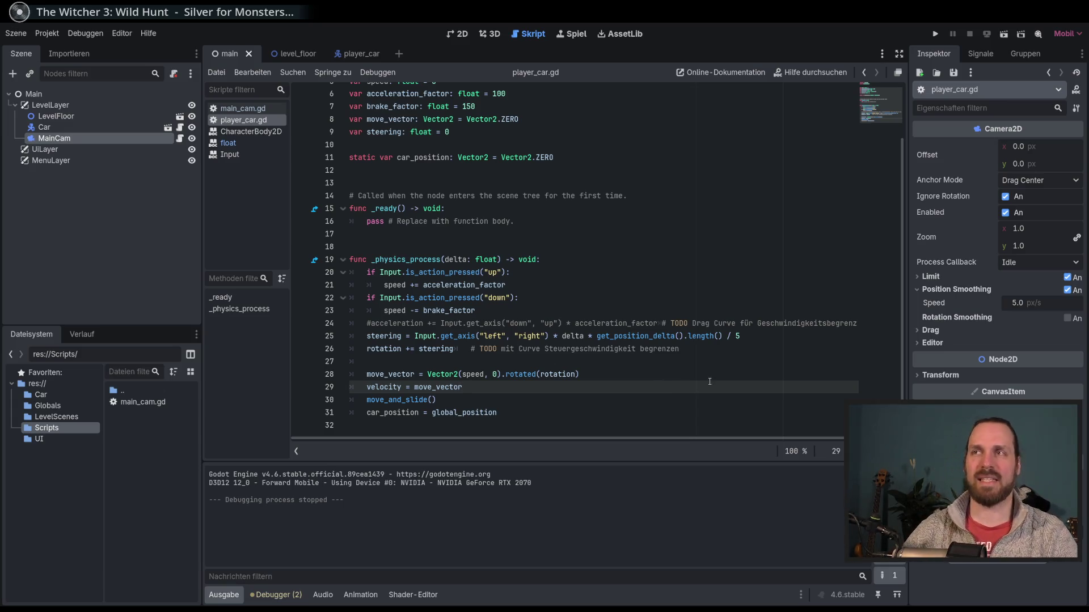
{"action": "left_click", "coordinate": [650, 400]}
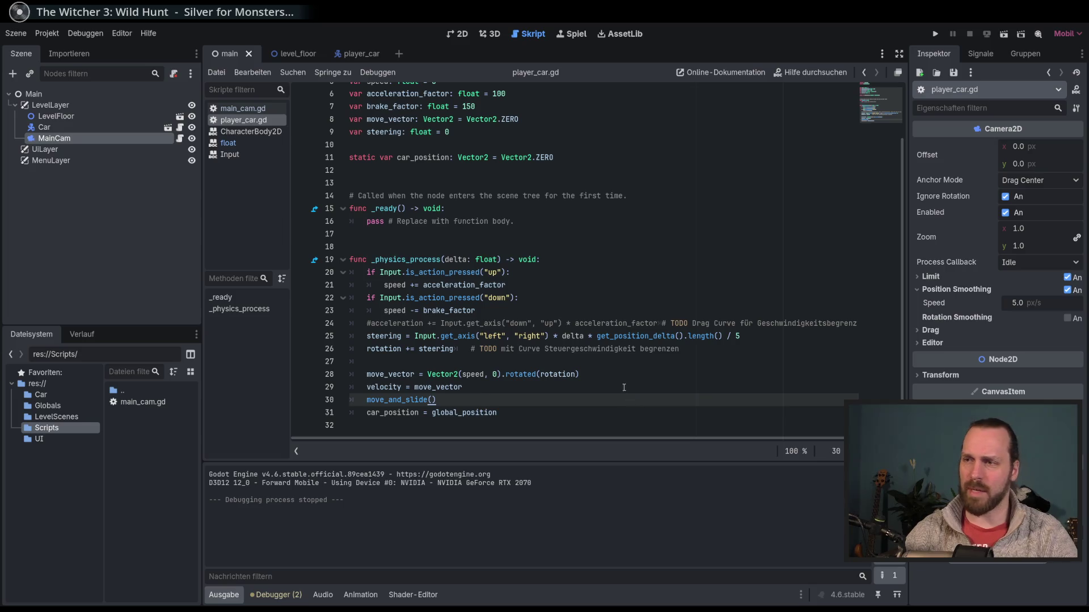
{"action": "key", "text": "Up"}
{"action": "key", "text": "Down"}
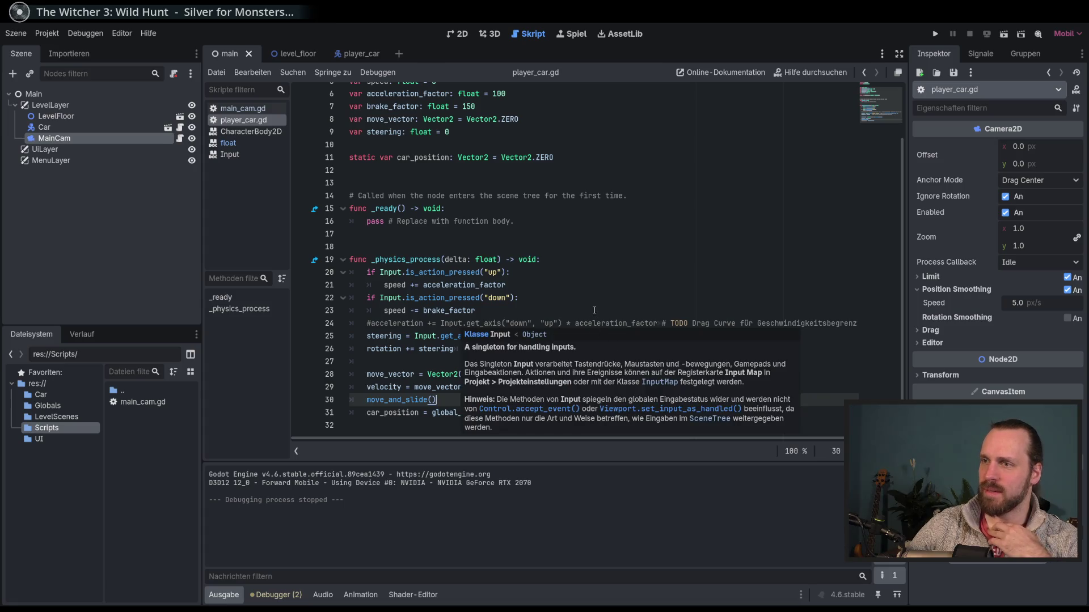
{"action": "key", "text": "Up"}
{"action": "key", "text": "Up"}
{"action": "key", "text": "Up"}
{"action": "key", "text": "End"}
{"action": "left_click", "coordinate": [760, 335]}
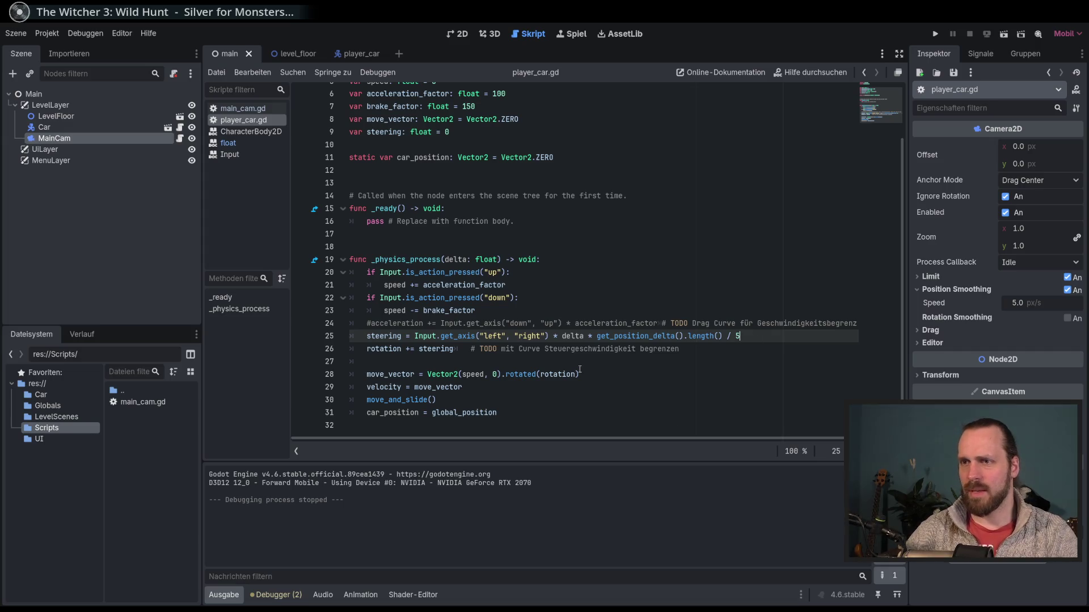
{"action": "left_click", "coordinate": [707, 347]}
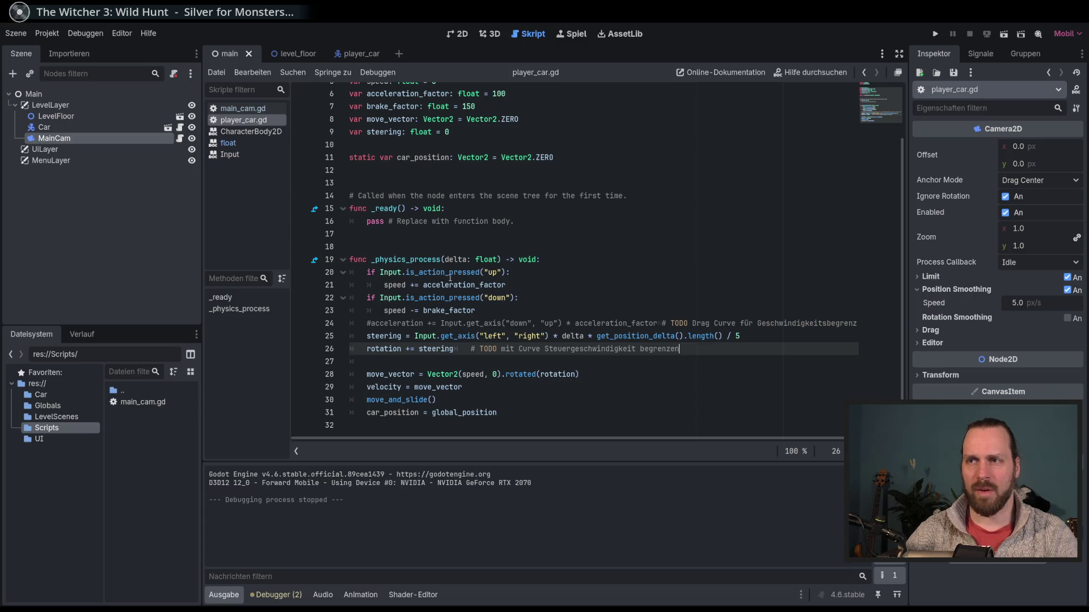
Comment out the up/down lines 20–23 and enable axis line 24, changing acceleration to speed.
{"action": "left_click_drag", "start_coordinate": [451, 274], "coordinate": [448, 310]}
{"action": "key", "text": "ctrl+k"}
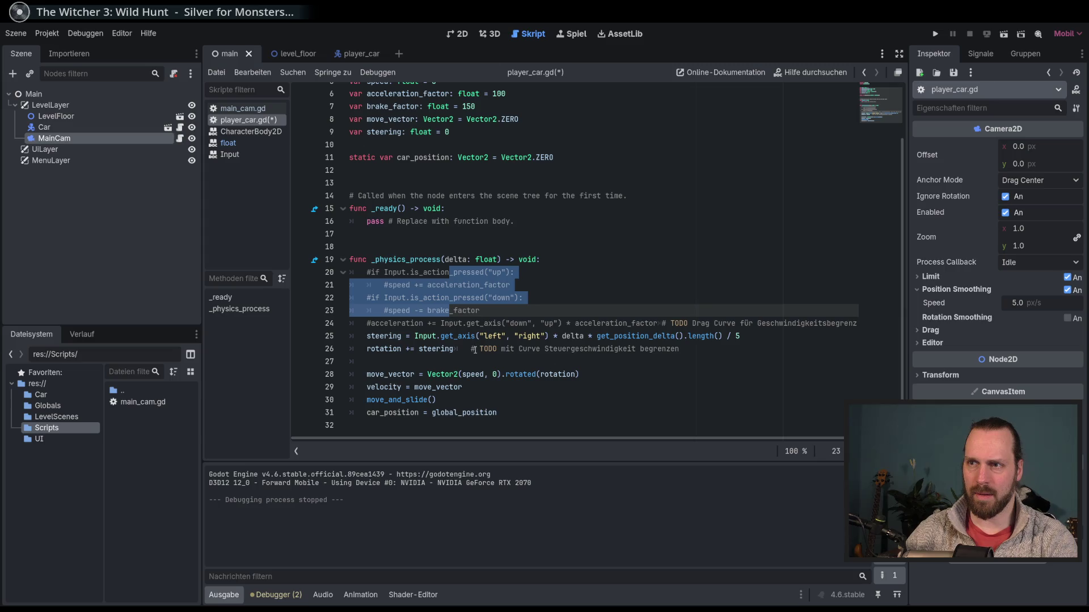
{"action": "left_click", "coordinate": [476, 350]}
{"action": "left_click", "coordinate": [567, 324]}
{"action": "key", "text": "ctrl+k"}
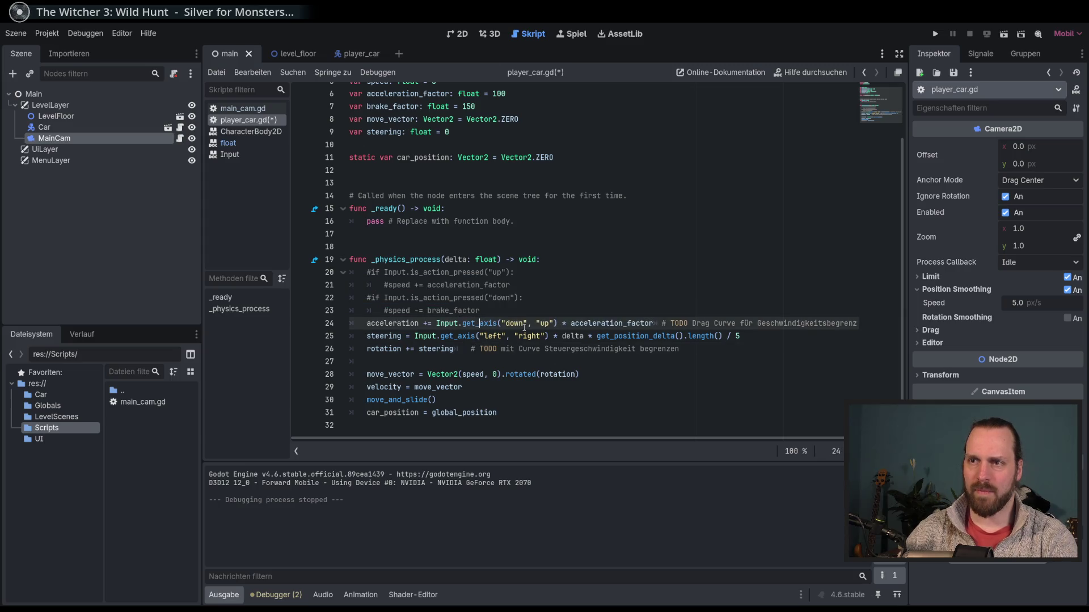
{"action": "left_click", "coordinate": [579, 314]}
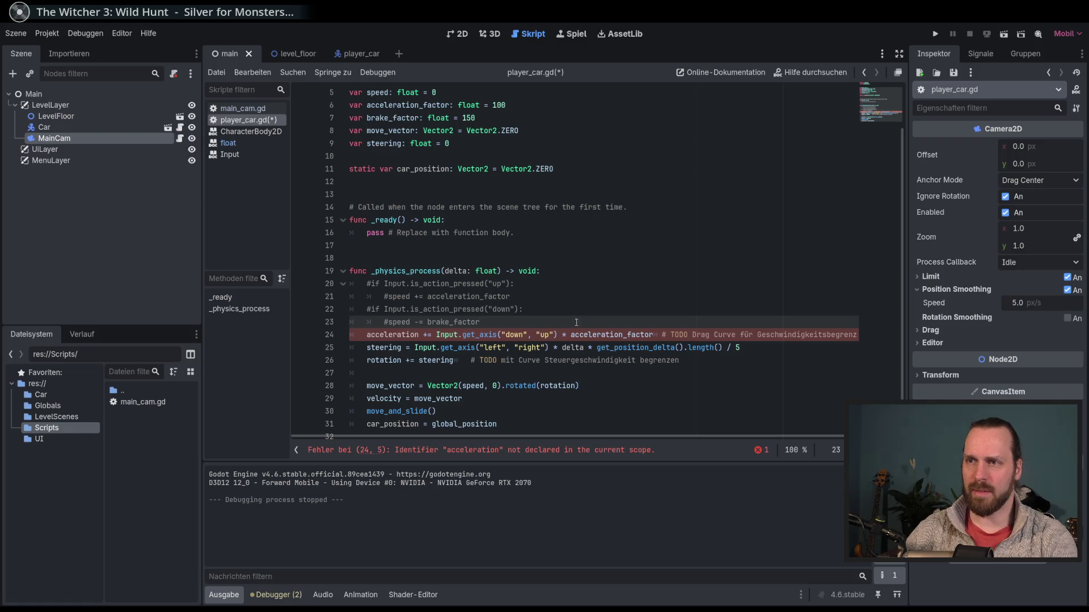
{"action": "double_click", "coordinate": [395, 335]}
{"action": "type", "text": "speed"}
{"action": "key", "text": "Escape"}
Test-drive the car with the axis-based speed line, then stop the game.
{"action": "key", "text": "F5"}
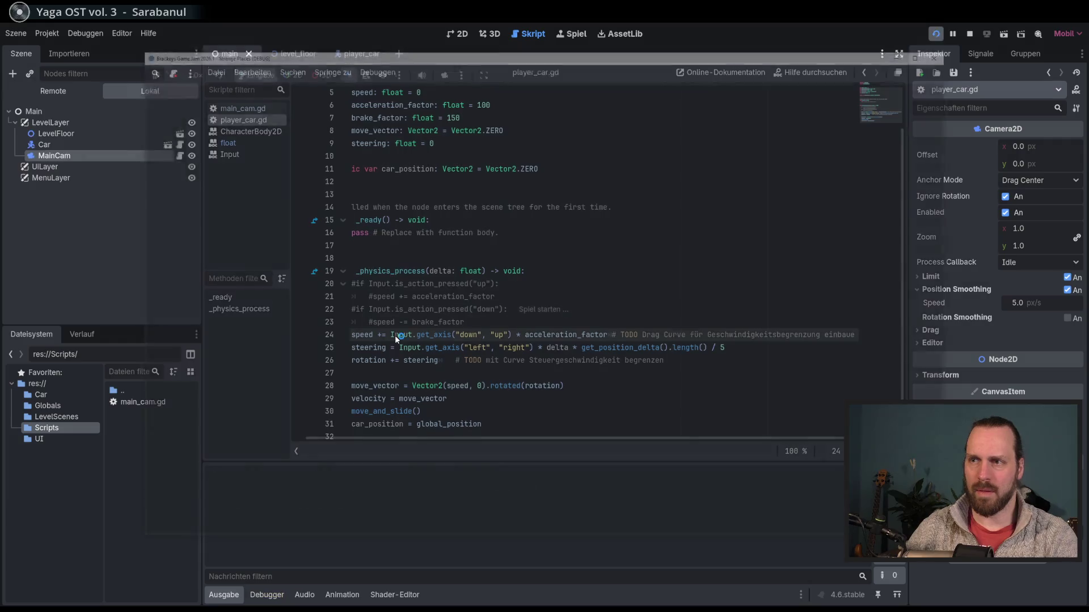
{"action": "key", "text": "Left"}
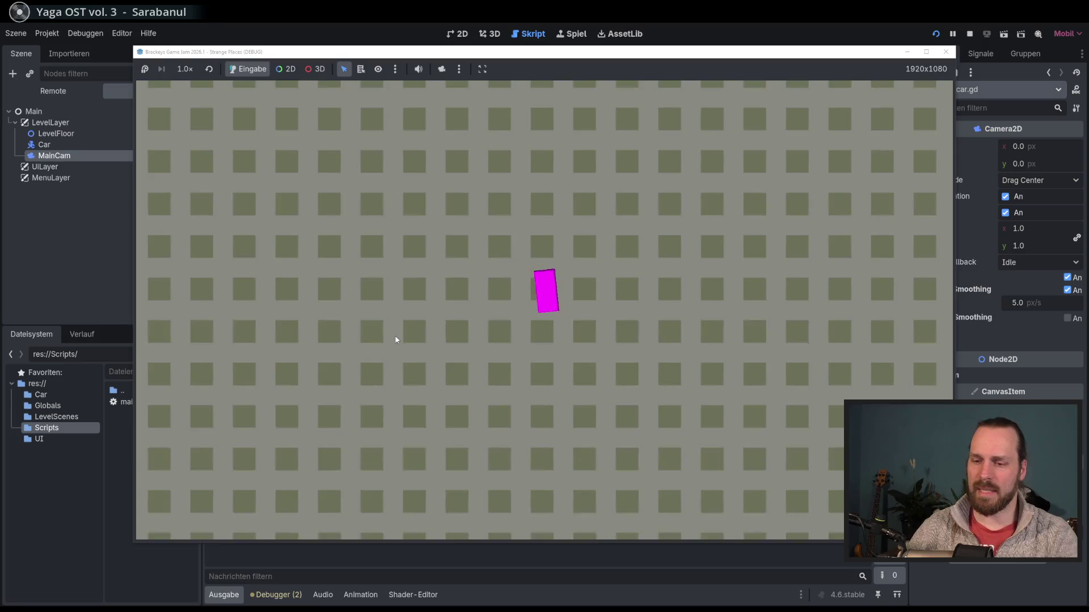
{"action": "key", "text": "F8"}
Comment out the axis speed line and restore the up/down speed lines 20–23.
{"action": "key", "text": "ctrl+k"}
{"action": "left_click_drag", "start_coordinate": [434, 283], "coordinate": [431, 322]}
{"action": "key", "text": "ctrl+k"}
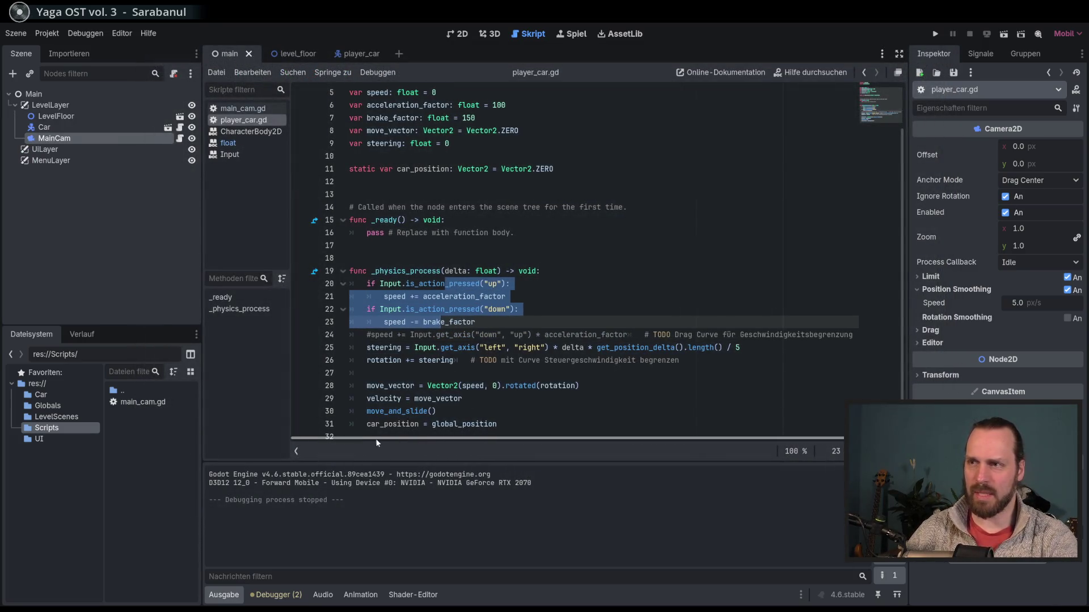
{"action": "left_click", "coordinate": [367, 335]}
{"action": "left_click", "coordinate": [301, 335]}
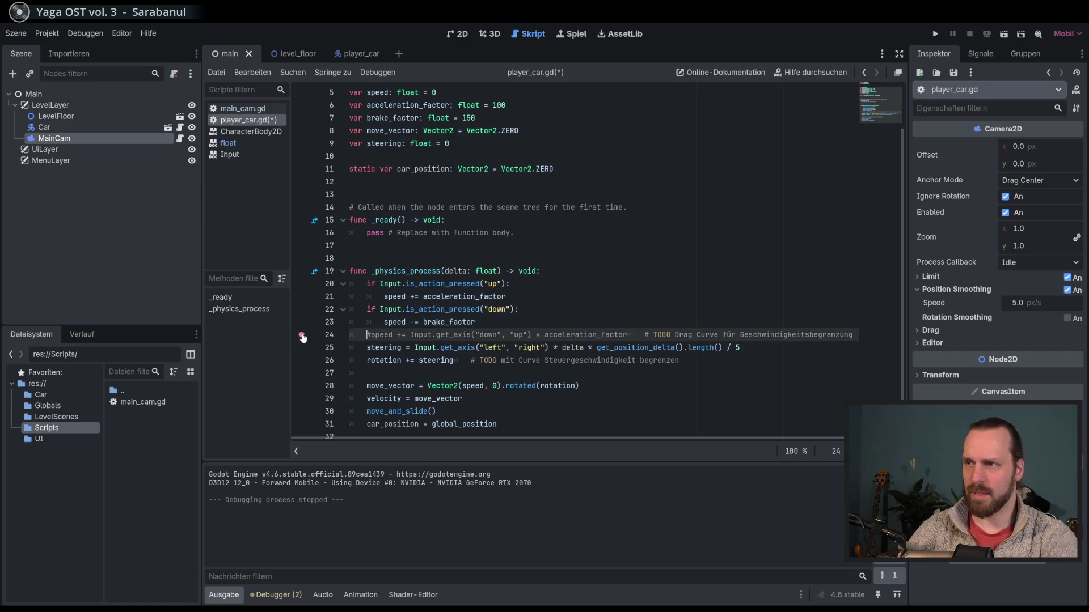
{"action": "left_click", "coordinate": [328, 335]}
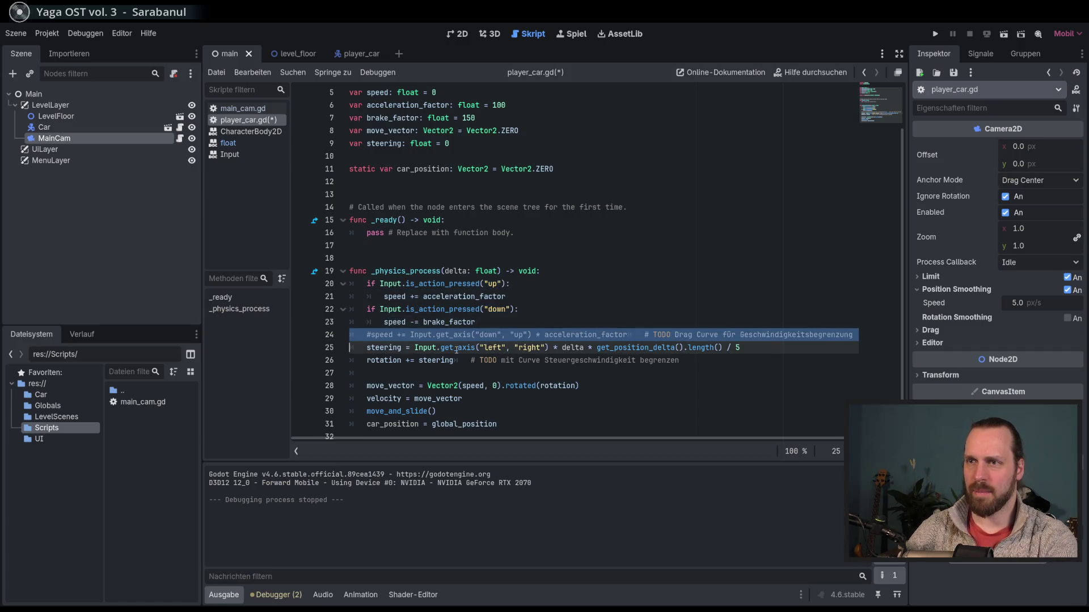
{"action": "key", "text": "Up"}
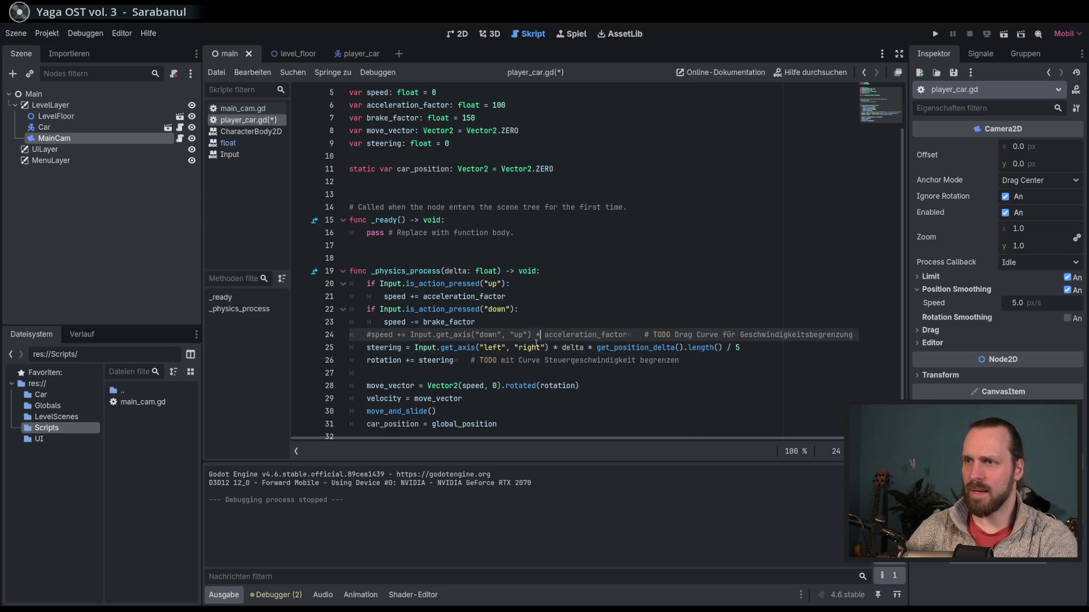
{"action": "left_click", "coordinate": [532, 323]}
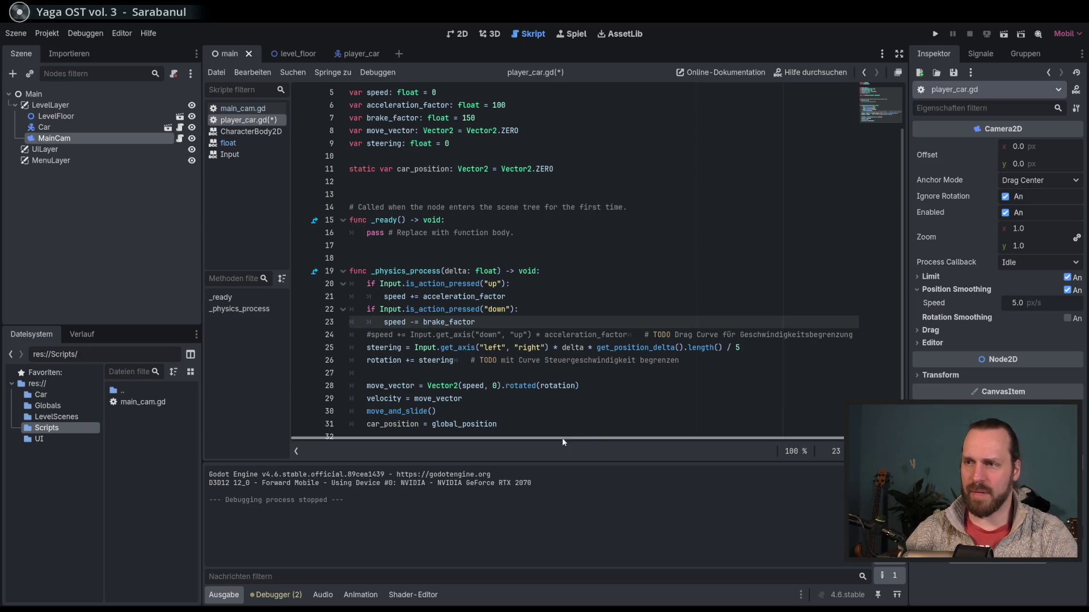
{"action": "scroll", "coordinate": [576, 369], "scroll_direction": "down", "scroll_amount": 1}
{"action": "scroll", "coordinate": [579, 369], "scroll_direction": "up", "scroll_amount": 2}
{"action": "scroll", "coordinate": [593, 367], "scroll_direction": "down", "scroll_amount": 2}
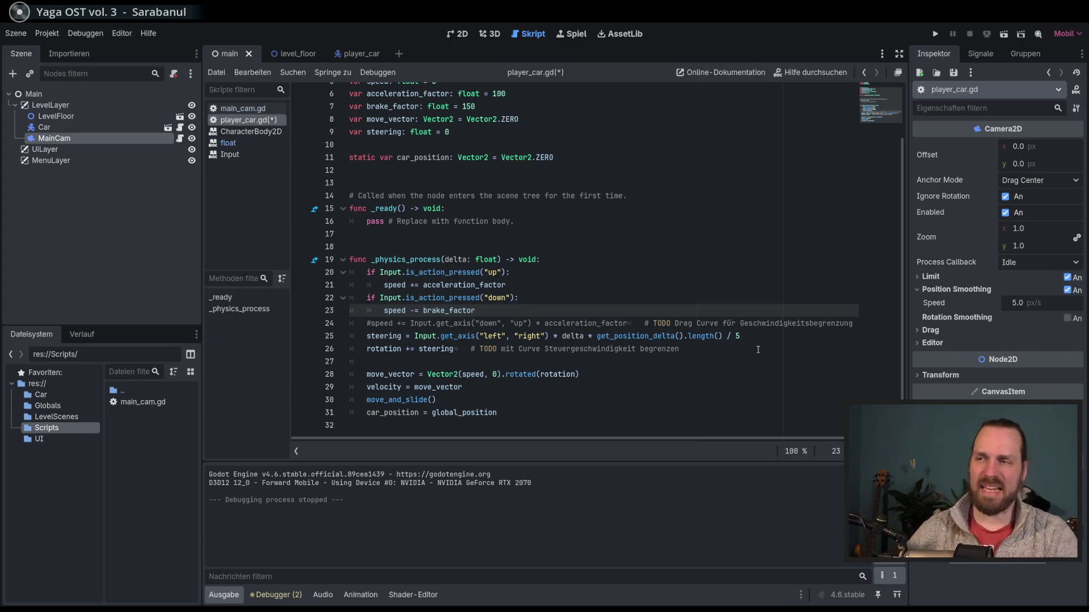
{"action": "left_click", "coordinate": [645, 372]}
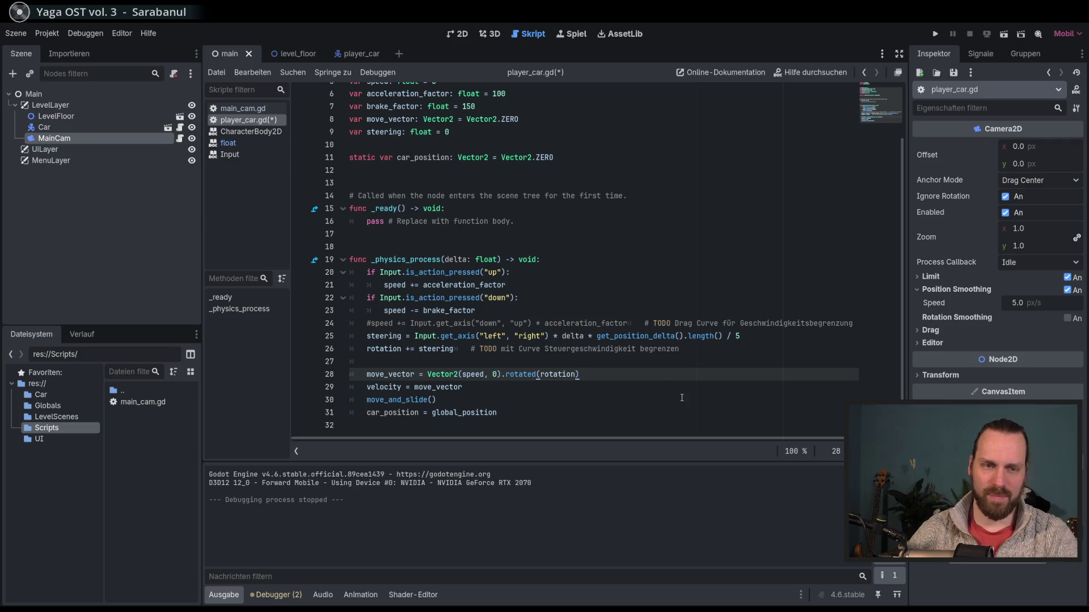
{"action": "mouse_move", "coordinate": [647, 437]}
{"action": "left_mouse_down"}
{"action": "mouse_move", "coordinate": [681, 437]}
{"action": "mouse_move", "coordinate": [588, 442]}
{"action": "left_mouse_up"}
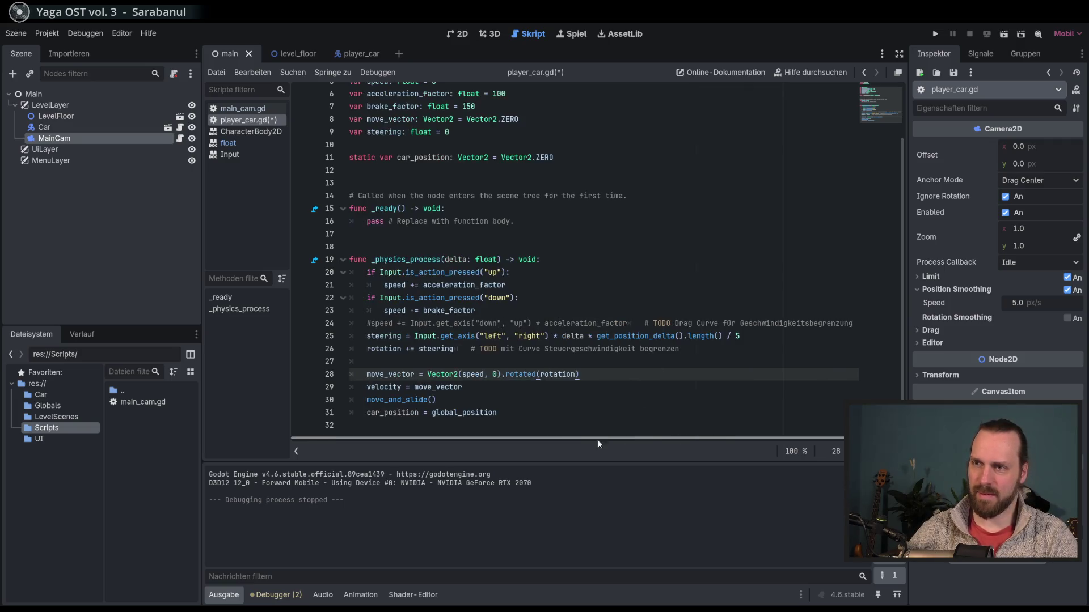
{"action": "left_click", "coordinate": [655, 390]}
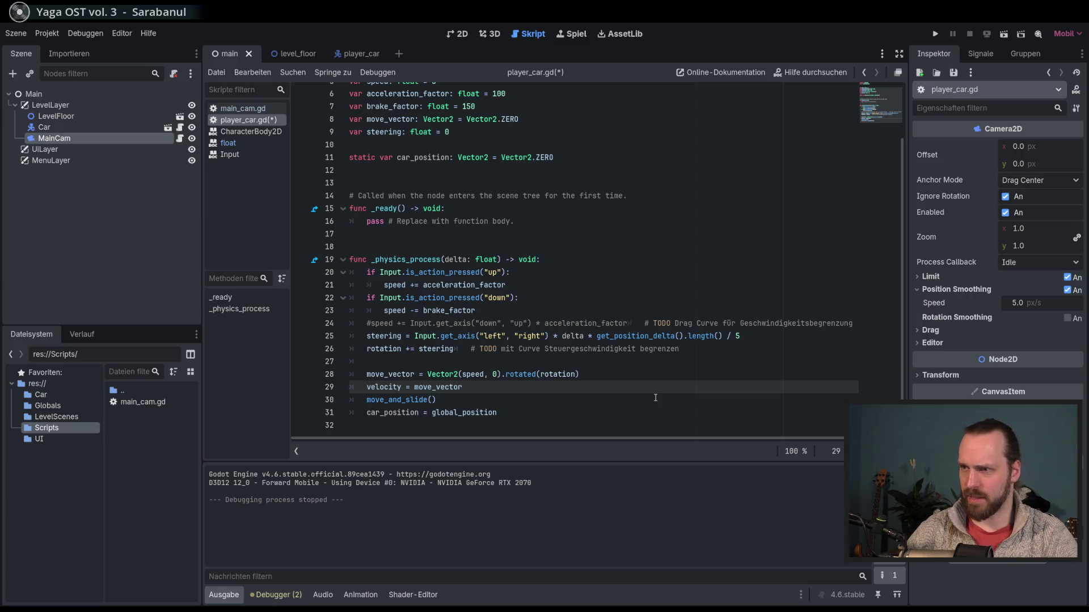
{"action": "left_click", "coordinate": [611, 377]}
{"action": "left_click", "coordinate": [550, 366]}
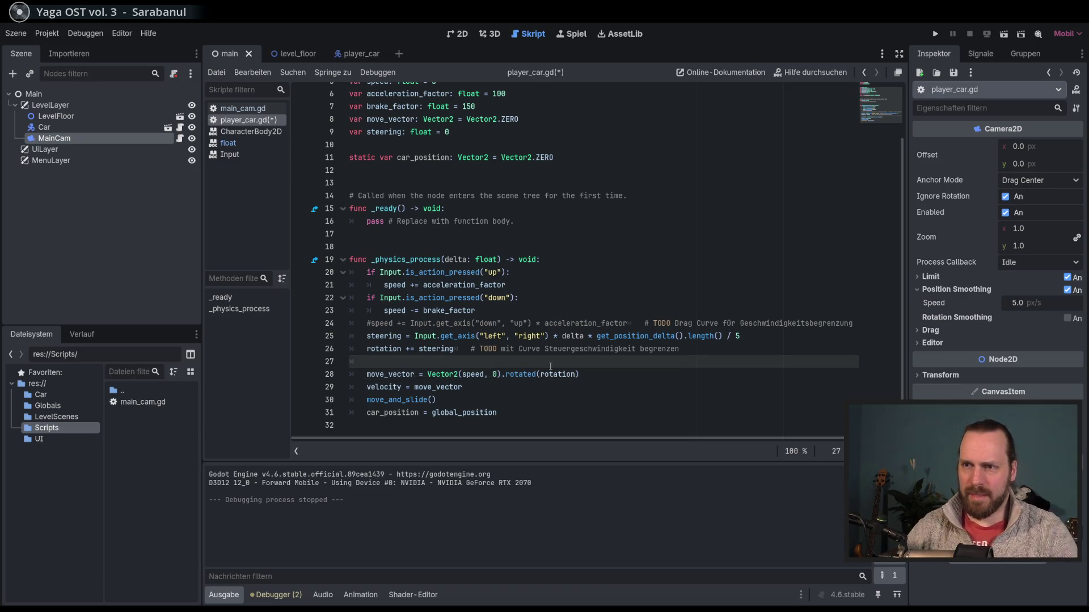
{"action": "type", "text": "if "}
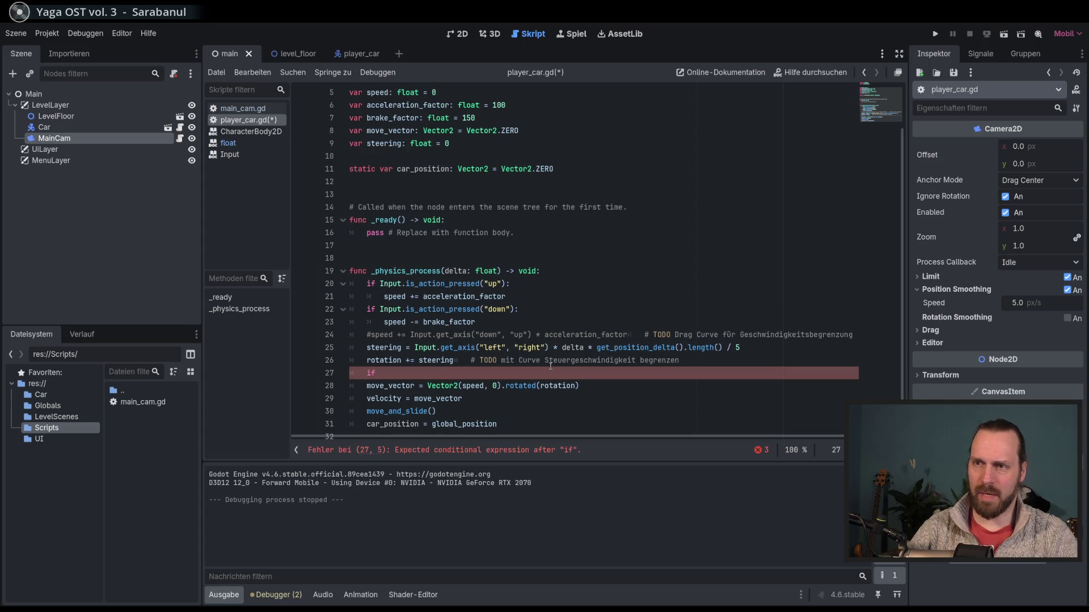
{"action": "type", "text": "speed "}
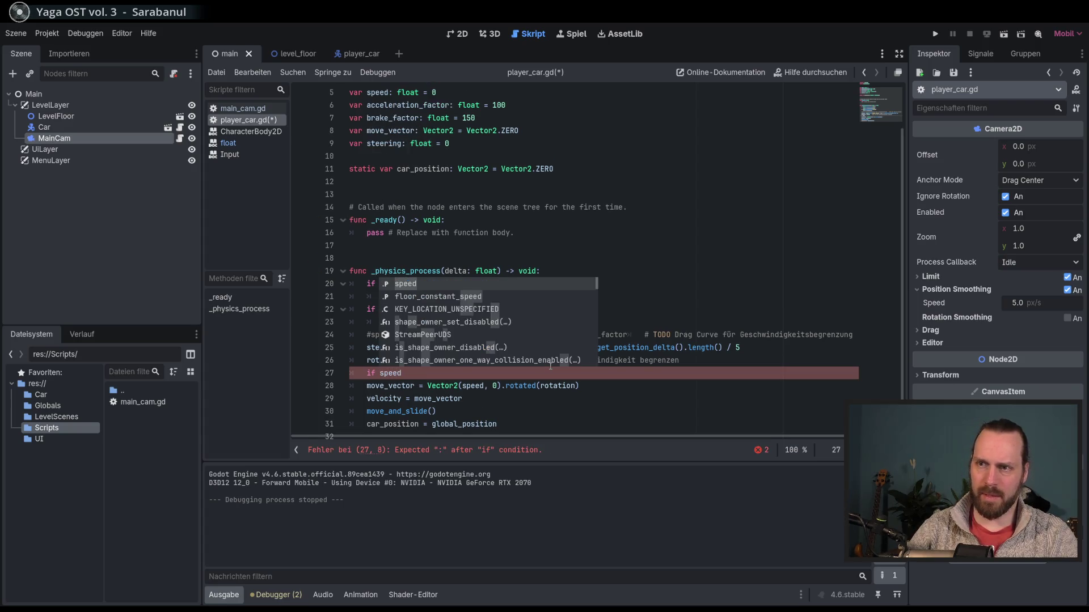
{"action": "type", "text": "< 0:"}
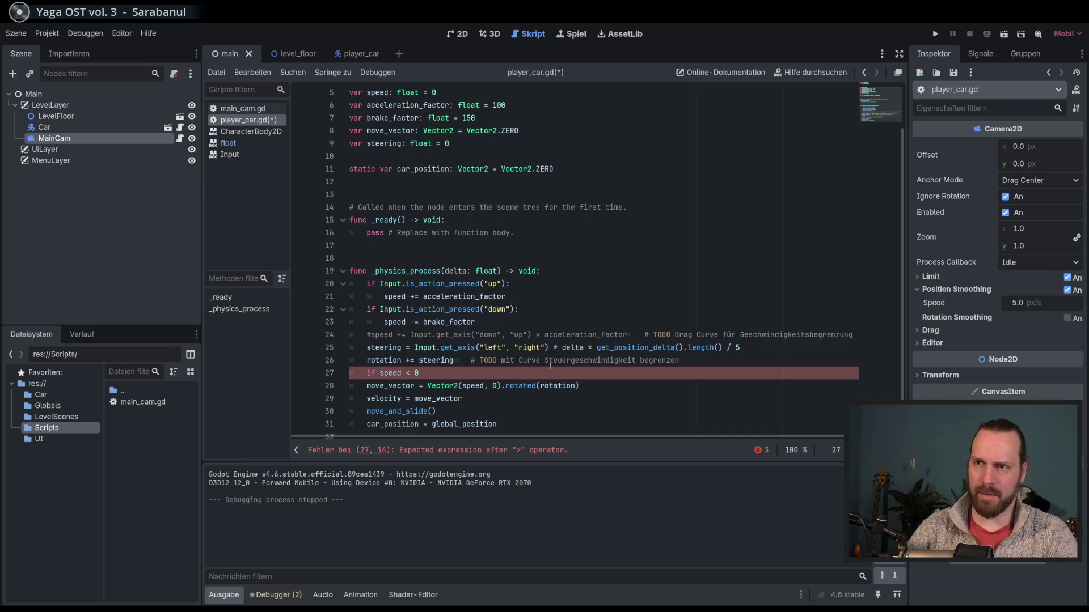
Add 'steering = -steering' under 'if speed < 0:', move the block above rotation, and run.
{"action": "key", "text": "Return"}
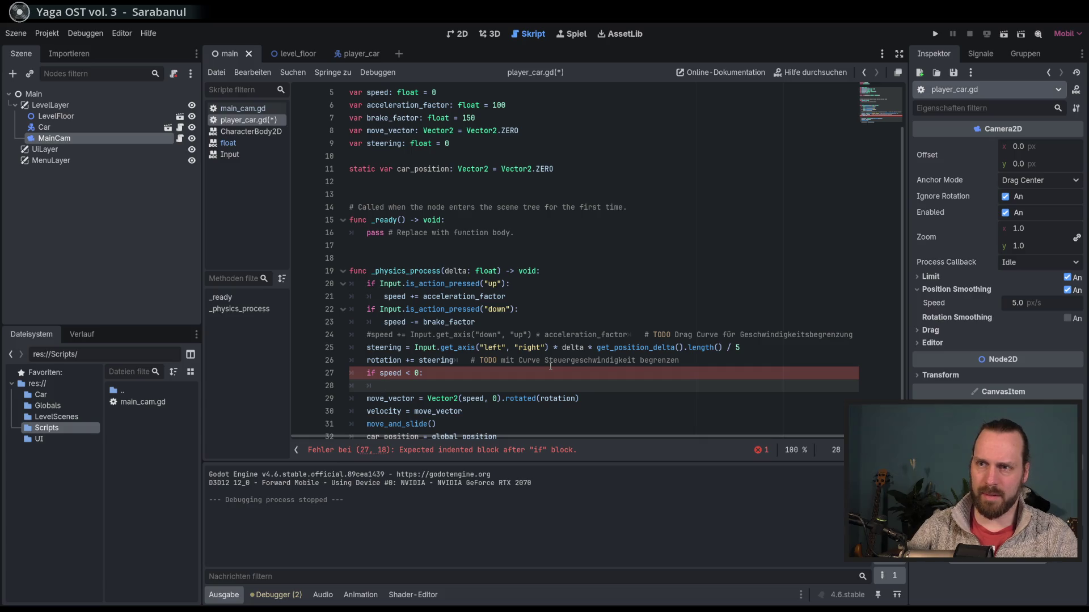
{"action": "type", "text": "ste"}
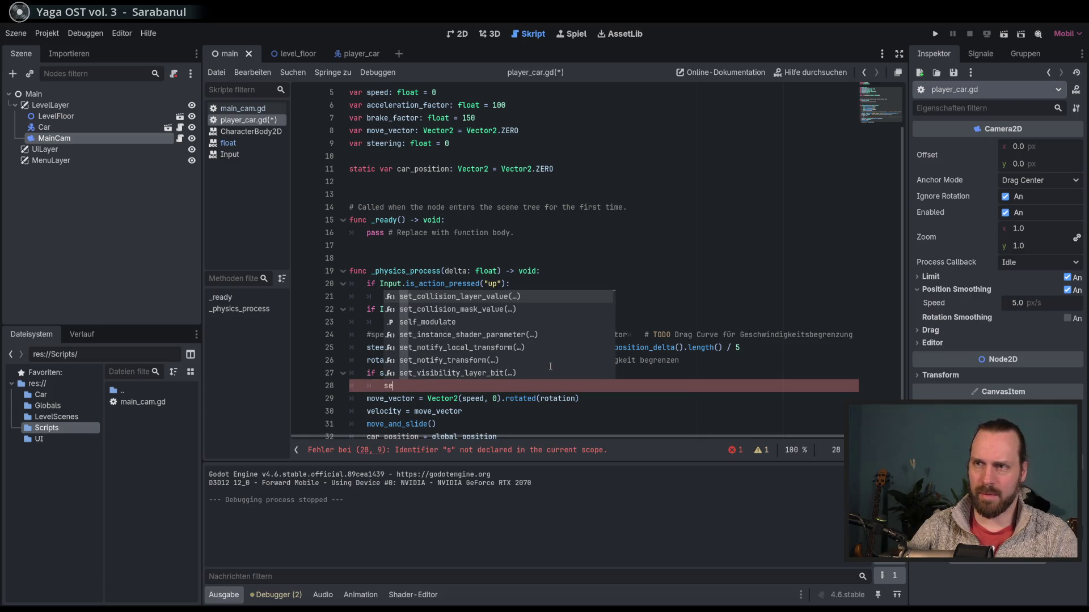
{"action": "key", "text": "Return"}
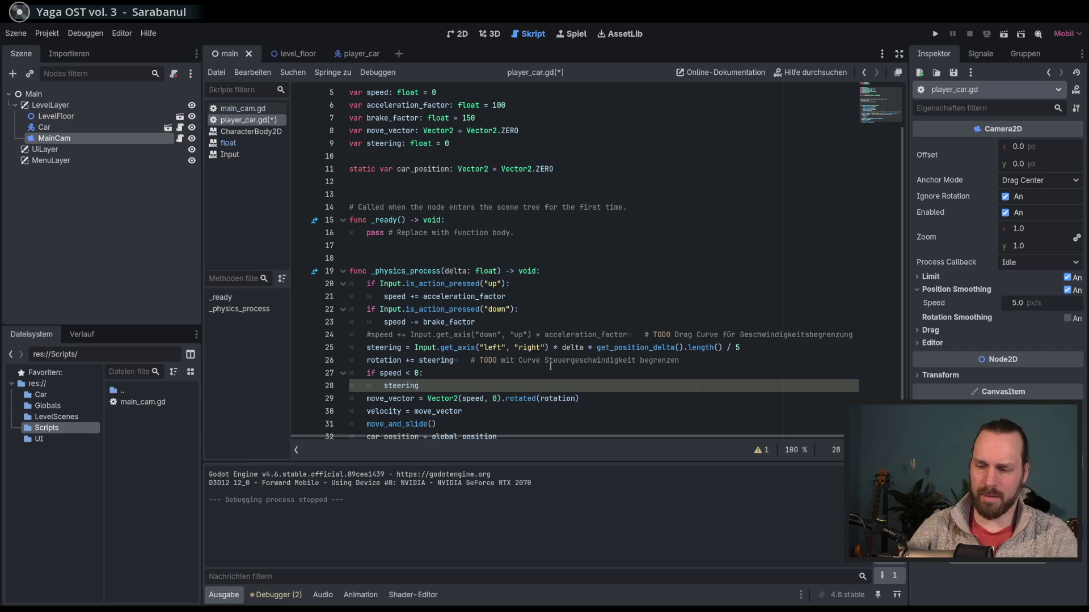
{"action": "type", "text": "-ste"}
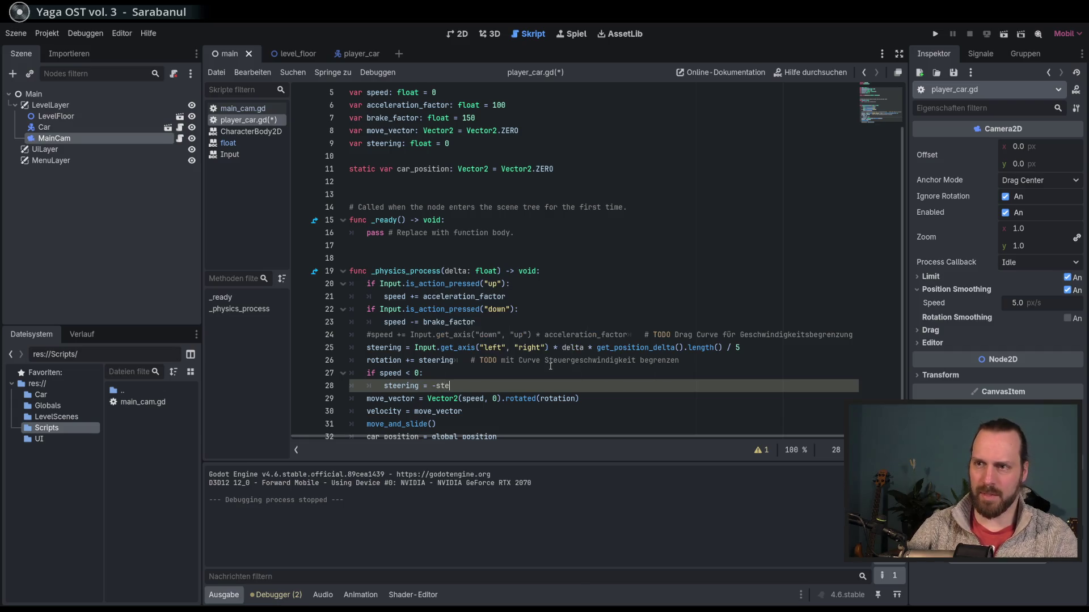
{"action": "key", "text": "Return"}
{"action": "key", "text": "shift+Up"}
{"action": "key", "text": "alt+Up"}
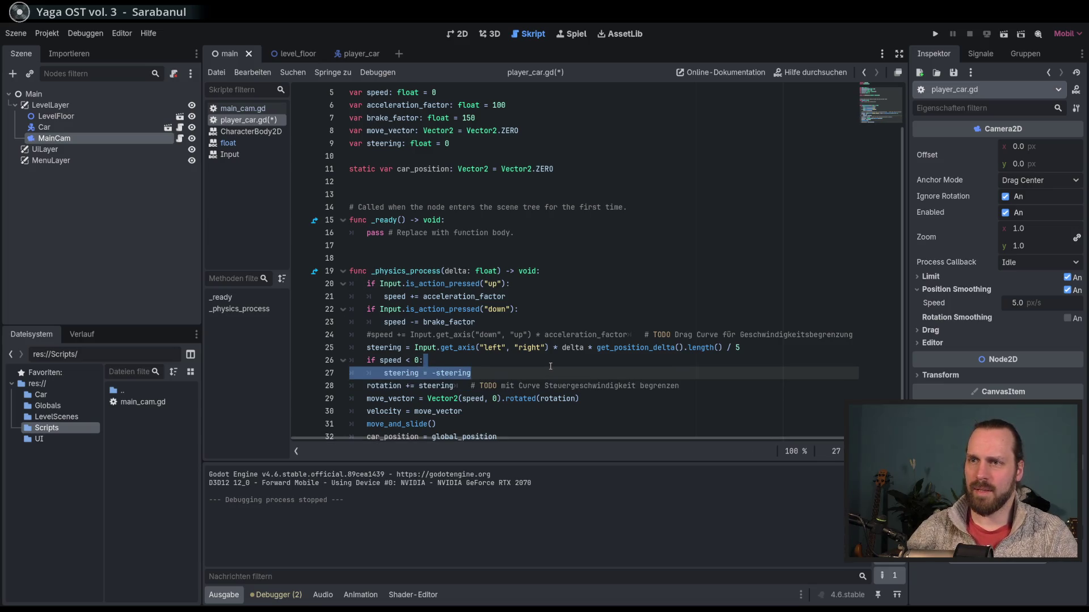
{"action": "key", "text": "F5"}
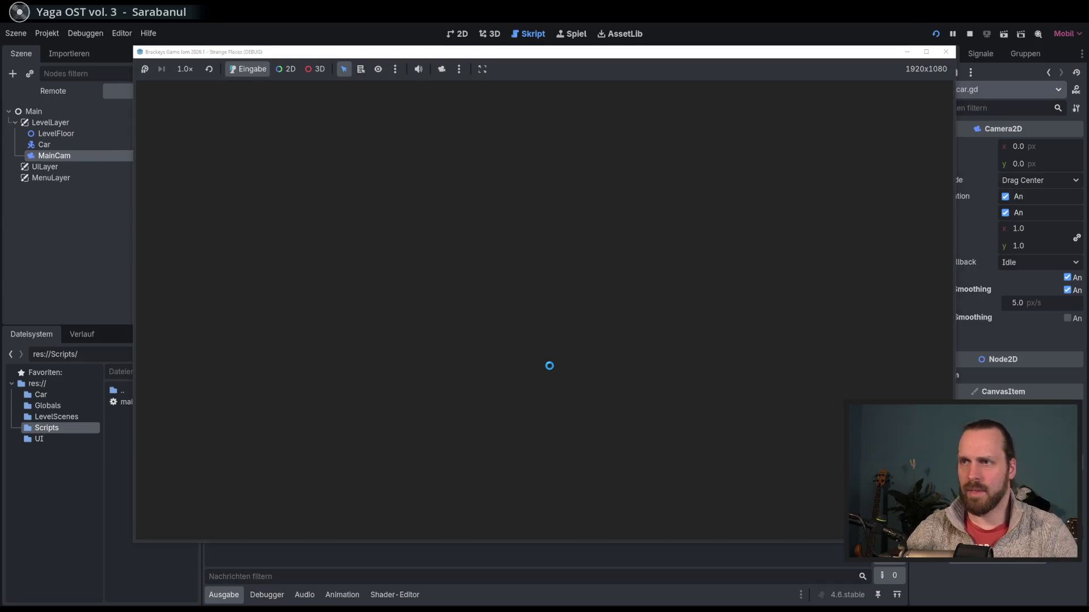
Drive the car forward, left and right with reversed steering, then stop the game.
{"action": "key", "text": "Up"}
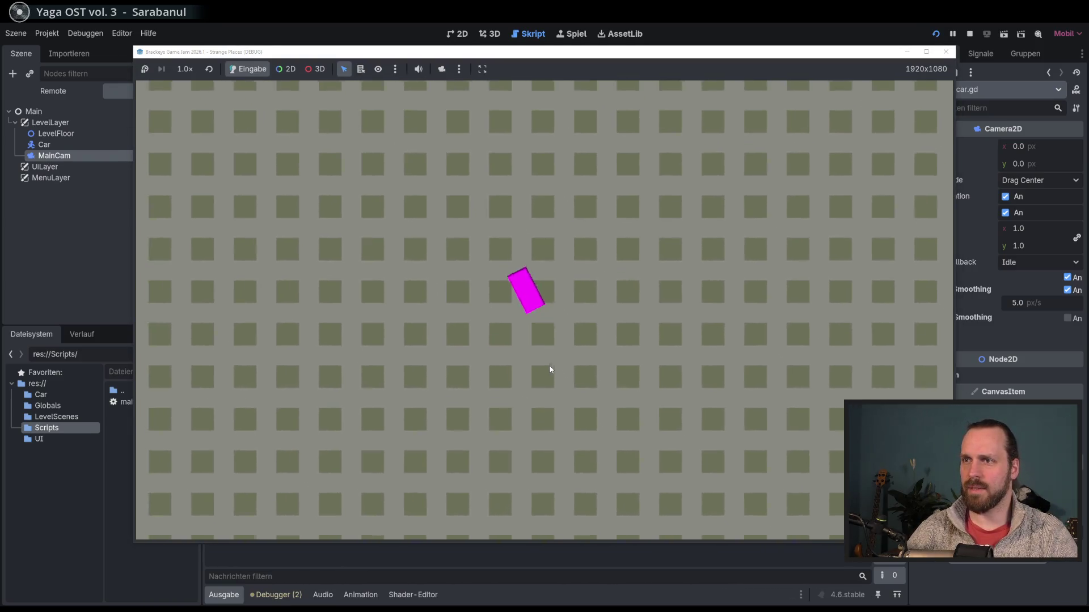
{"action": "key", "text": "Left"}
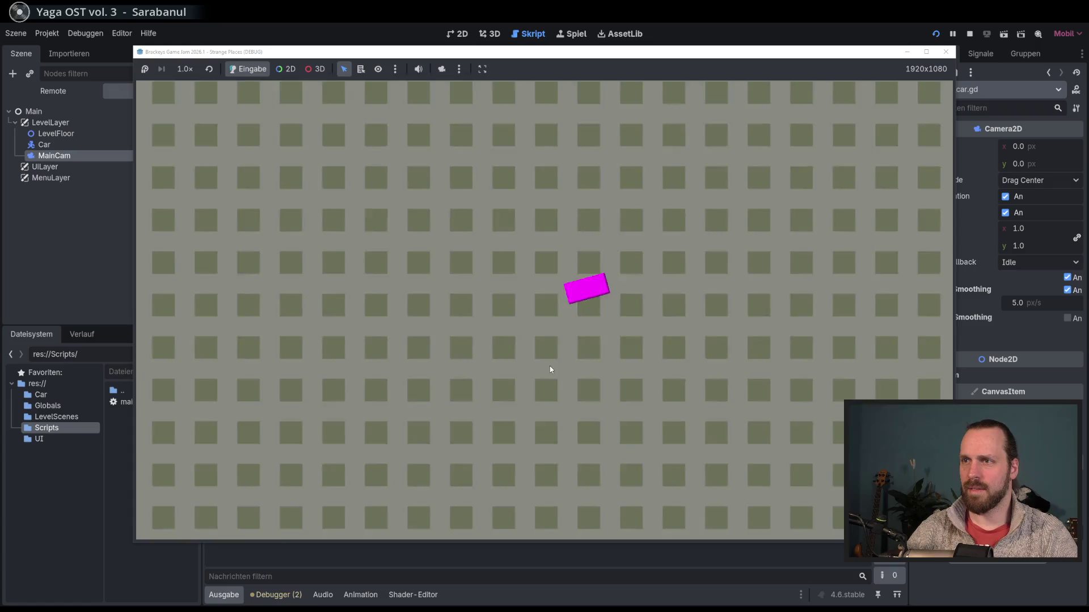
{"action": "key", "text": "Right"}
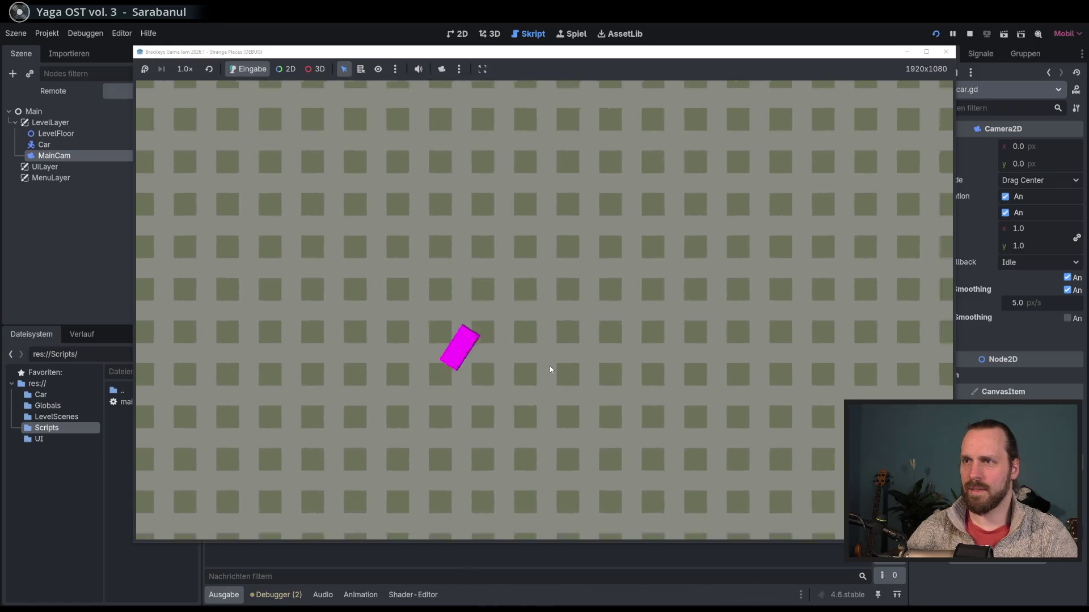
{"action": "key", "text": "Up"}
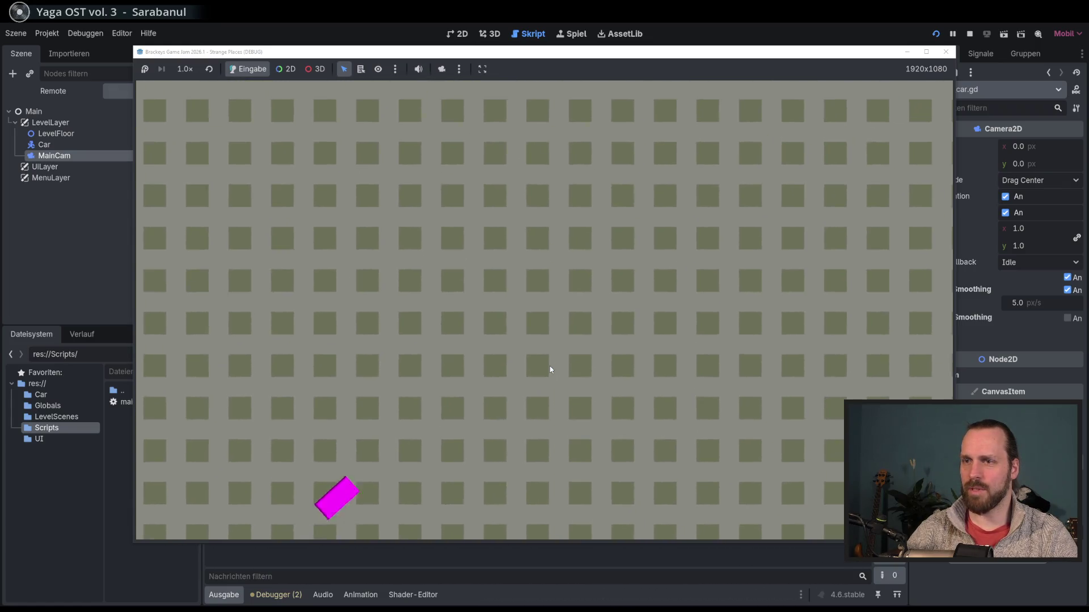
{"action": "key", "text": "F8"}
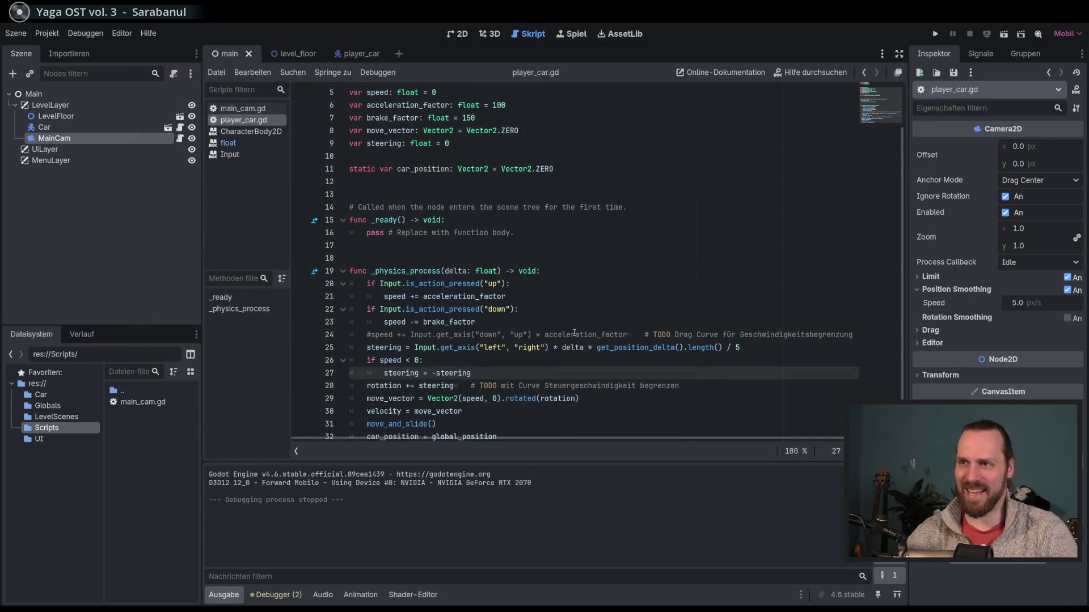
{"action": "left_click", "coordinate": [531, 292]}
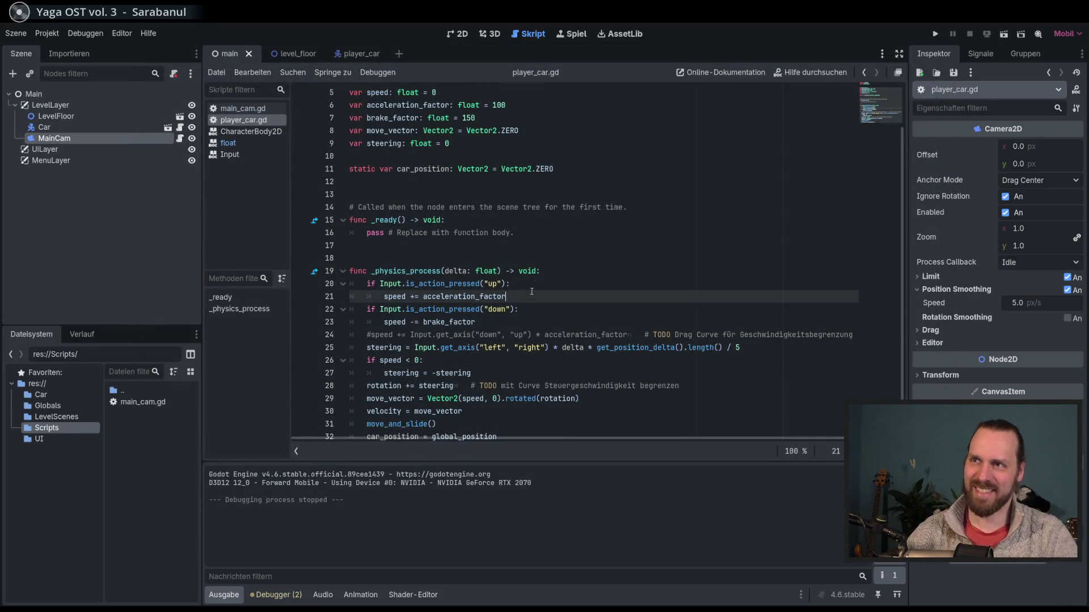
{"action": "double_click", "coordinate": [455, 271]}
{"action": "scroll", "coordinate": [449, 433], "scroll_direction": "down", "scroll_amount": 1}
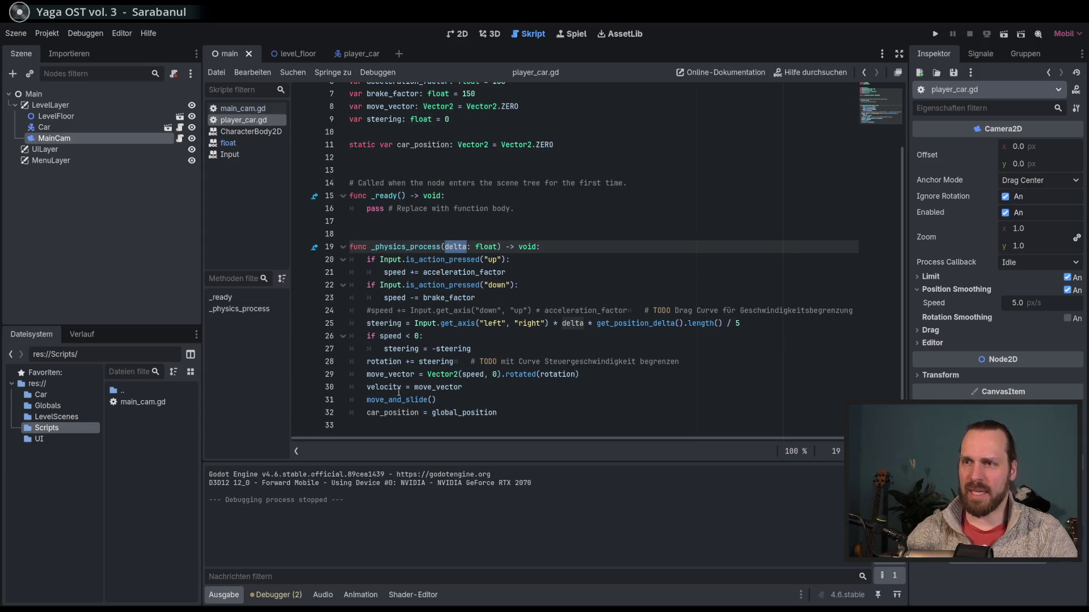
{"action": "mouse_move", "coordinate": [390, 373]}
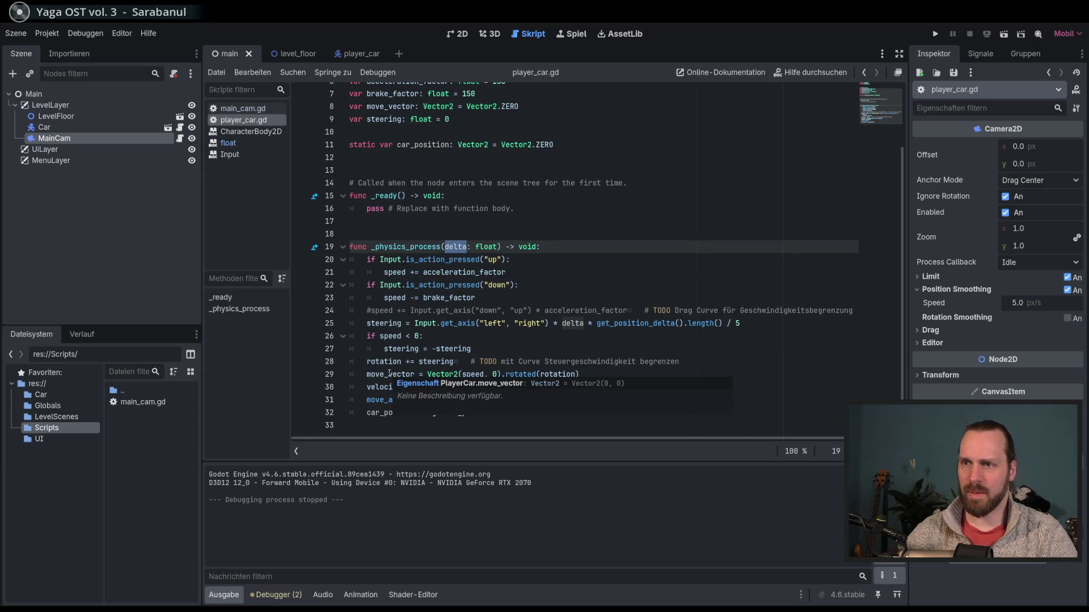
{"action": "mouse_move", "coordinate": [381, 401]}
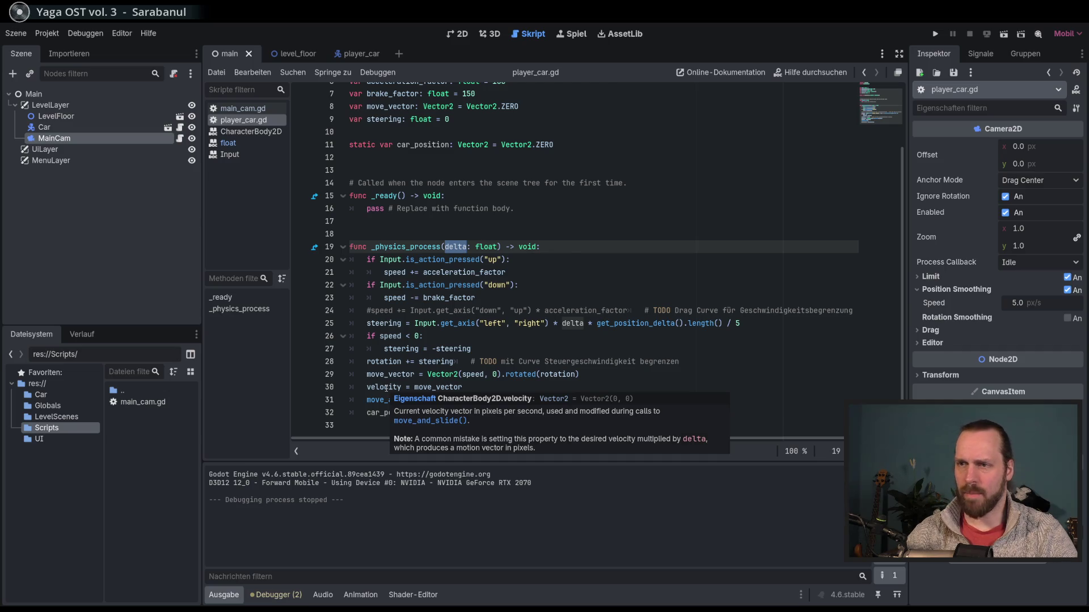
{"action": "left_click", "coordinate": [389, 388]}
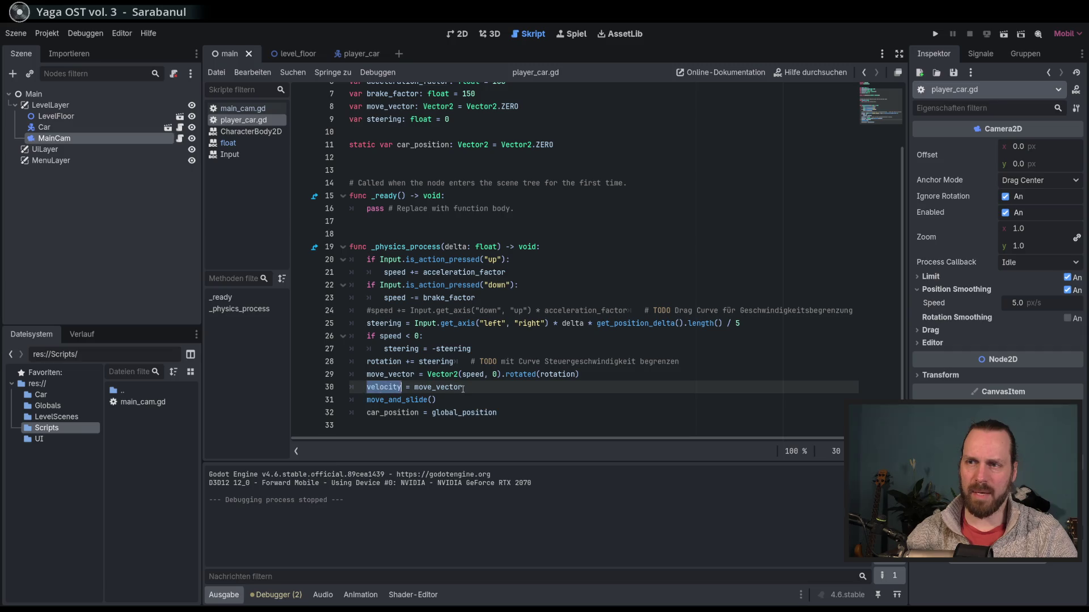
{"action": "key", "text": "End"}
{"action": "key", "text": "ctrl+shift+Left"}
{"action": "double_click", "coordinate": [379, 388]}
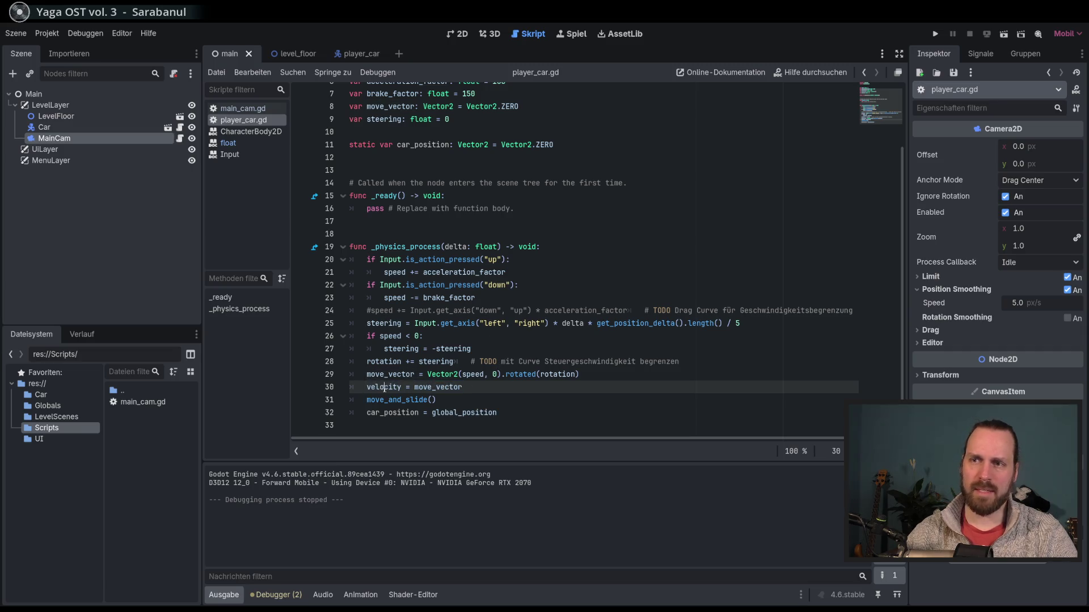
{"action": "key", "text": "alt+Left"}
{"action": "left_click", "coordinate": [494, 396]}
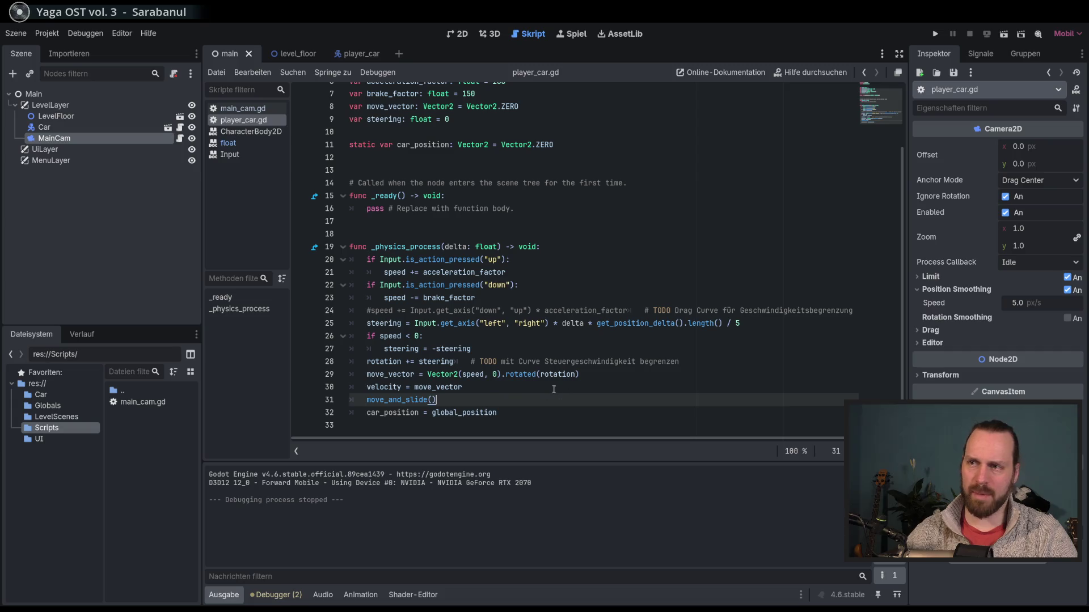
{"action": "double_click", "coordinate": [384, 387]}
{"action": "key", "text": "alt+Left"}
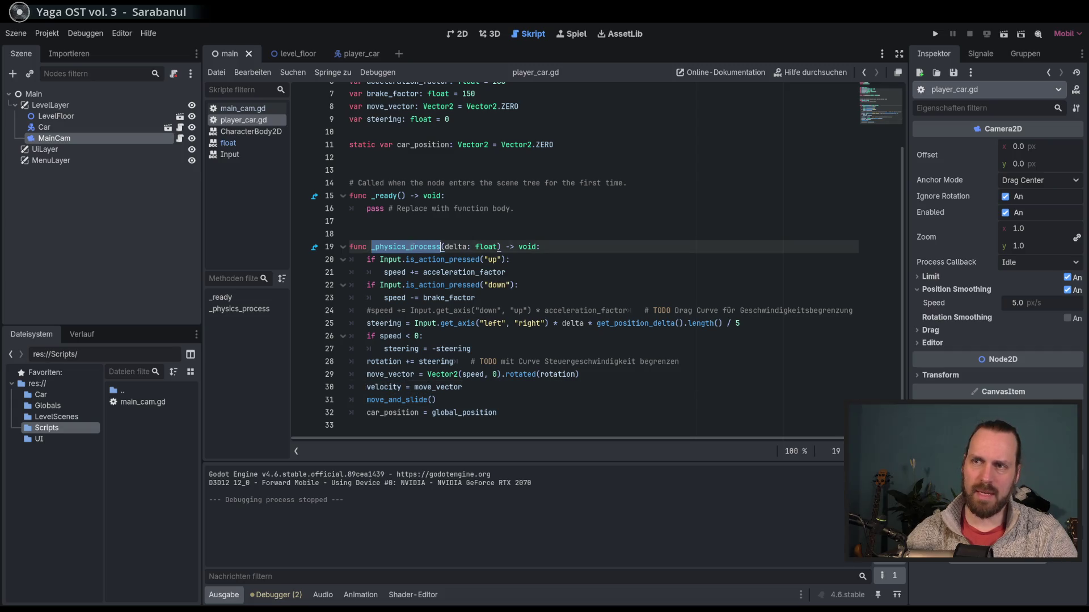
{"action": "left_click", "coordinate": [595, 375]}
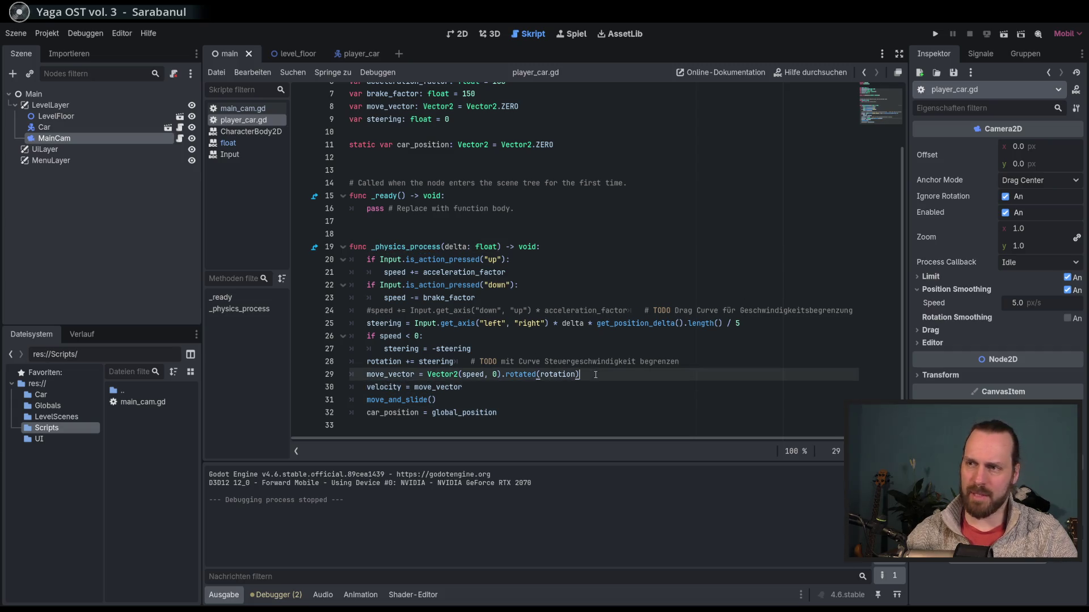
{"action": "double_click", "coordinate": [456, 247]}
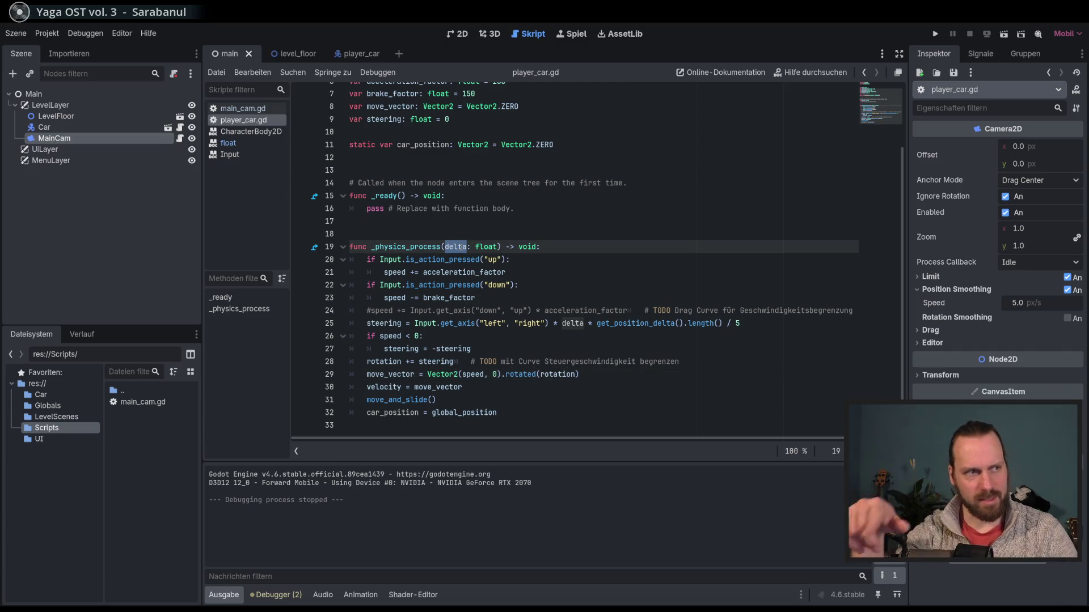
{"action": "double_click", "coordinate": [405, 247]}
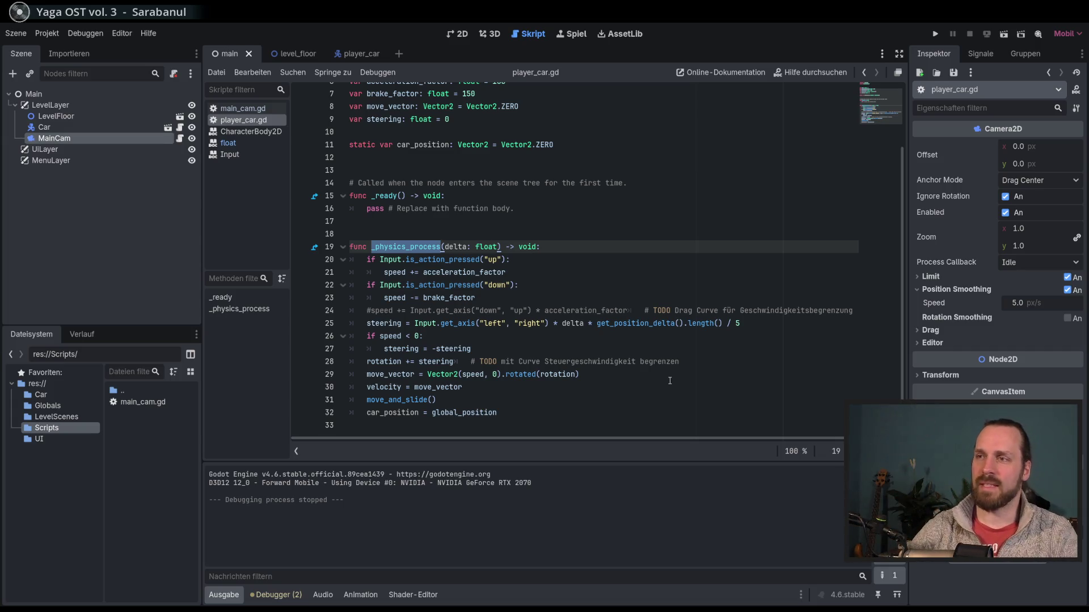
{"action": "left_click", "coordinate": [654, 378]}
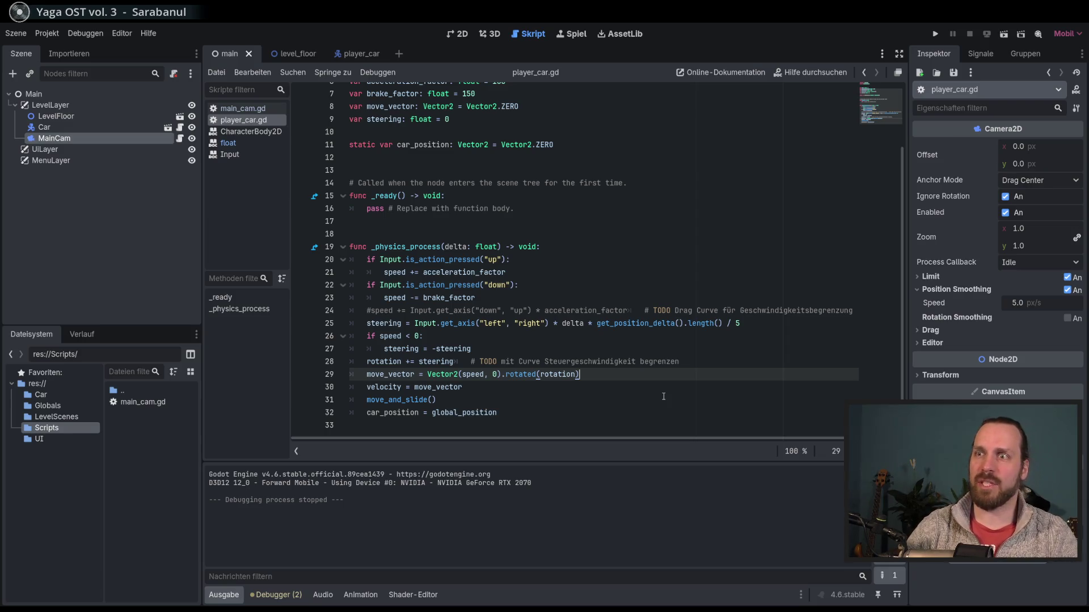
{"action": "double_click", "coordinate": [459, 247]}
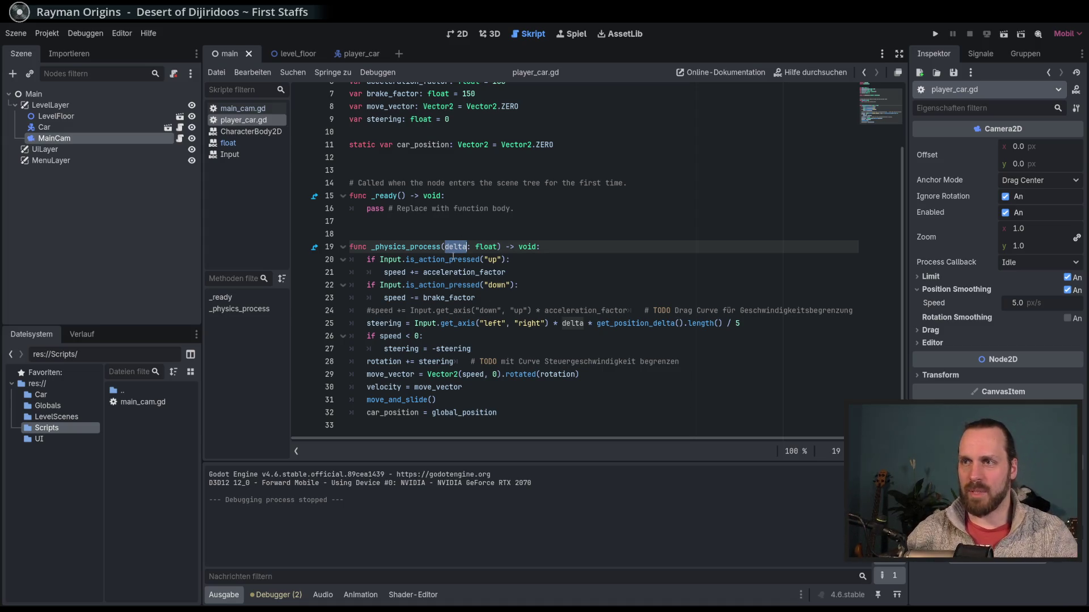
{"action": "left_click", "coordinate": [657, 370]}
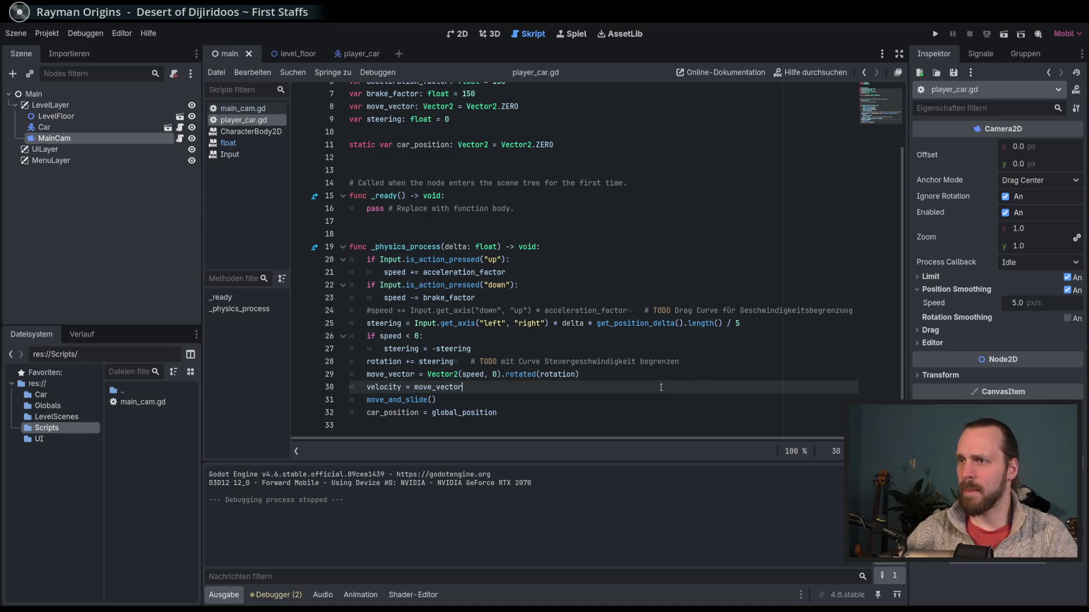
{"action": "key", "text": "F5"}
{"action": "key", "text": "Up"}
{"action": "key", "text": "Right"}
{"action": "key", "text": "Right"}
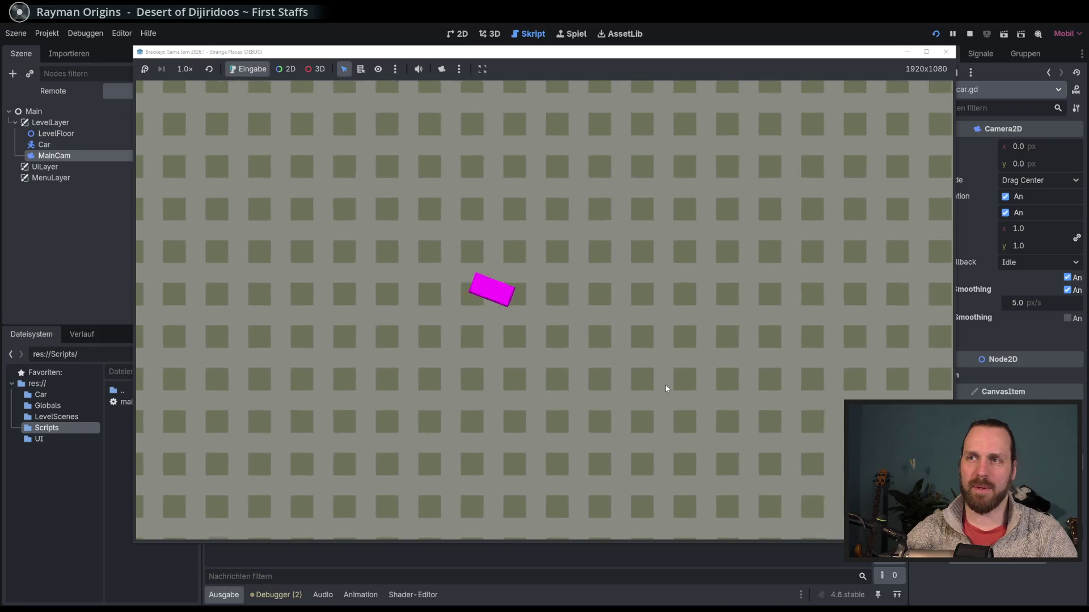
{"action": "key", "text": "F8"}
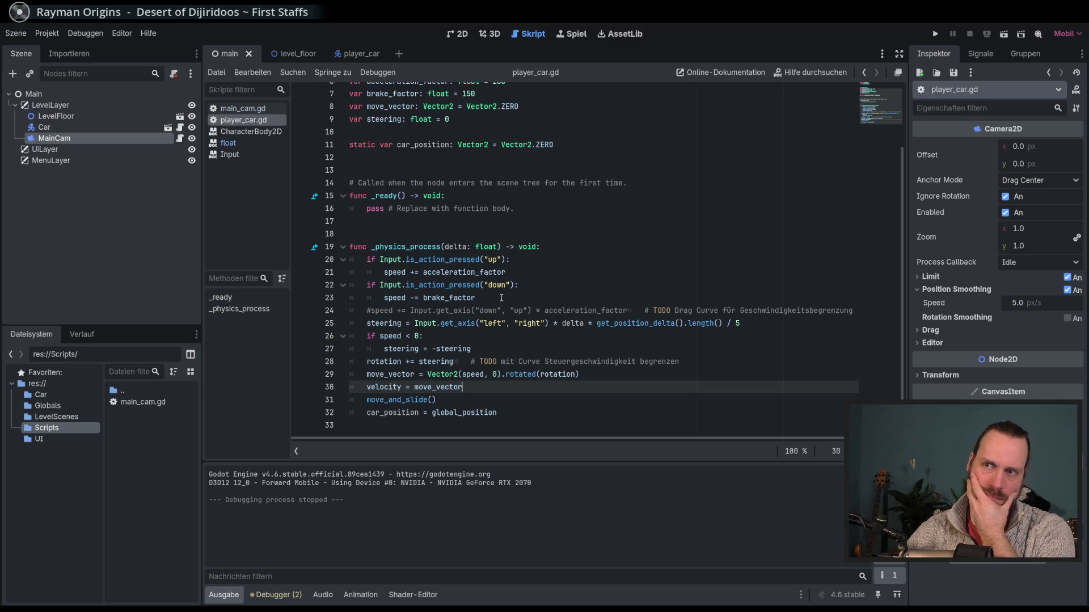
{"action": "scroll", "coordinate": [501, 298], "scroll_direction": "up", "scroll_amount": 2}
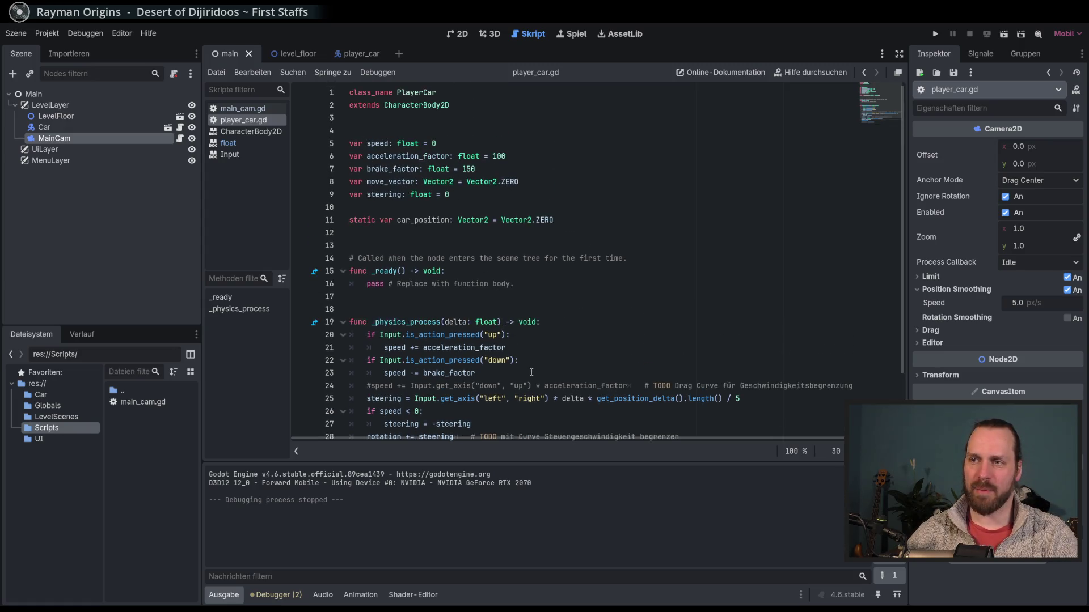
{"action": "scroll", "coordinate": [509, 374], "scroll_direction": "down", "scroll_amount": 1}
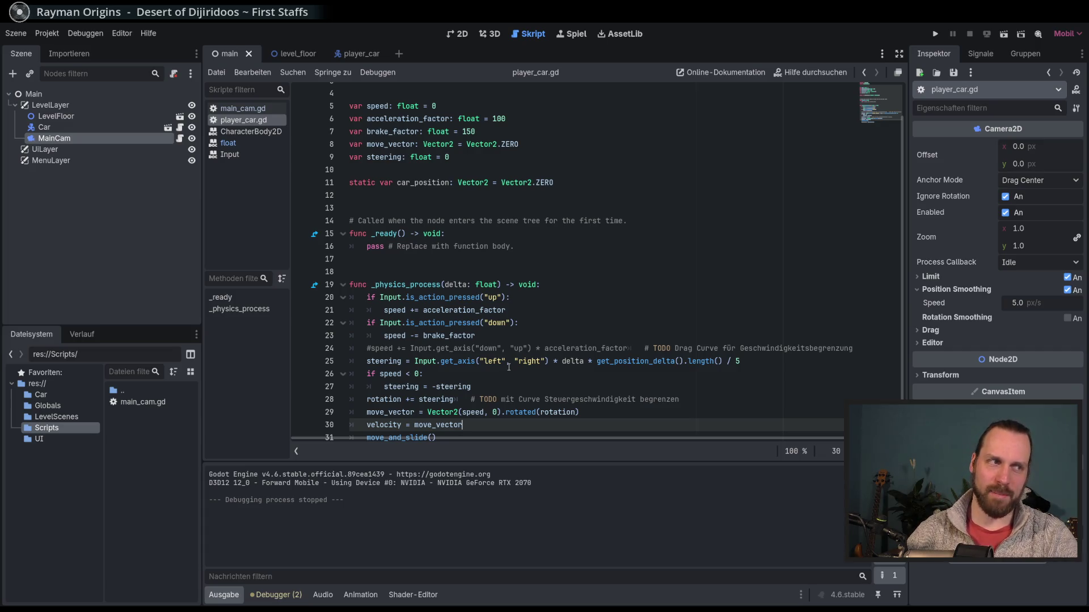
{"action": "double_click", "coordinate": [436, 335]}
{"action": "left_click", "coordinate": [522, 338]}
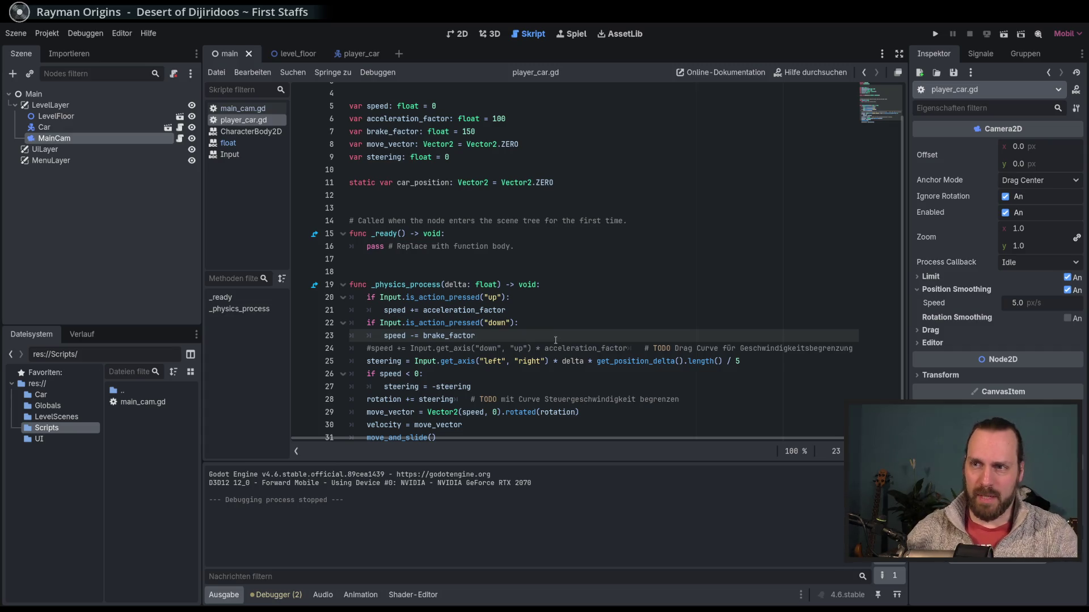
{"action": "scroll", "coordinate": [556, 340], "scroll_direction": "down", "scroll_amount": 1}
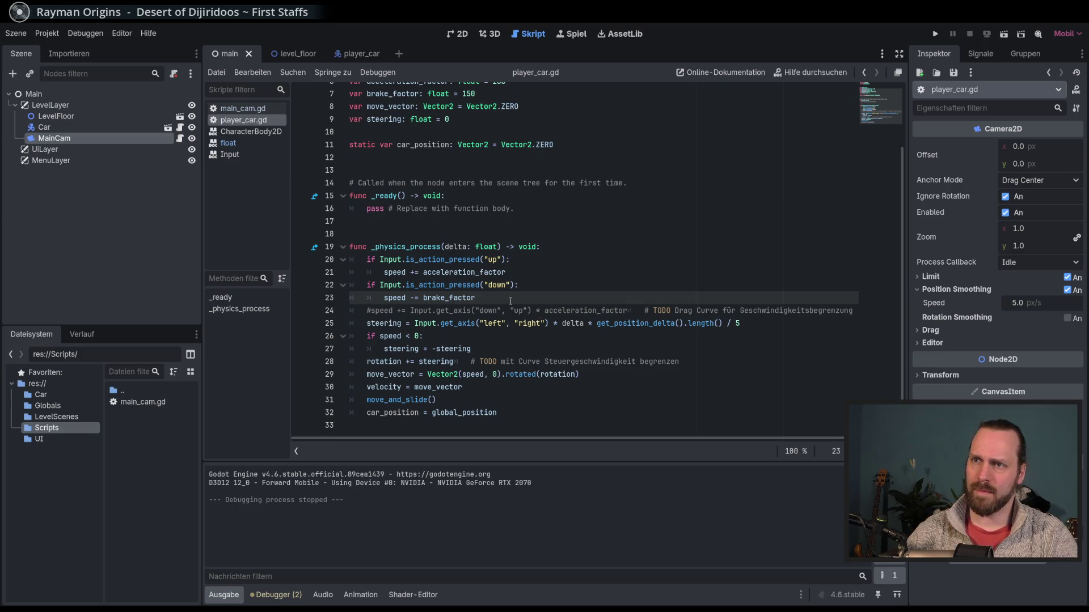
{"action": "left_click", "coordinate": [394, 285]}
{"action": "double_click", "coordinate": [445, 285]}
{"action": "double_click", "coordinate": [497, 286]}
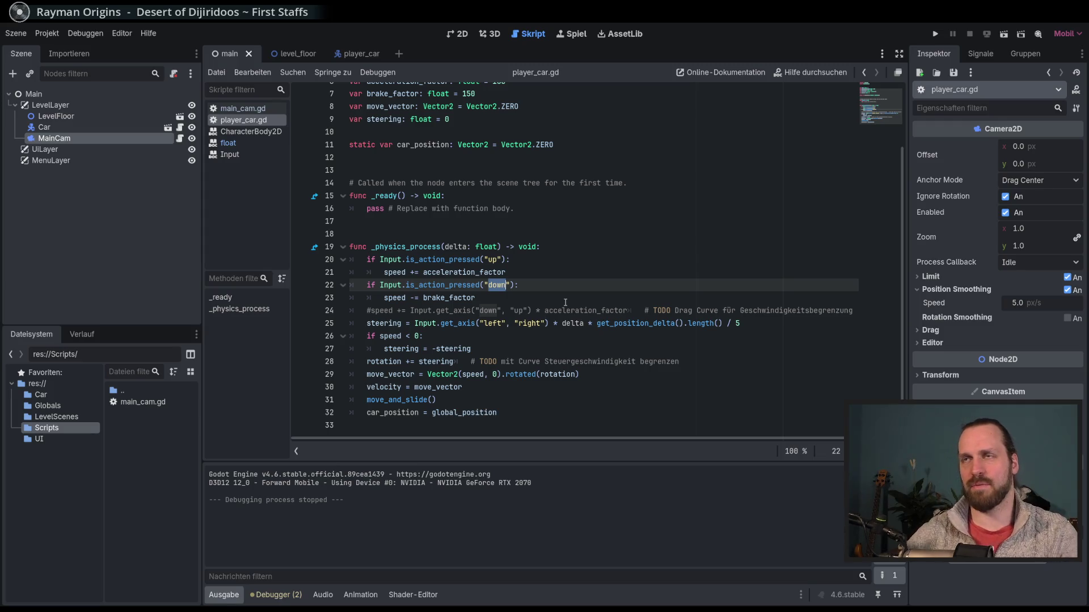
{"action": "double_click", "coordinate": [449, 298]}
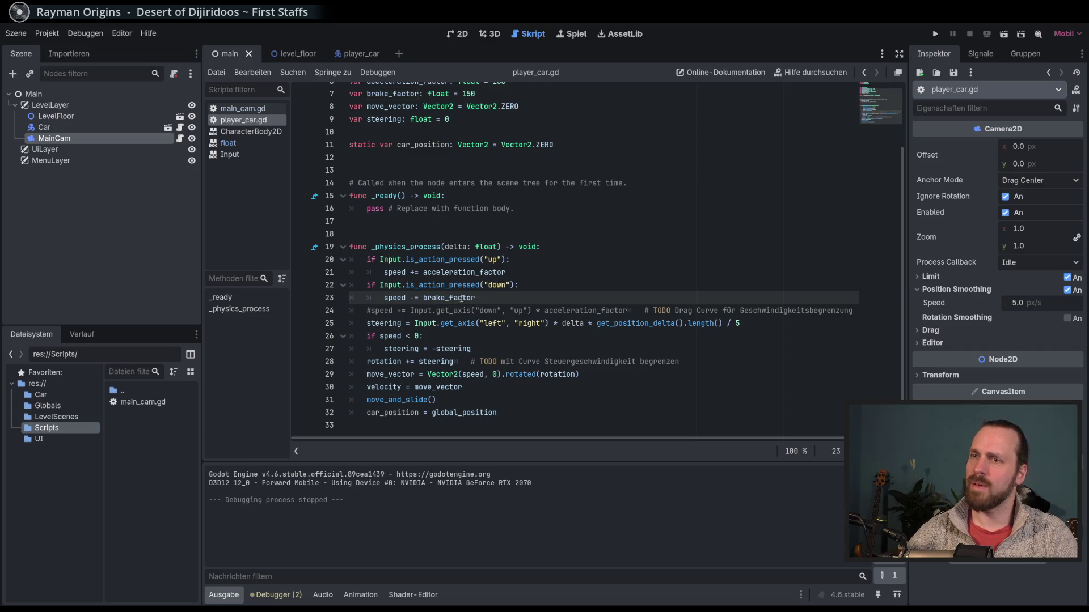
{"action": "left_click", "coordinate": [550, 283]}
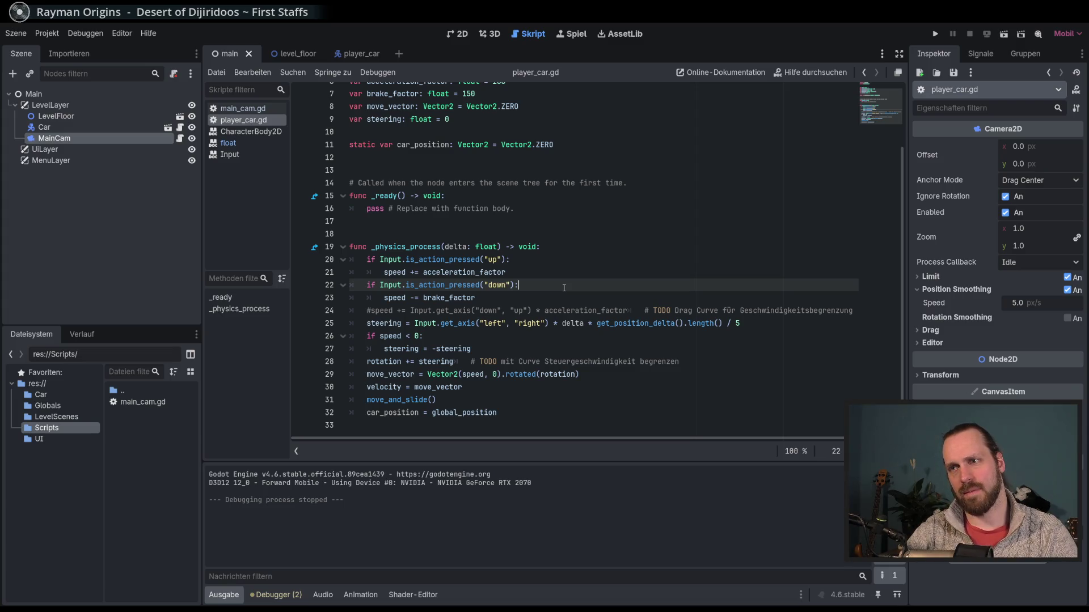
Insert 'if speed >= 0:' under the down check, indent speed -= brake_factor beneath it, and run.
{"action": "key", "text": "Return"}
{"action": "type", "text": "if spee"}
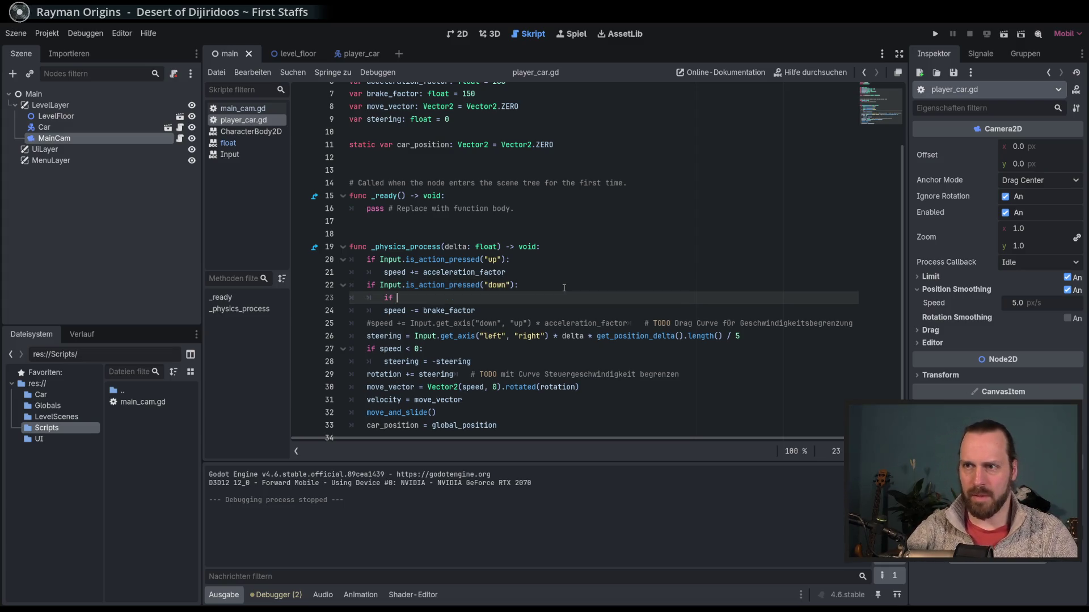
{"action": "key", "text": "Escape"}
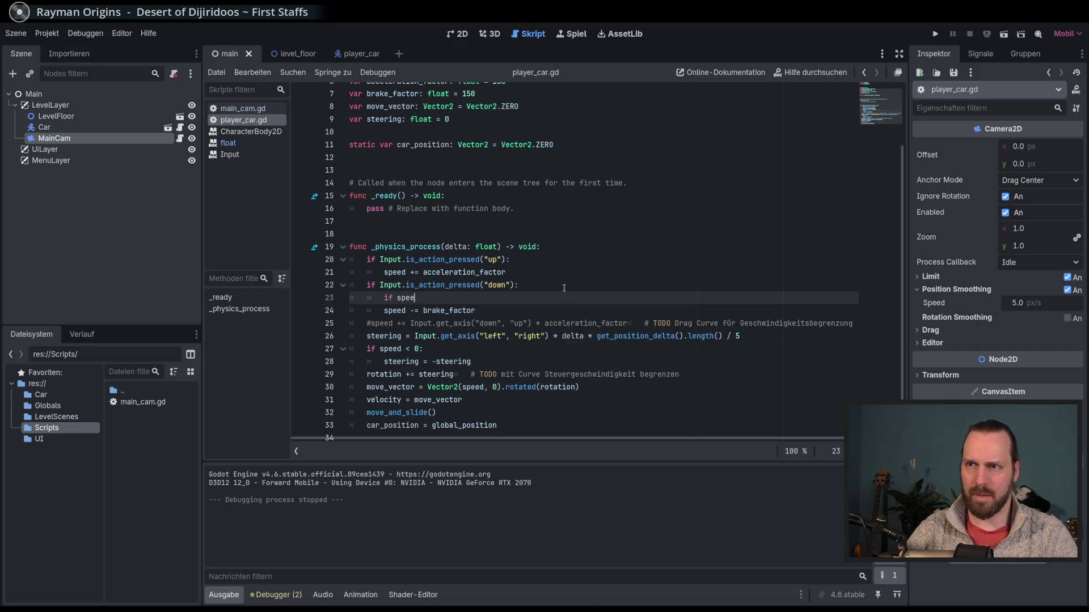
{"action": "type", "text": "d >= "}
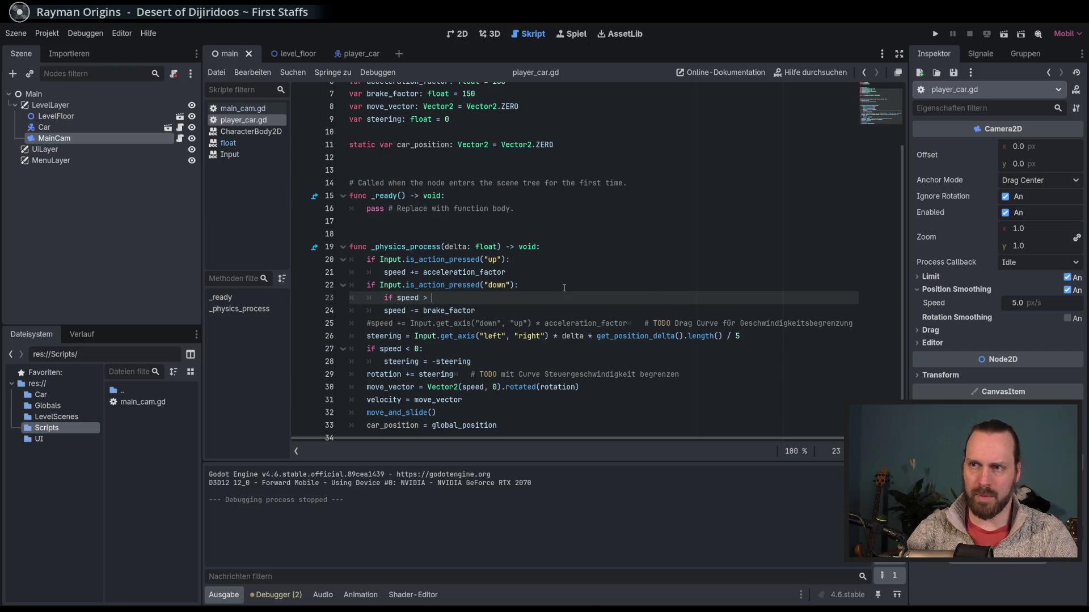
{"action": "type", "text": "0:"}
{"action": "key", "text": "Down"}
{"action": "key", "text": "Home"}
{"action": "key", "text": "Tab"}
{"action": "key", "text": "F5"}
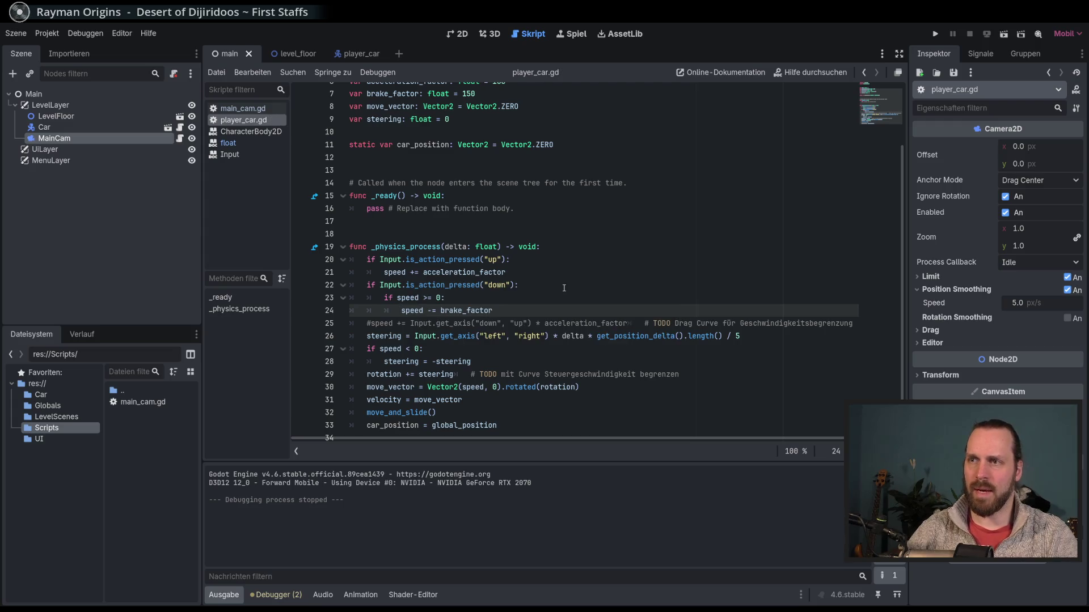
Drive, brake and reverse the car with the speed >= 0 check, then stop the game.
{"action": "key", "text": "Left"}
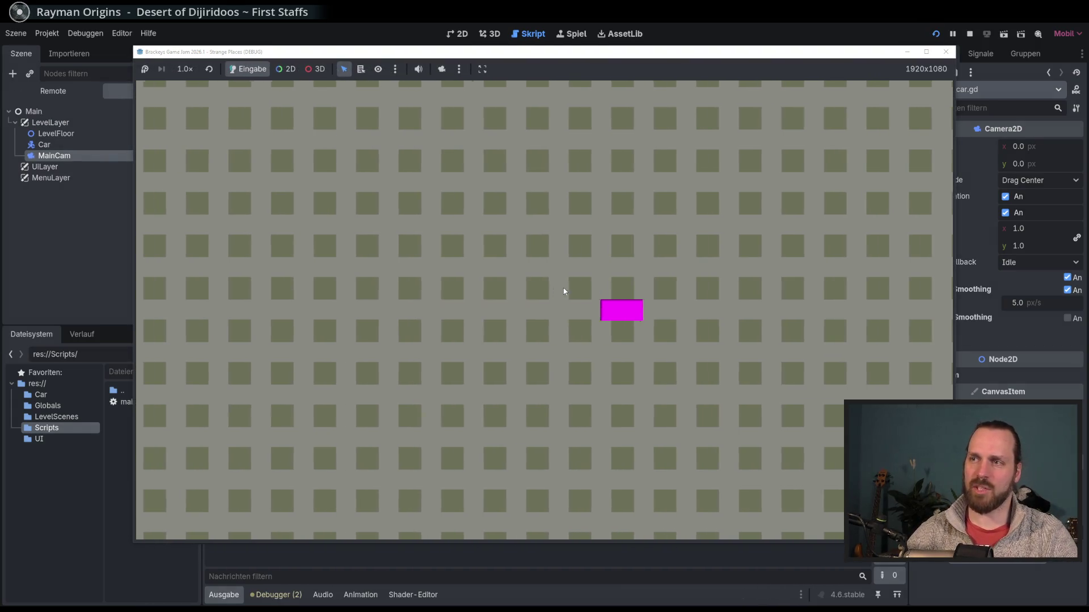
{"action": "key", "text": "Left"}
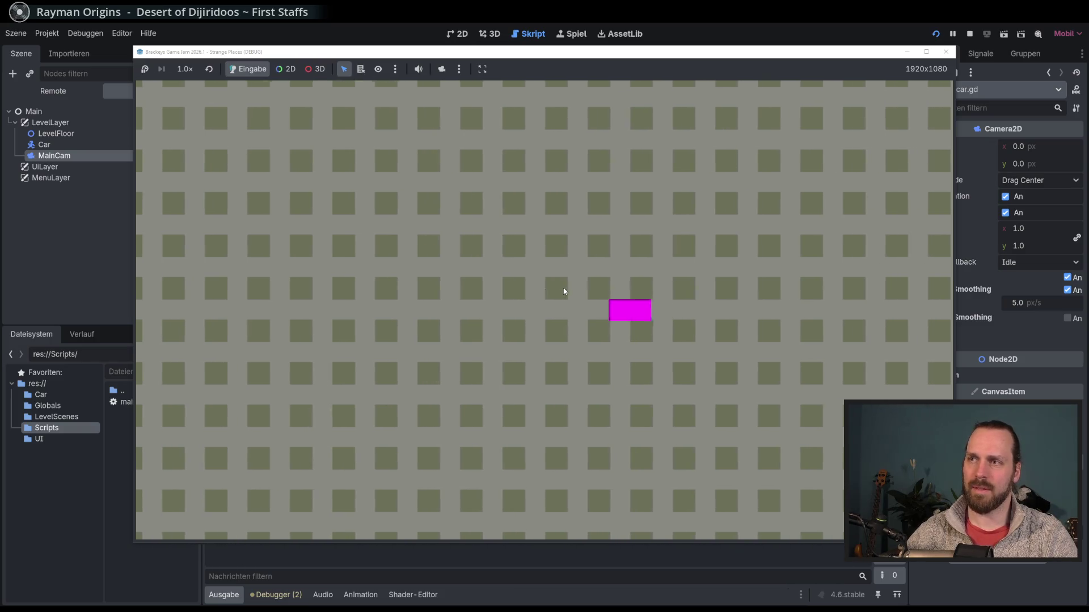
{"action": "key", "text": "Left"}
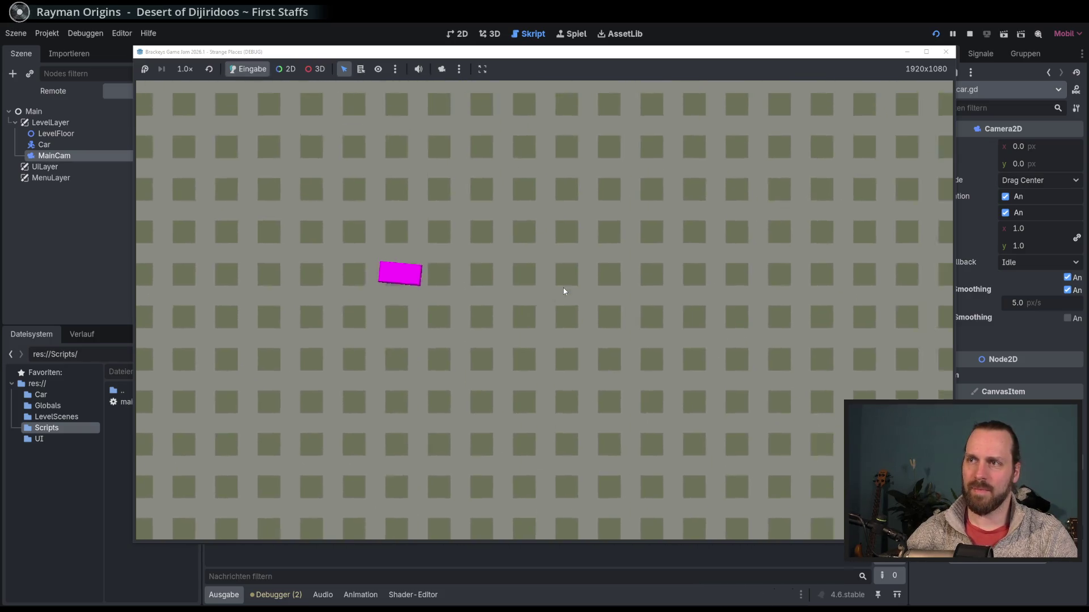
{"action": "key", "text": "Left"}
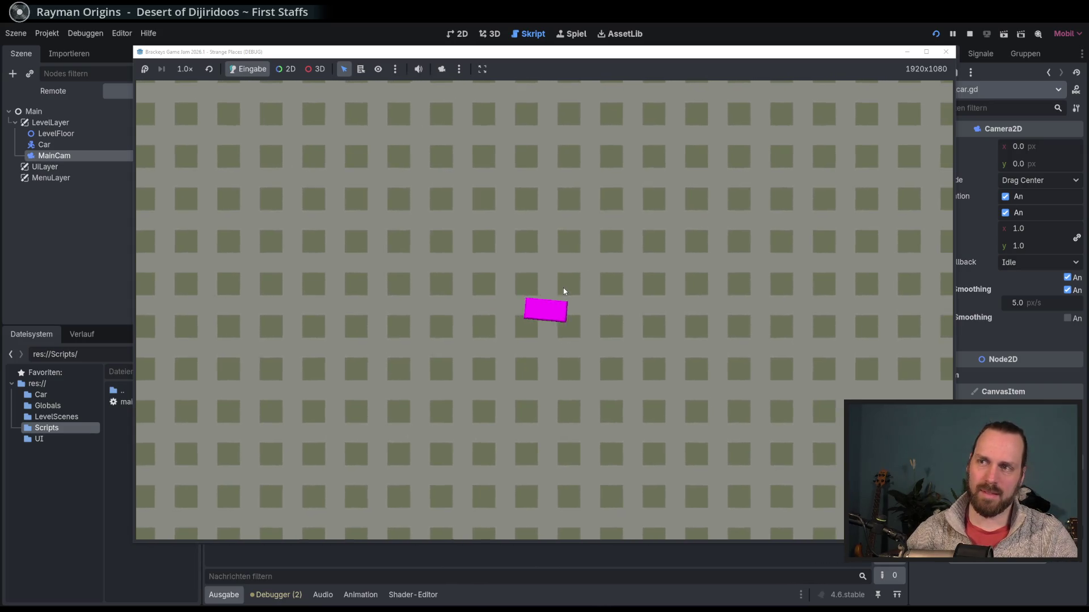
{"action": "key", "text": "F8"}
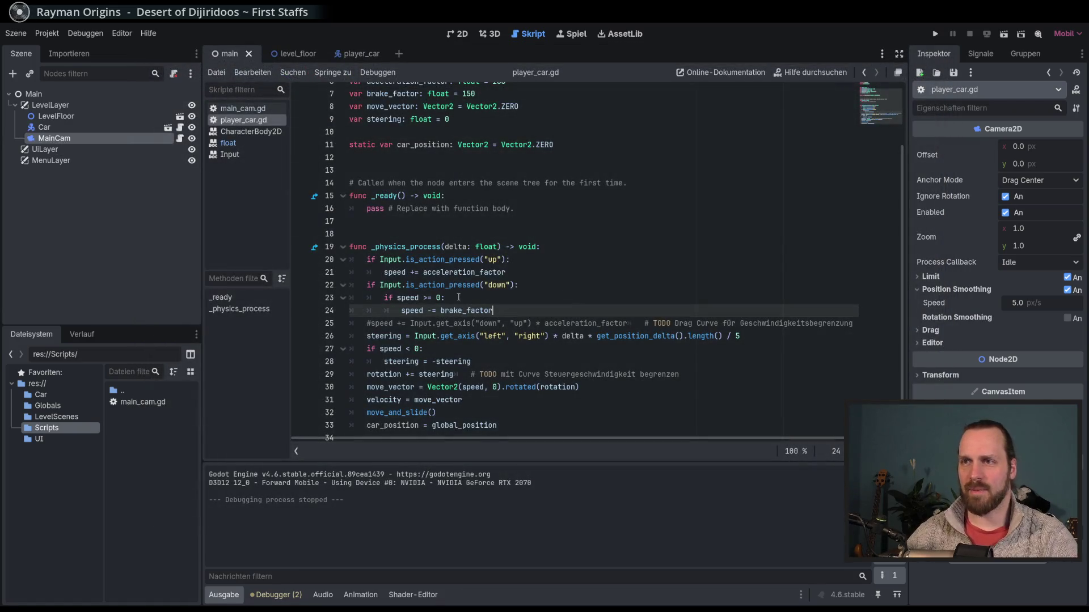
Change the brake check to 'if speed > 0:', test-drive the car again, and stop.
{"action": "left_click", "coordinate": [438, 297]}
{"action": "key", "text": "F5"}
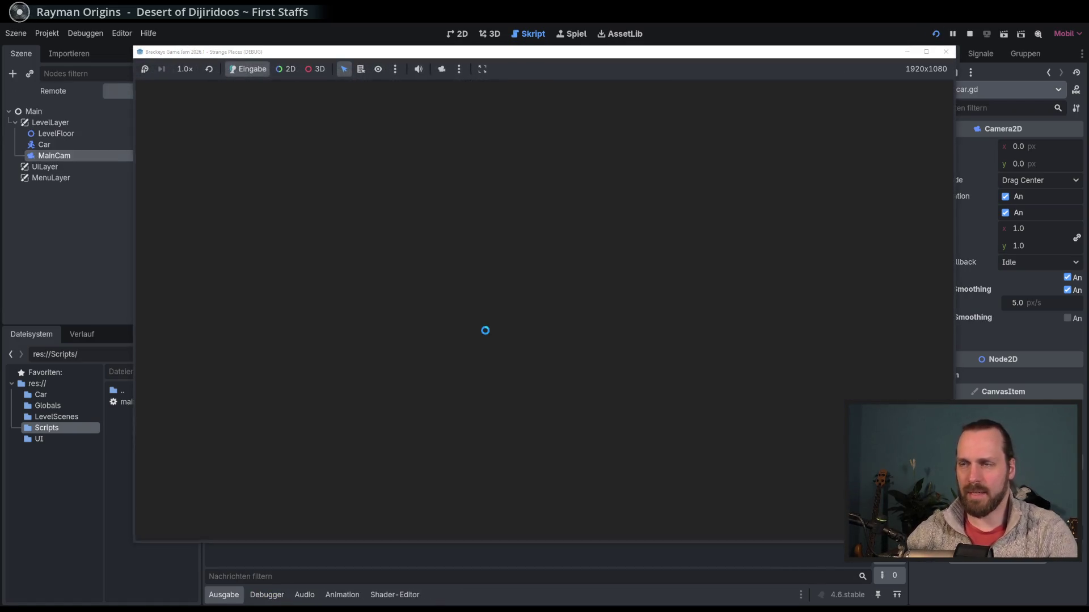
{"action": "key", "text": "Left"}
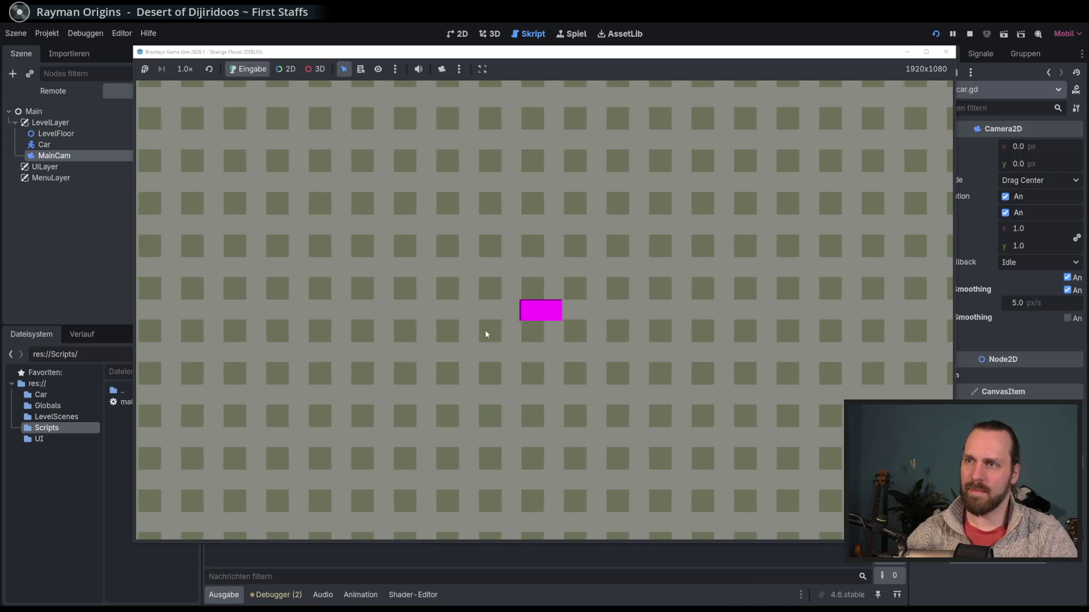
{"action": "key", "text": "Up"}
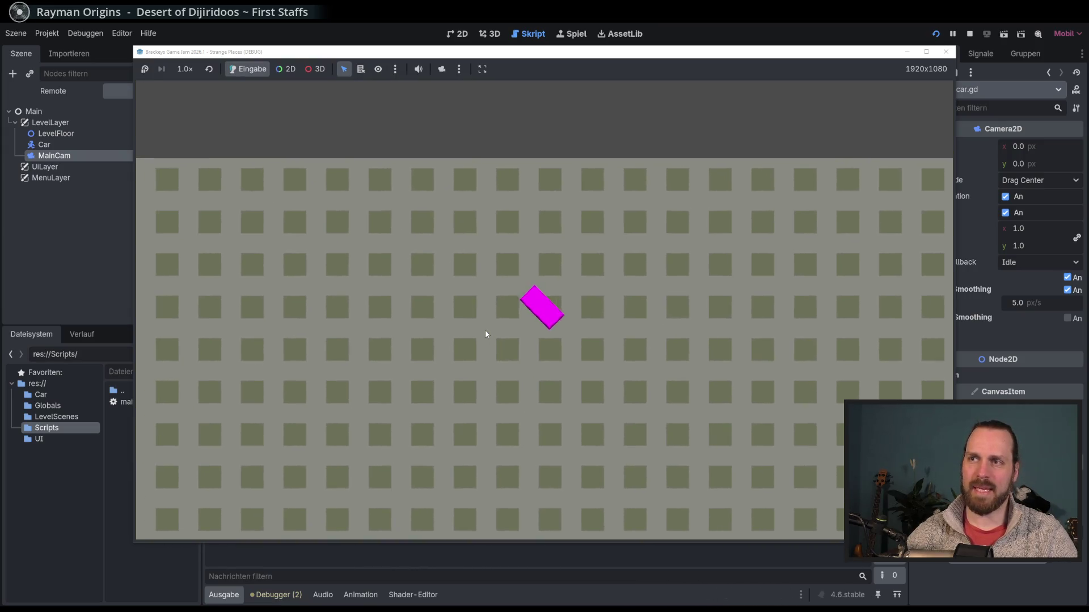
{"action": "key", "text": "Down"}
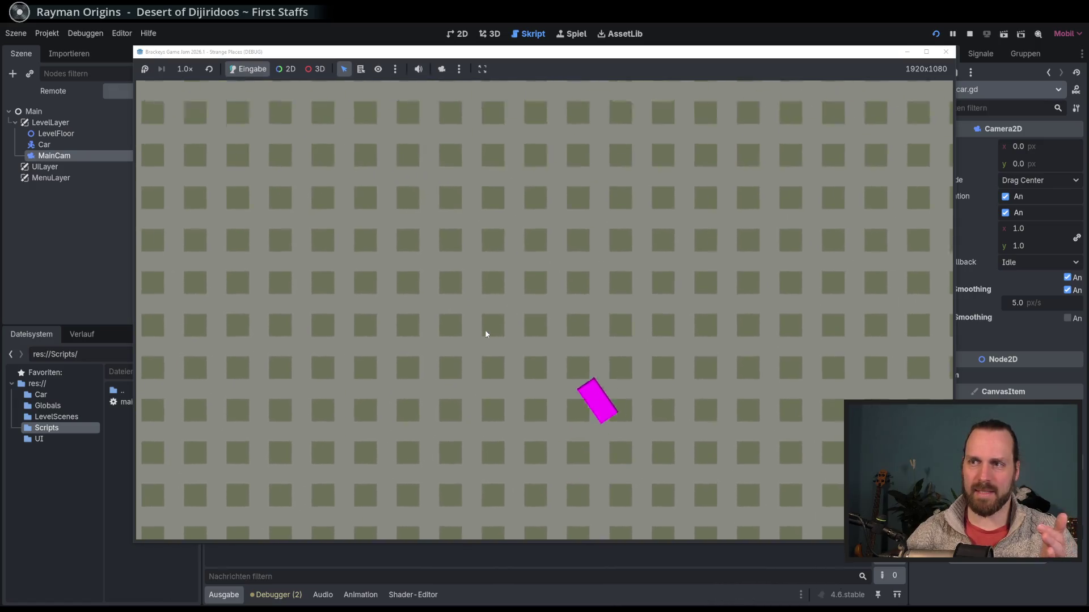
{"action": "key", "text": "Up"}
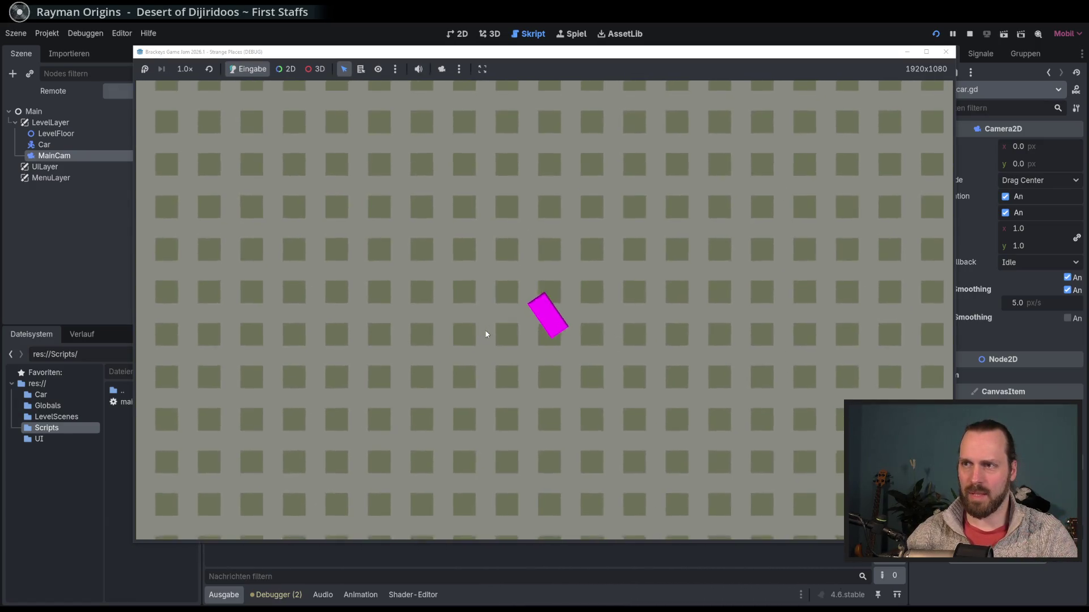
{"action": "key", "text": "Left"}
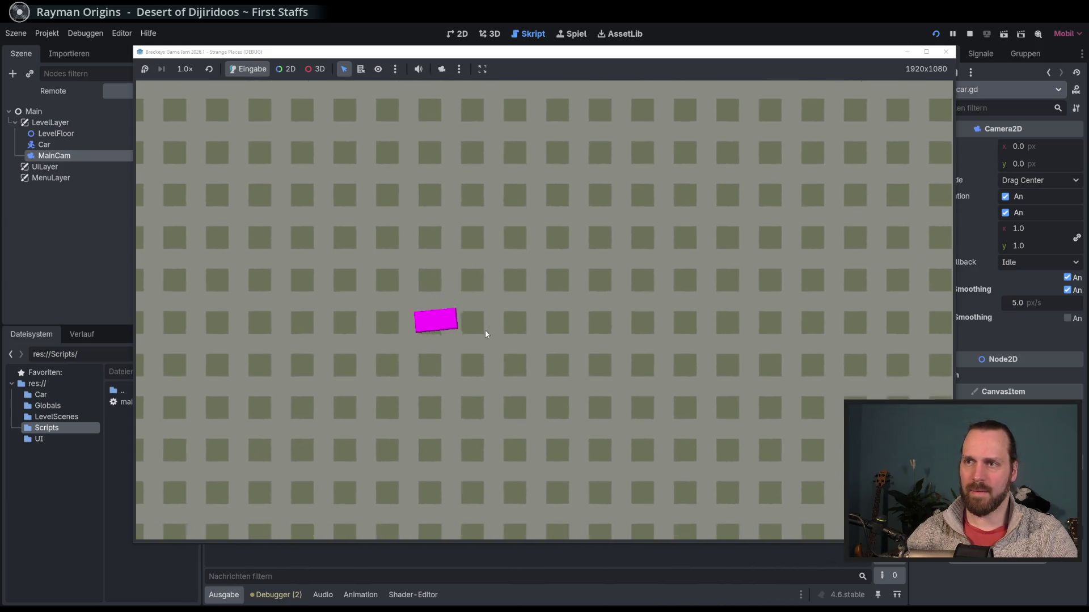
{"action": "key", "text": "F8"}
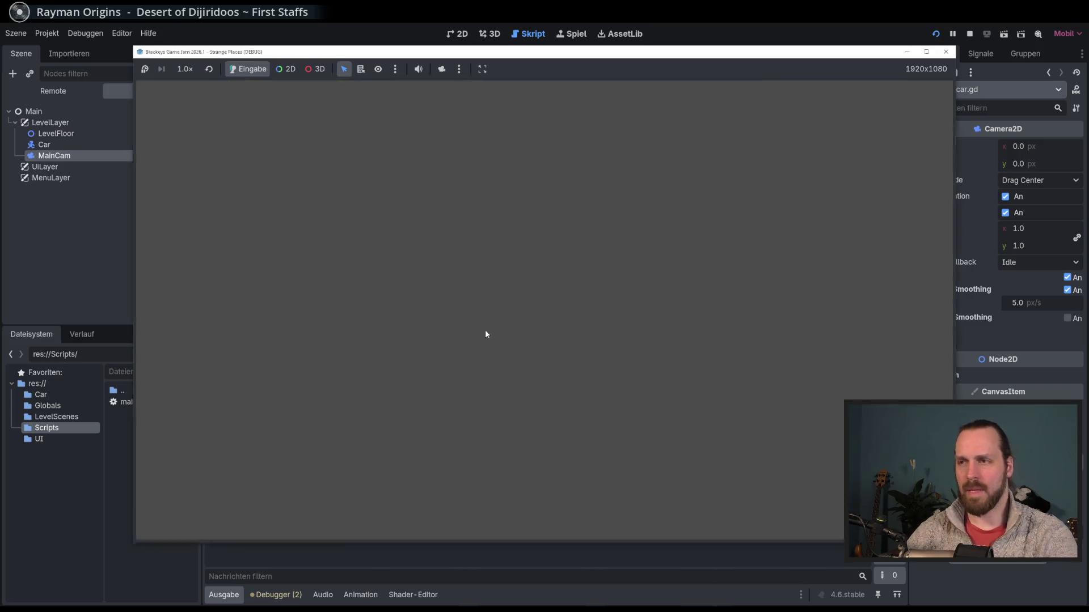
Add 'else:' after the brake_factor line with an unfinished 'speed -= b' inside it.
{"action": "left_click", "coordinate": [529, 308]}
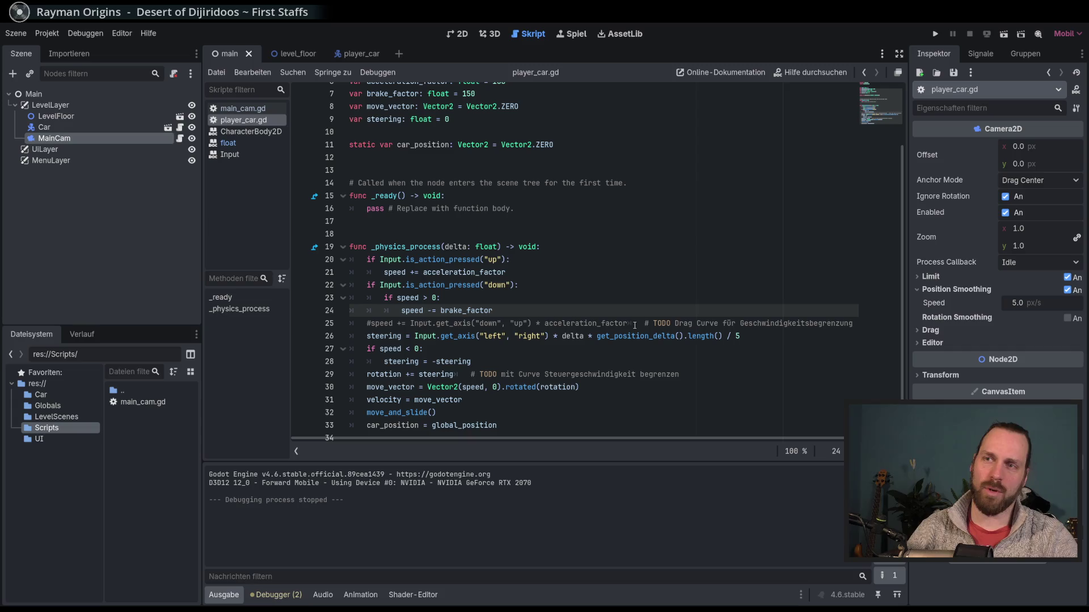
{"action": "key", "text": "Return"}
{"action": "type", "text": "else_"}
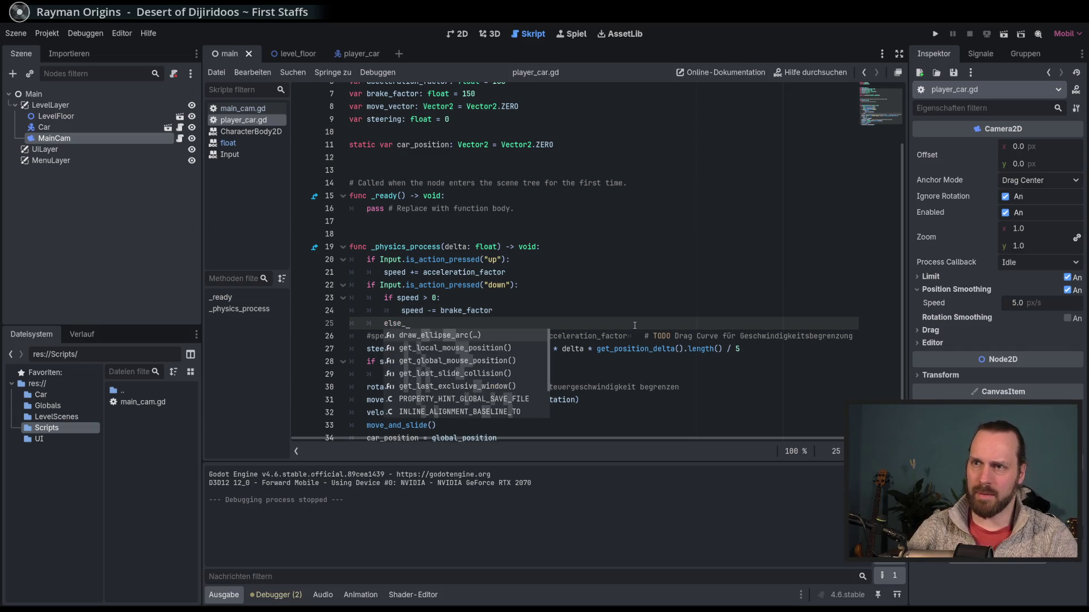
{"action": "key", "text": "Home"}
{"action": "key", "text": "Return"}
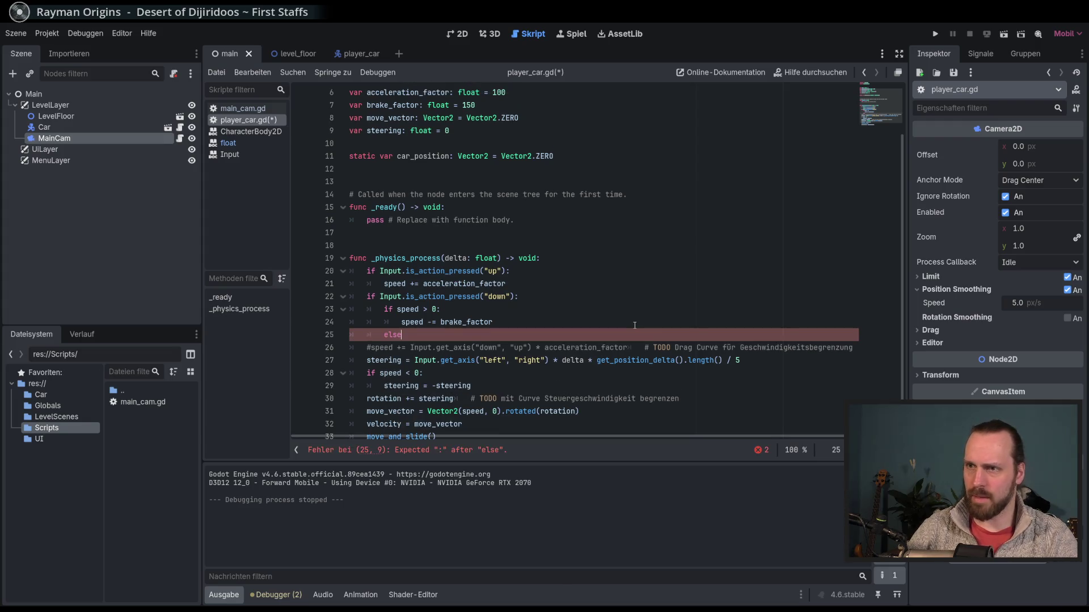
{"action": "key", "text": "Tab"}
{"action": "type", "text": "spee"}
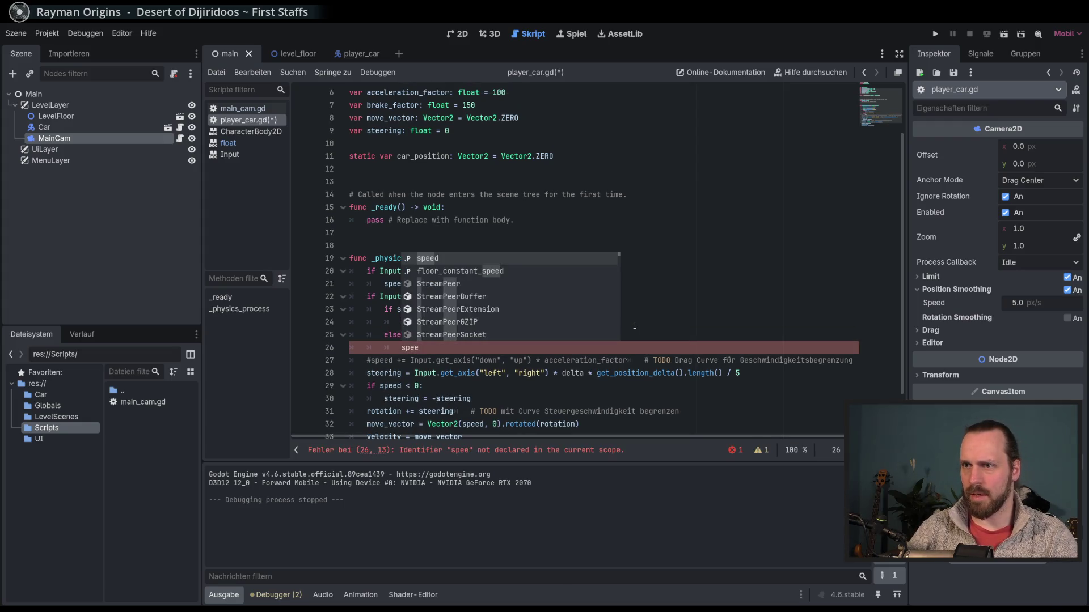
{"action": "key", "text": "Return"}
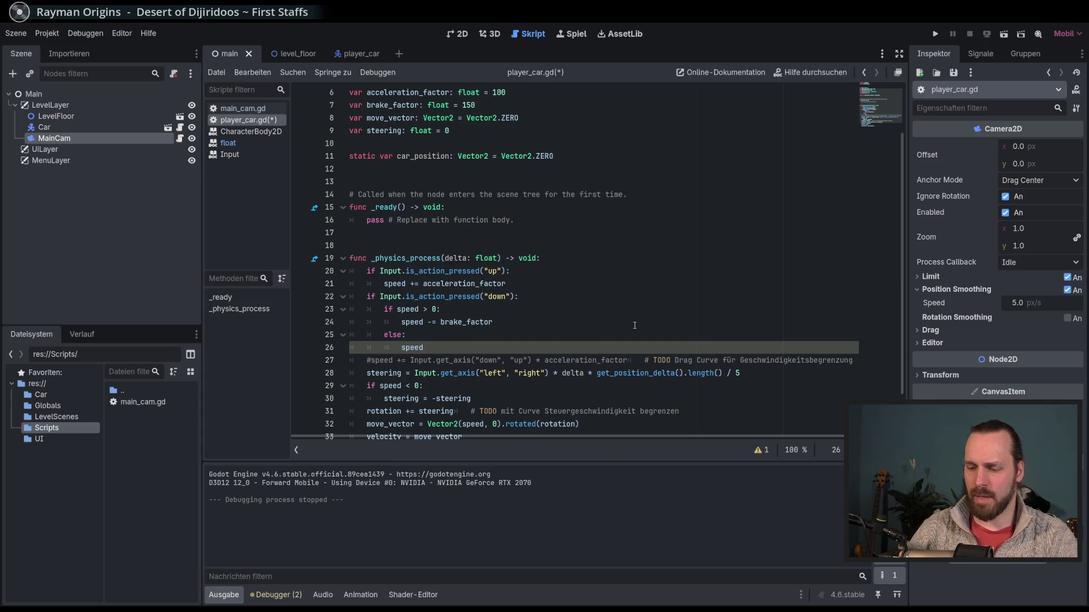
{"action": "type", "text": "-= "}
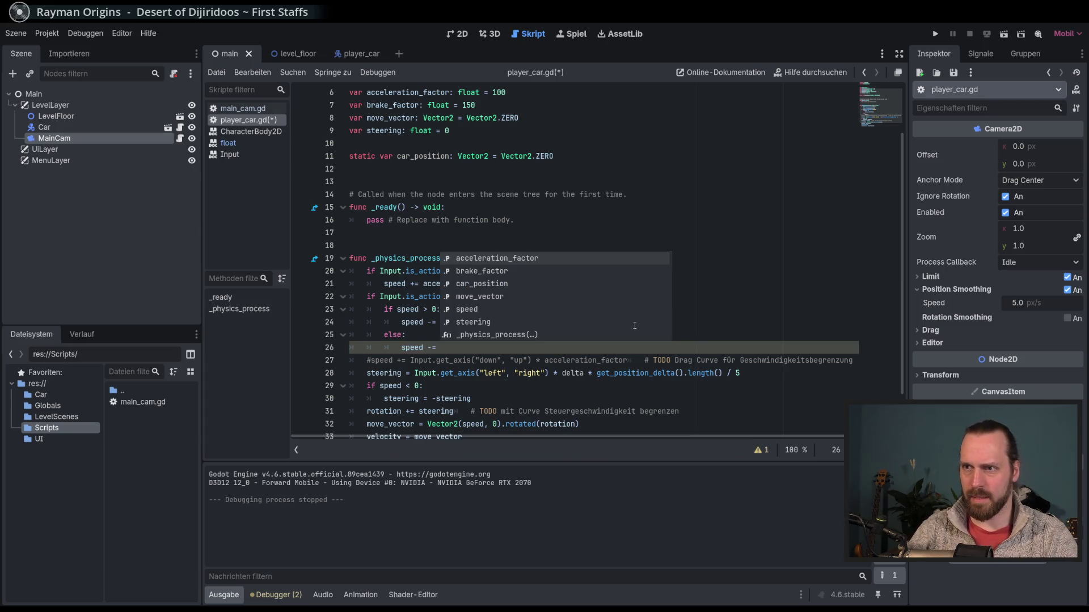
{"action": "type", "text": "b"}
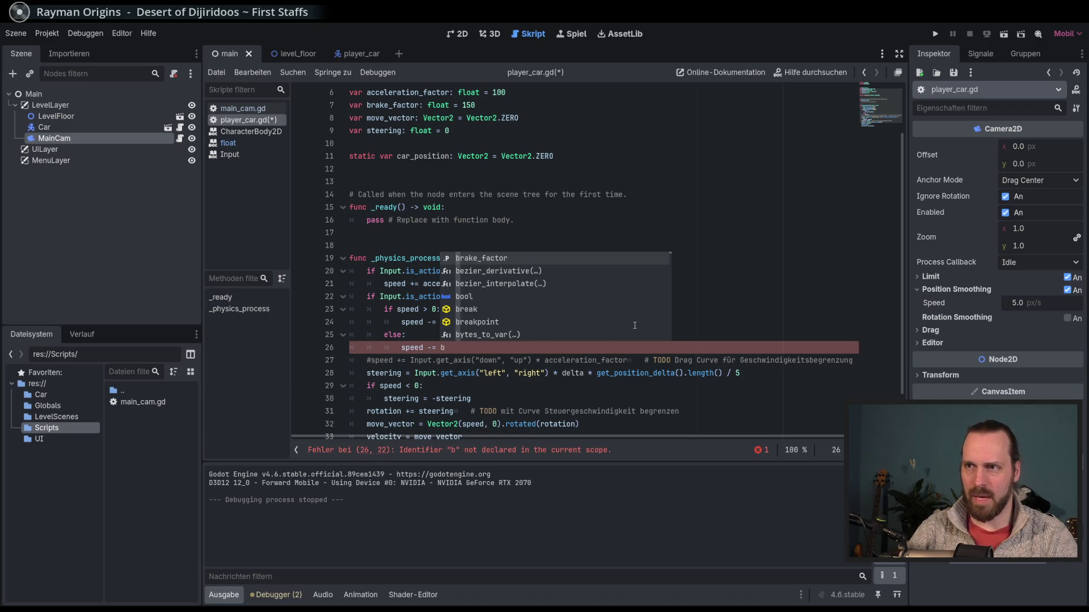
{"action": "scroll", "coordinate": [502, 160], "scroll_direction": "up", "scroll_amount": 2}
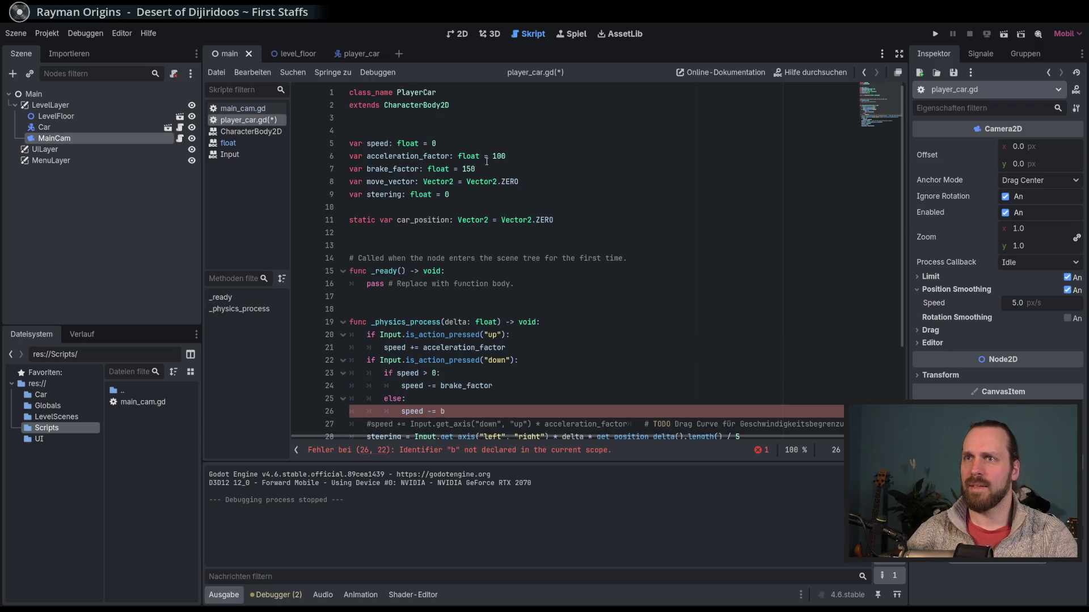
{"action": "left_click", "coordinate": [527, 157]}
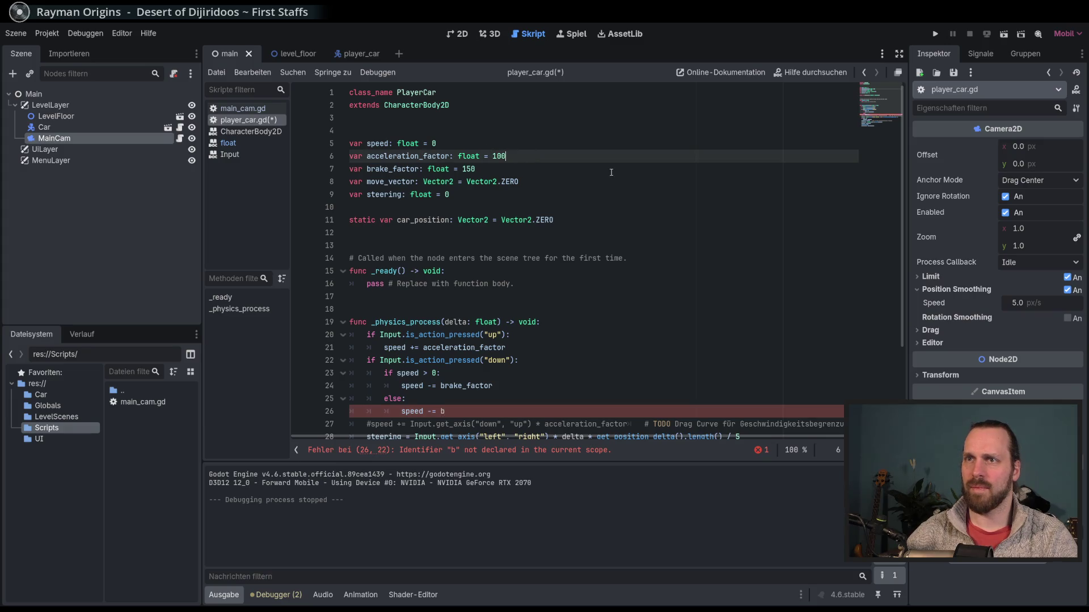
Declare 'var reverse_acceleration: float = 30' below the acceleration_factor line.
{"action": "key", "text": "Return"}
{"action": "type", "text": "var back"}
{"action": "key", "text": "BackSpace"}
{"action": "key", "text": "BackSpace"}
{"action": "key", "text": "BackSpace"}
{"action": "type", "text": "reverse_"}
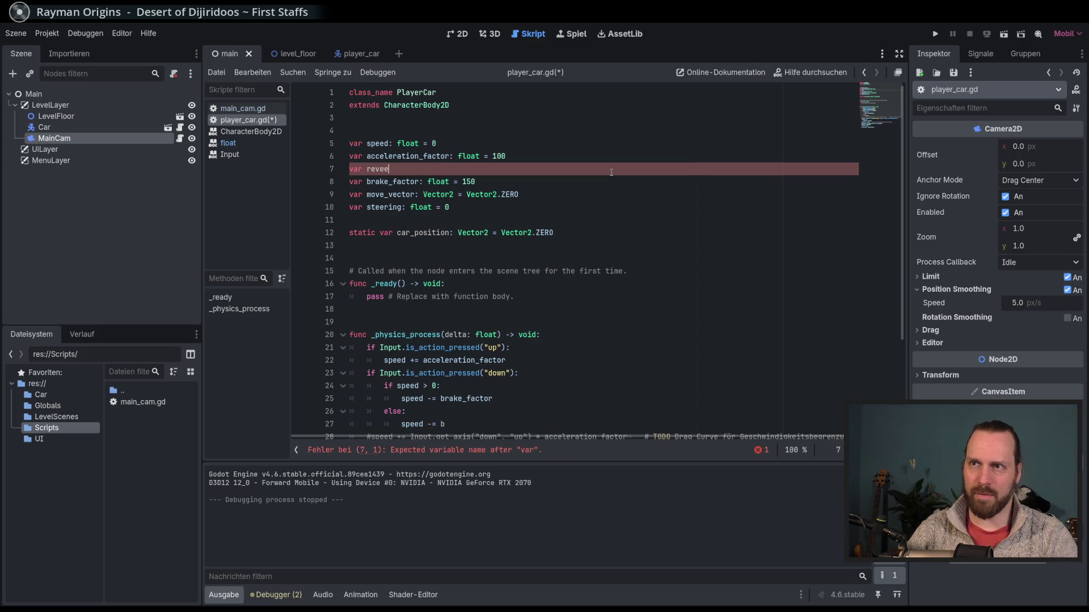
{"action": "type", "text": "acce"}
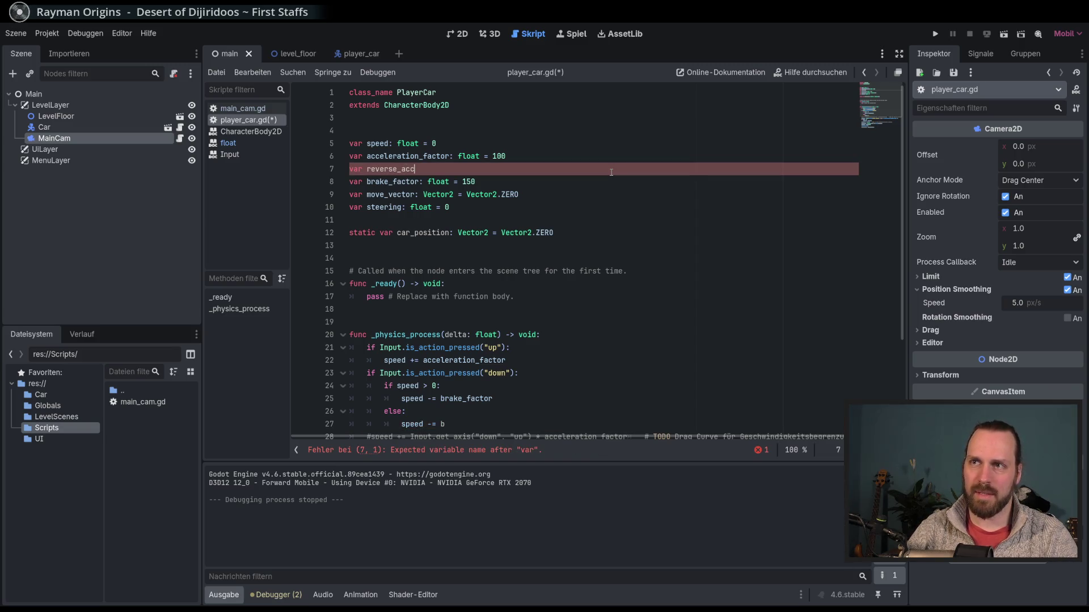
{"action": "type", "text": "leration:"}
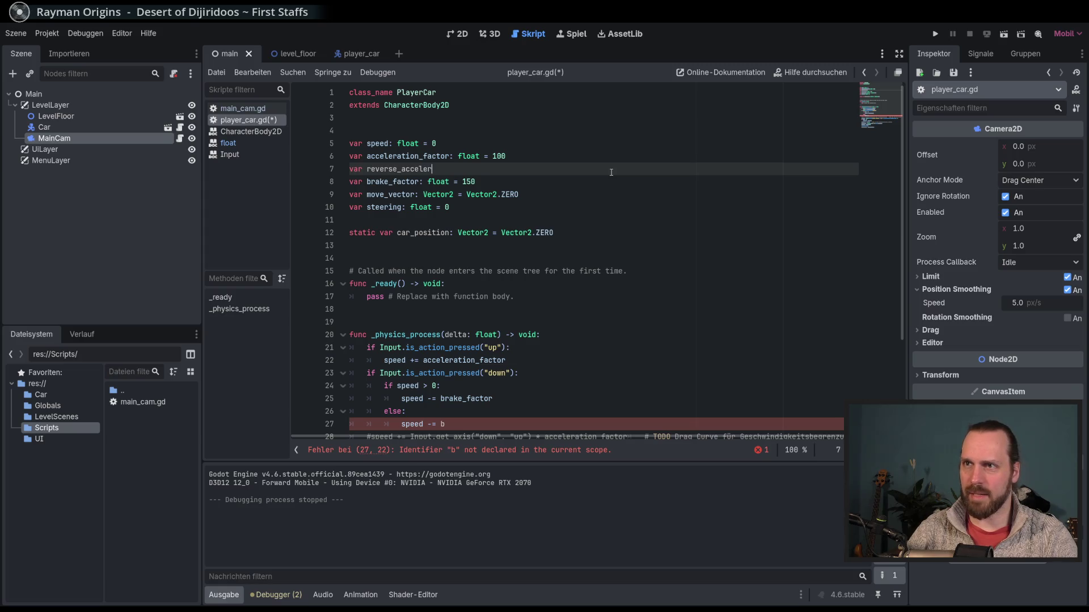
{"action": "type", "text": " flao"}
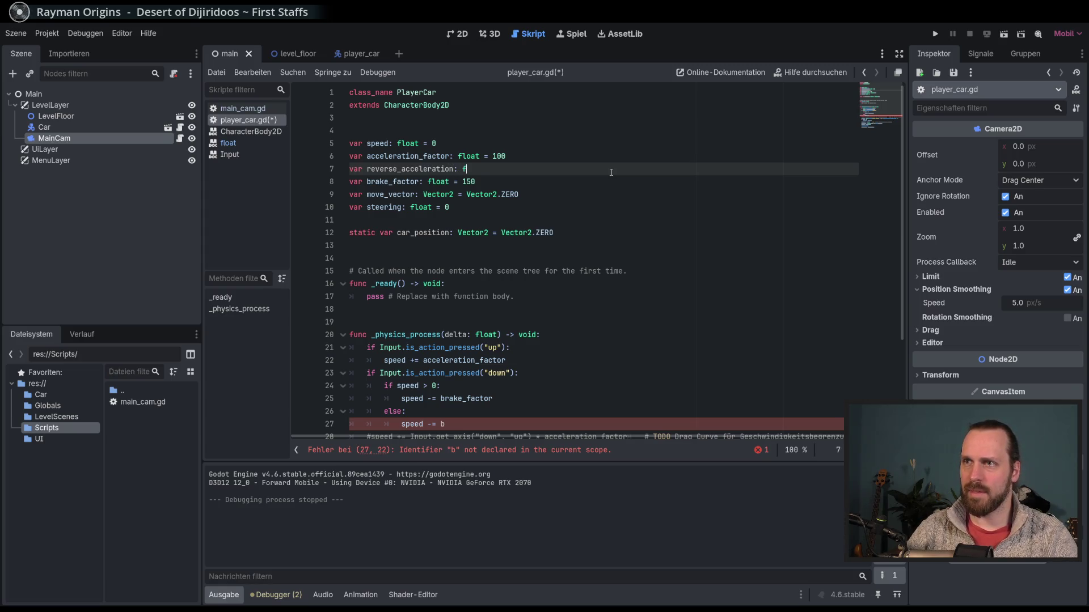
{"action": "key", "text": "BackSpace"}
{"action": "key", "text": "BackSpace"}
{"action": "key", "text": "BackSpace"}
{"action": "type", "text": "oat  ="}
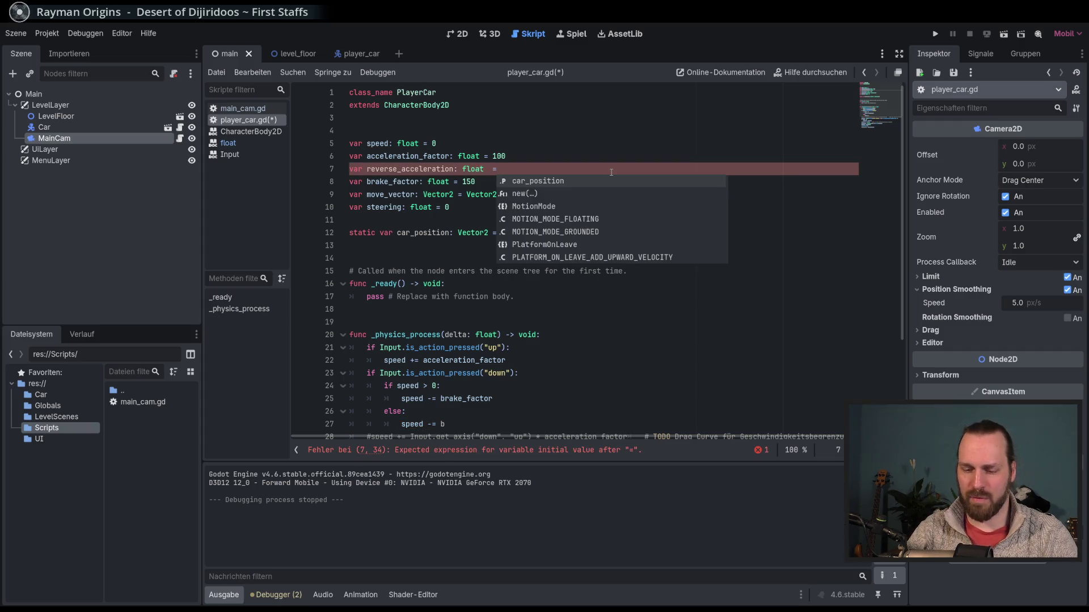
{"action": "type", "text": "30"}
{"action": "key", "text": "BackSpace"}
{"action": "key", "text": "BackSpace"}
{"action": "key", "text": "BackSpace"}
{"action": "type", "text": "= "}
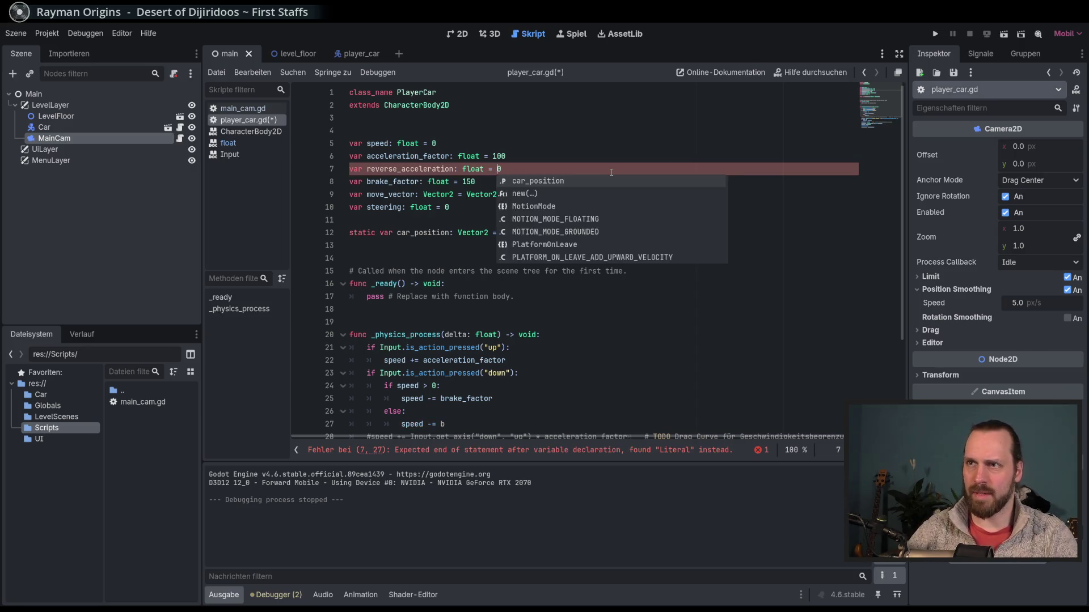
{"action": "type", "text": "3"}
{"action": "double_click", "coordinate": [353, 157]}
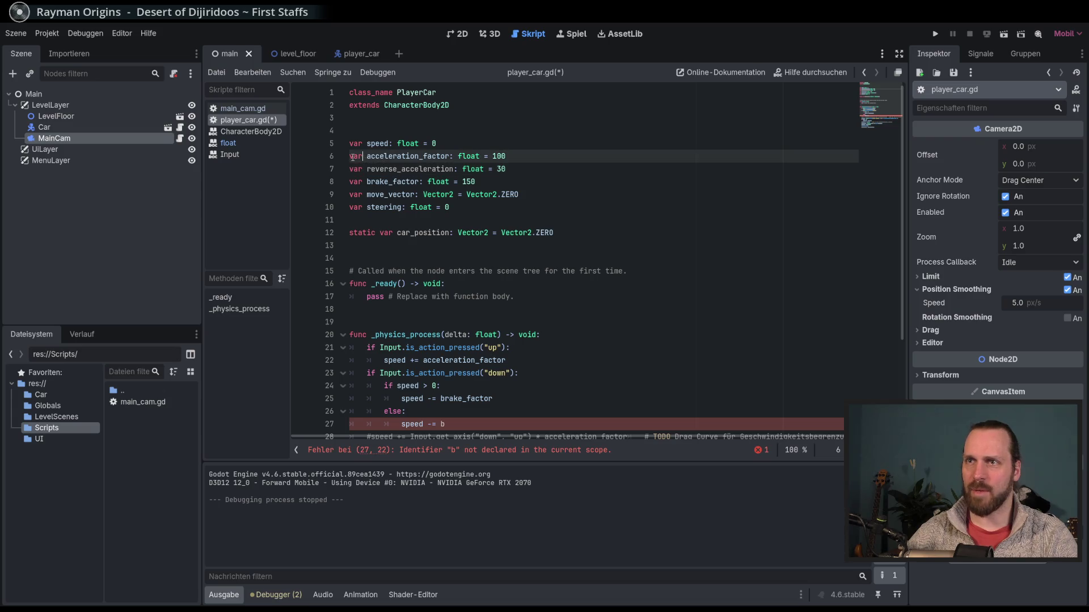
{"action": "type", "text": "@export"}
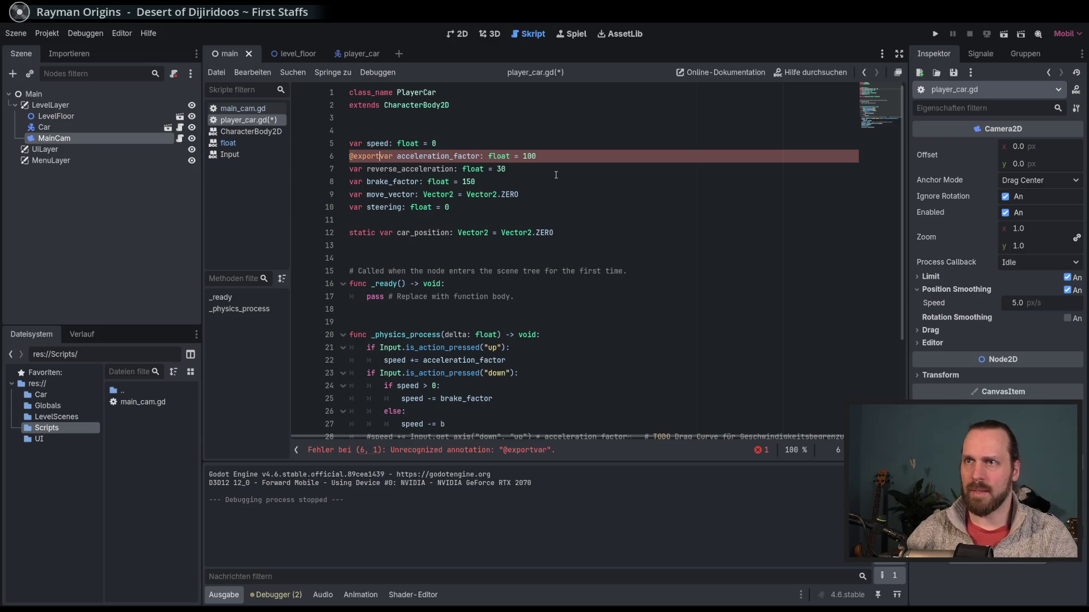
{"action": "key", "text": "Down"}
{"action": "type", "text": "@r"}
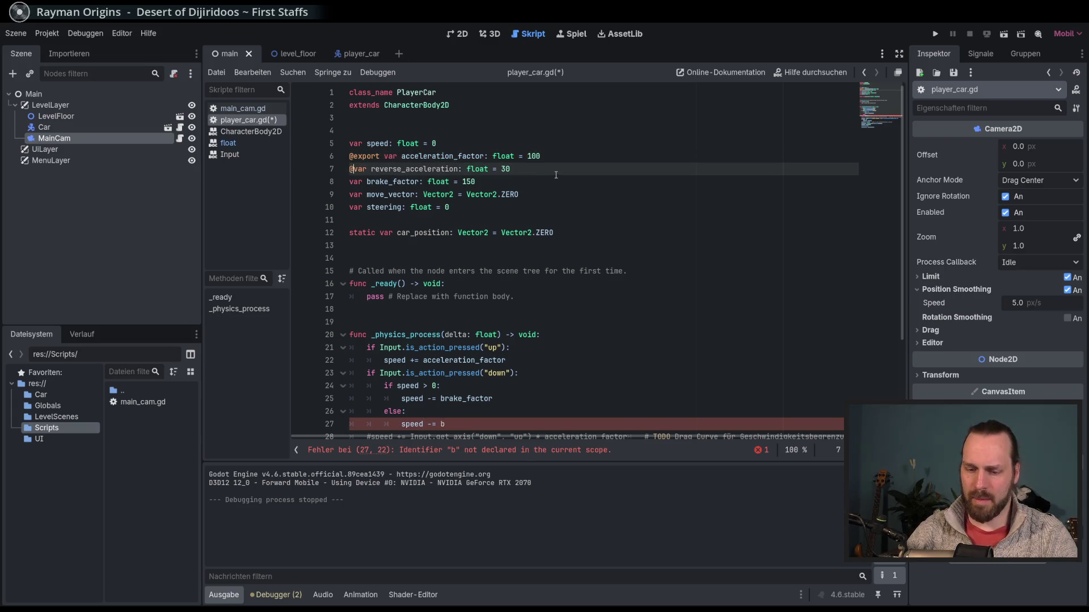
{"action": "key", "text": "BackSpace"}
{"action": "type", "text": "ex"}
{"action": "key", "text": "Return"}
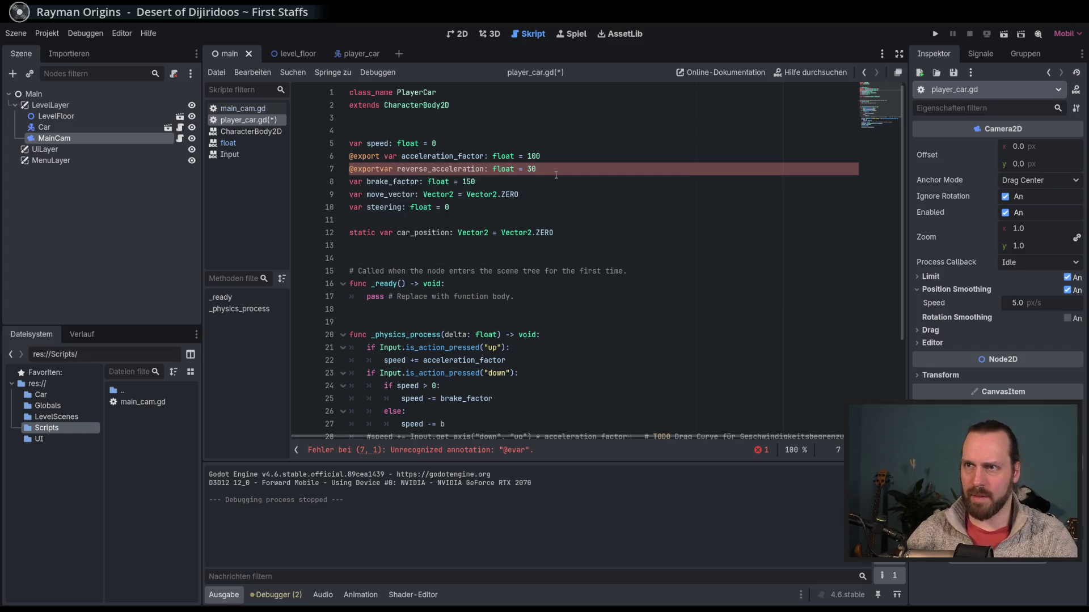
{"action": "key", "text": "End"}
{"action": "key", "text": "ctrl+s"}
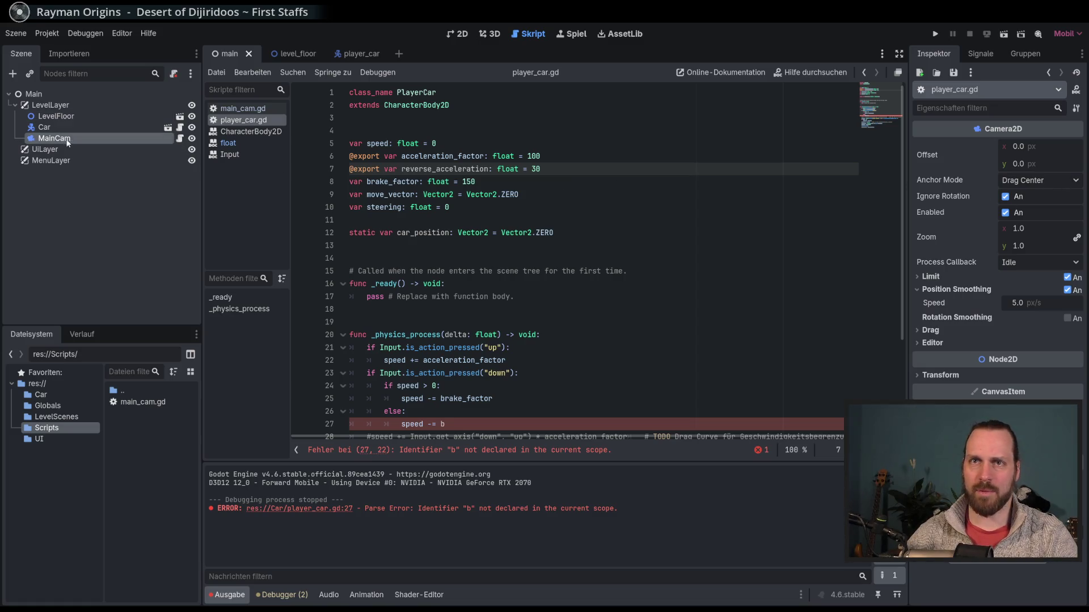
Replace the undeclared b with reverse_acceleration in the else branch and save the script.
{"action": "left_click", "coordinate": [63, 127]}
{"action": "key", "text": "Down"}
{"action": "key", "text": "Up"}
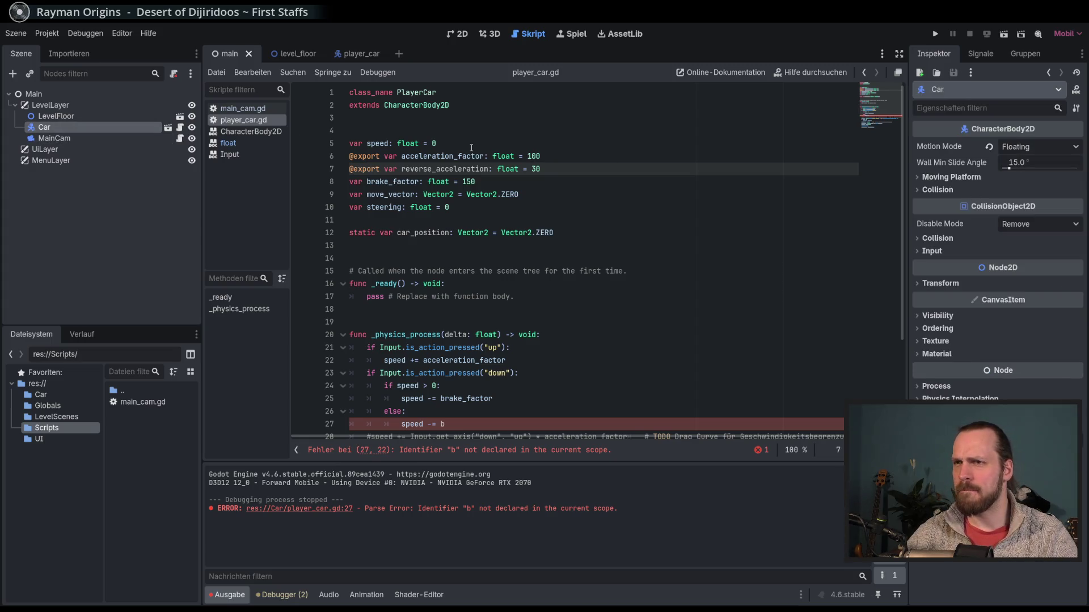
{"action": "double_click", "coordinate": [471, 156]}
{"action": "scroll", "coordinate": [516, 402], "scroll_direction": "down", "scroll_amount": 2}
{"action": "left_click", "coordinate": [487, 348]}
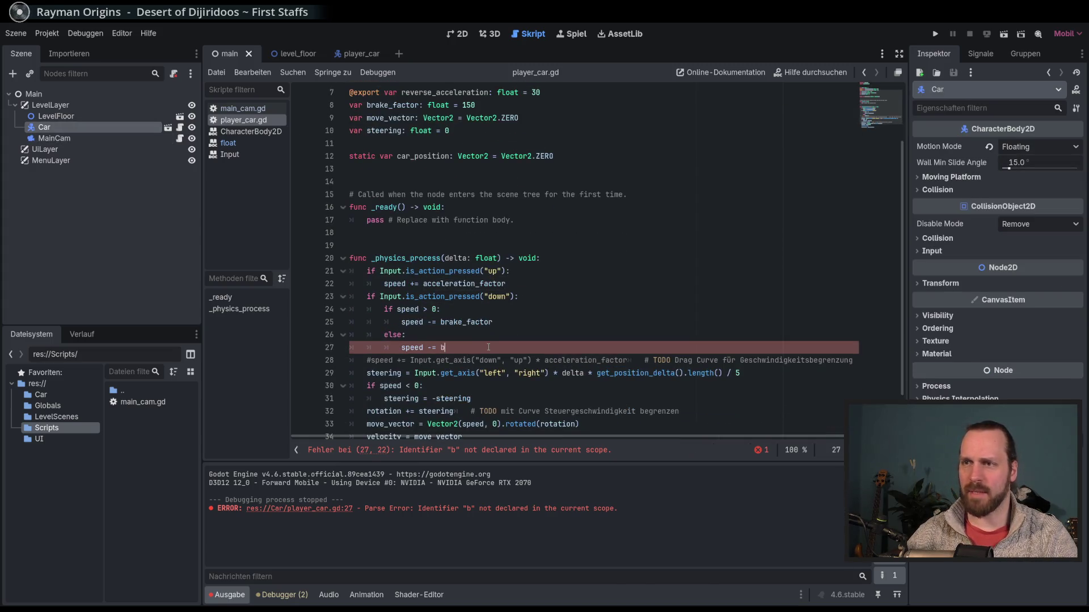
{"action": "key", "text": "BackSpace"}
{"action": "type", "text": "re"}
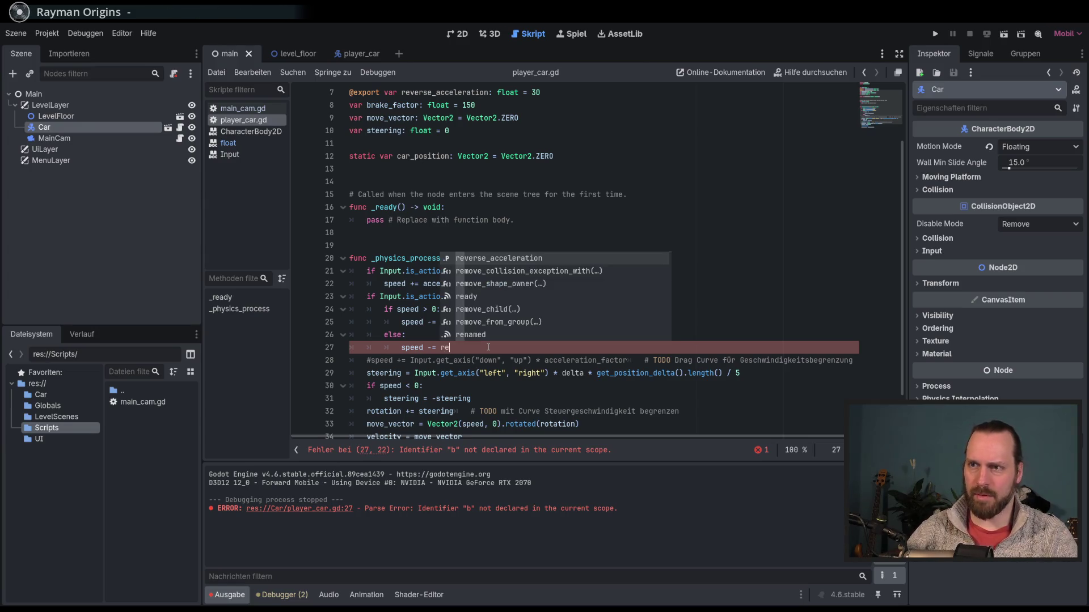
{"action": "key", "text": "Return"}
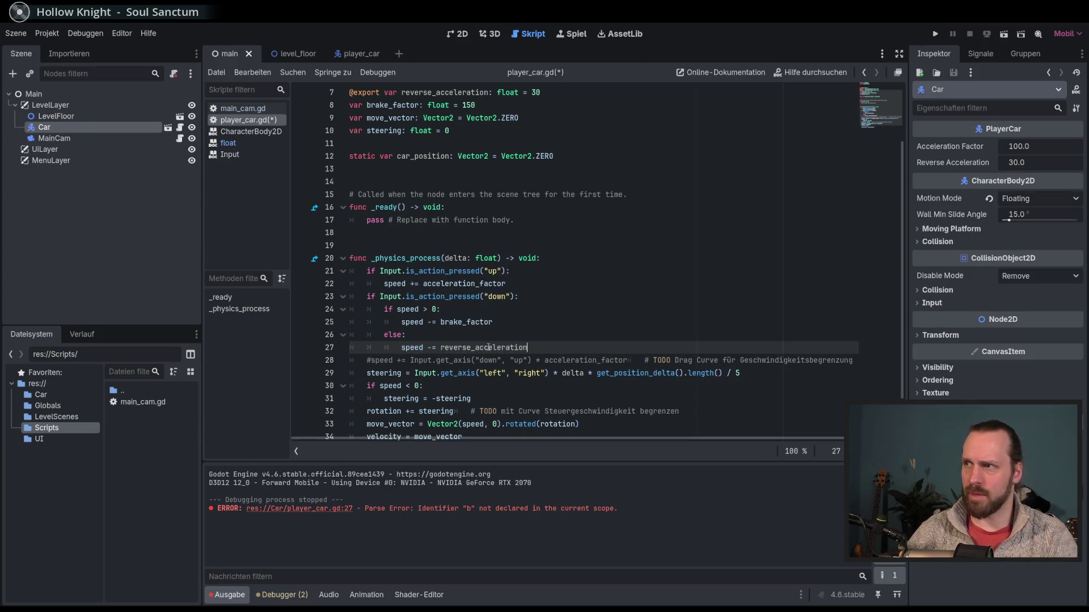
{"action": "key", "text": "ctrl+s"}
Check the Car's exported acceleration values in the Inspector, then run and drive forward and reverse.
{"action": "left_click", "coordinate": [1025, 148]}
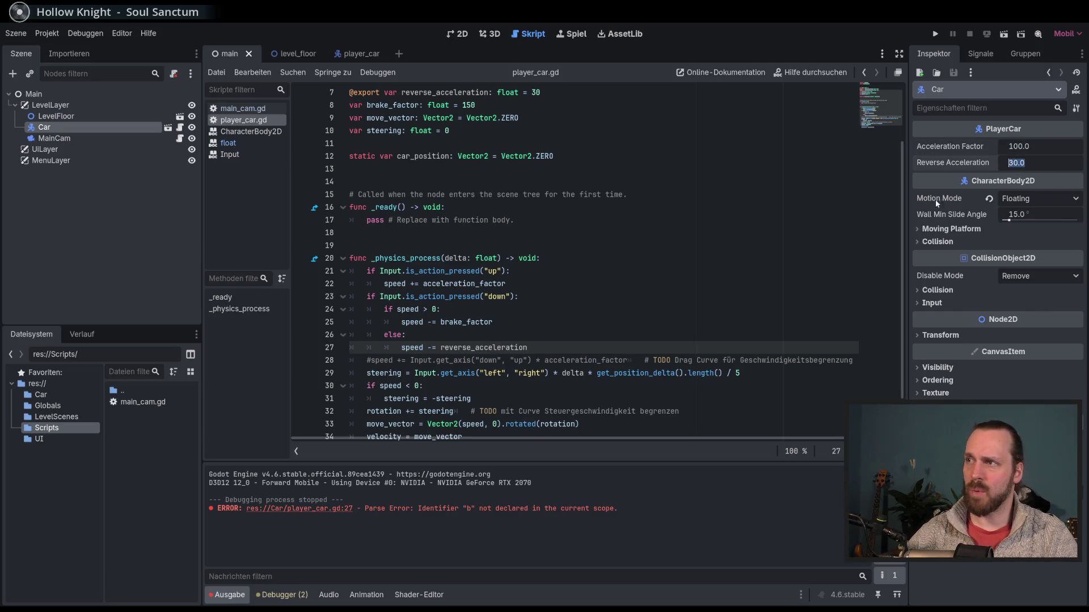
{"action": "left_click", "coordinate": [647, 283]}
{"action": "scroll", "coordinate": [647, 304], "scroll_direction": "down", "scroll_amount": 2}
{"action": "left_click", "coordinate": [713, 363]}
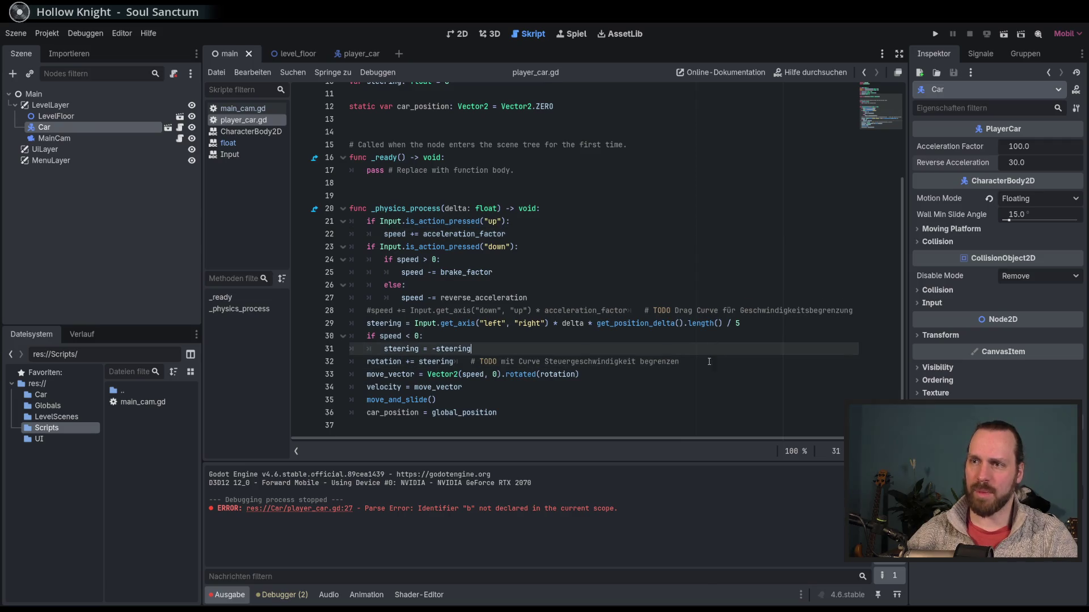
{"action": "key", "text": "F5"}
{"action": "key", "text": "Up"}
{"action": "key", "text": "Down"}
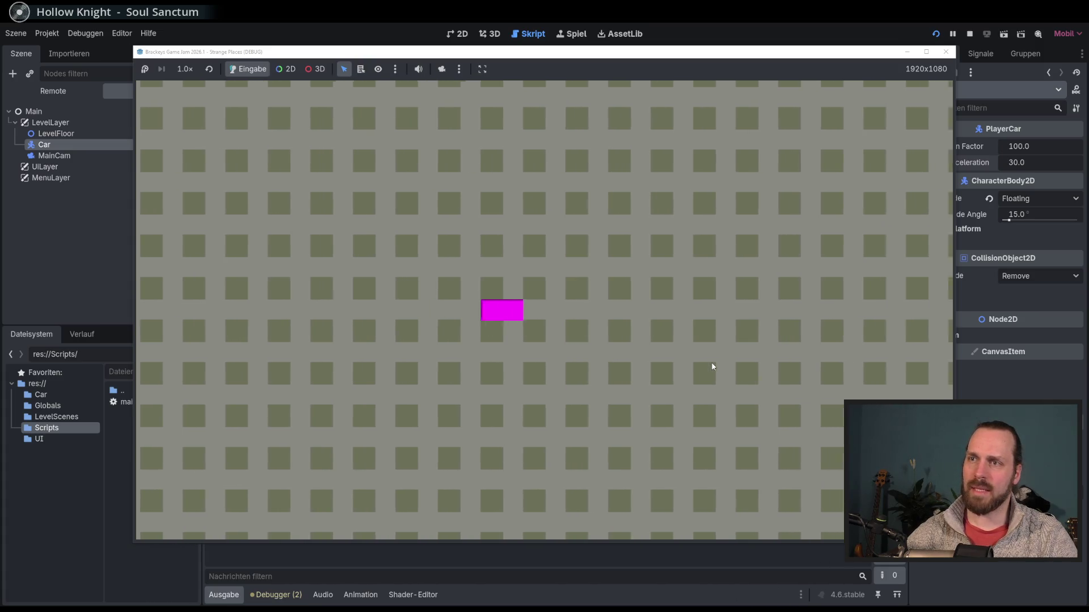
Drive the car forward, steer right then left, and stop the game.
{"action": "key", "text": "Up"}
{"action": "key", "text": "Right"}
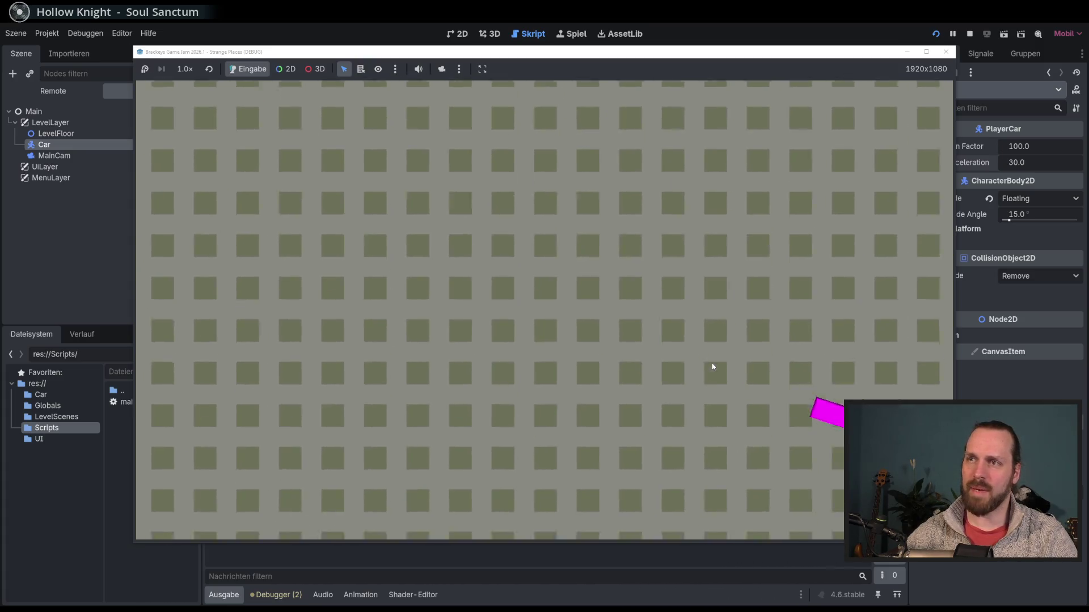
{"action": "key", "text": "Left"}
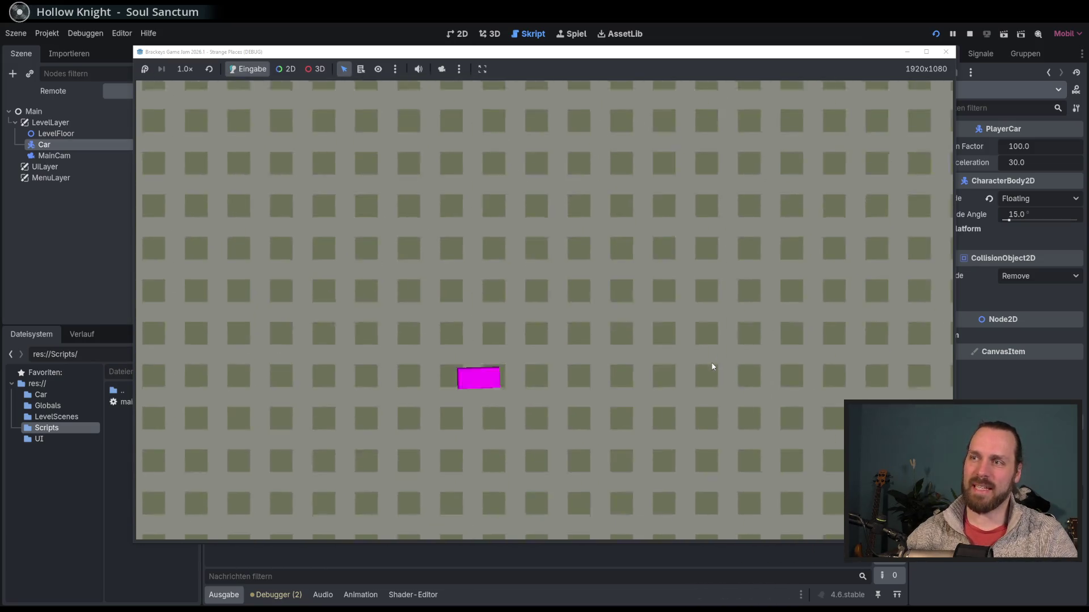
{"action": "key", "text": "F8"}
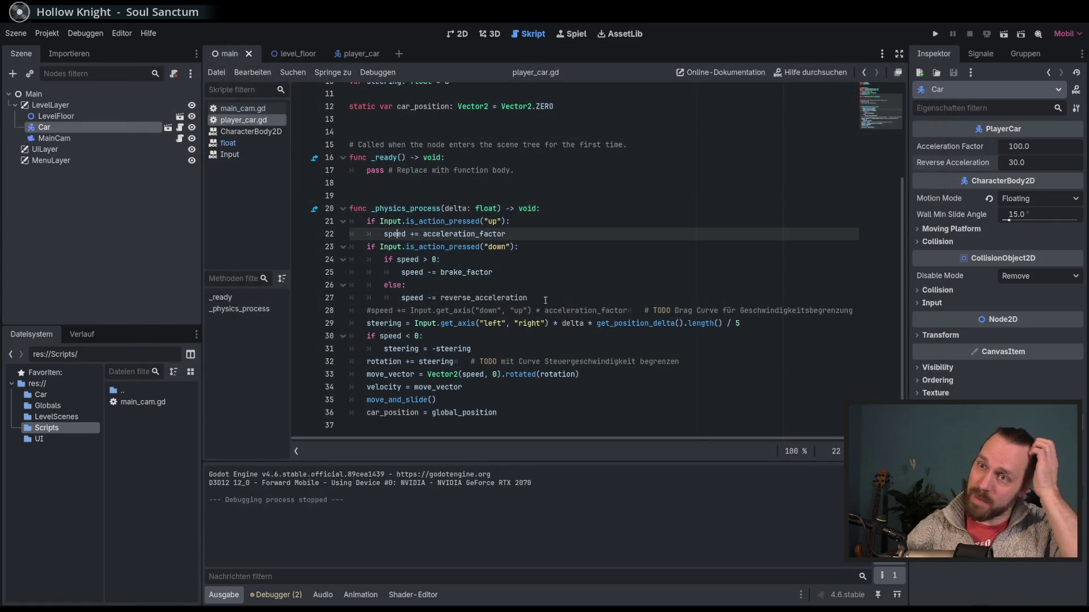
Add an outdented blank line after line 27 and open the Car folder in FileSystem.
{"action": "left_click", "coordinate": [582, 299]}
{"action": "key", "text": "Return"}
{"action": "key", "text": "BackSpace"}
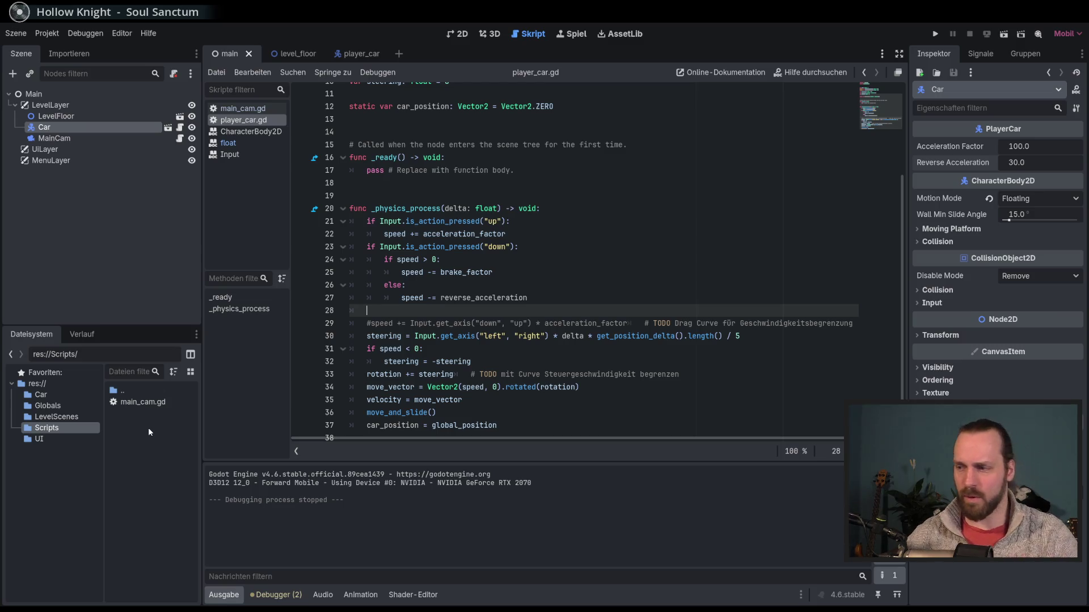
{"action": "left_click", "coordinate": [67, 397]}
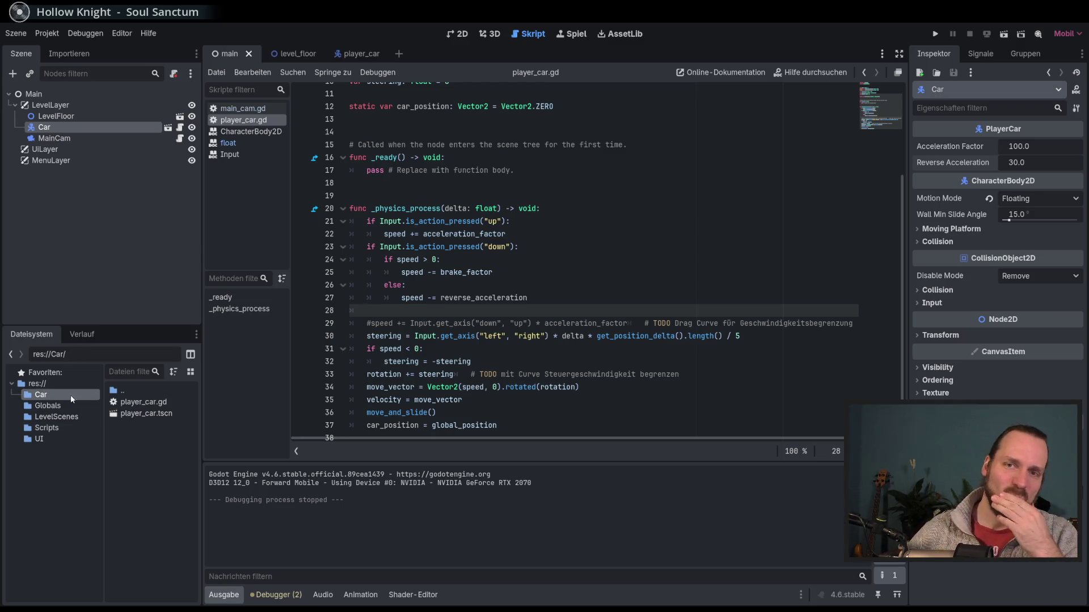
Create a new Curve resource saved as drag_curve.tres in the Car folder, then begin renaming it.
{"action": "right_click", "coordinate": [145, 449]}
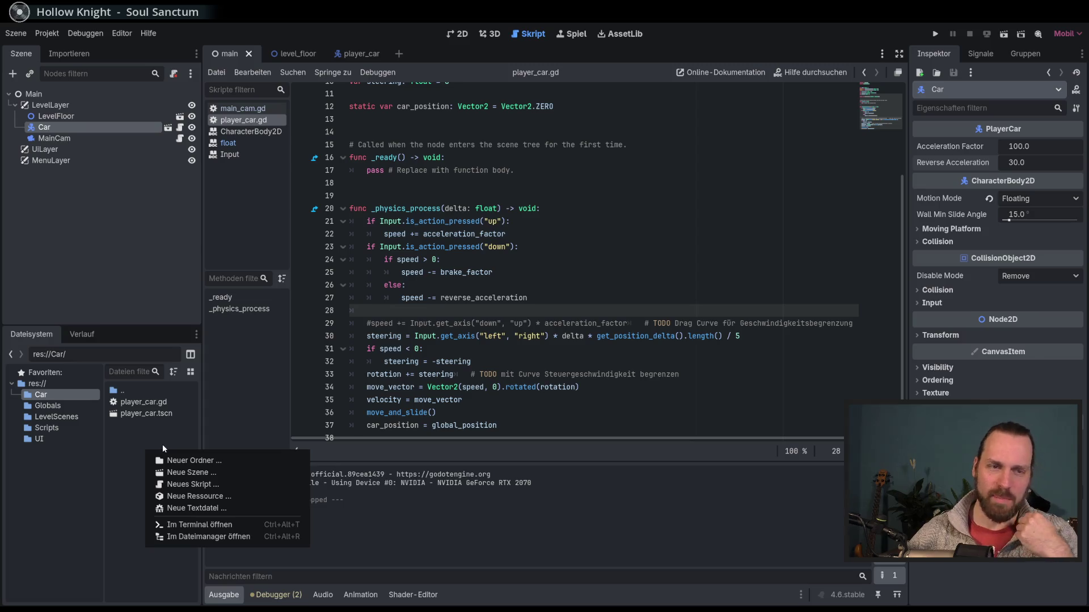
{"action": "left_click", "coordinate": [235, 499]}
{"action": "type", "text": "curve"}
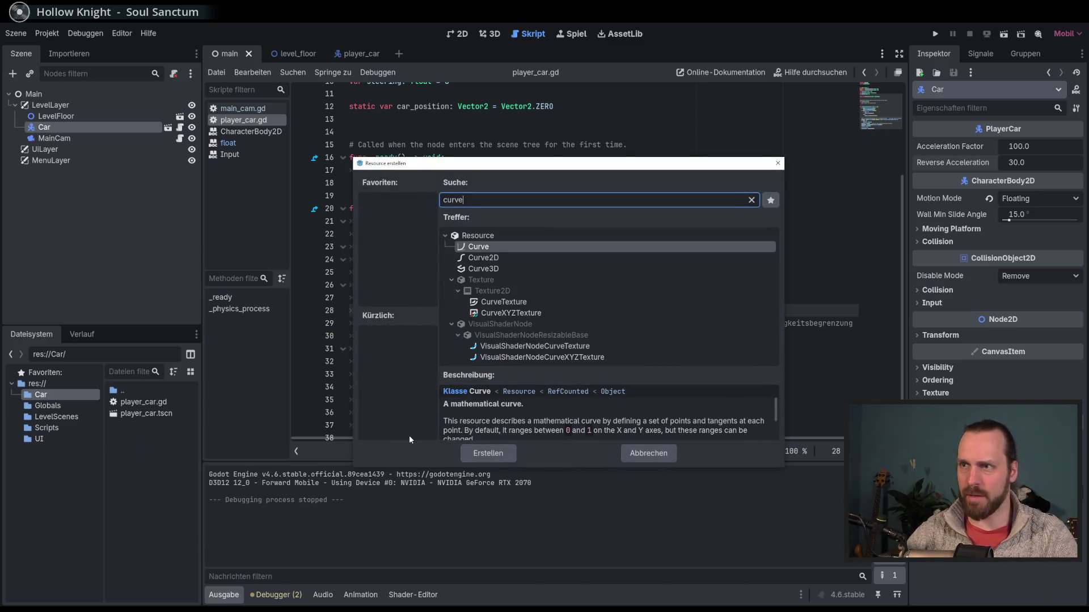
{"action": "double_click", "coordinate": [485, 251]}
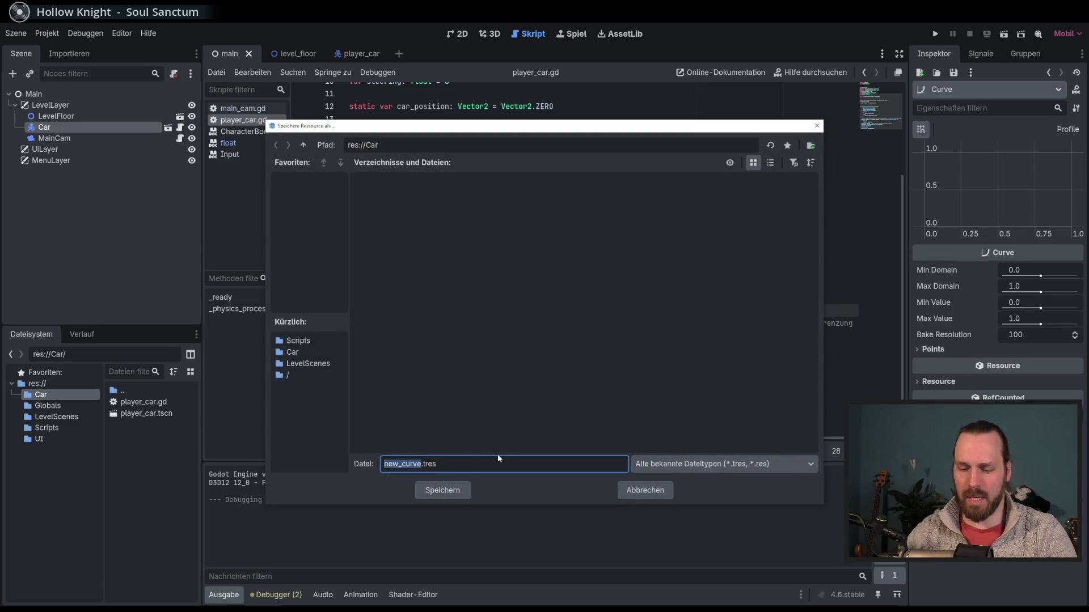
{"action": "type", "text": "drag_cur"}
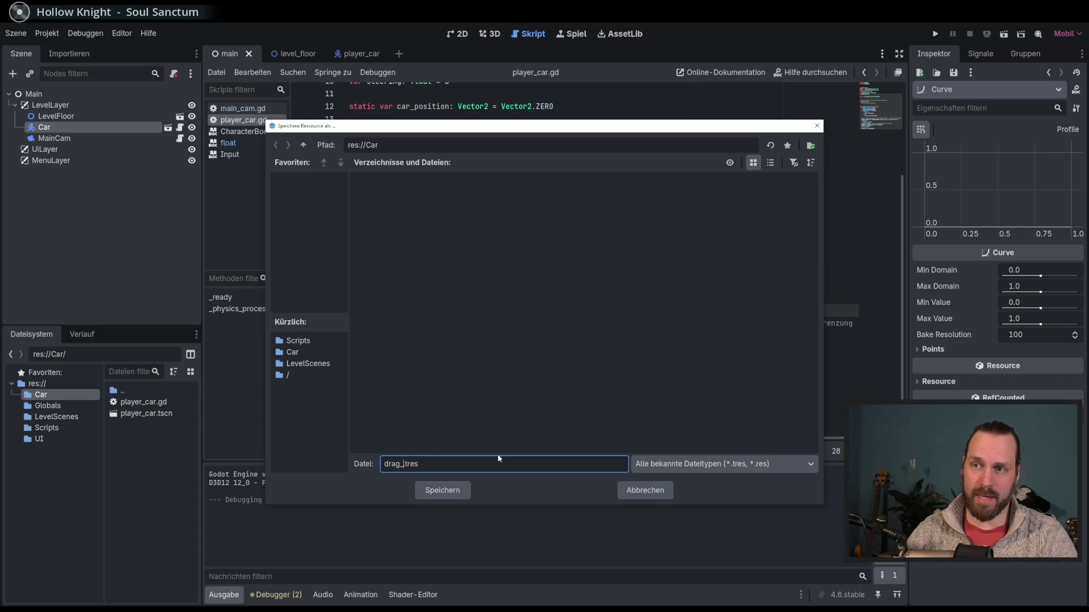
{"action": "type", "text": "ve"}
{"action": "key", "text": "Return"}
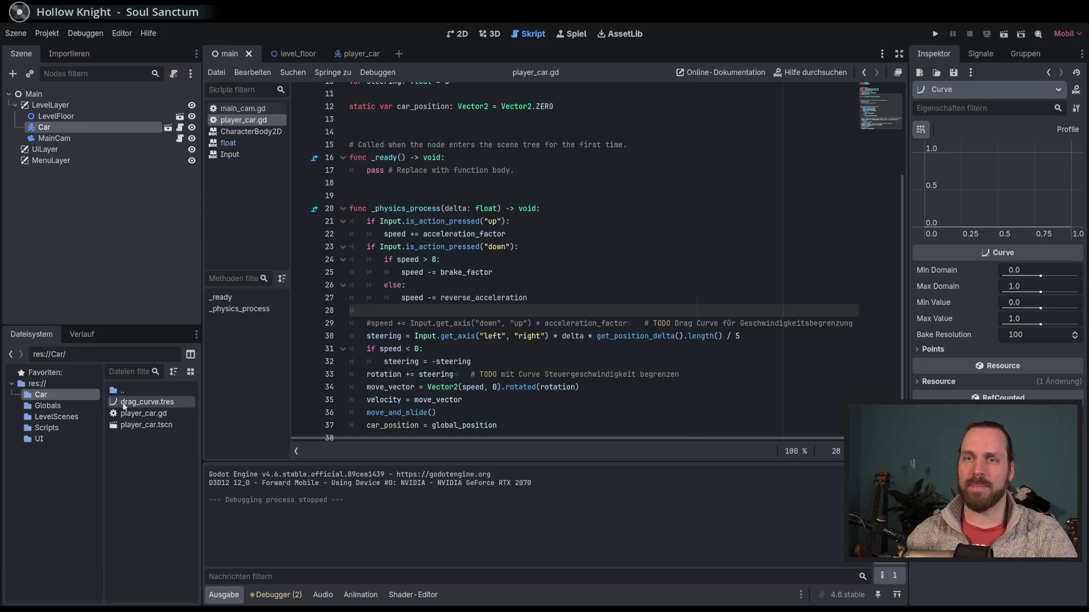
{"action": "right_click", "coordinate": [145, 407]}
{"action": "left_click", "coordinate": [260, 501]}
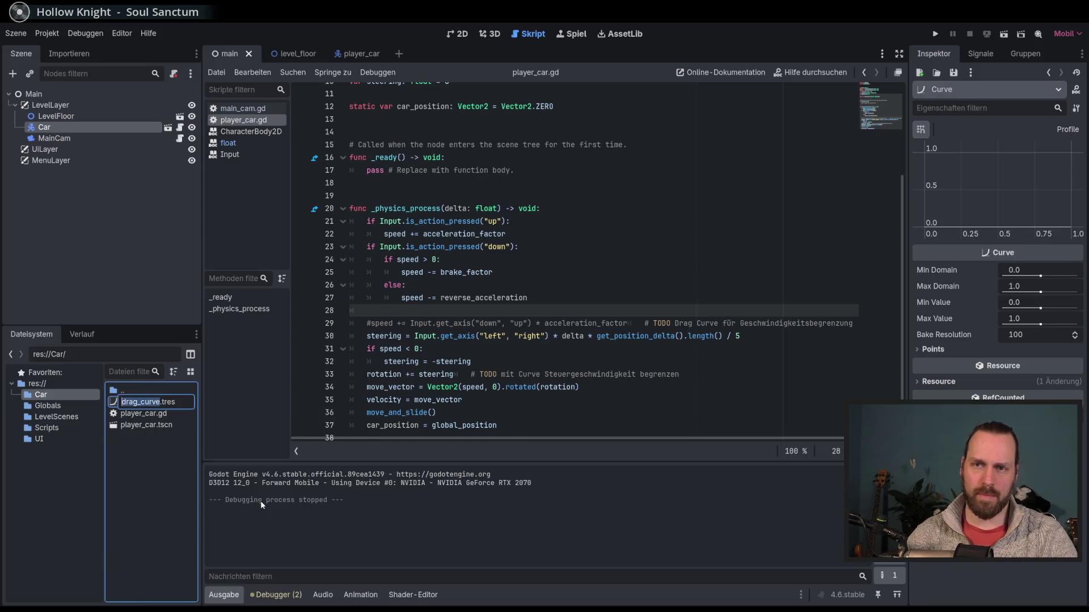
Rename drag_curve.tres to speed_drag_curve.tres by adding the speed_ prefix.
{"action": "key", "text": "Home"}
{"action": "type", "text": "speed_"}
{"action": "key", "text": "Return"}
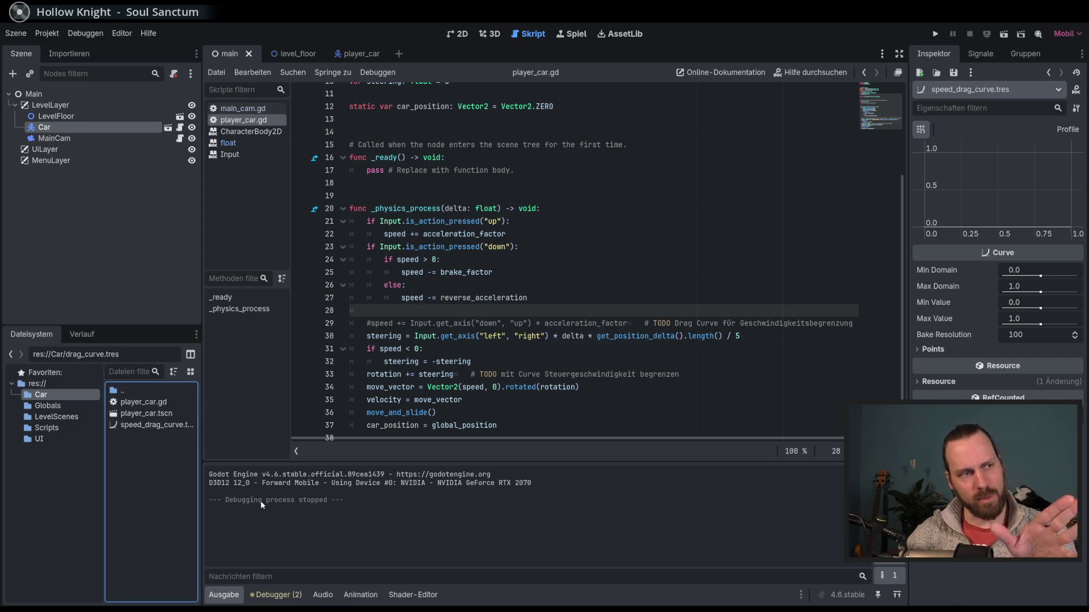
Add curve points with the right end at about 0.53 and a bent start.
{"action": "left_click", "coordinate": [924, 219]}
{"action": "mouse_move", "coordinate": [1060, 220]}
{"action": "left_mouse_down"}
{"action": "mouse_move", "coordinate": [1080, 204]}
{"action": "mouse_move", "coordinate": [1060, 191]}
{"action": "mouse_move", "coordinate": [1072, 178]}
{"action": "mouse_move", "coordinate": [1034, 189]}
{"action": "left_mouse_up"}
{"action": "left_click", "coordinate": [924, 219]}
{"action": "left_click_drag", "start_coordinate": [946, 213], "coordinate": [951, 216]}
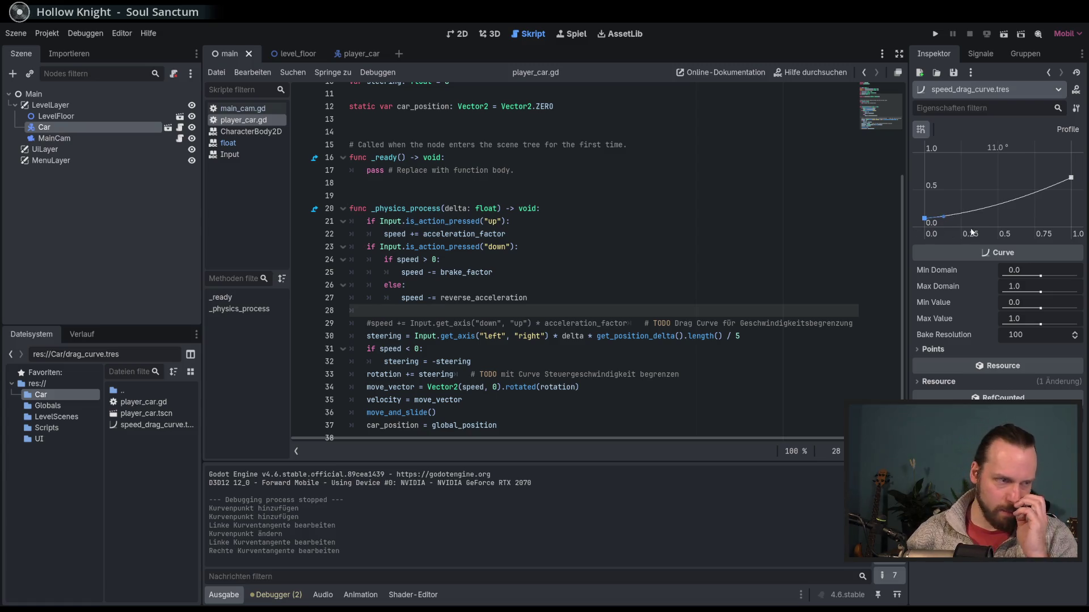
{"action": "left_click", "coordinate": [921, 219]}
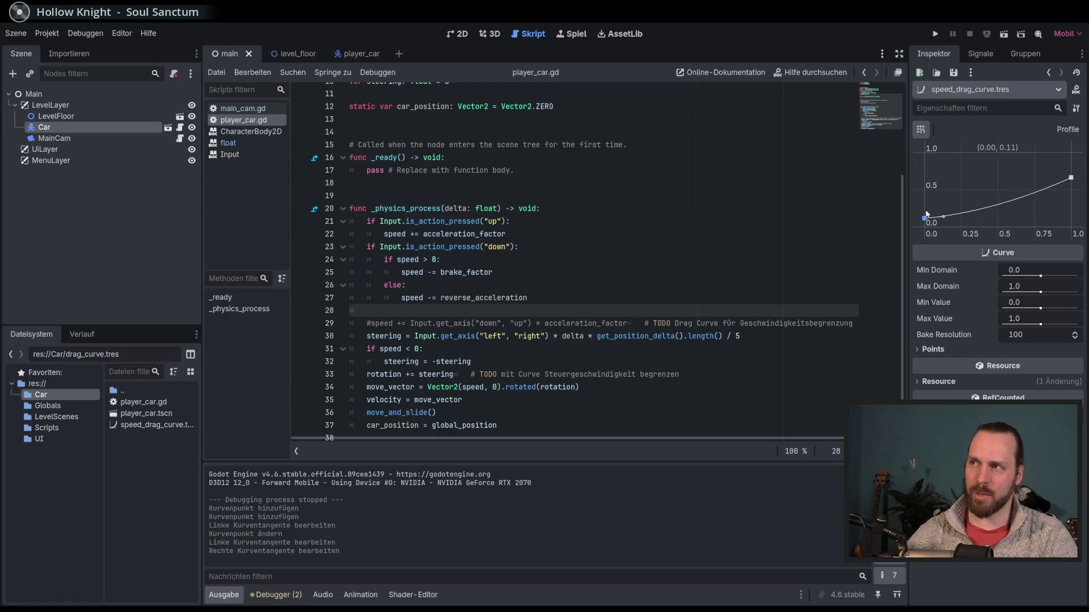
{"action": "left_click_drag", "start_coordinate": [1070, 178], "coordinate": [1054, 195]}
{"action": "left_click_drag", "start_coordinate": [943, 217], "coordinate": [951, 220]}
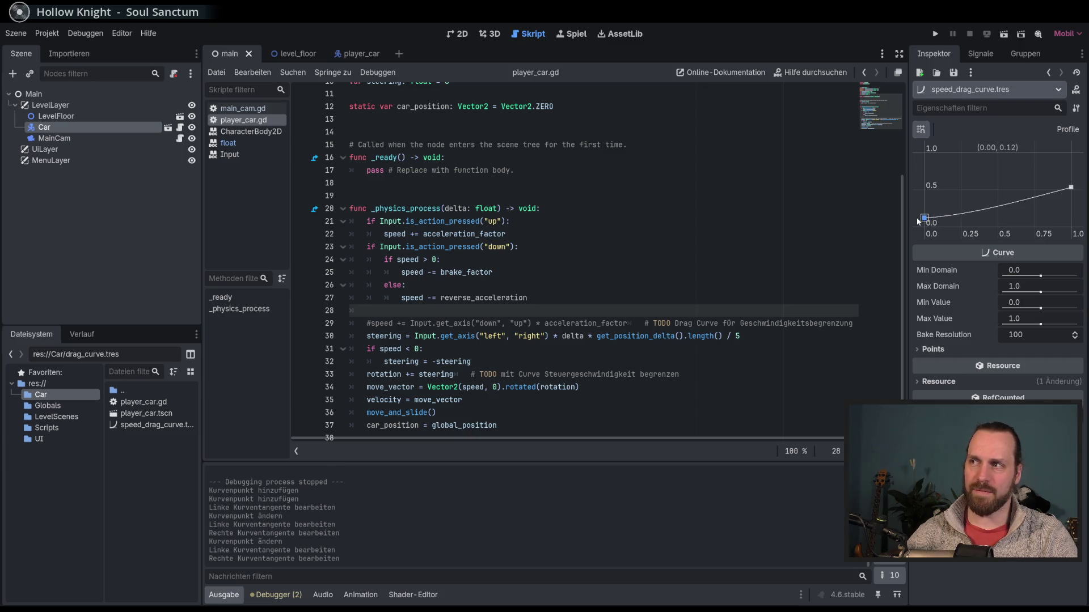
Refine the start and end tangents so the curve rises smoothly to about 0.5.
{"action": "left_click", "coordinate": [921, 220]}
{"action": "left_click", "coordinate": [924, 219]}
{"action": "left_click_drag", "start_coordinate": [945, 217], "coordinate": [953, 220]}
{"action": "left_click", "coordinate": [1071, 187]}
{"action": "left_click_drag", "start_coordinate": [1051, 192], "coordinate": [1052, 190]}
{"action": "left_click_drag", "start_coordinate": [964, 211], "coordinate": [964, 168]}
{"action": "right_click", "coordinate": [964, 168]}
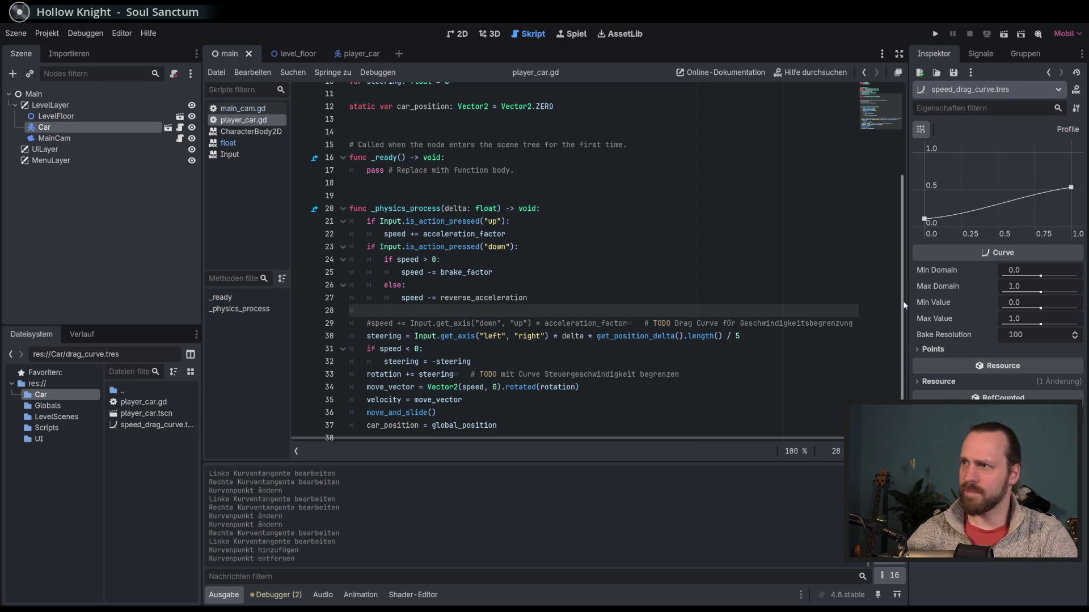
{"action": "left_click", "coordinate": [688, 358]}
Add the speed drag curve as a constant and write speed = SPEED_DRAG_CURVE on line 32.
{"action": "left_click_drag", "start_coordinate": [158, 425], "coordinate": [511, 298]}
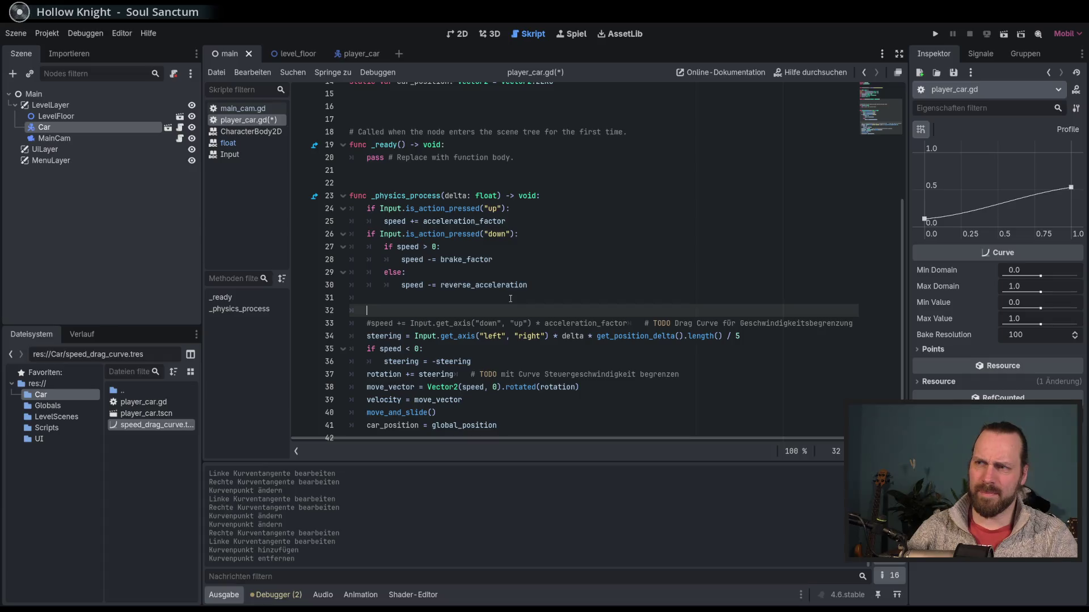
{"action": "type", "text": "spe"}
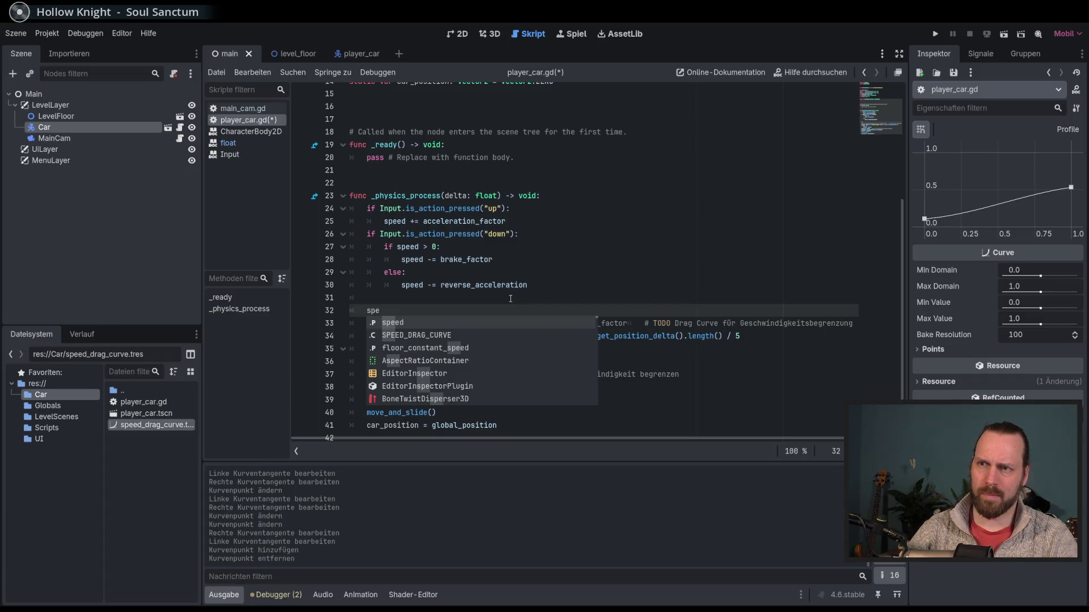
{"action": "key", "text": "Return"}
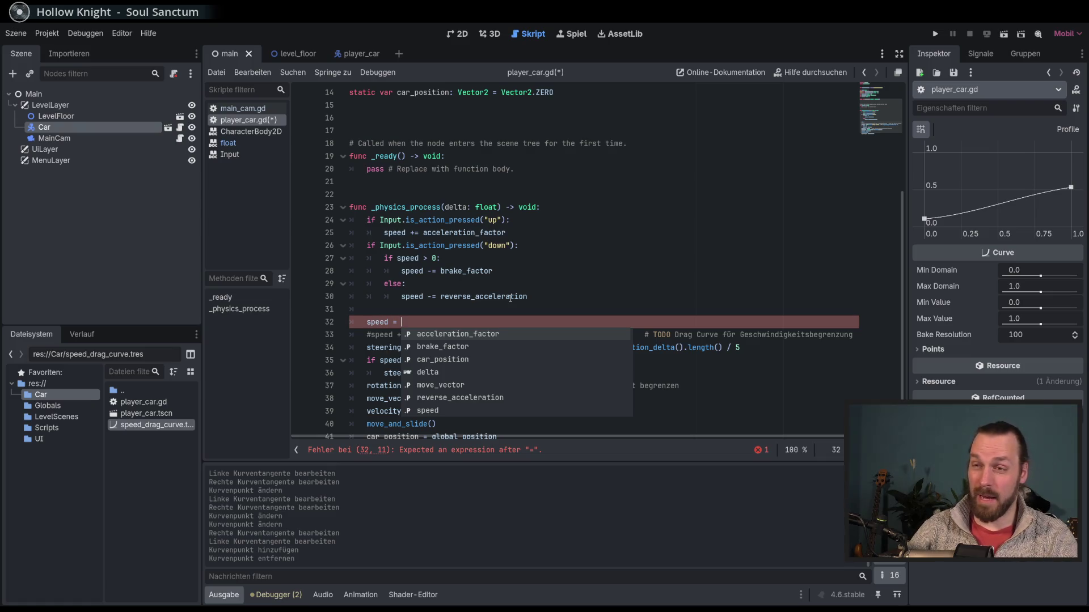
{"action": "type", "text": "sp"}
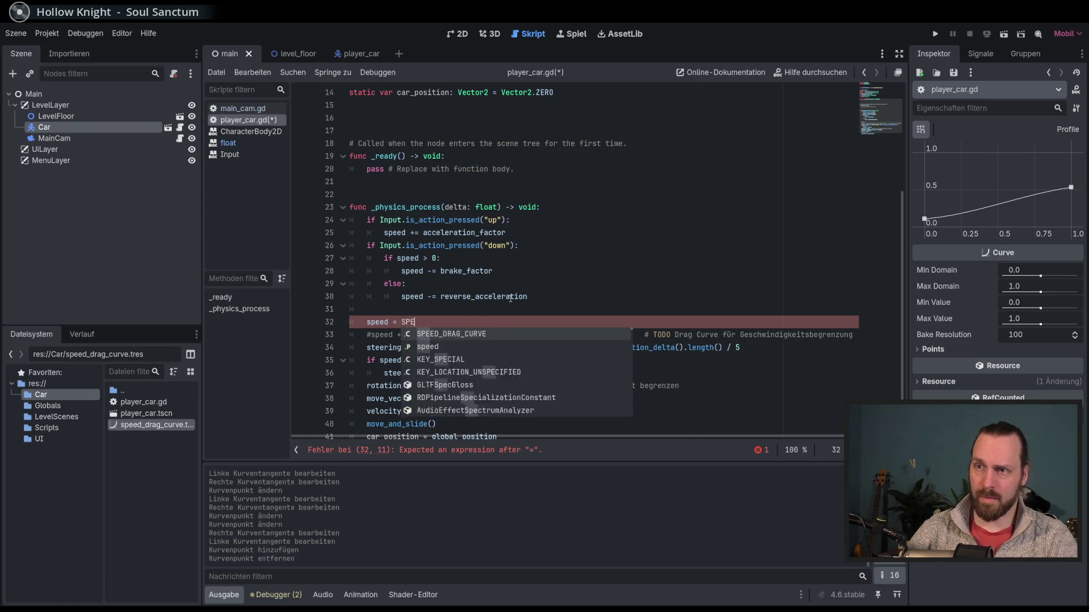
{"action": "key", "text": "Return"}
Try .get and baked method names after SPEED_DRAG_CURVE, remove them, and save the script.
{"action": "type", "text": ".get"}
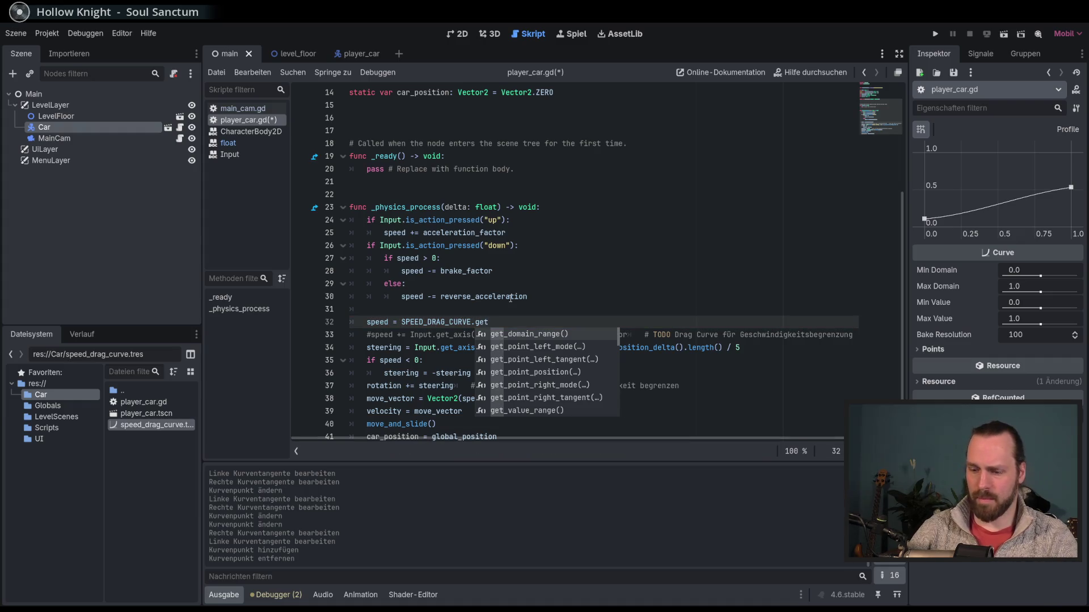
{"action": "key", "text": "Escape"}
{"action": "key", "text": "BackSpace"}
{"action": "key", "text": "BackSpace"}
{"action": "key", "text": "BackSpace"}
{"action": "type", "text": "bake"}
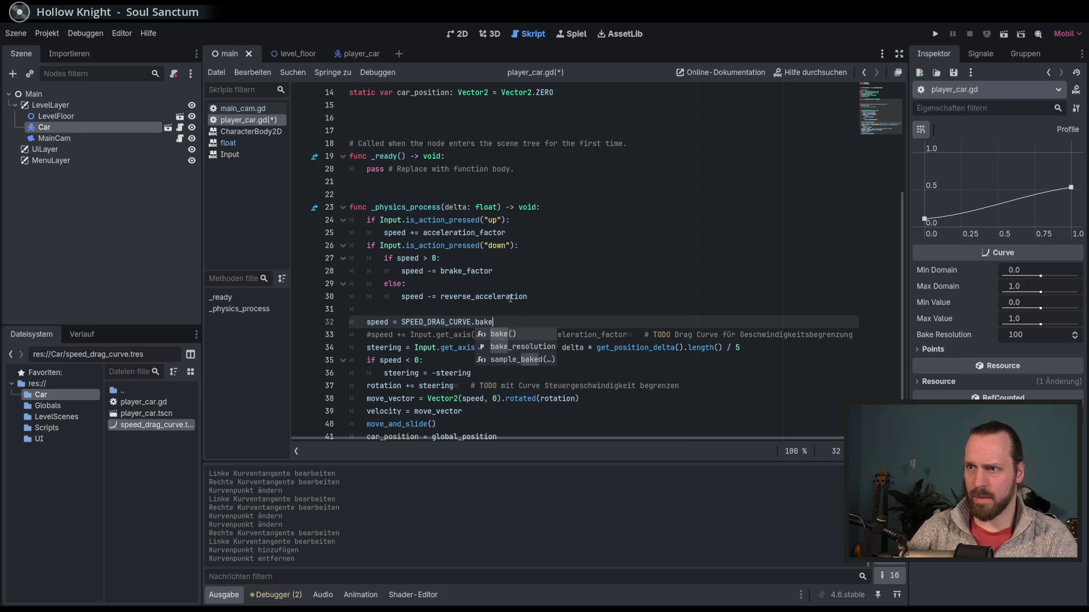
{"action": "key", "text": "BackSpace"}
{"action": "key", "text": "BackSpace"}
{"action": "key", "text": "BackSpace"}
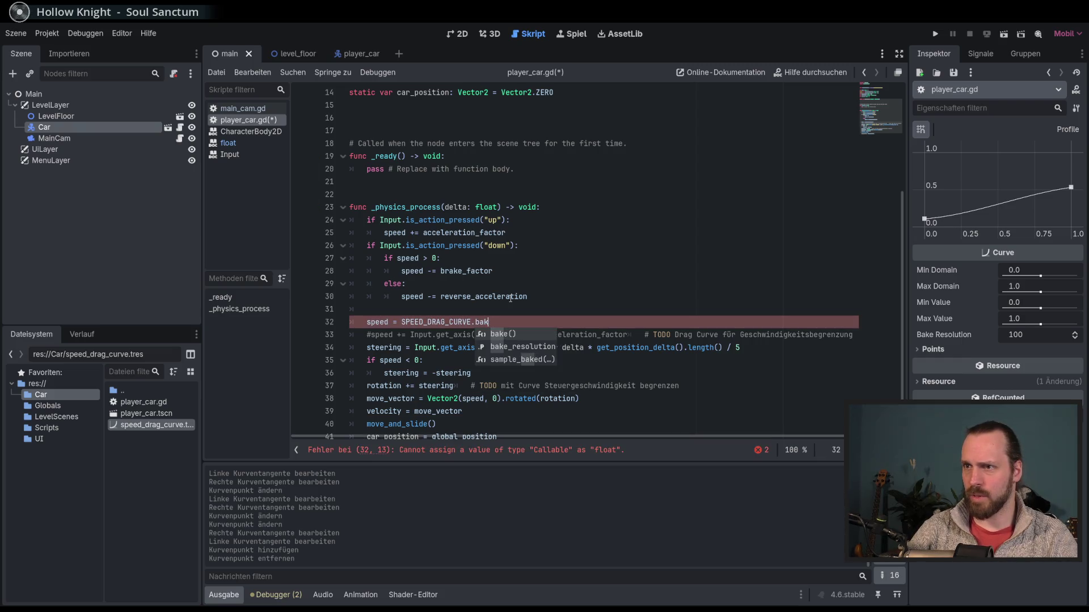
{"action": "type", "text": "baked_:"}
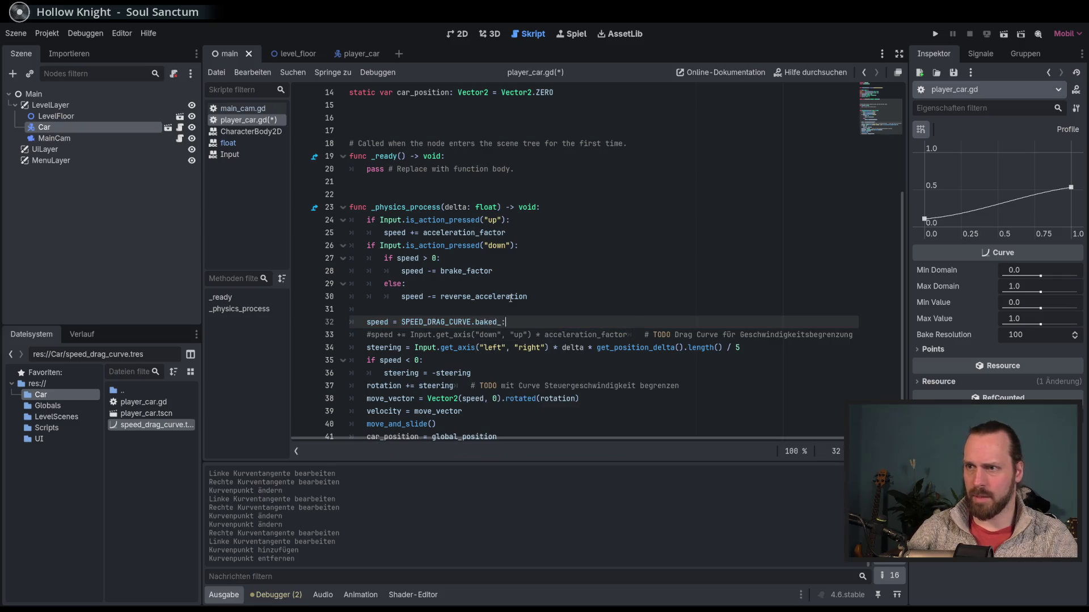
{"action": "key", "text": "BackSpace"}
{"action": "key", "text": "BackSpace"}
{"action": "key", "text": "BackSpace"}
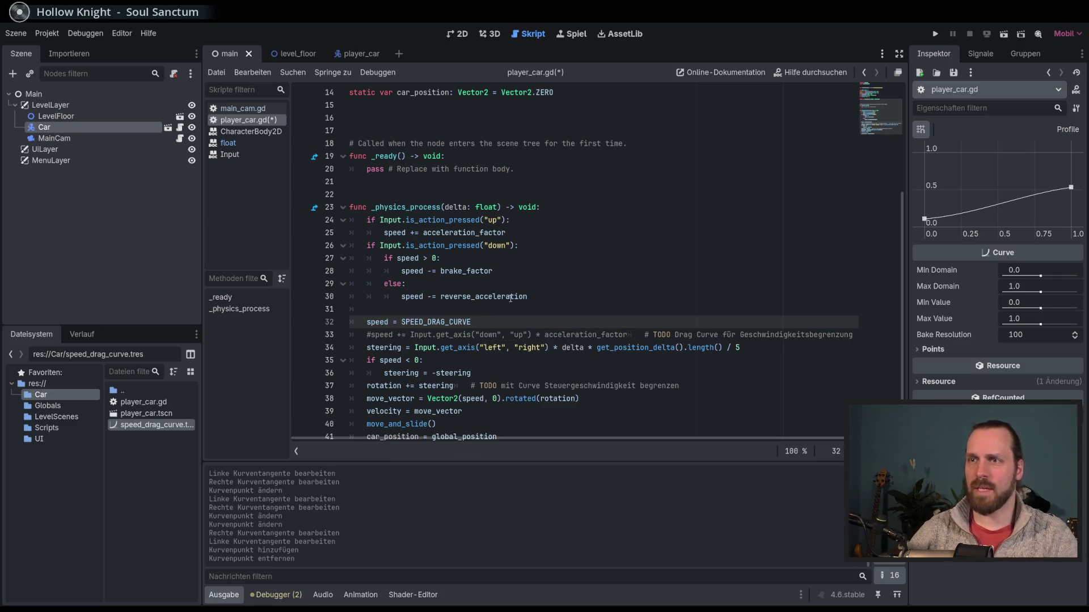
{"action": "key", "text": "ctrl+s"}
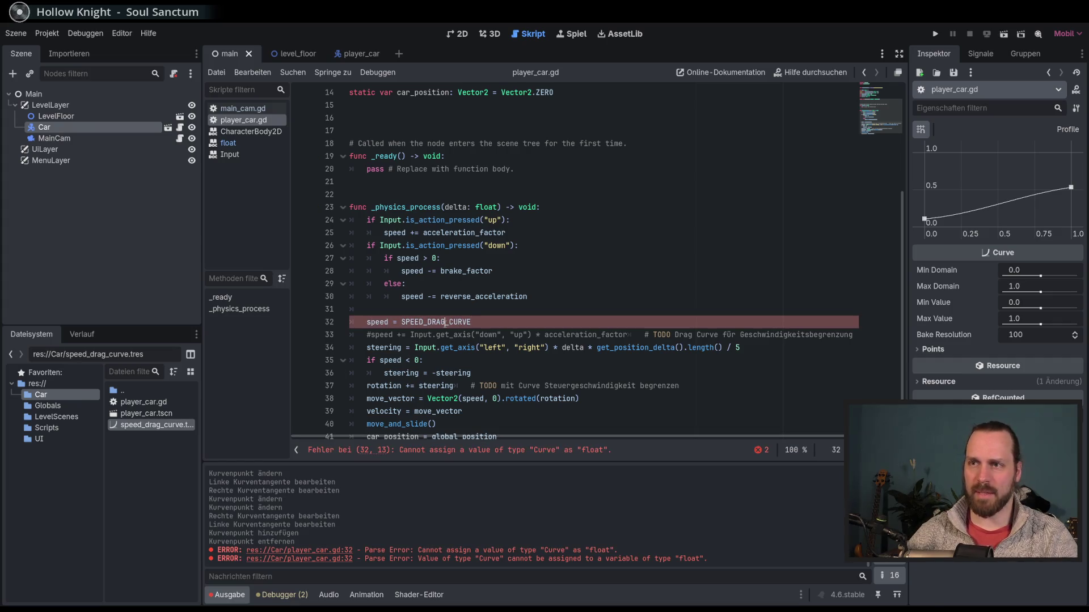
Comment out the failing speed line and save player_car.gd.
{"action": "key", "text": "ctrl+k"}
{"action": "key", "text": "ctrl+s"}
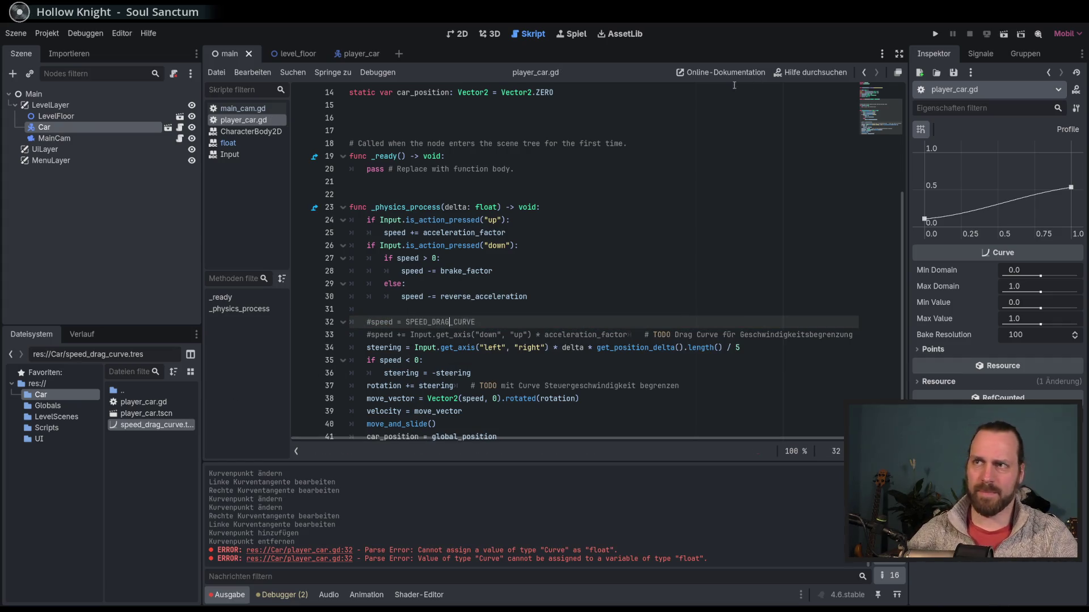
{"action": "left_click", "coordinate": [804, 76]}
Search the help for 'curve' and open the Curve class reference.
{"action": "type", "text": "czu"}
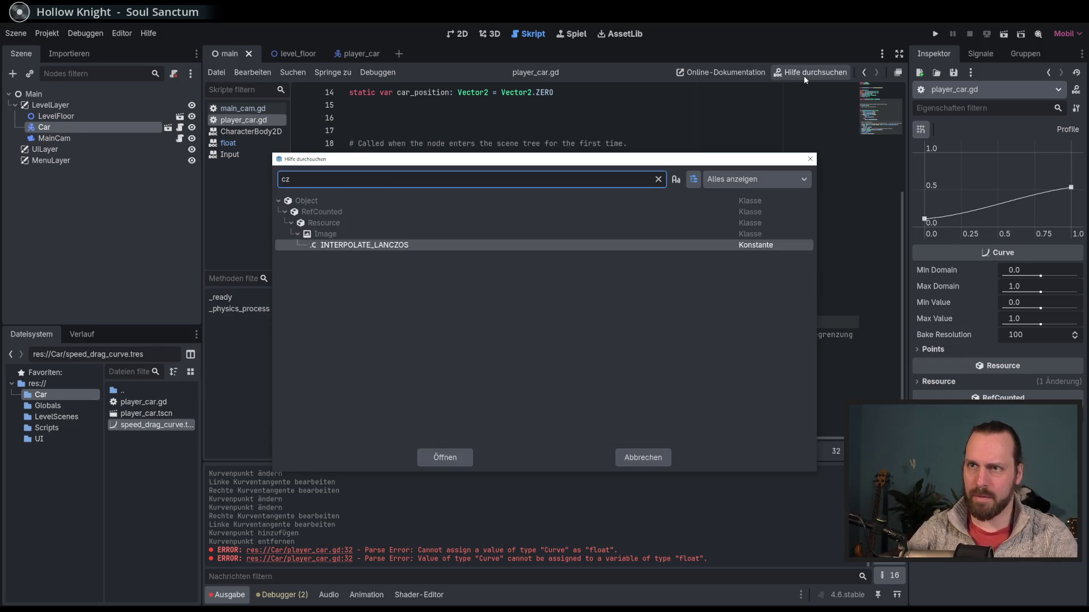
{"action": "key", "text": "BackSpace"}
{"action": "key", "text": "BackSpace"}
{"action": "type", "text": "uirc"}
{"action": "key", "text": "BackSpace"}
{"action": "key", "text": "BackSpace"}
{"action": "key", "text": "BackSpace"}
{"action": "type", "text": "rce"}
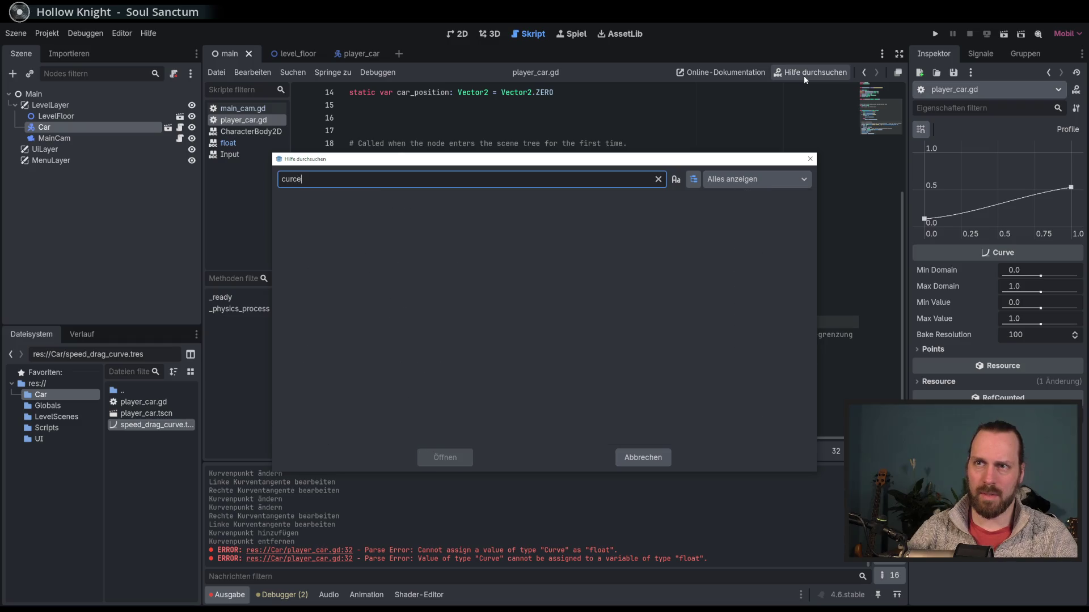
{"action": "key", "text": "BackSpace"}
{"action": "type", "text": "ve"}
{"action": "key", "text": "Return"}
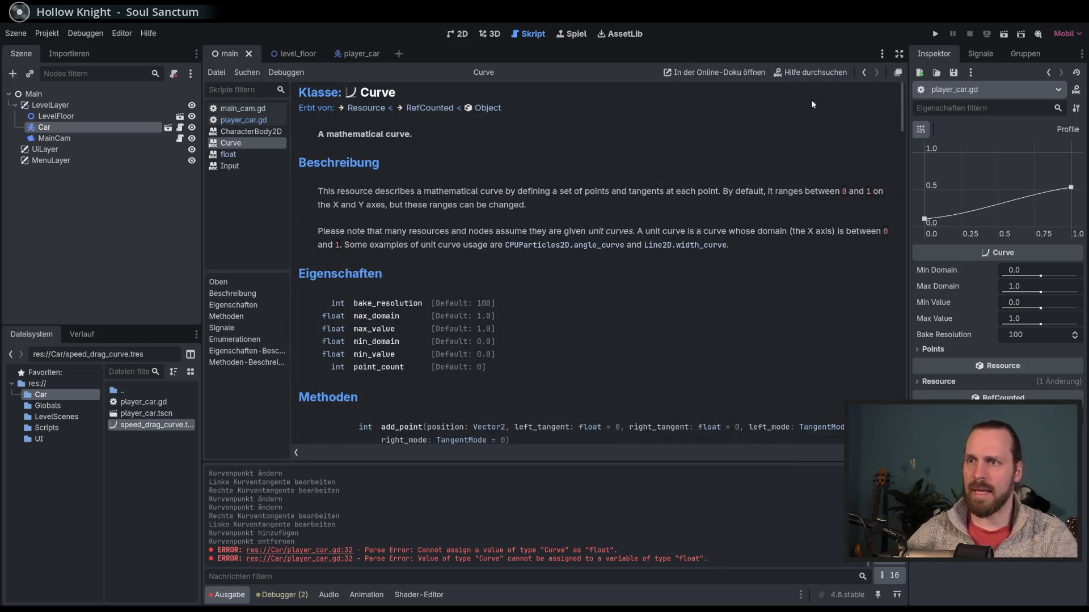
Read the sample() and sample_baked() method descriptions in the Curve reference.
{"action": "scroll", "coordinate": [438, 314], "scroll_direction": "down", "scroll_amount": 5}
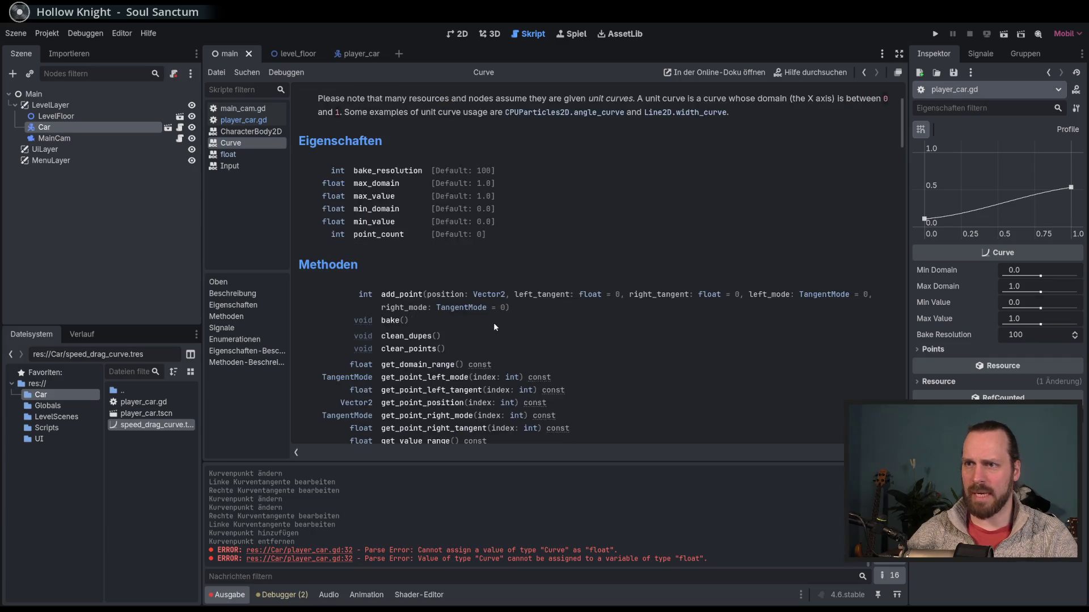
{"action": "scroll", "coordinate": [427, 287], "scroll_direction": "down", "scroll_amount": 1}
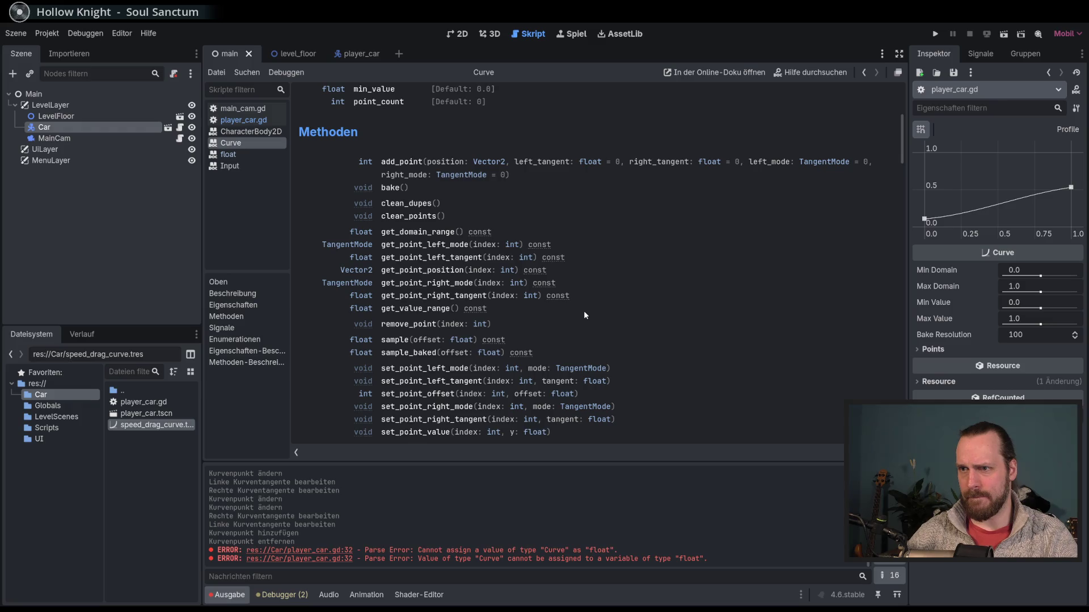
{"action": "left_click", "coordinate": [405, 355]}
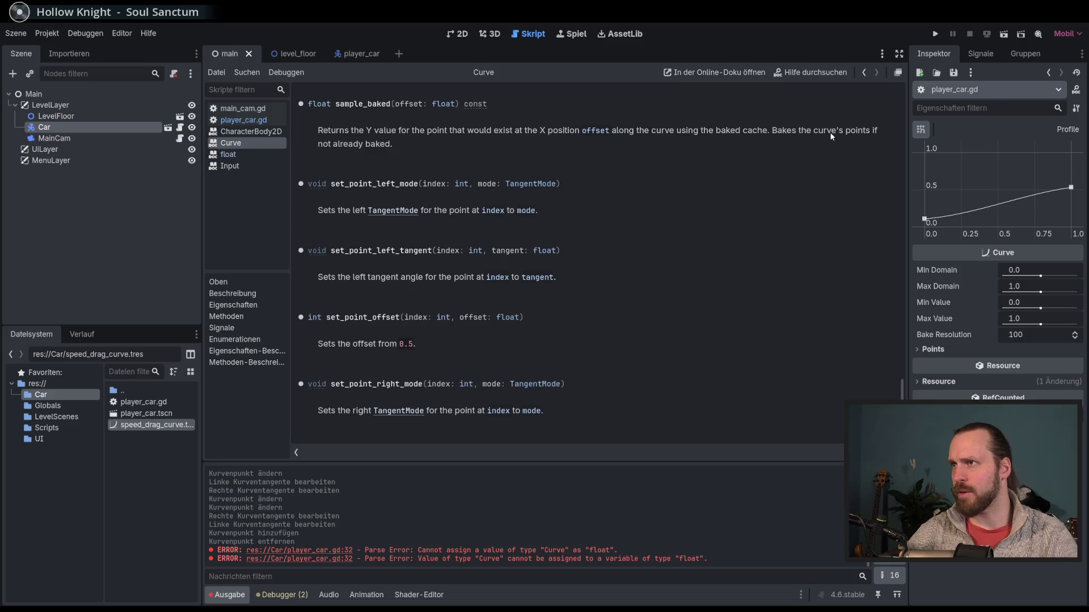
{"action": "scroll", "coordinate": [397, 161], "scroll_direction": "up", "scroll_amount": 2}
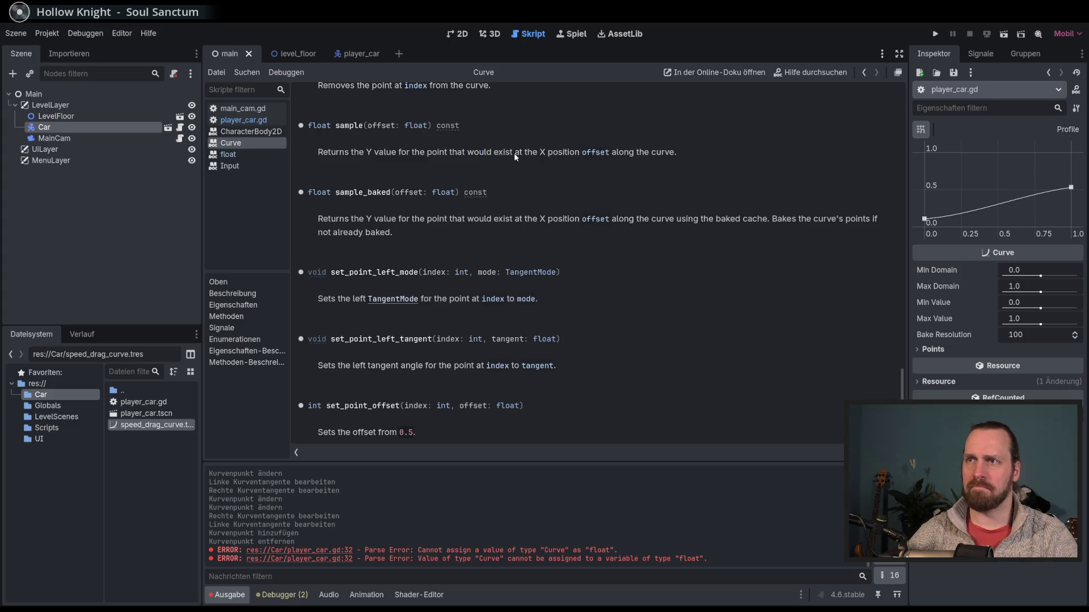
{"action": "scroll", "coordinate": [514, 155], "scroll_direction": "up", "scroll_amount": 1}
{"action": "left_click_drag", "start_coordinate": [420, 189], "coordinate": [489, 196]}
{"action": "left_click", "coordinate": [369, 195]}
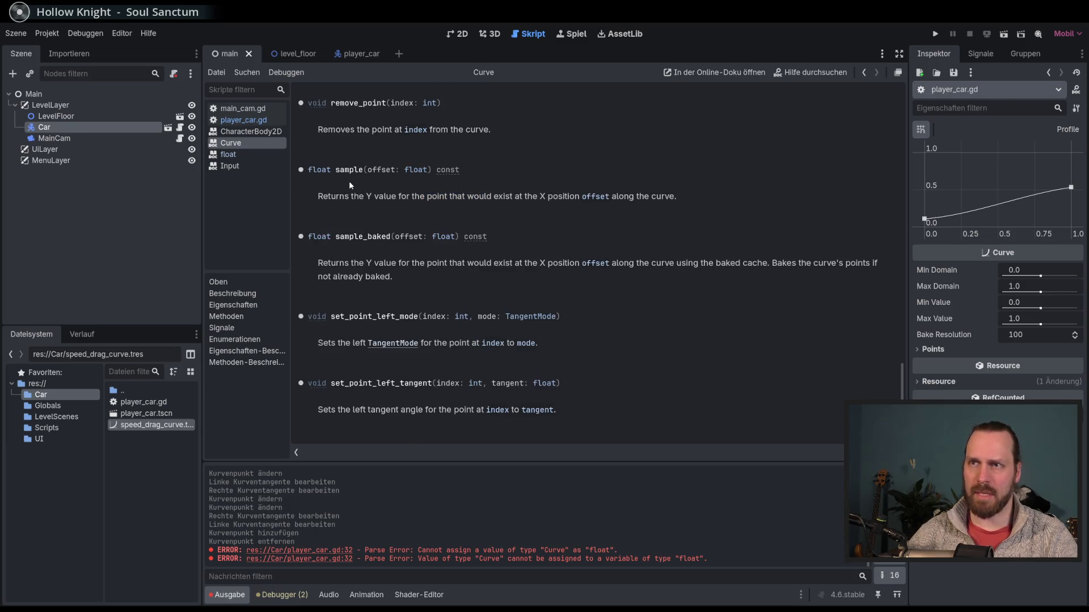
{"action": "left_click_drag", "start_coordinate": [366, 237], "coordinate": [299, 237]}
{"action": "left_click", "coordinate": [350, 234]}
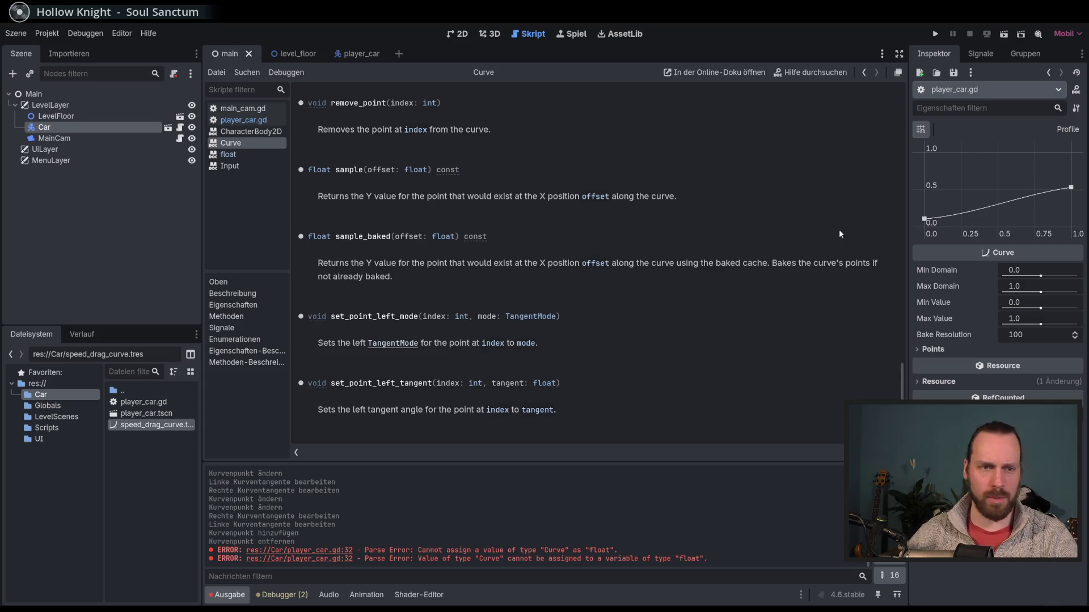
Look up the get_point_position description, then return to player_car.gd.
{"action": "scroll", "coordinate": [892, 253], "scroll_direction": "up", "scroll_amount": 10}
{"action": "left_click_drag", "start_coordinate": [892, 253], "coordinate": [890, 152]}
{"action": "scroll", "coordinate": [647, 307], "scroll_direction": "up", "scroll_amount": 2}
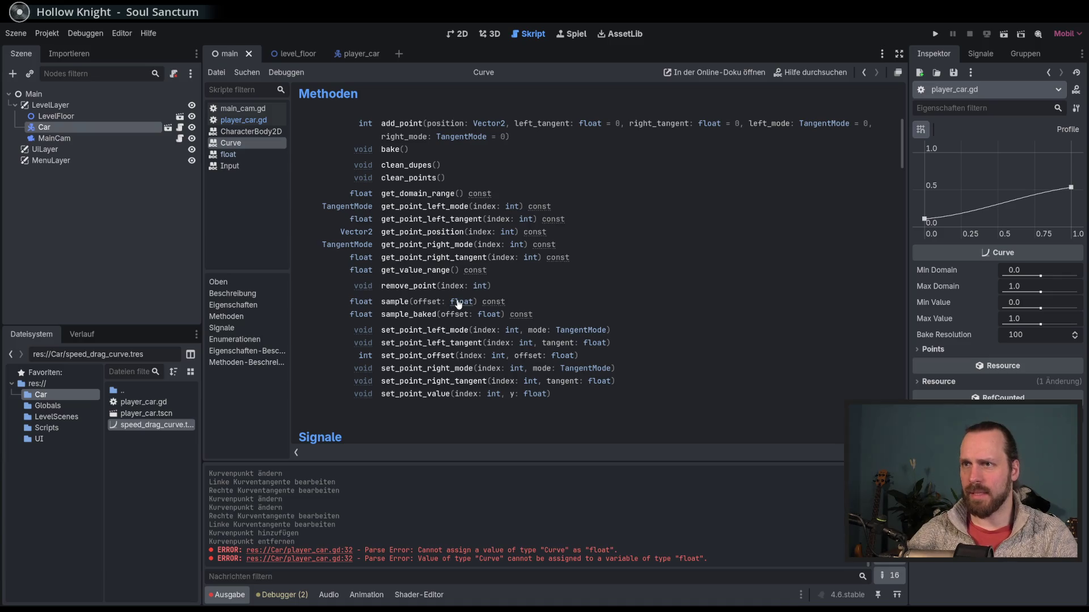
{"action": "left_click", "coordinate": [427, 233]}
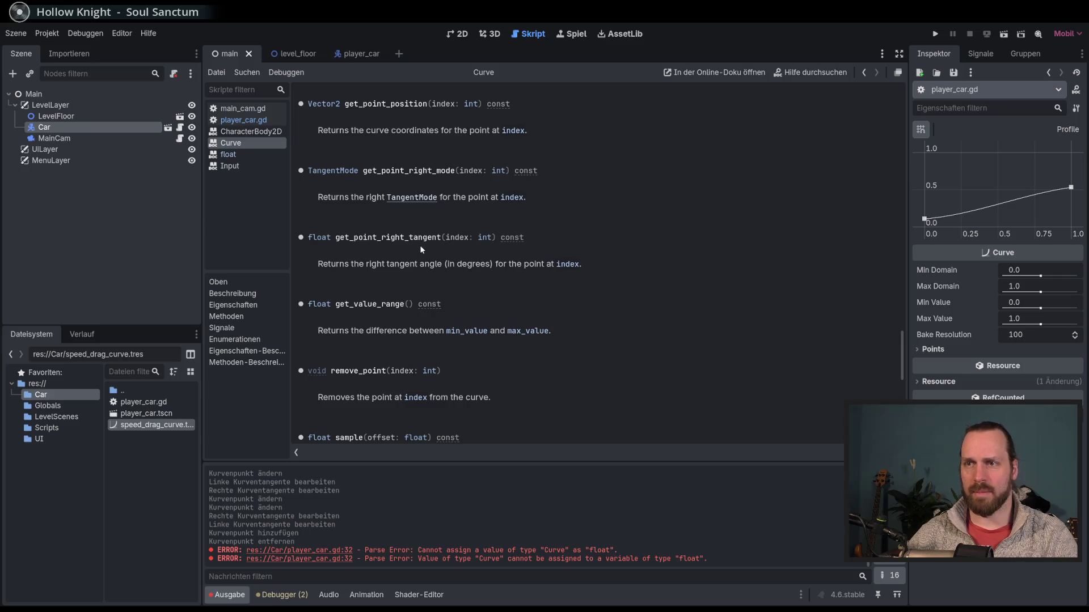
{"action": "scroll", "coordinate": [420, 246], "scroll_direction": "down", "scroll_amount": 5}
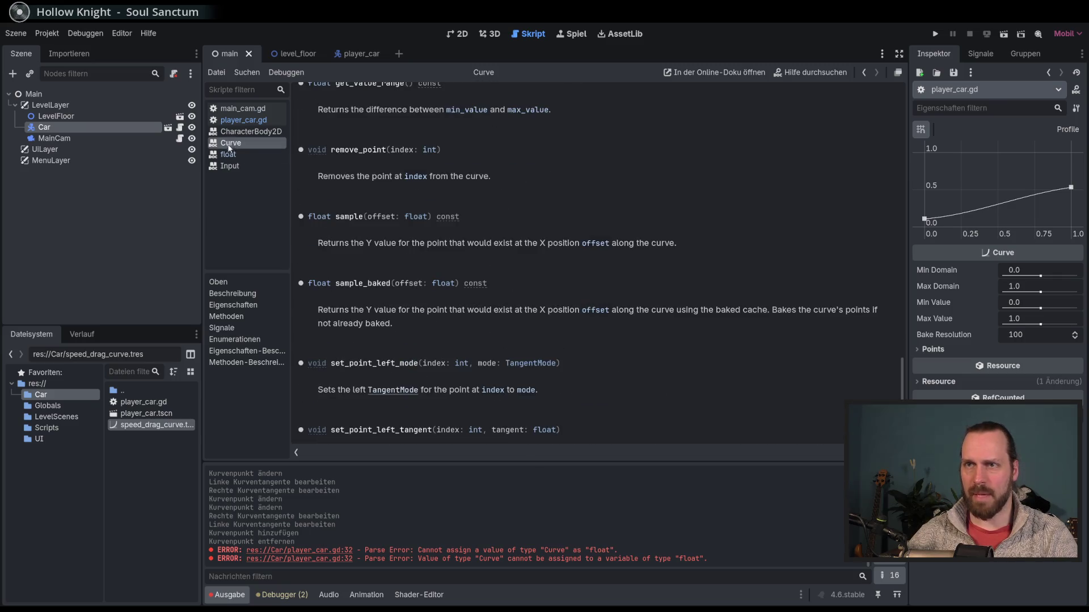
{"action": "left_click", "coordinate": [244, 119]}
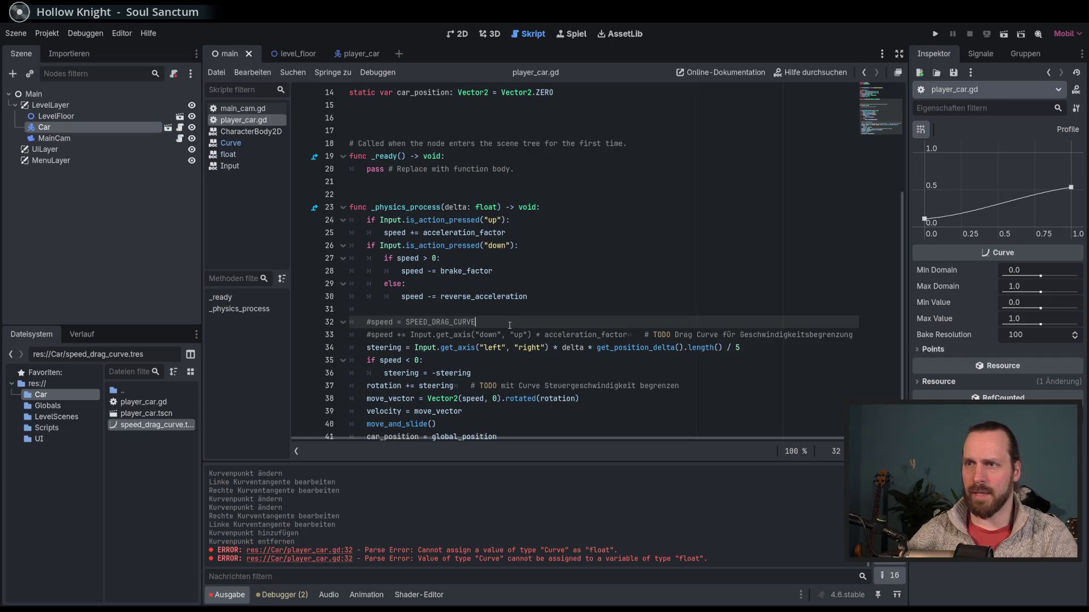
Uncomment line 32 and change it to speed = SPEED_DRAG_CURVE.sample().
{"action": "key", "text": "ctrl+k"}
{"action": "type", "text": ".sam"}
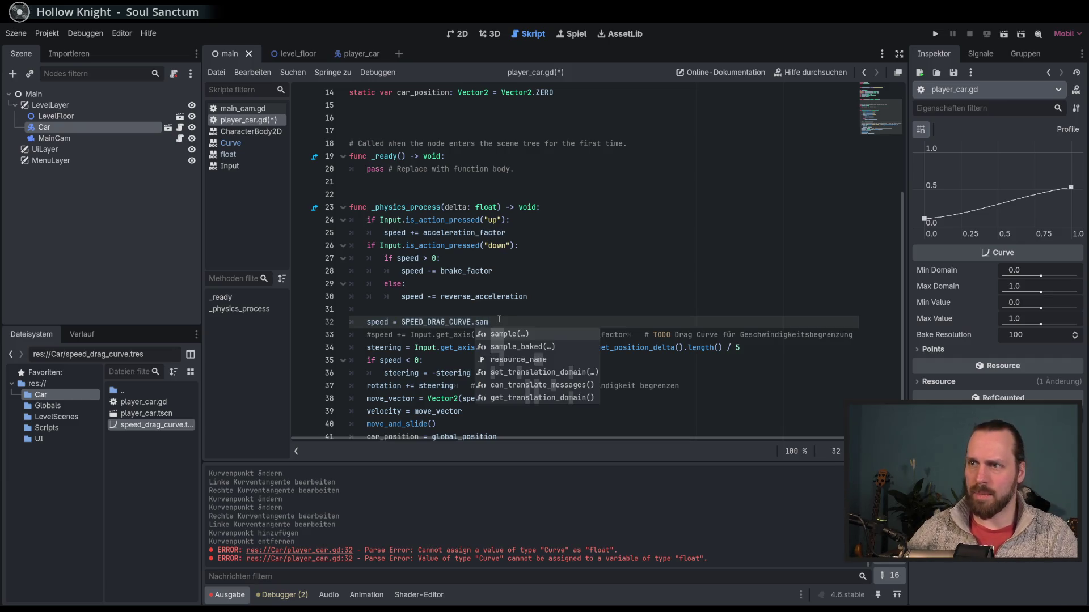
{"action": "key", "text": "Return"}
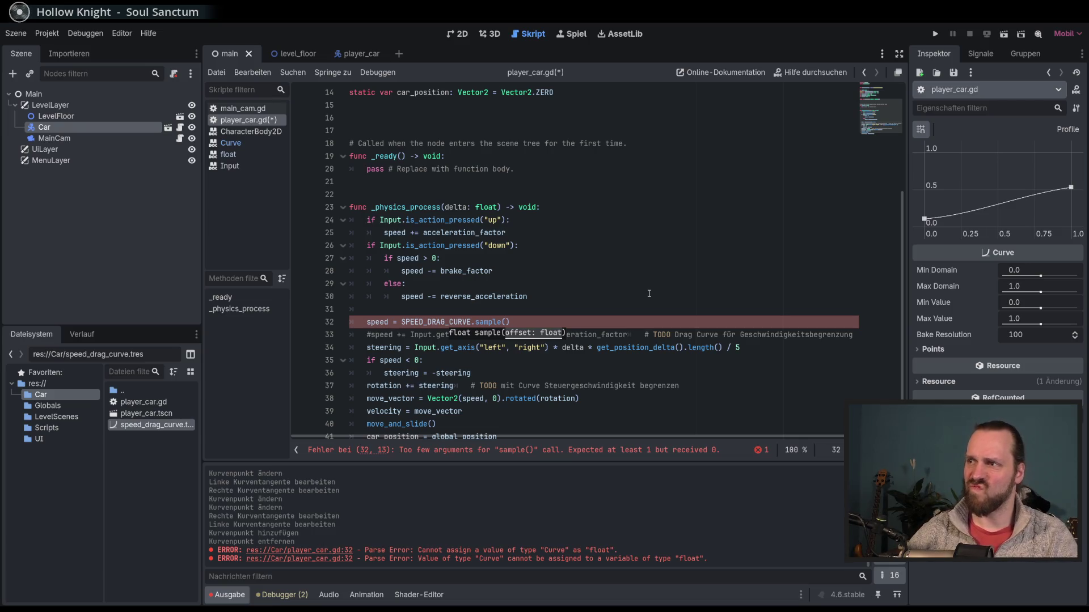
{"action": "left_click", "coordinate": [1021, 319]}
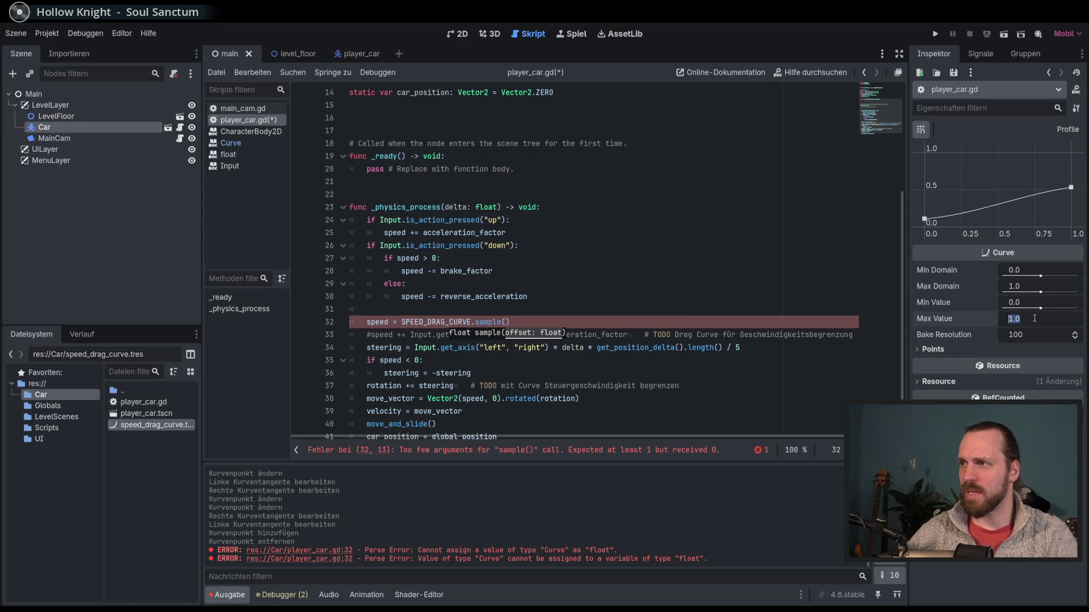
Set the curve's Max Domain to 200, restoring an accidentally changed Max Value to 1.0.
{"action": "type", "text": "1000"}
{"action": "key", "text": "BackSpace"}
{"action": "key", "text": "BackSpace"}
{"action": "type", "text": "200"}
{"action": "key", "text": "Return"}
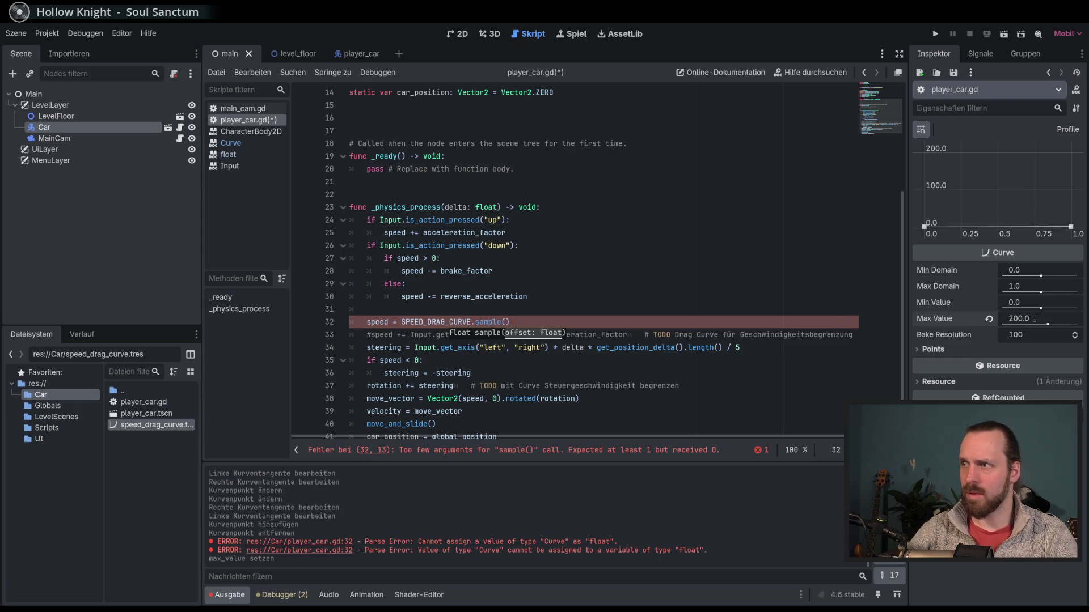
{"action": "left_click", "coordinate": [989, 318]}
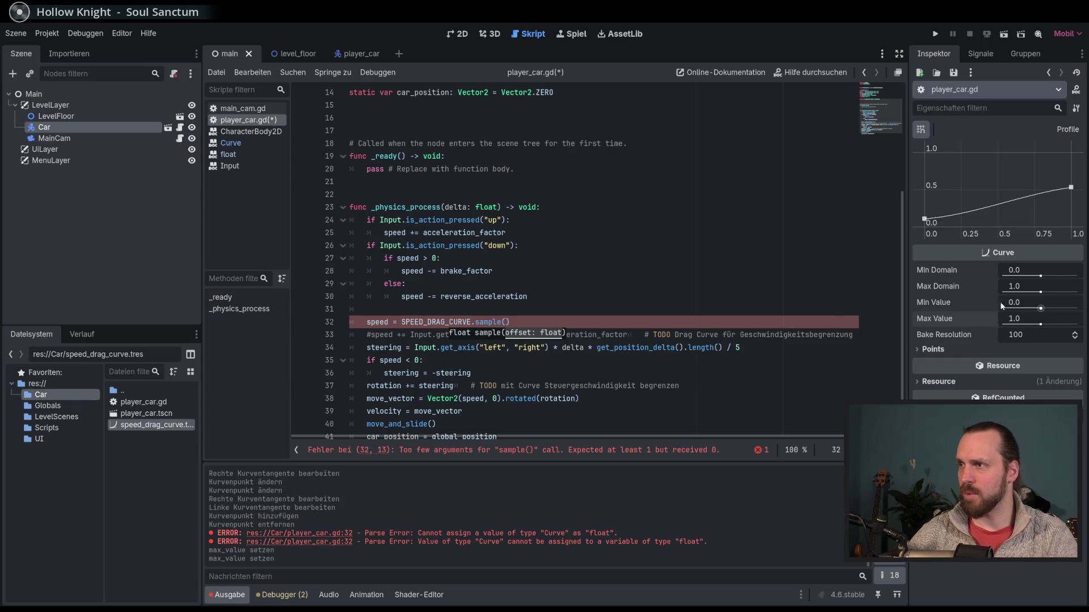
{"action": "left_click", "coordinate": [1050, 284]}
{"action": "type", "text": "200"}
{"action": "key", "text": "Return"}
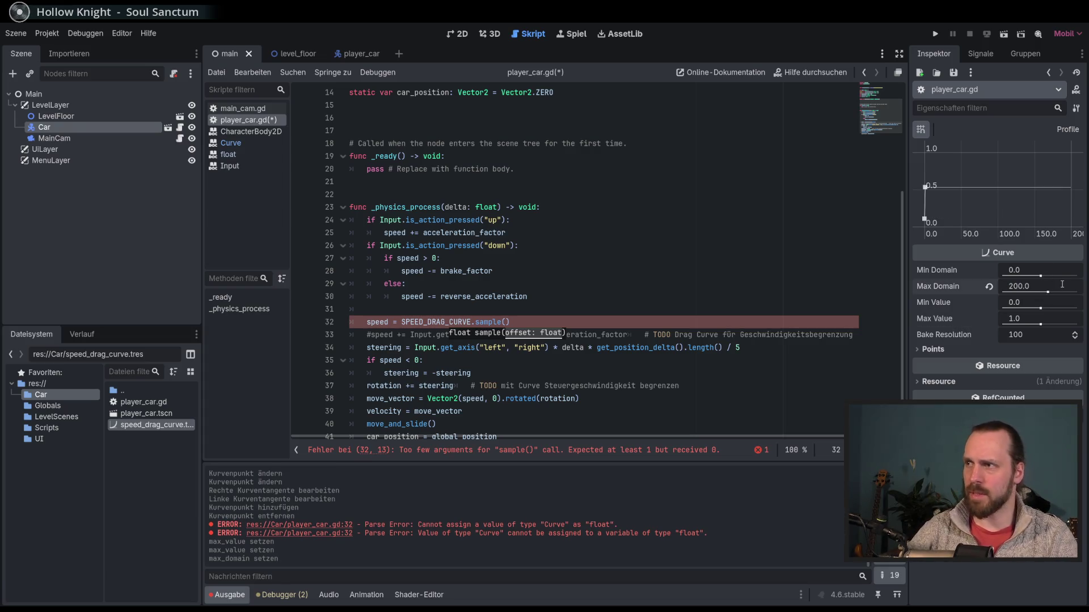
Rework the curve points and tangents so it rises gently to about 0.47 at 200.
{"action": "left_click_drag", "start_coordinate": [926, 190], "coordinate": [1024, 191]}
{"action": "right_click", "coordinate": [1025, 190]}
{"action": "mouse_move", "coordinate": [947, 219]}
{"action": "left_mouse_down"}
{"action": "mouse_move", "coordinate": [1010, 187]}
{"action": "mouse_move", "coordinate": [1070, 201]}
{"action": "left_mouse_up"}
{"action": "left_click", "coordinate": [925, 220]}
{"action": "left_click_drag", "start_coordinate": [926, 200], "coordinate": [952, 217]}
{"action": "left_click", "coordinate": [942, 209]}
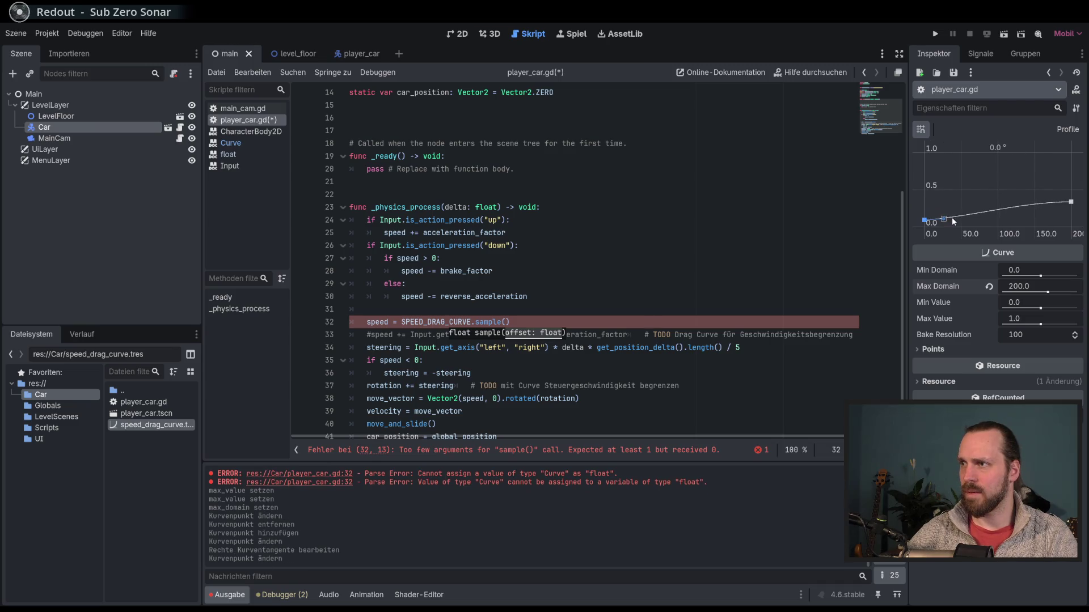
{"action": "mouse_move", "coordinate": [1071, 202]}
{"action": "left_mouse_down"}
{"action": "mouse_move", "coordinate": [1079, 196]}
{"action": "mouse_move", "coordinate": [1052, 196]}
{"action": "left_mouse_up"}
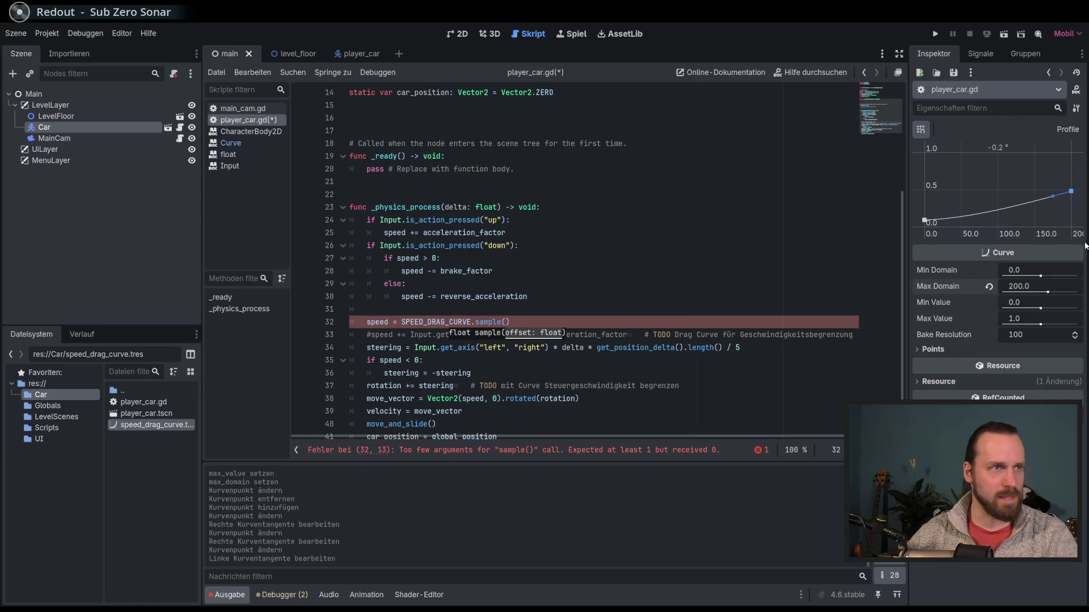
{"action": "left_click_drag", "start_coordinate": [907, 278], "coordinate": [886, 278]}
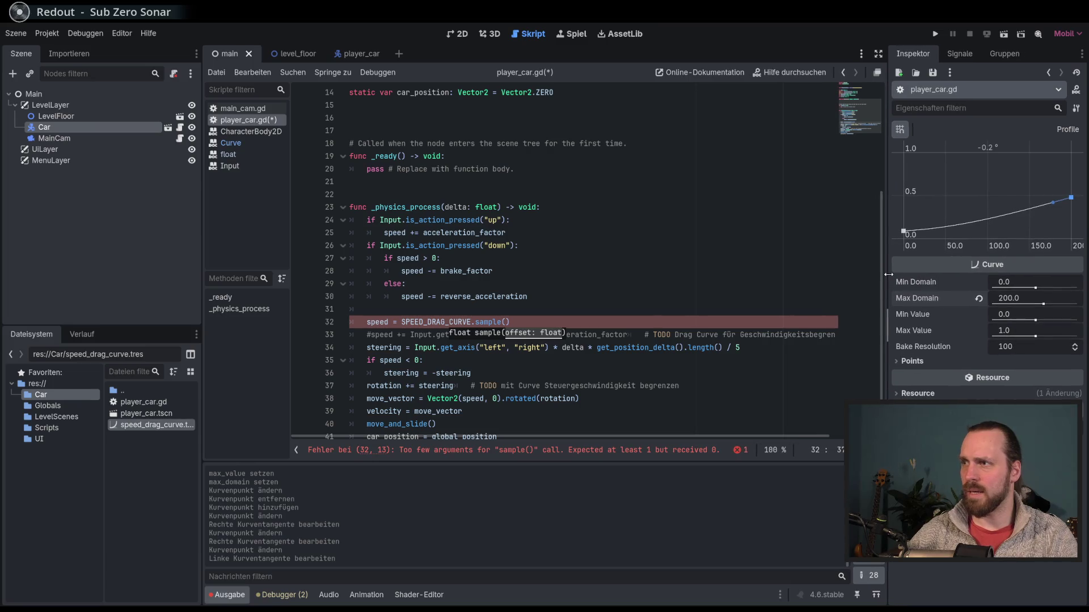
{"action": "left_click", "coordinate": [529, 323]}
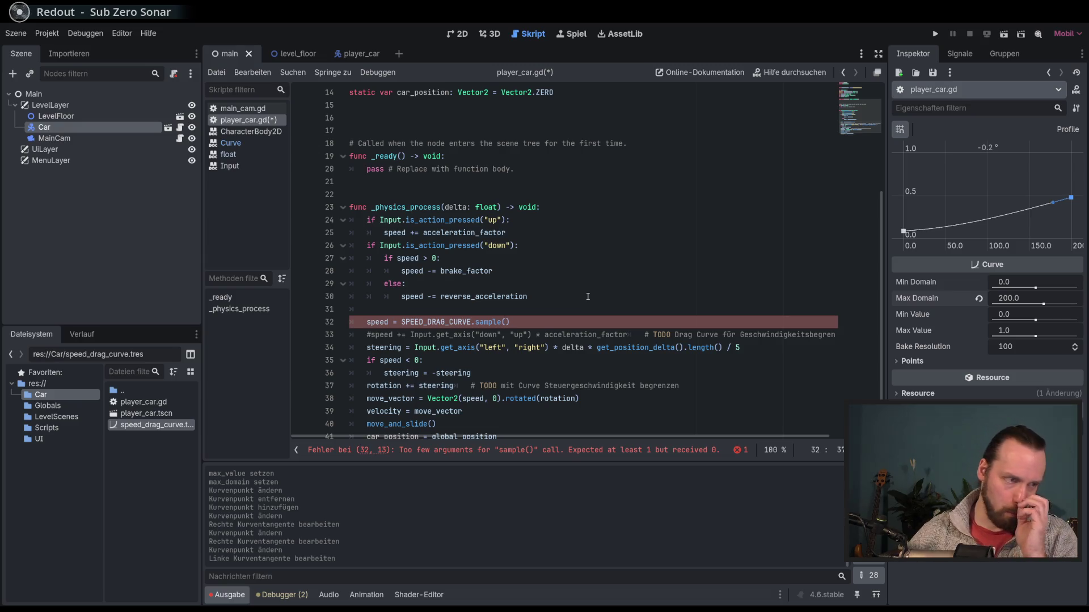
{"action": "scroll", "coordinate": [588, 297], "scroll_direction": "down", "scroll_amount": 1}
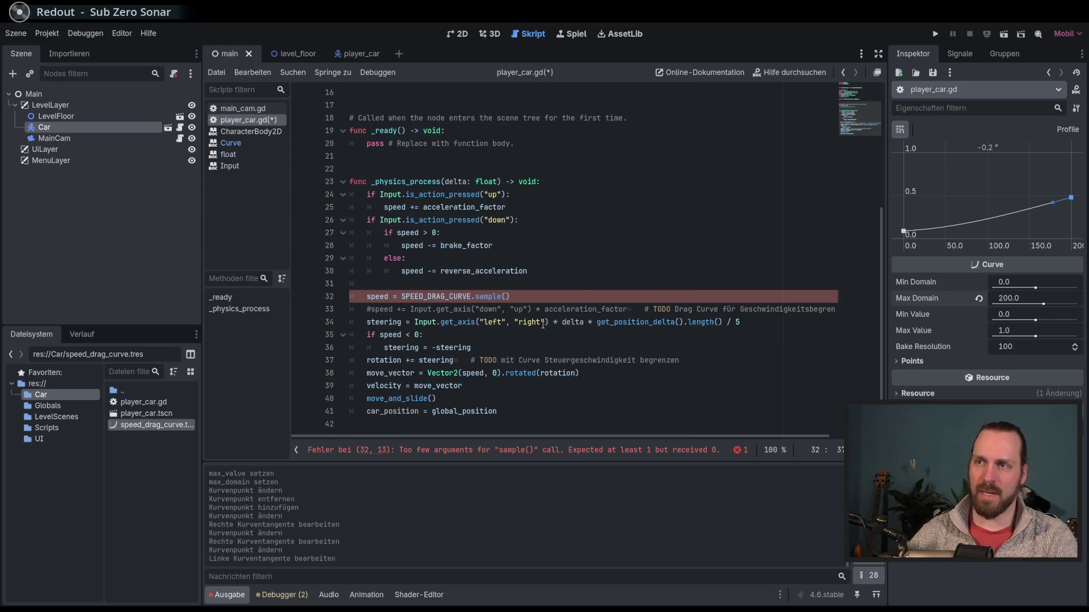
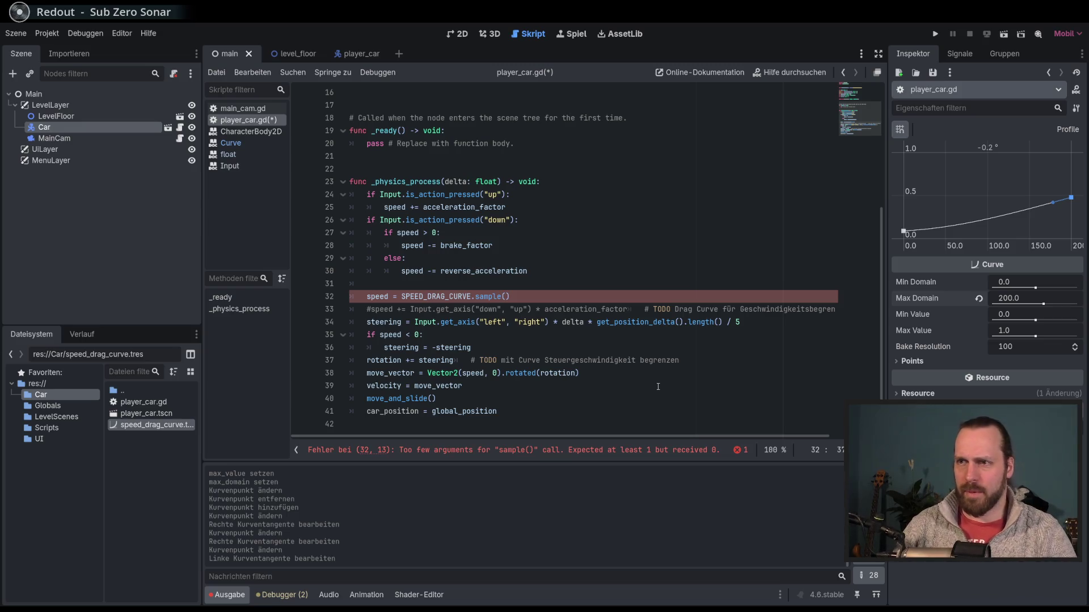
Change line 32 to 'speed -= SPEED_DRAG_CURVE.sample(speed)' and save the car script.
{"action": "type", "text": "spe"}
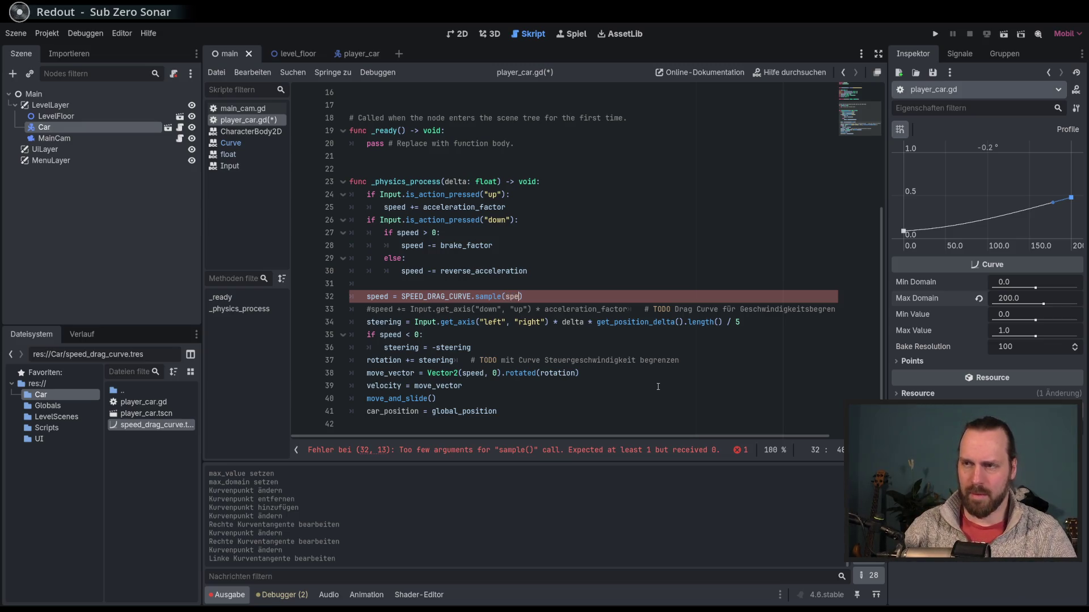
{"action": "key", "text": "Return"}
{"action": "left_click", "coordinate": [392, 297]}
{"action": "type", "text": "+"}
{"action": "key", "text": "BackSpace"}
{"action": "type", "text": "-"}
{"action": "key", "text": "End"}
{"action": "key", "text": "ctrl+s"}
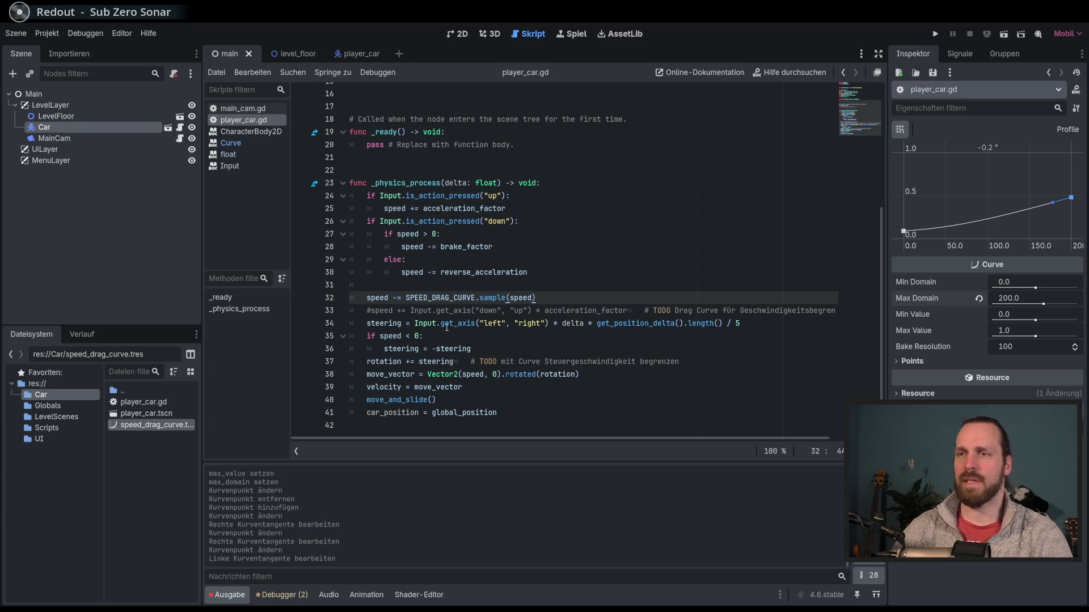
Review the speed uses and the SPEED_DRAG_CURVE.sample(speed) expression, then run the game.
{"action": "double_click", "coordinate": [376, 298]}
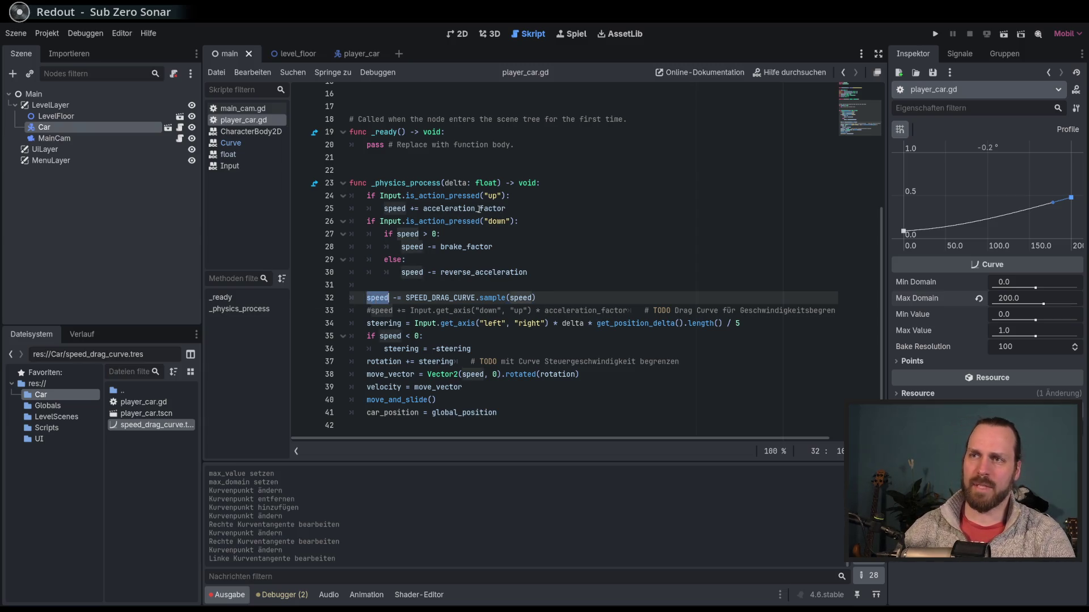
{"action": "left_click", "coordinate": [497, 208]}
{"action": "double_click", "coordinate": [377, 298]}
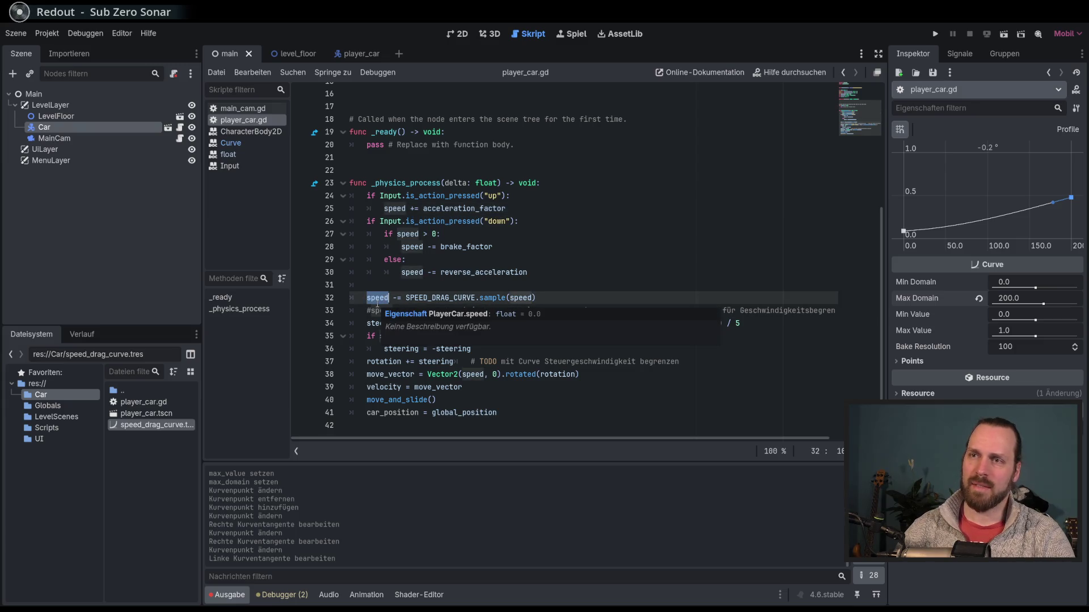
{"action": "left_click", "coordinate": [569, 301]}
{"action": "double_click", "coordinate": [370, 298]}
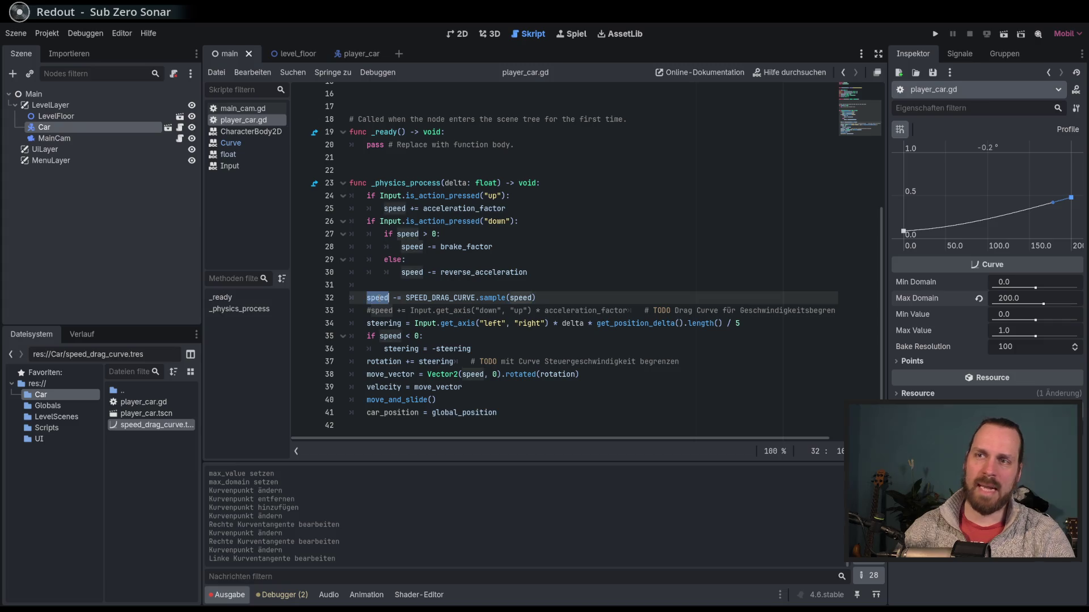
{"action": "left_click", "coordinate": [406, 299]}
{"action": "left_click", "coordinate": [504, 299], "text": "shift"}
{"action": "left_click", "coordinate": [537, 298]}
{"action": "left_click_drag", "start_coordinate": [536, 298], "coordinate": [405, 298]}
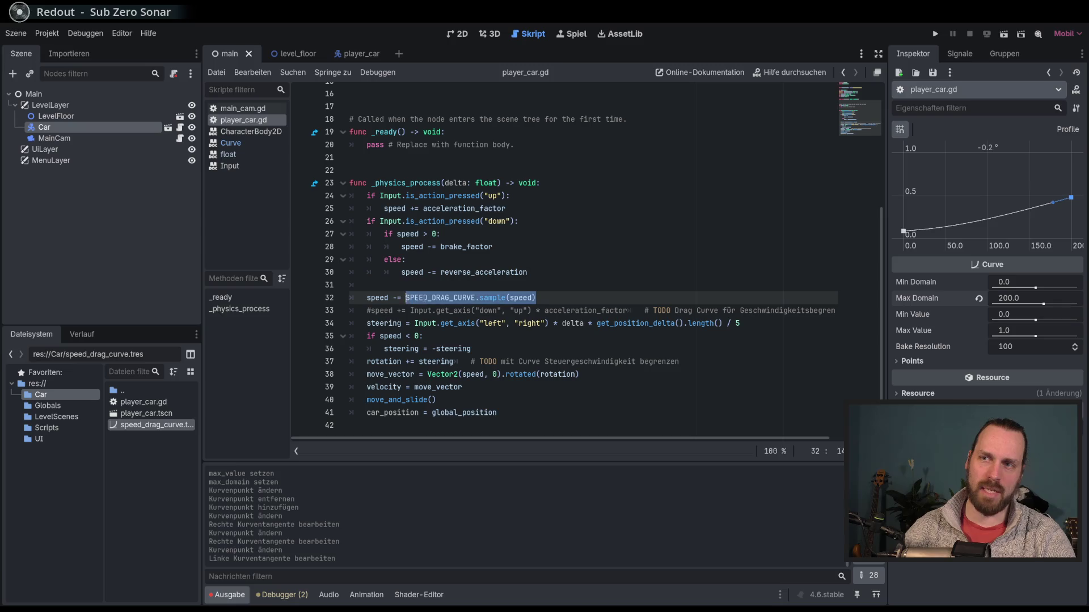
{"action": "key", "text": "F5"}
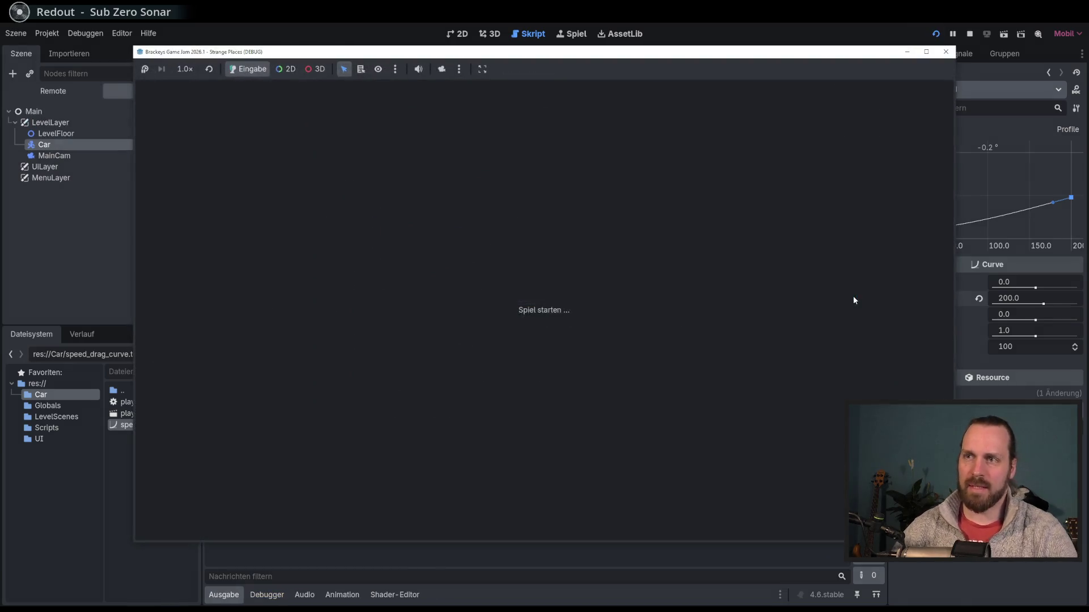
Drive and steer the car with the Up, Left and Right arrows, then stop with F8.
{"action": "key", "text": "Up"}
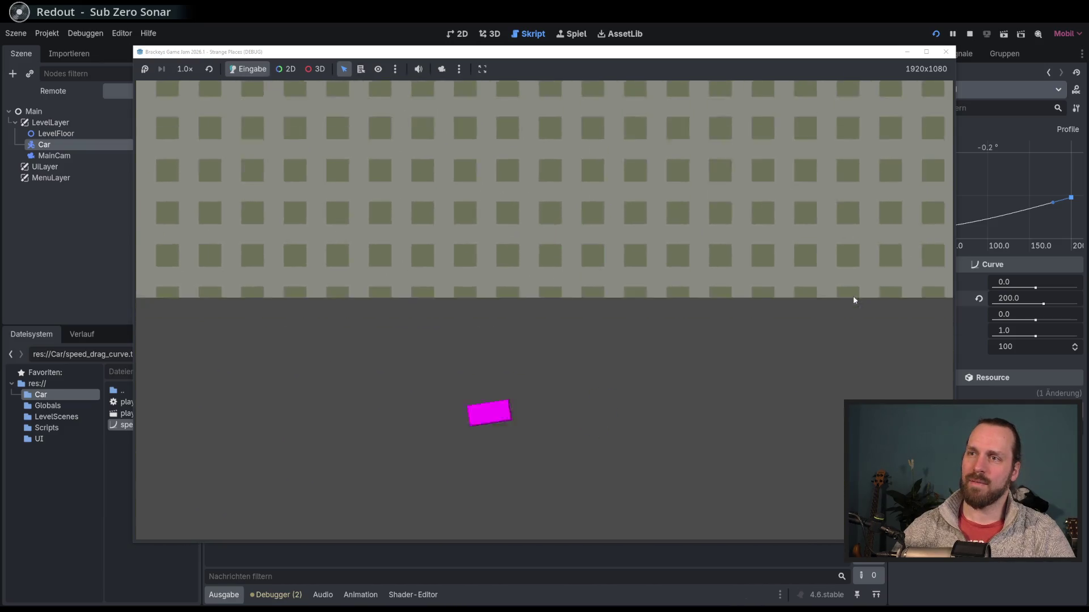
{"action": "key", "text": "Left"}
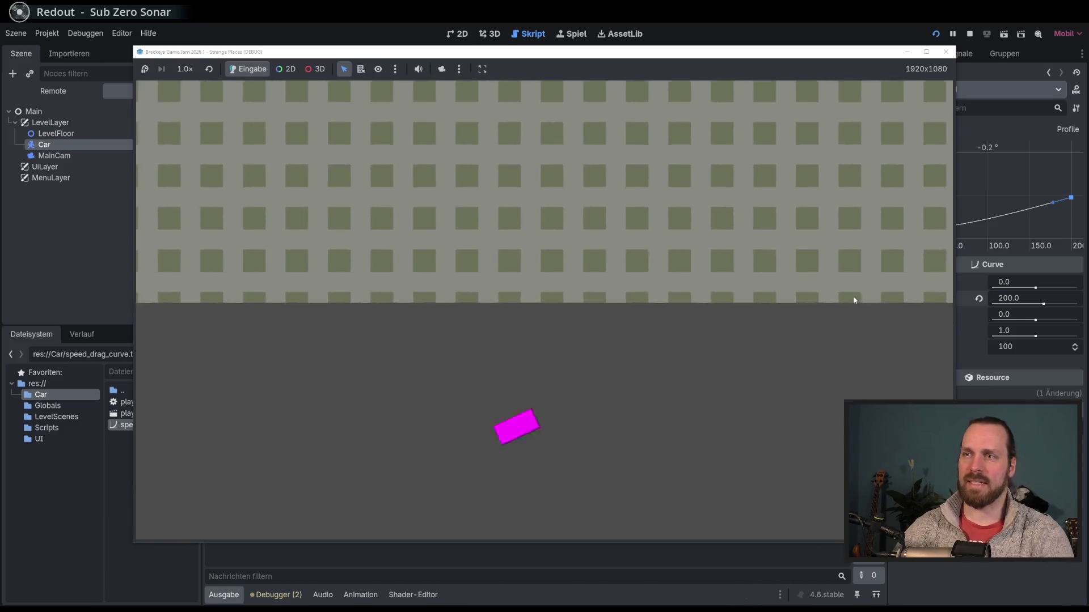
{"action": "key", "text": "Right"}
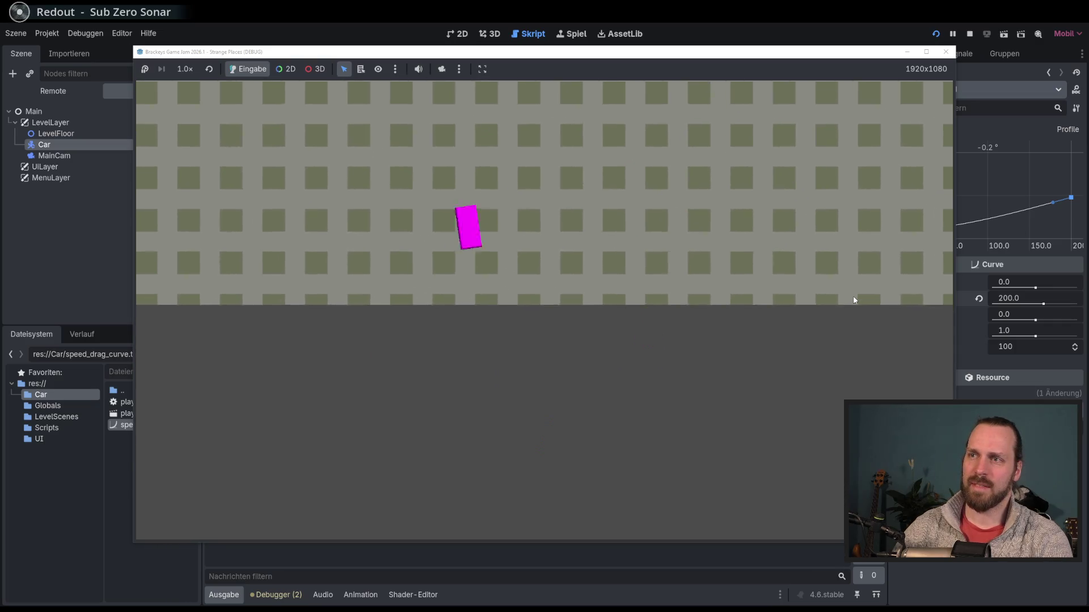
{"action": "key", "text": "F8"}
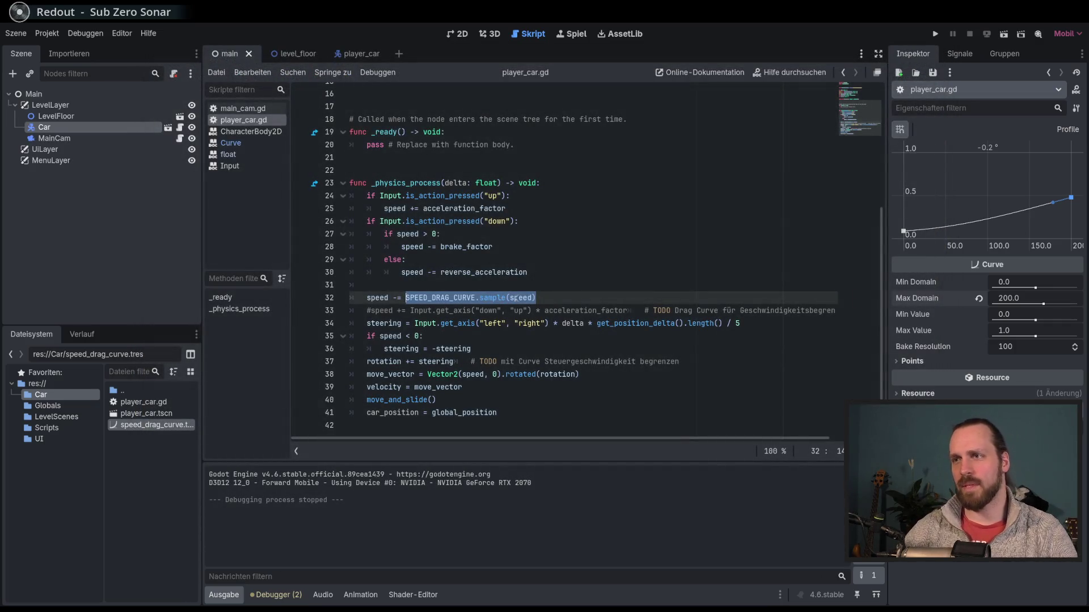
Set the speed drag curve's Max Value to 10.0 and raise its end point to about 8.
{"action": "left_click", "coordinate": [519, 298]}
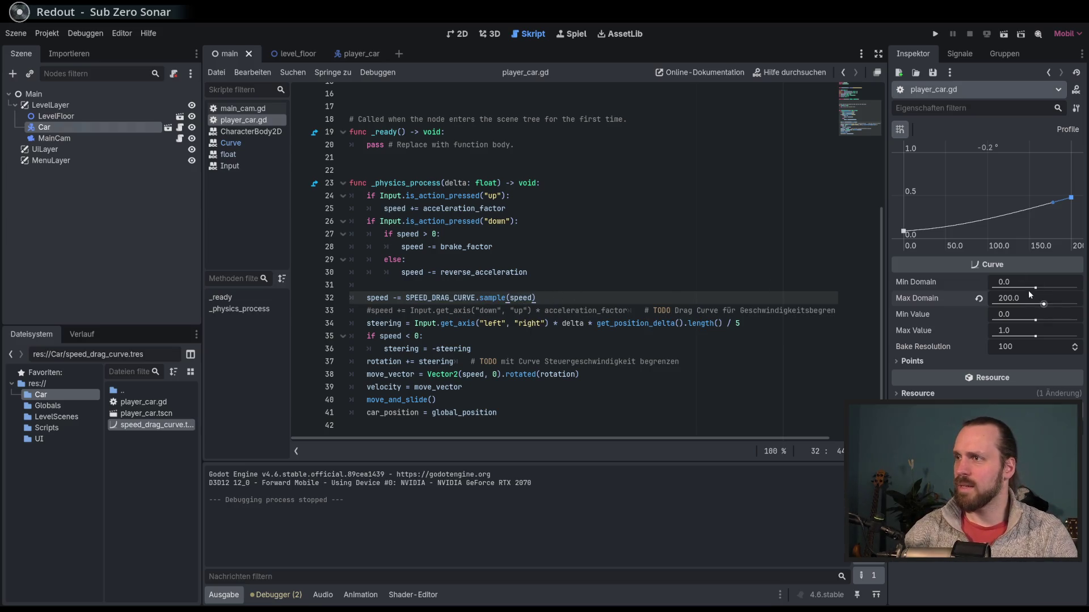
{"action": "left_click", "coordinate": [1031, 331]}
{"action": "type", "text": "10"}
{"action": "key", "text": "Return"}
{"action": "left_click_drag", "start_coordinate": [1070, 235], "coordinate": [1070, 170]}
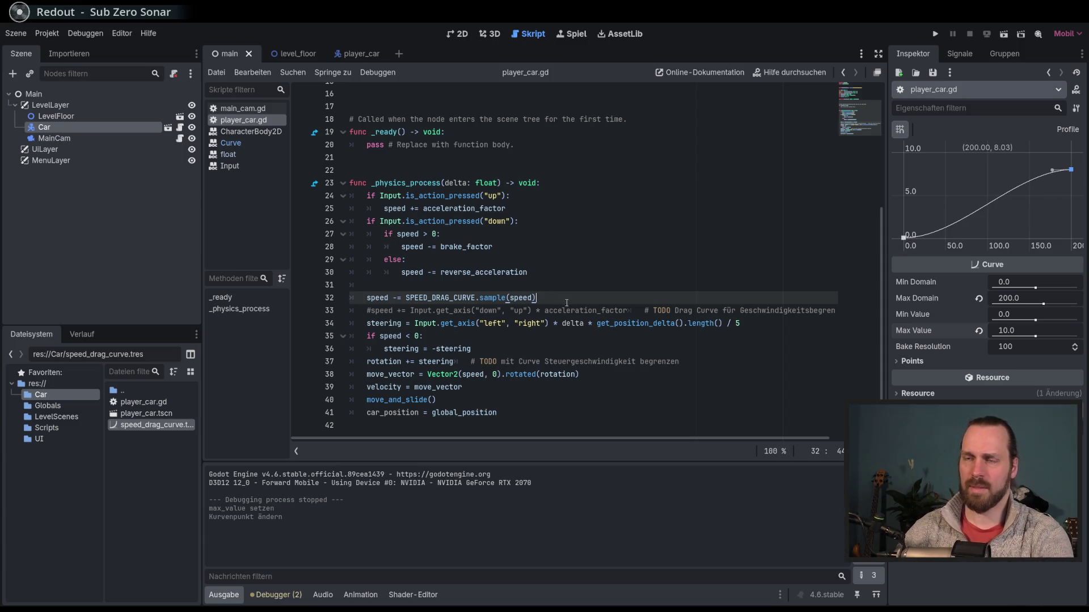
Save the scene and script, then select UiLayer and bring up Attach Script.
{"action": "key", "text": "Return"}
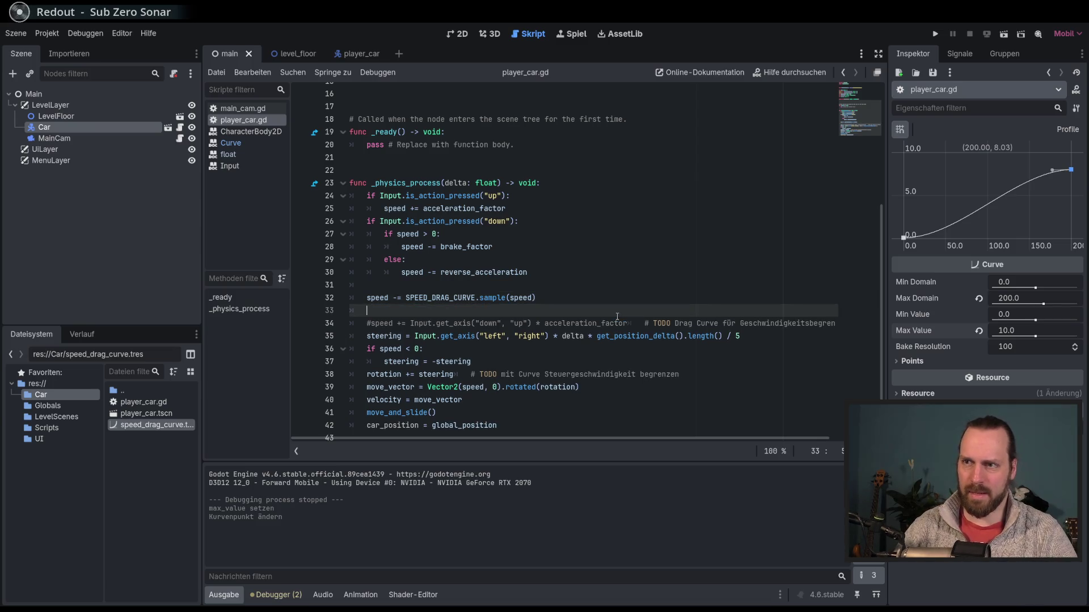
{"action": "key", "text": "BackSpace"}
{"action": "key", "text": "BackSpace"}
{"action": "key", "text": "ctrl+s"}
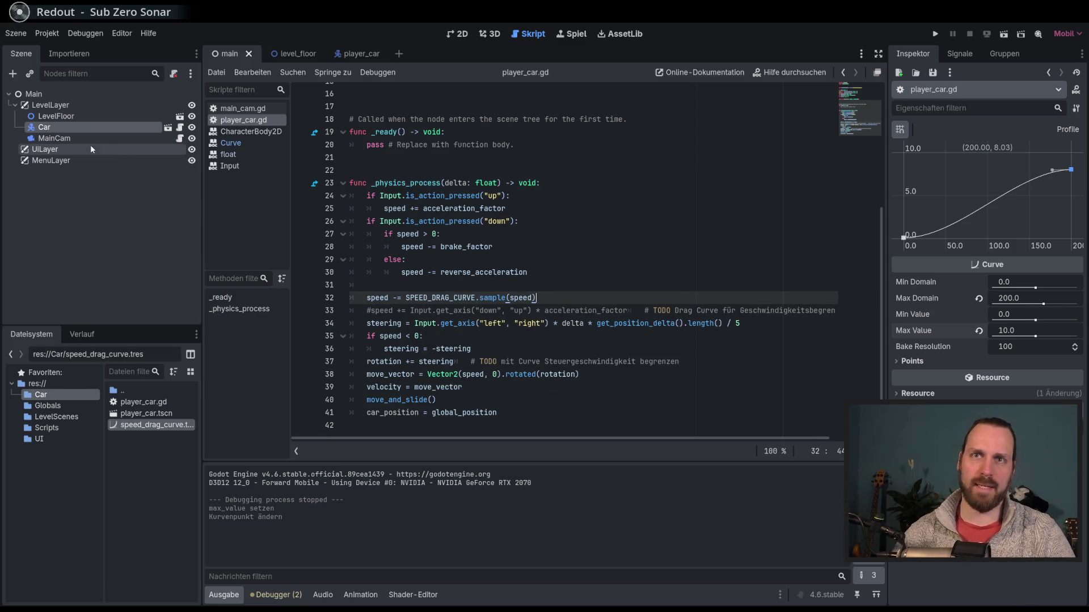
{"action": "left_click", "coordinate": [90, 149]}
{"action": "left_click", "coordinate": [174, 74]}
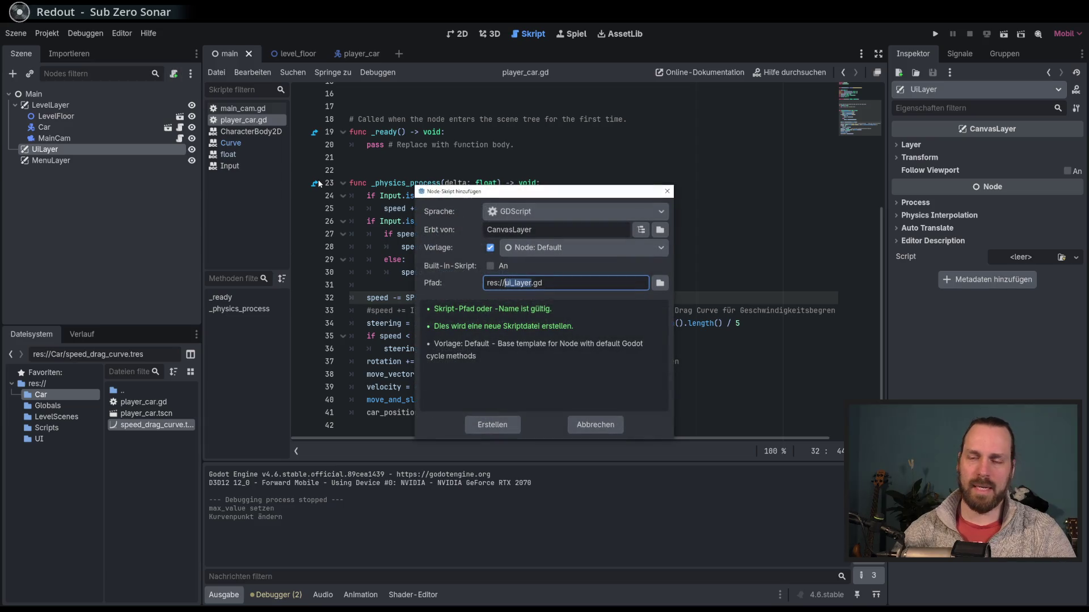
Dismiss the UiLayer new-script dialog without creating a script.
{"action": "type", "text": "control"}
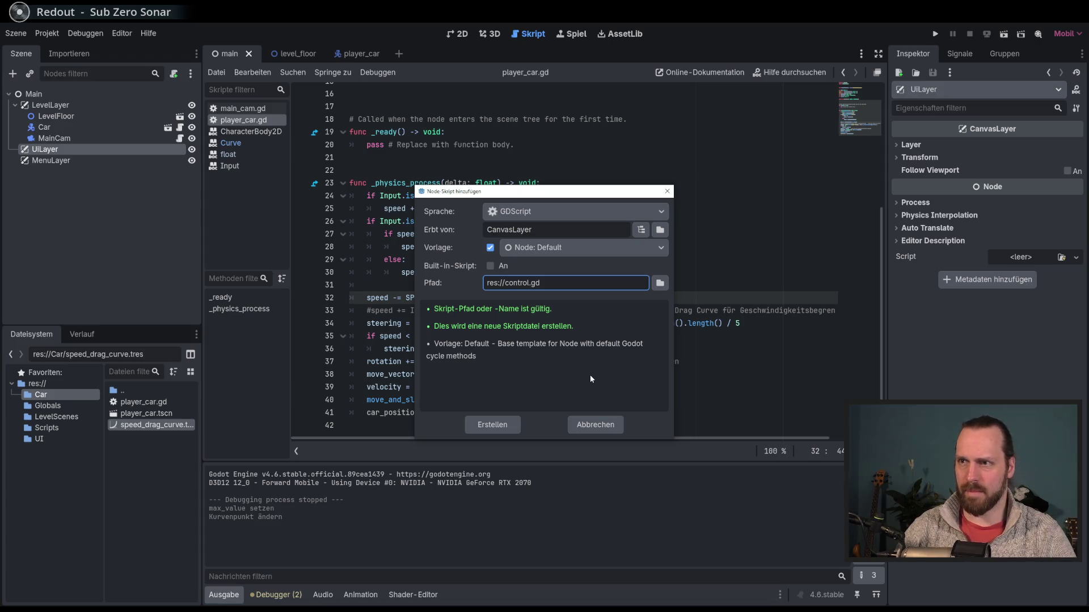
{"action": "key", "text": "Escape"}
{"action": "left_click", "coordinate": [174, 74]}
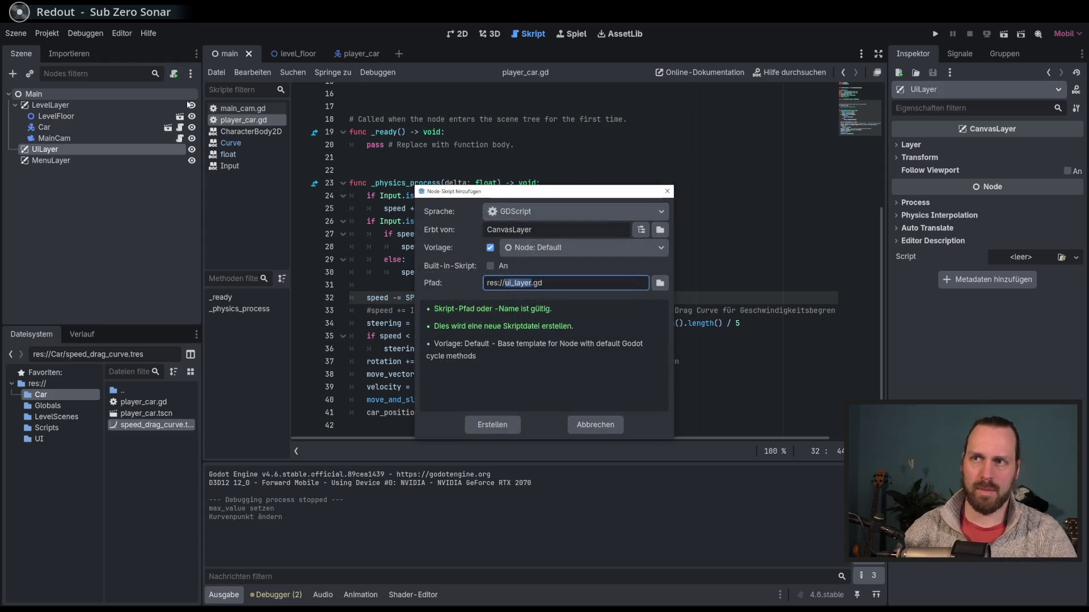
{"action": "key", "text": "Escape"}
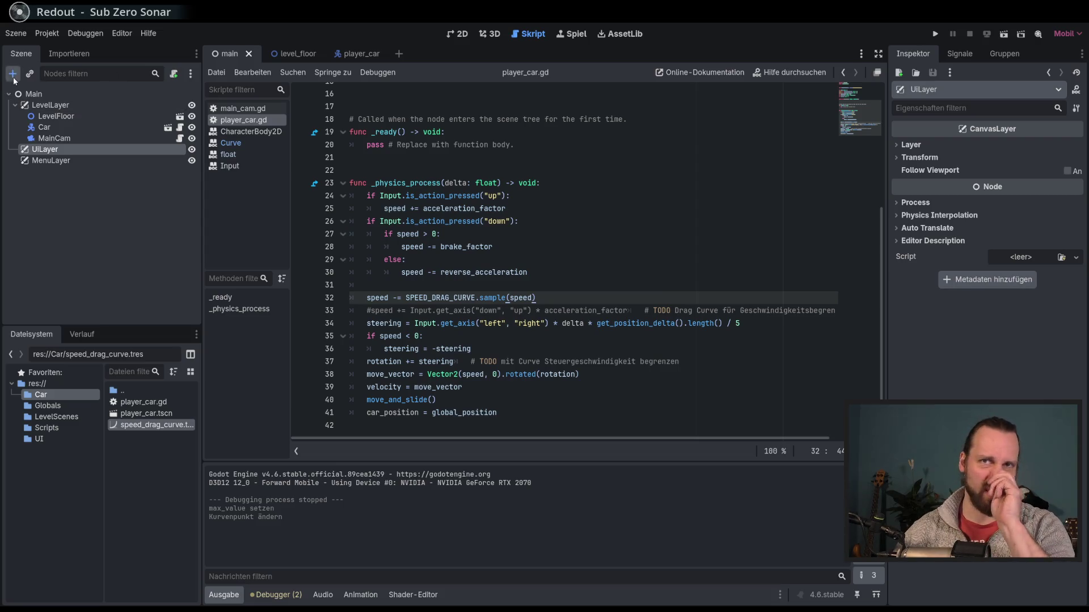
Add a Control child node under UiLayer and switch to the 2D view.
{"action": "left_click", "coordinate": [20, 79]}
{"action": "type", "text": "control"}
{"action": "key", "text": "Return"}
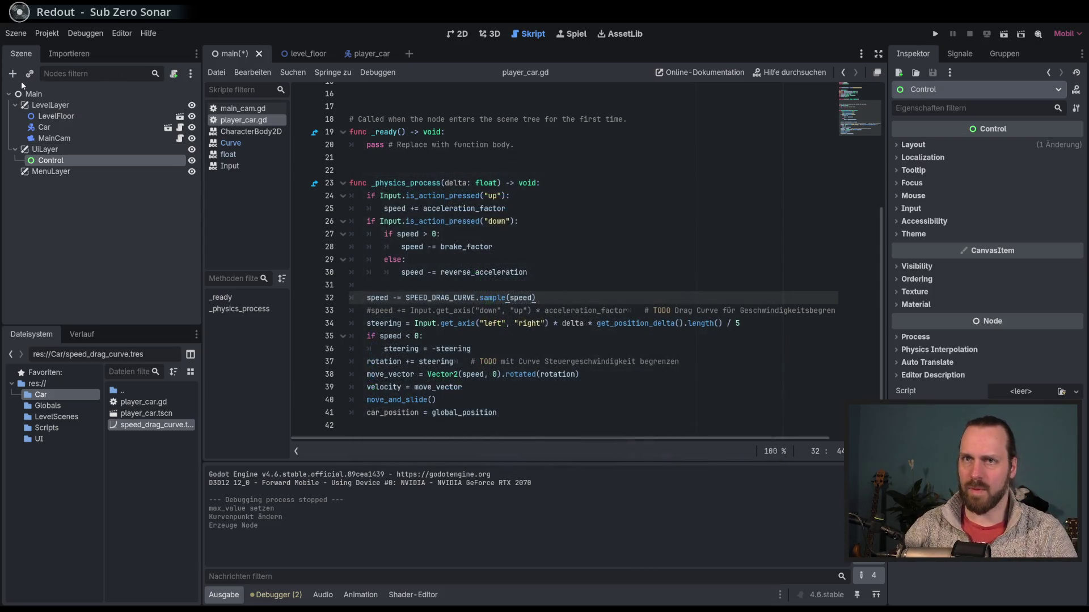
{"action": "left_click", "coordinate": [454, 35]}
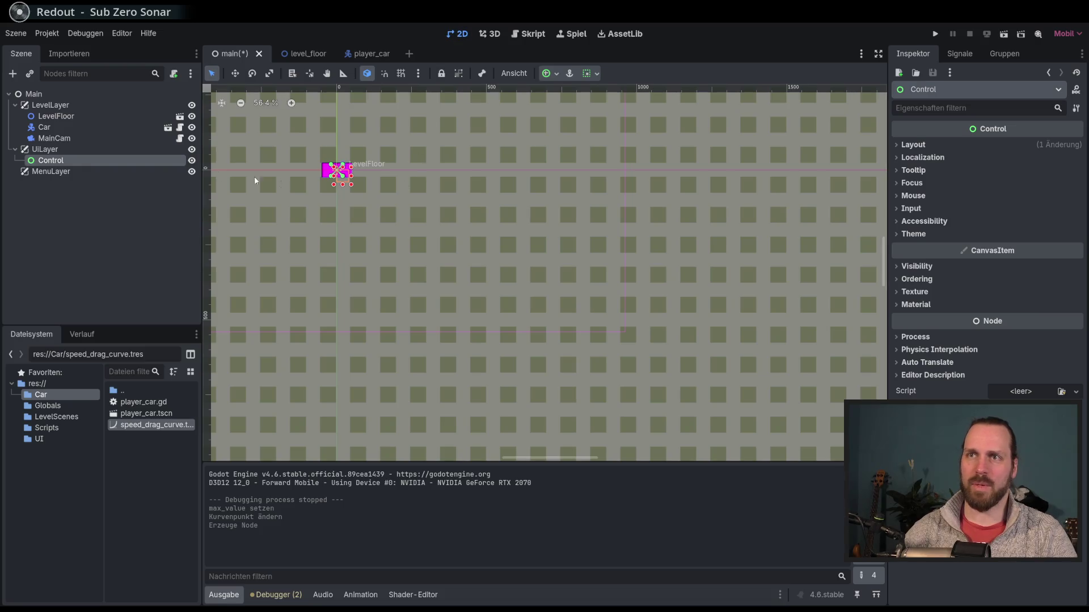
Rename the Control node to MainUI and attach a new main_ui.gd script.
{"action": "key", "text": "F2"}
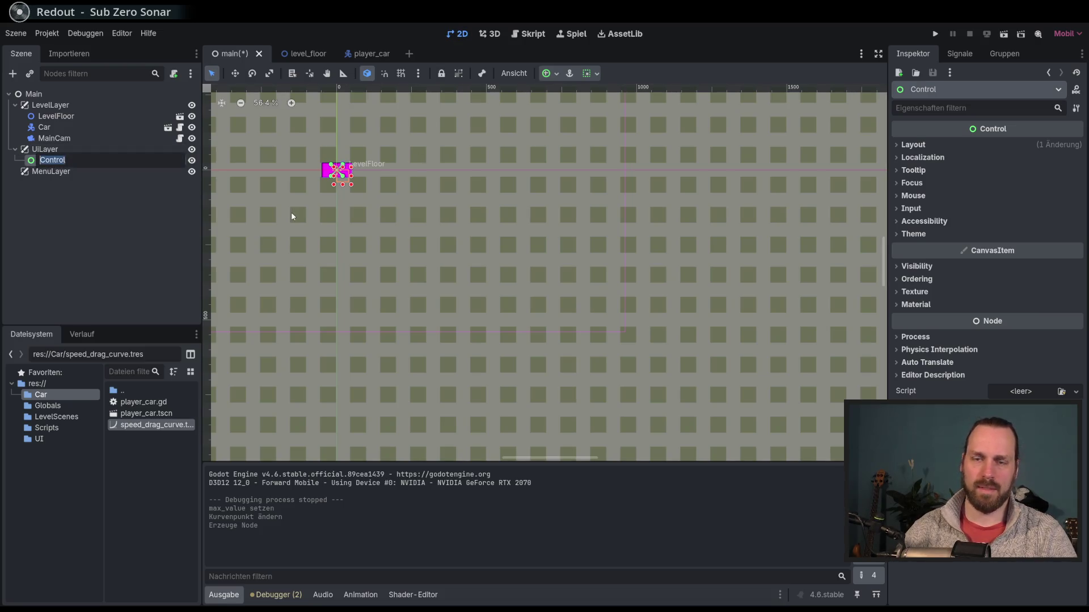
{"action": "type", "text": "MainUI"}
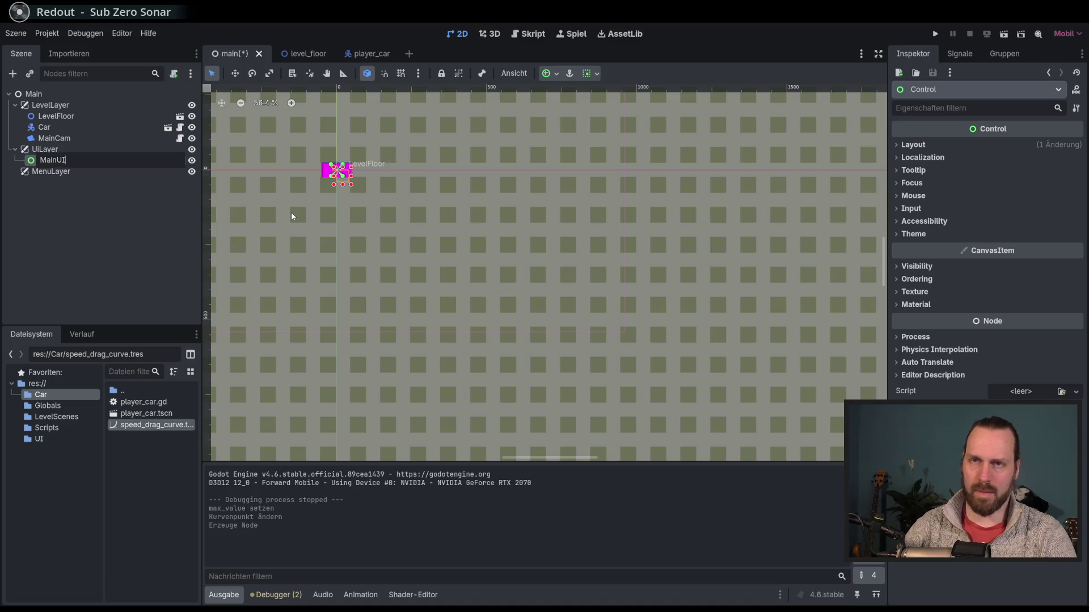
{"action": "key", "text": "Return"}
{"action": "left_click", "coordinate": [173, 74]}
{"action": "left_click", "coordinate": [492, 425]}
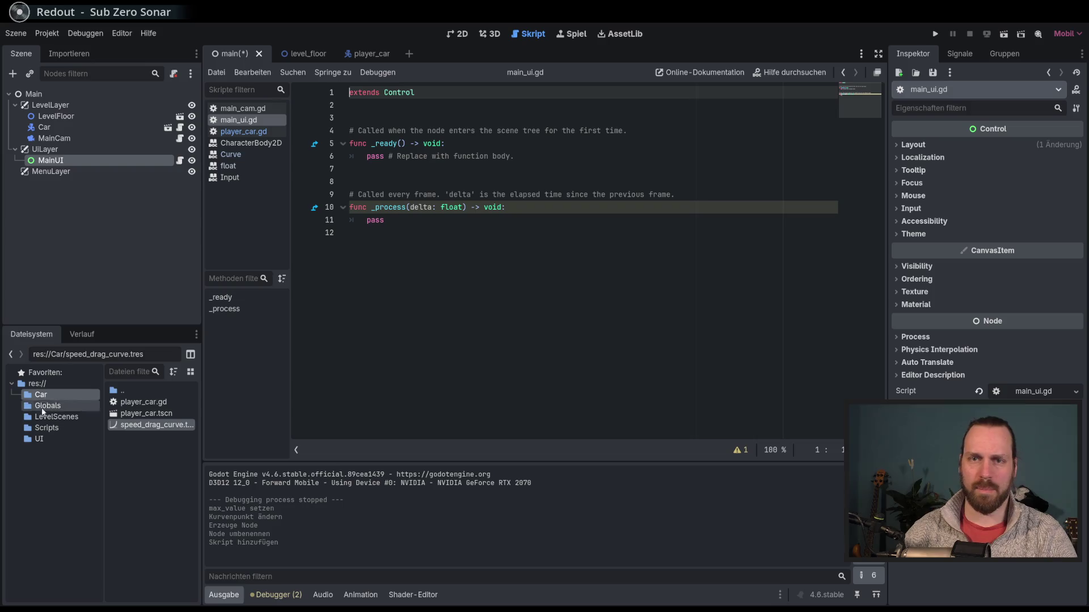
Move main_ui.gd from res:// into the UI folder and confirm the move.
{"action": "left_click", "coordinate": [36, 384]}
{"action": "left_click", "coordinate": [134, 476]}
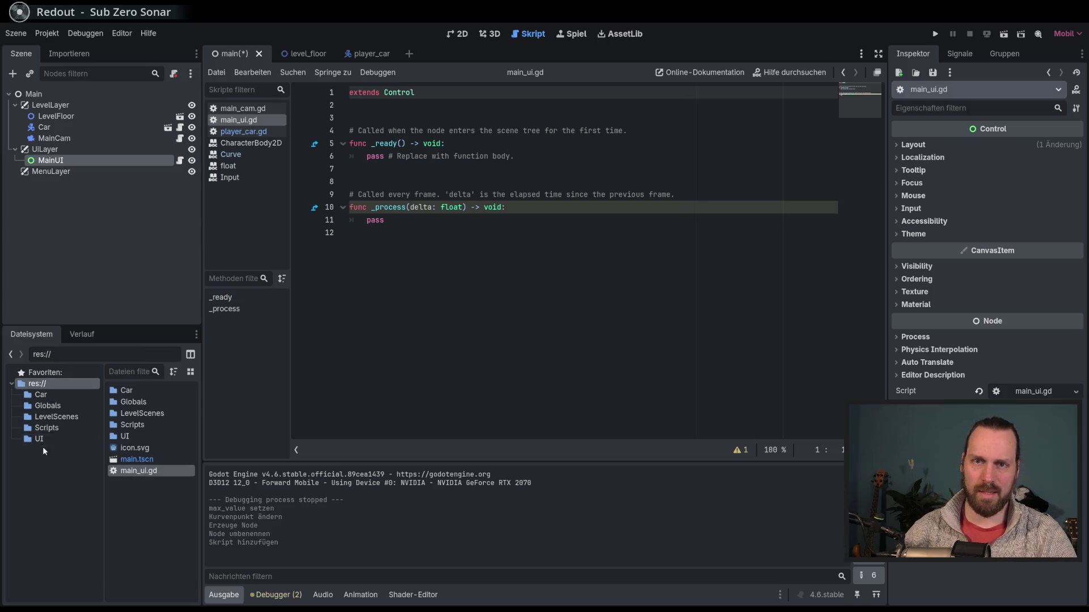
{"action": "left_click_drag", "start_coordinate": [136, 471], "coordinate": [38, 440]}
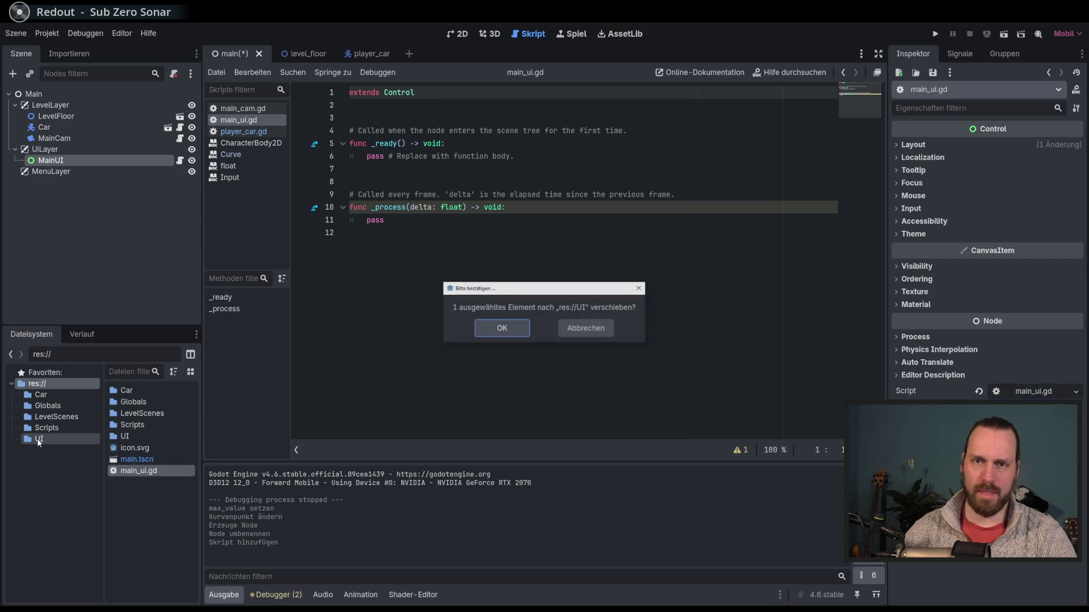
{"action": "left_click", "coordinate": [500, 329]}
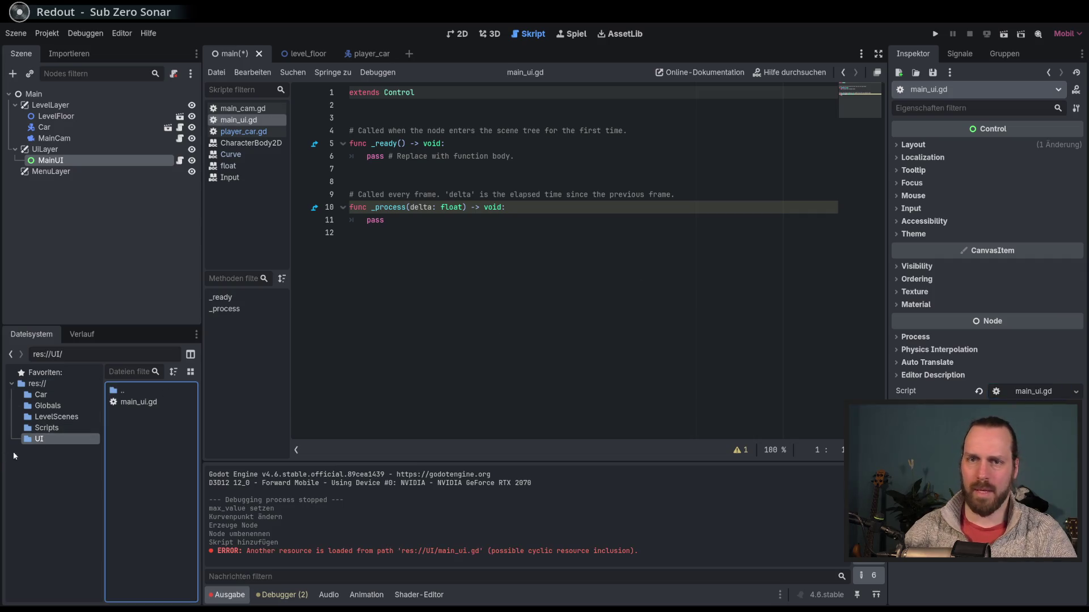
Check the MainUI node's properties and script options, then select the Car node.
{"action": "left_click", "coordinate": [82, 160]}
{"action": "right_click", "coordinate": [141, 161]}
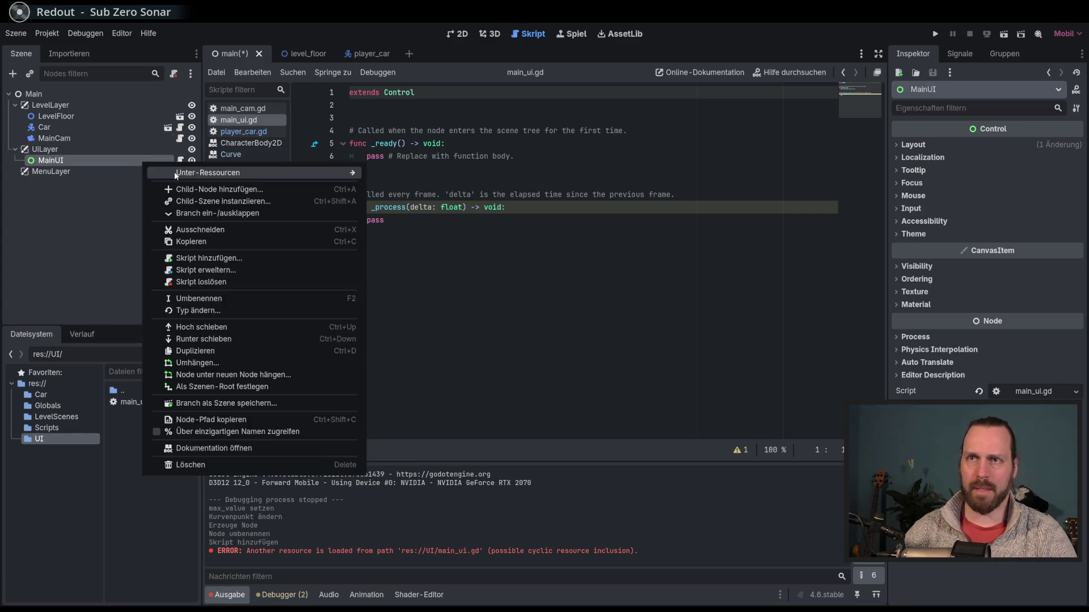
{"action": "left_click", "coordinate": [131, 164]}
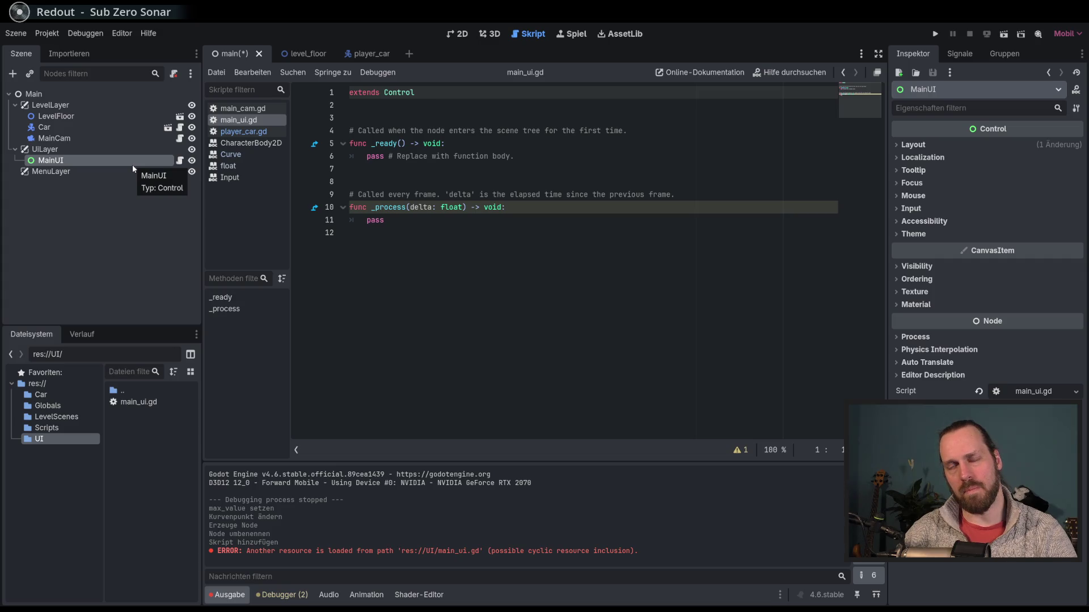
{"action": "left_click", "coordinate": [444, 280]}
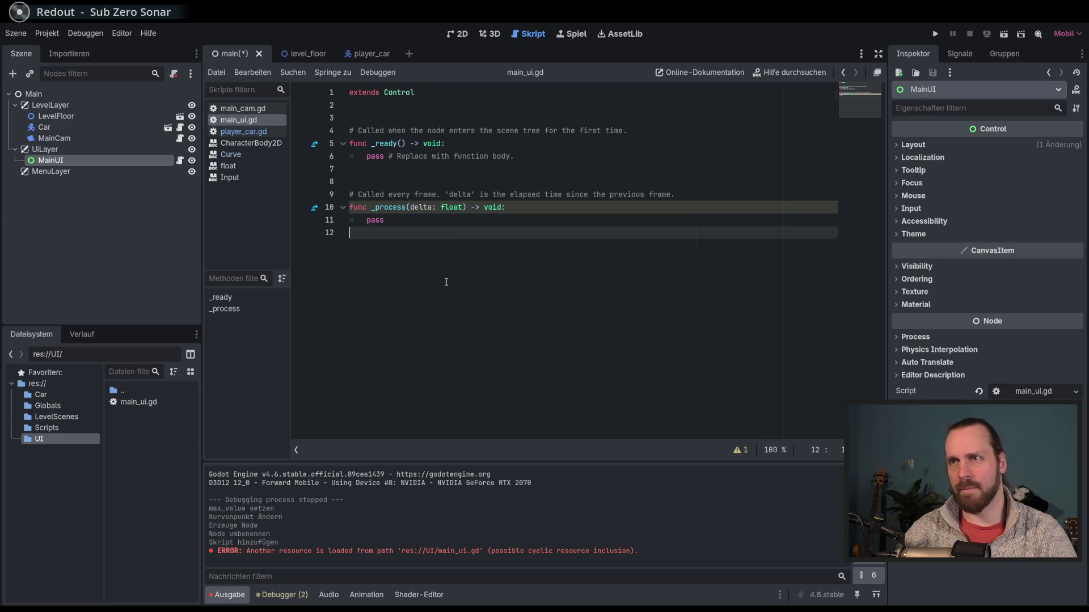
{"action": "left_click", "coordinate": [96, 128]}
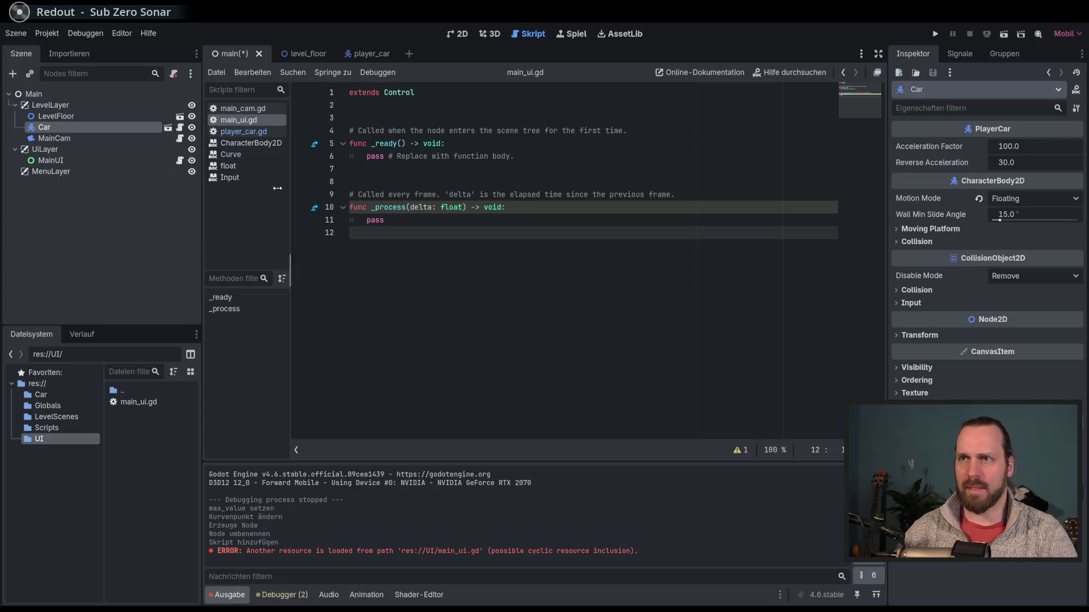
Open player_car.gd, make the speed variable on line 7 static, and save.
{"action": "left_click", "coordinate": [180, 127]}
{"action": "scroll", "coordinate": [458, 231], "scroll_direction": "up", "scroll_amount": 2}
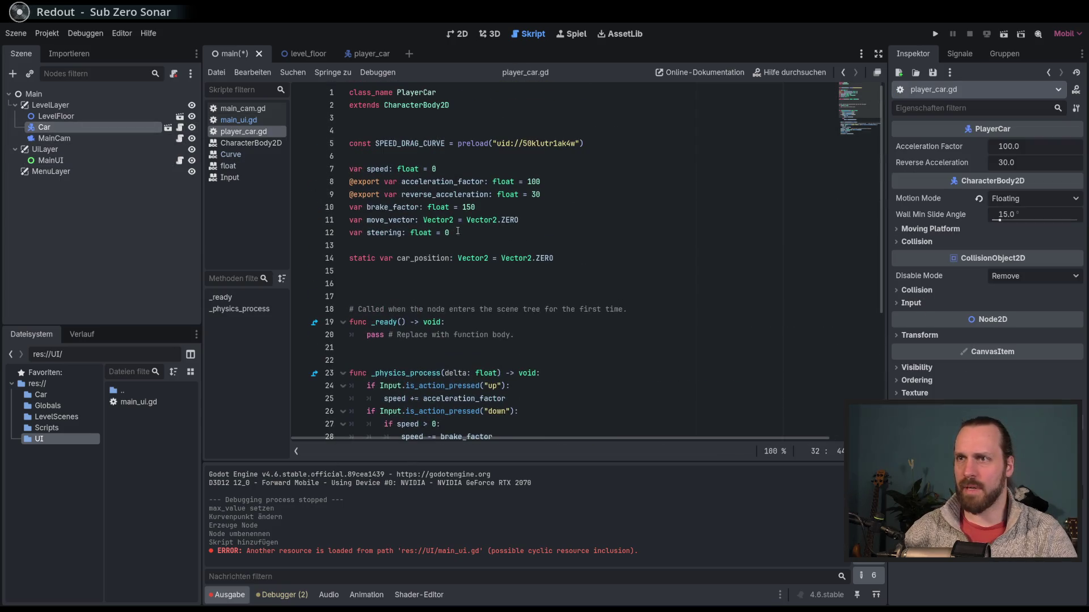
{"action": "double_click", "coordinate": [375, 169]}
{"action": "scroll", "coordinate": [468, 262], "scroll_direction": "down", "scroll_amount": 4}
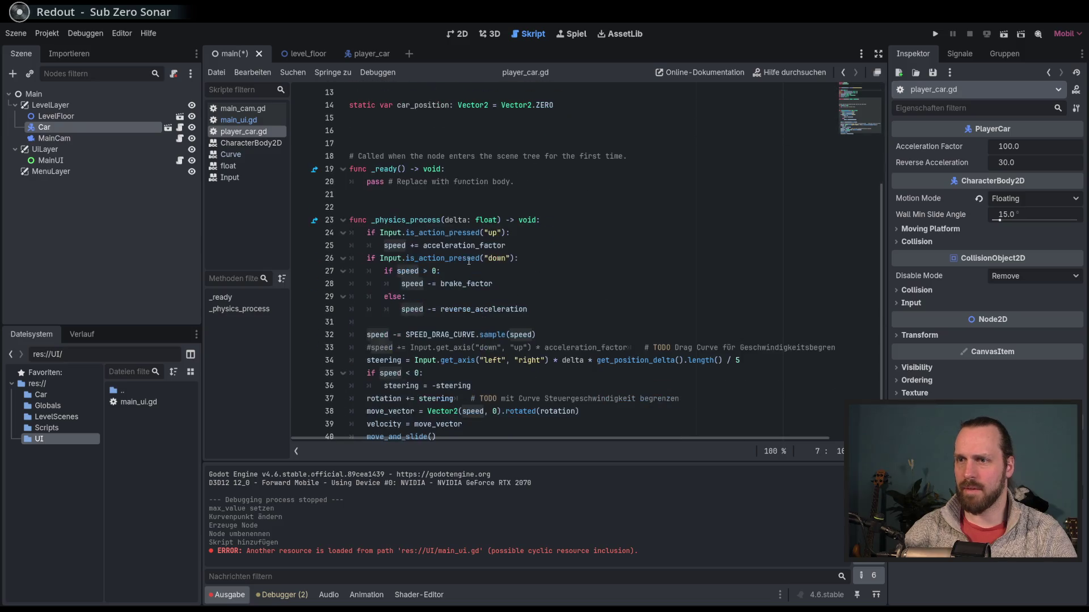
{"action": "scroll", "coordinate": [448, 264], "scroll_direction": "up", "scroll_amount": 4}
{"action": "left_click", "coordinate": [350, 168]}
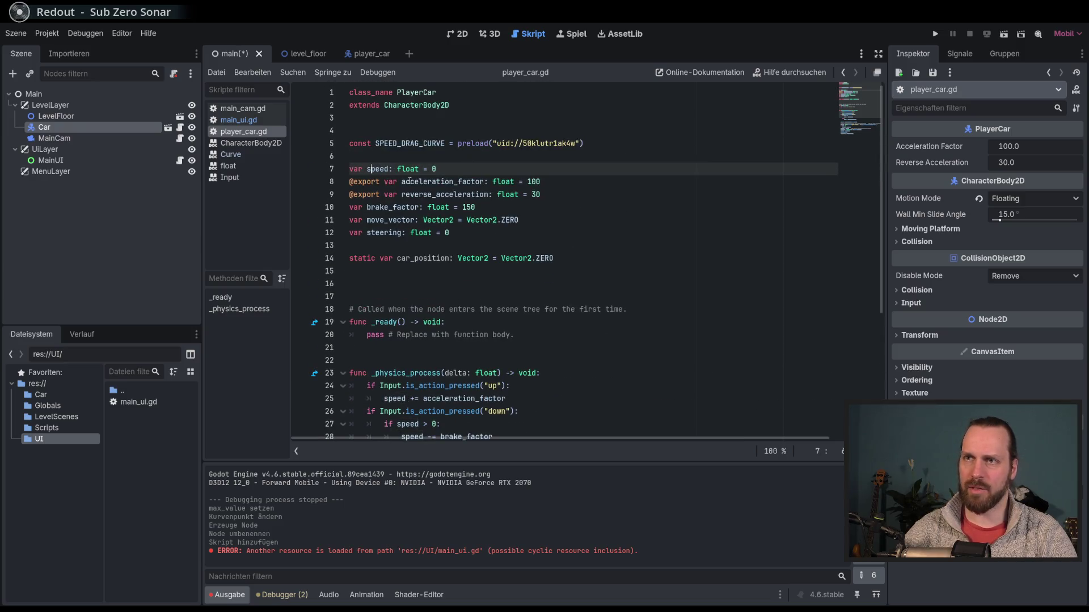
{"action": "type", "text": "static var"}
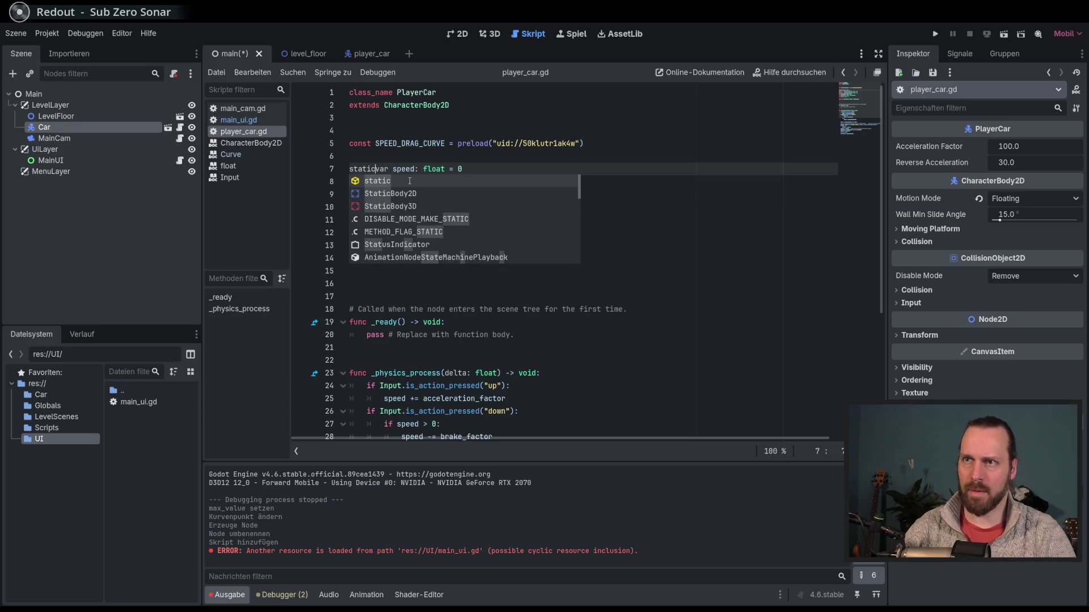
{"action": "key", "text": "Escape"}
{"action": "key", "text": "End"}
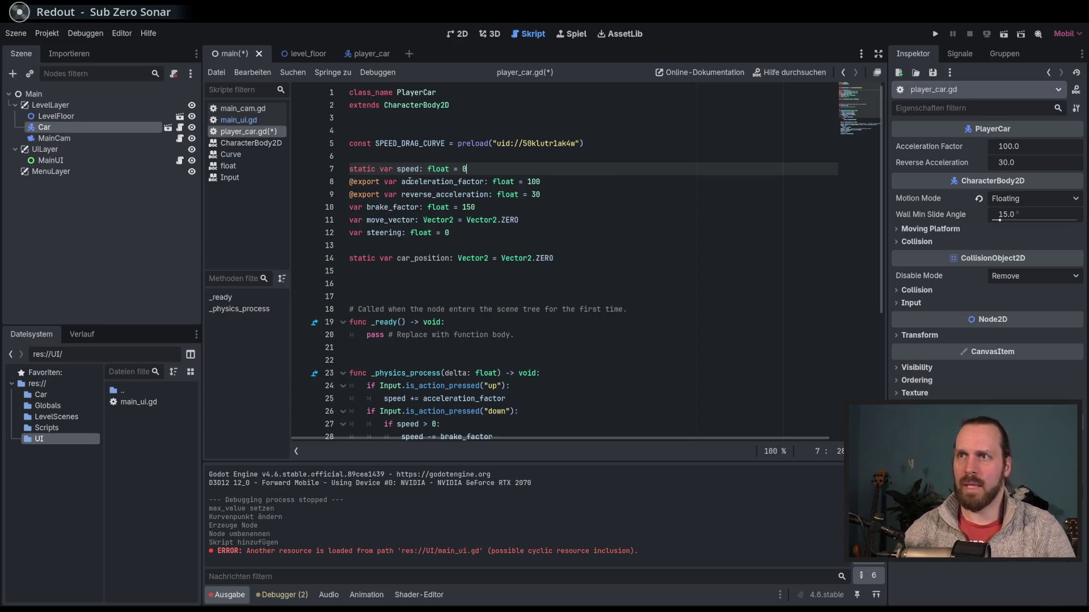
{"action": "key", "text": "ctrl+s"}
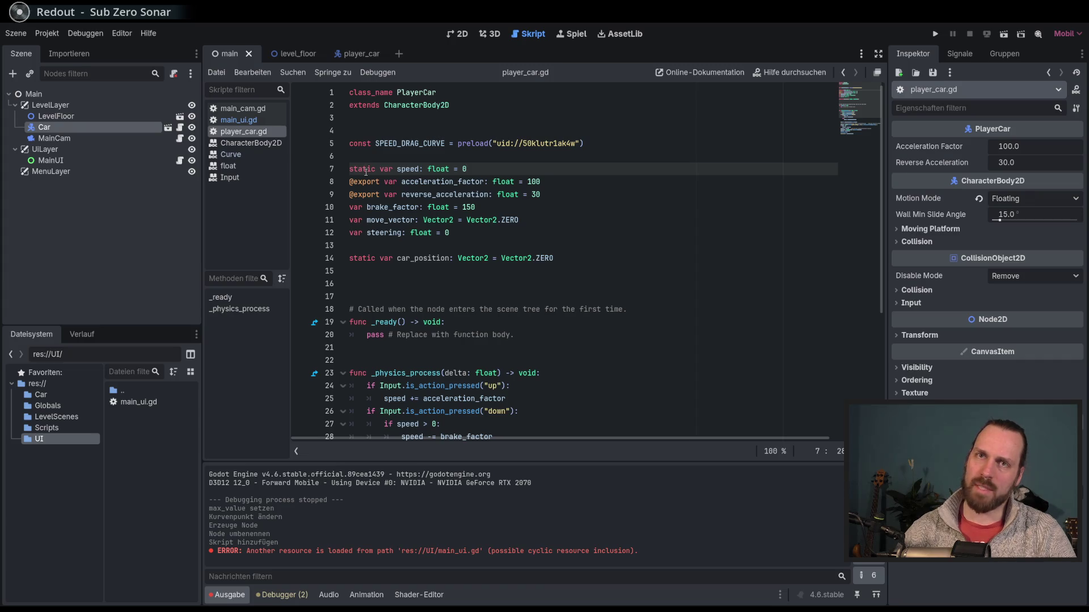
Remove 'static' from the speed declaration again, then add a child node to LevelLayer.
{"action": "left_click_drag", "start_coordinate": [379, 169], "coordinate": [349, 169]}
{"action": "key", "text": "Delete"}
{"action": "key", "text": "Delete"}
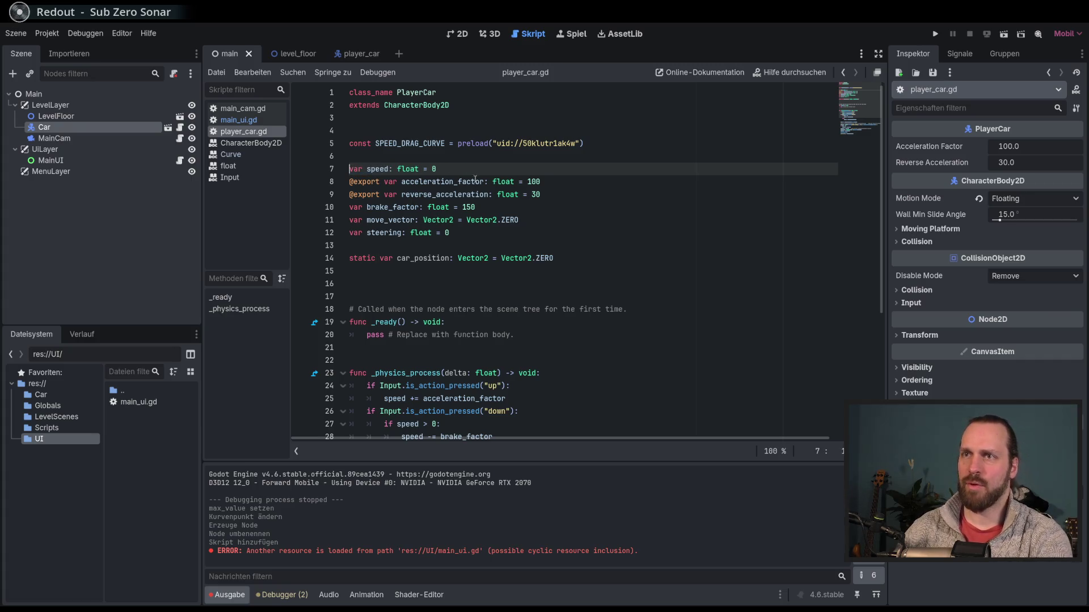
{"action": "left_click", "coordinate": [118, 107]}
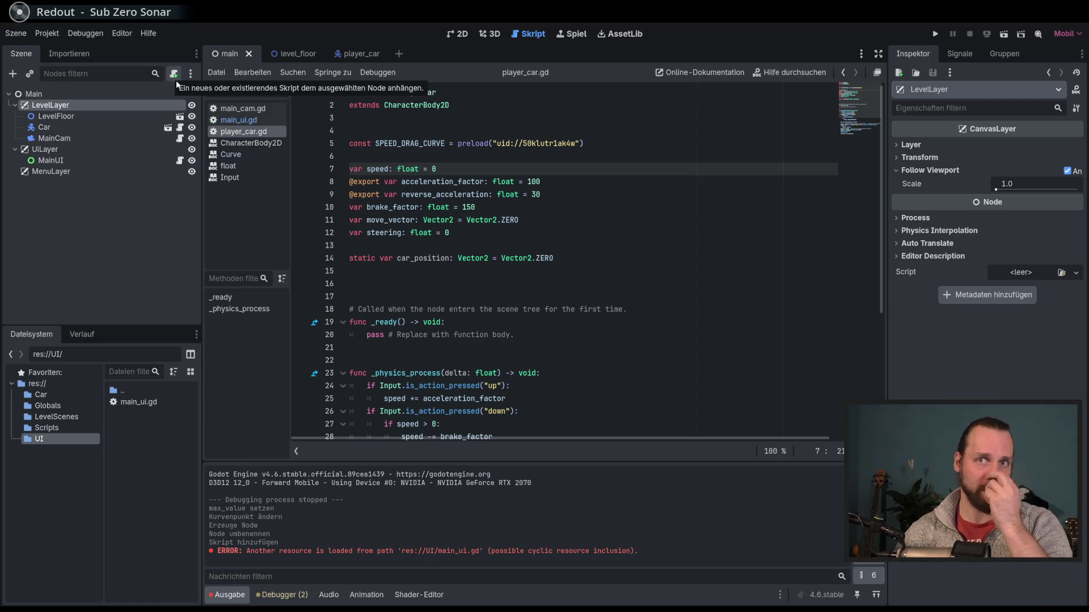
{"action": "left_click", "coordinate": [105, 117]}
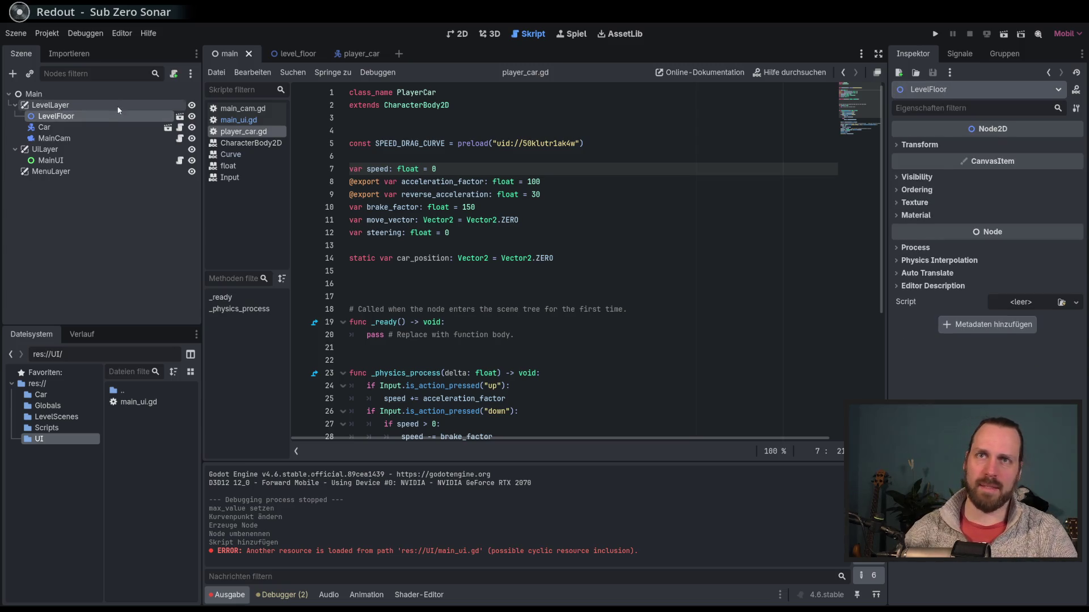
{"action": "left_click", "coordinate": [12, 74]}
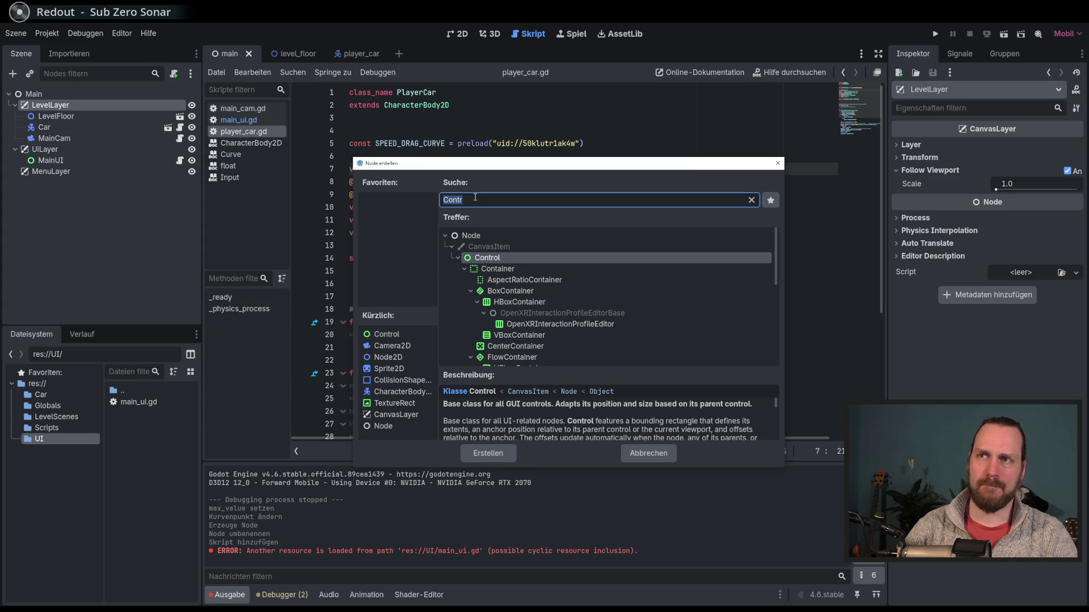
Create a plain Node under LevelLayer and move LevelFloor, Car and MainCam into it.
{"action": "type", "text": "node"}
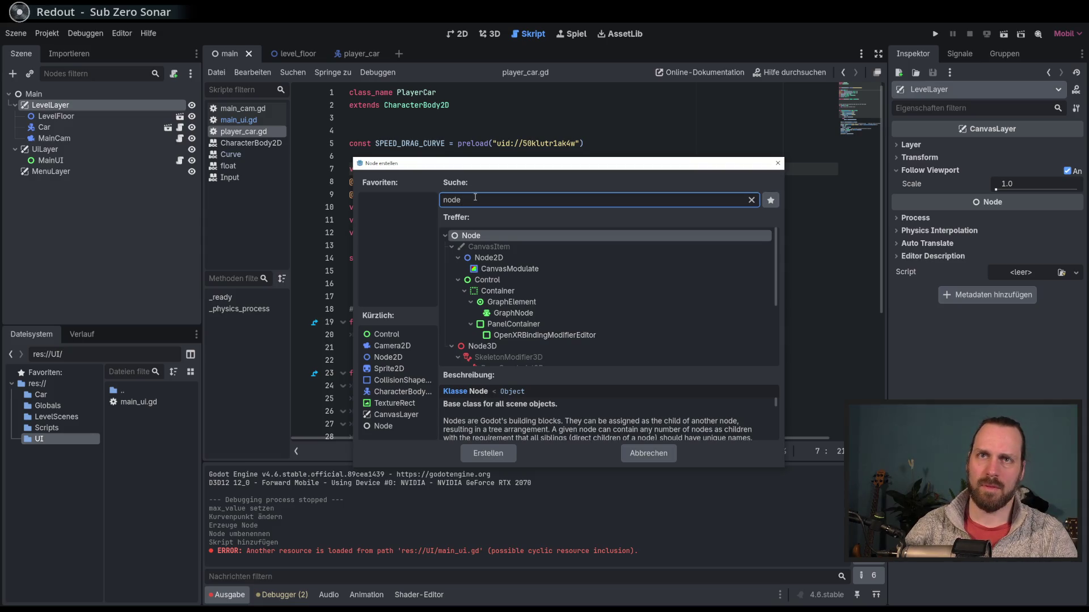
{"action": "key", "text": "Return"}
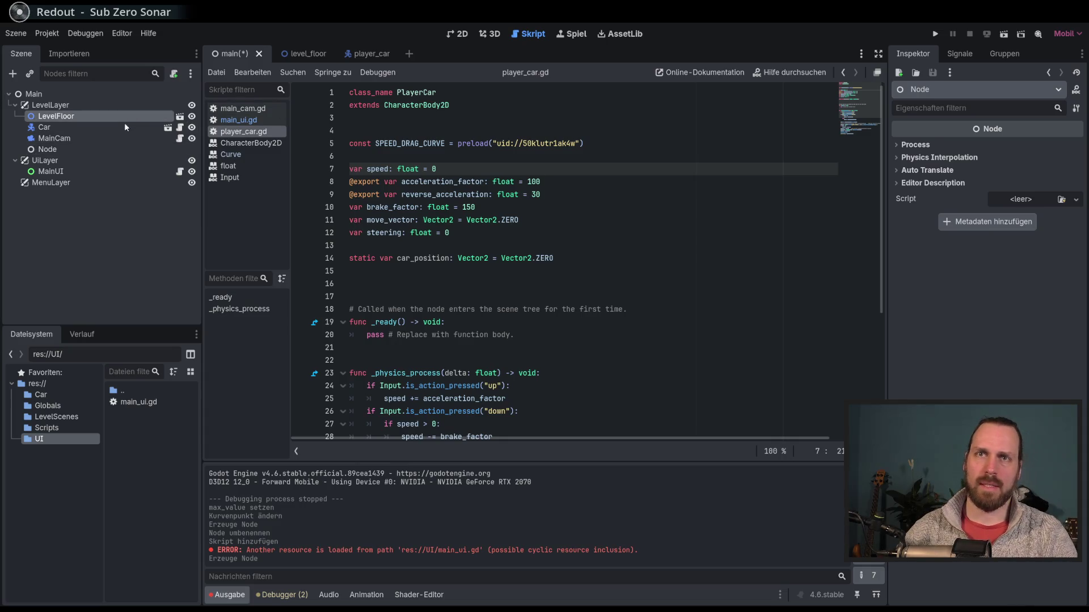
{"action": "left_click", "coordinate": [126, 138], "text": "shift"}
{"action": "left_click_drag", "start_coordinate": [126, 138], "coordinate": [139, 149]}
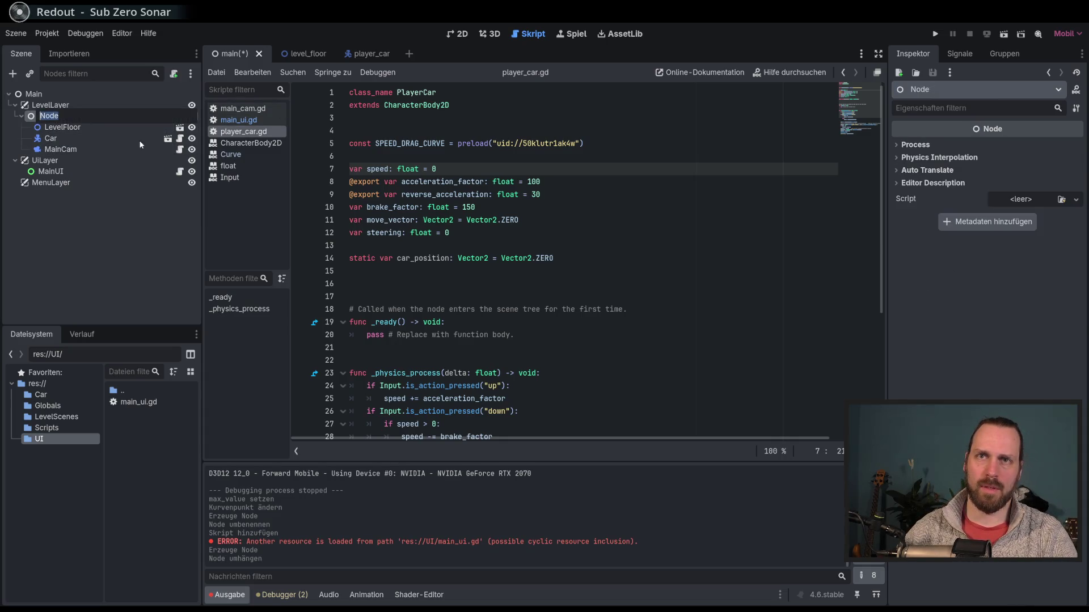
Rename the new node to LevelContent and start attaching a script to it.
{"action": "type", "text": "Lve"}
{"action": "key", "text": "BackSpace"}
{"action": "key", "text": "BackSpace"}
{"action": "type", "text": "evelContent"}
{"action": "key", "text": "Return"}
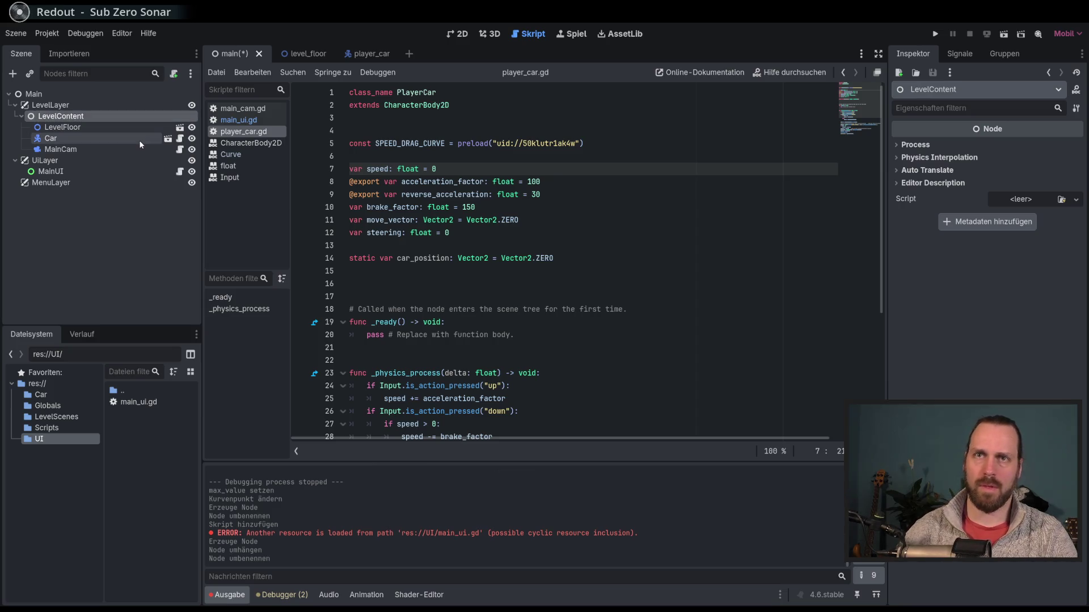
{"action": "left_click", "coordinate": [144, 128]}
{"action": "left_click", "coordinate": [141, 117]}
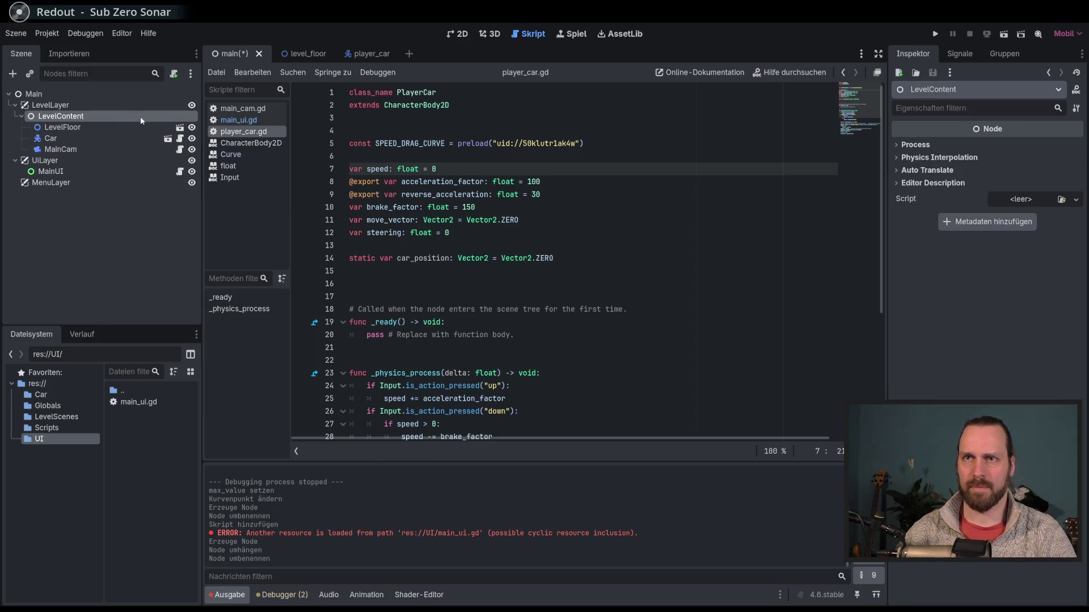
{"action": "left_click", "coordinate": [174, 74]}
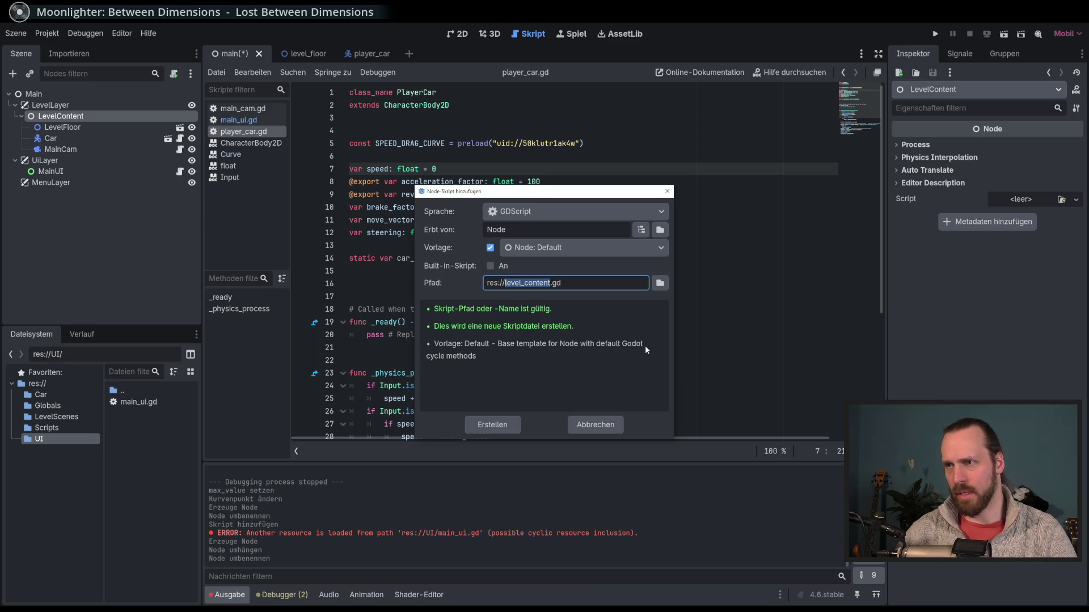
Cancel the script dialog and move LevelContent directly under Main.
{"action": "left_click", "coordinate": [660, 283]}
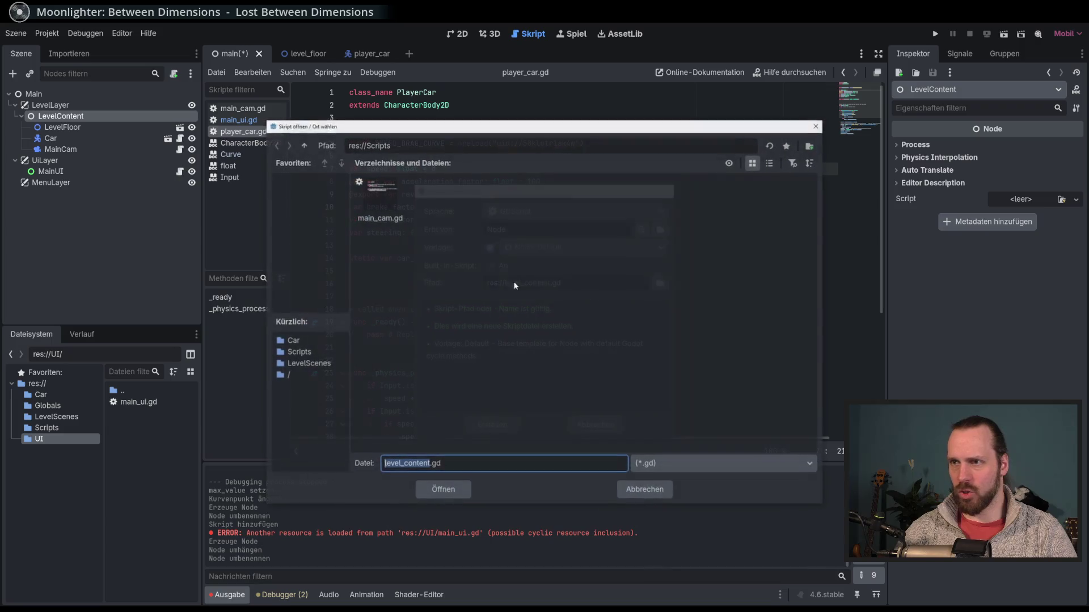
{"action": "left_click", "coordinate": [645, 490]}
{"action": "left_click", "coordinate": [596, 426]}
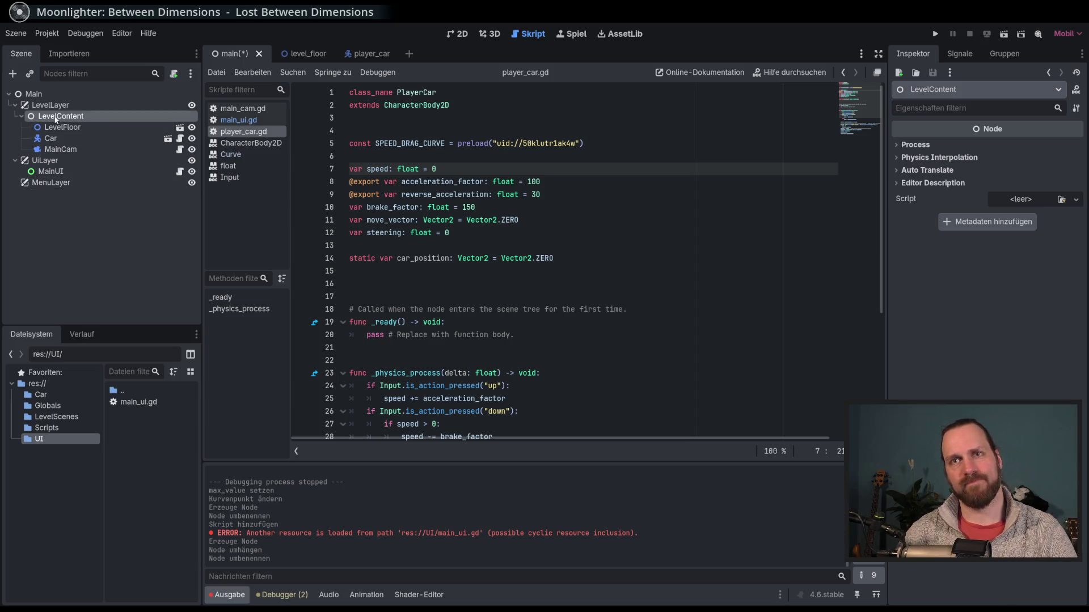
{"action": "left_click_drag", "start_coordinate": [54, 119], "coordinate": [50, 101]}
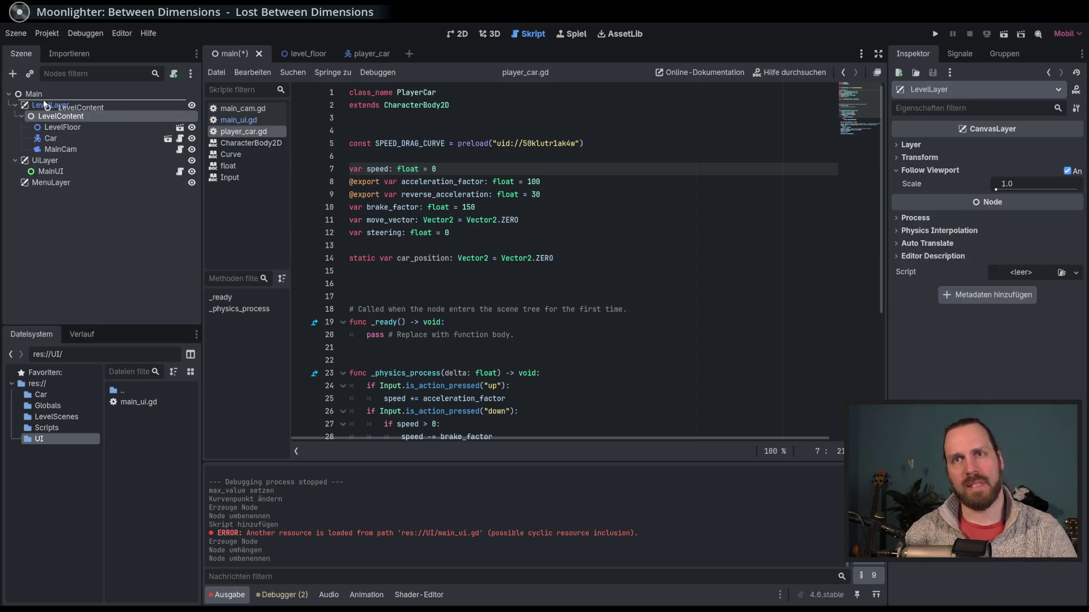
Move LevelLayer and UiLayer into LevelContent, leaving LevelContent without a script.
{"action": "left_click", "coordinate": [50, 149]}
{"action": "left_click", "coordinate": [46, 161], "text": "shift"}
{"action": "mouse_move", "coordinate": [45, 156]}
{"action": "left_mouse_down"}
{"action": "mouse_move", "coordinate": [52, 136]}
{"action": "mouse_move", "coordinate": [71, 150]}
{"action": "left_mouse_up"}
{"action": "left_click", "coordinate": [57, 117]}
{"action": "left_click", "coordinate": [54, 139], "text": "shift"}
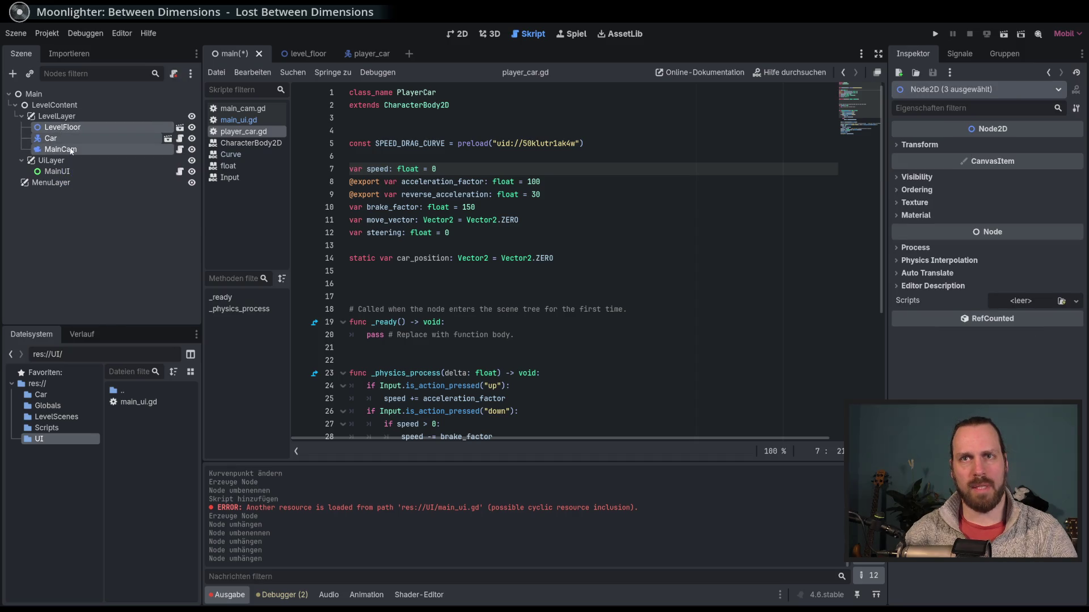
{"action": "left_click", "coordinate": [119, 105]}
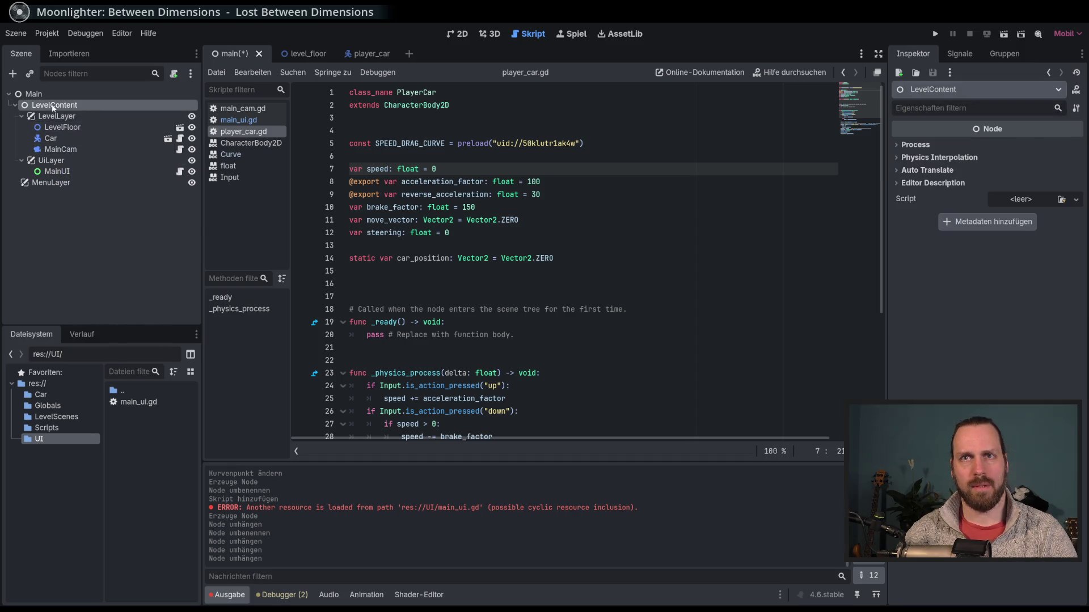
{"action": "left_click", "coordinate": [174, 74]}
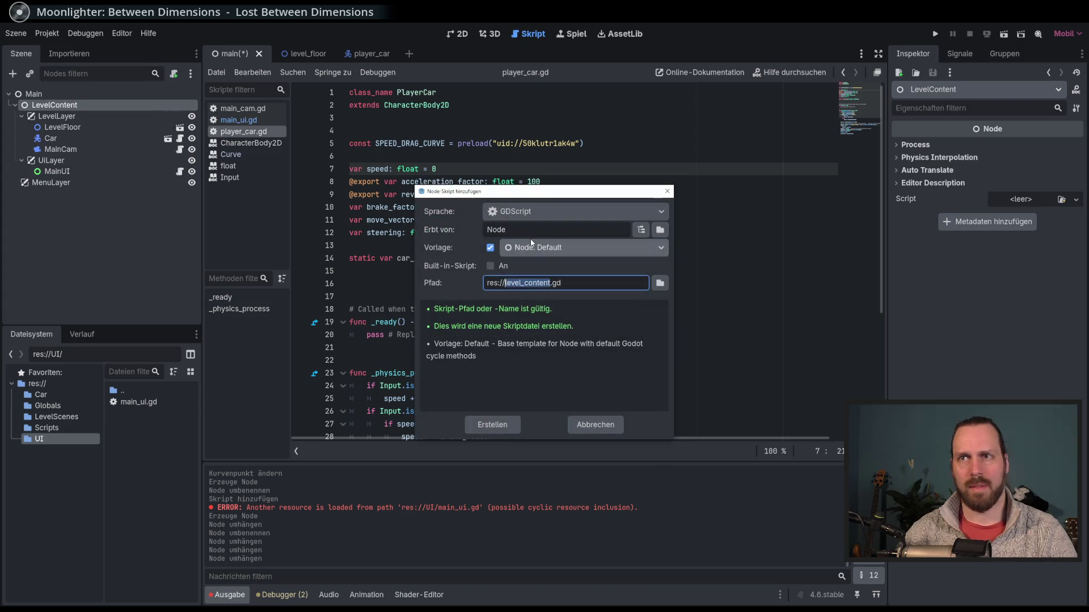
{"action": "left_click", "coordinate": [596, 425]}
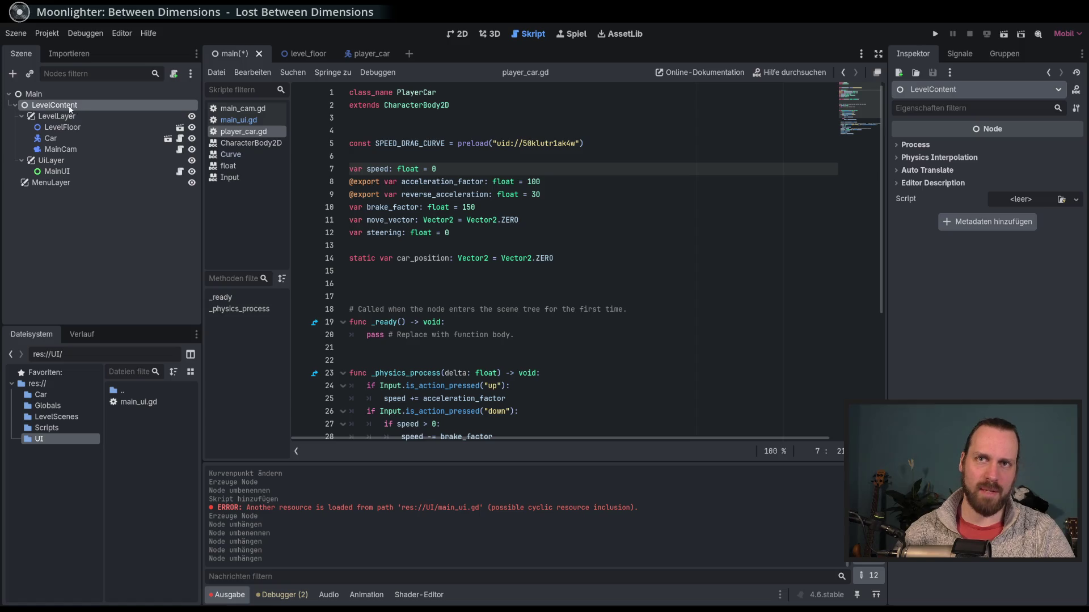
Start saving the LevelContent branch as a scene, then cancel the save dialog.
{"action": "right_click", "coordinate": [70, 108]}
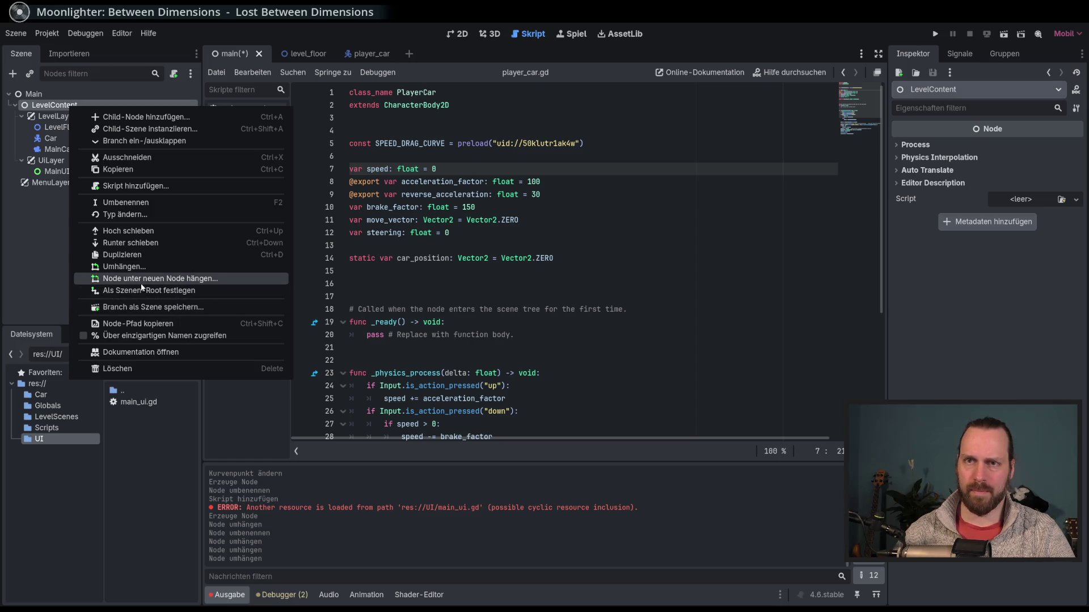
{"action": "left_click", "coordinate": [148, 307]}
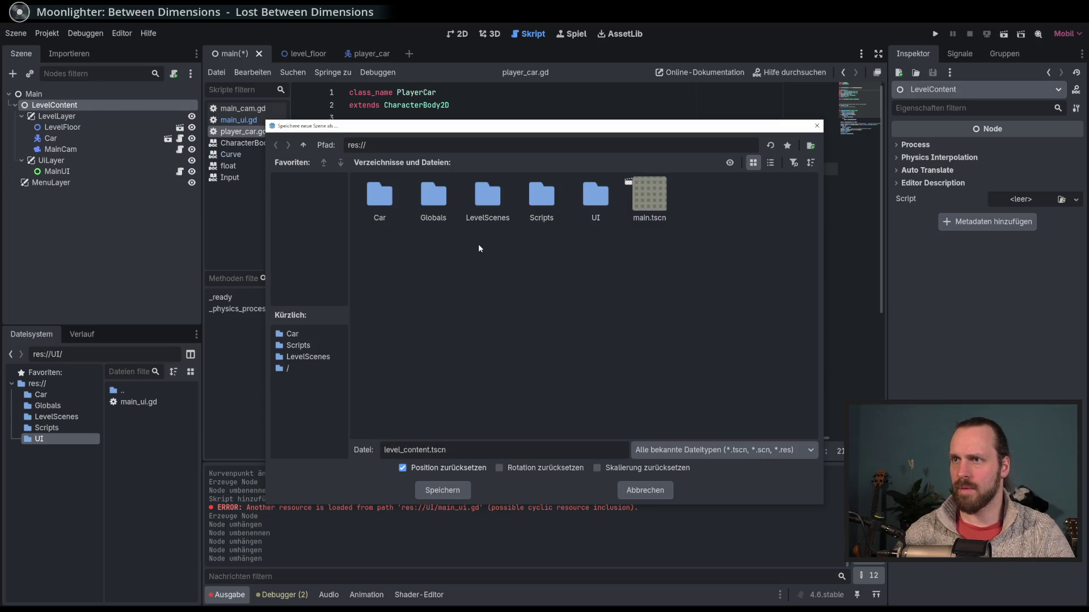
{"action": "right_click", "coordinate": [473, 288]}
{"action": "left_click", "coordinate": [476, 263]}
{"action": "right_click", "coordinate": [475, 284]}
{"action": "left_click", "coordinate": [502, 283]}
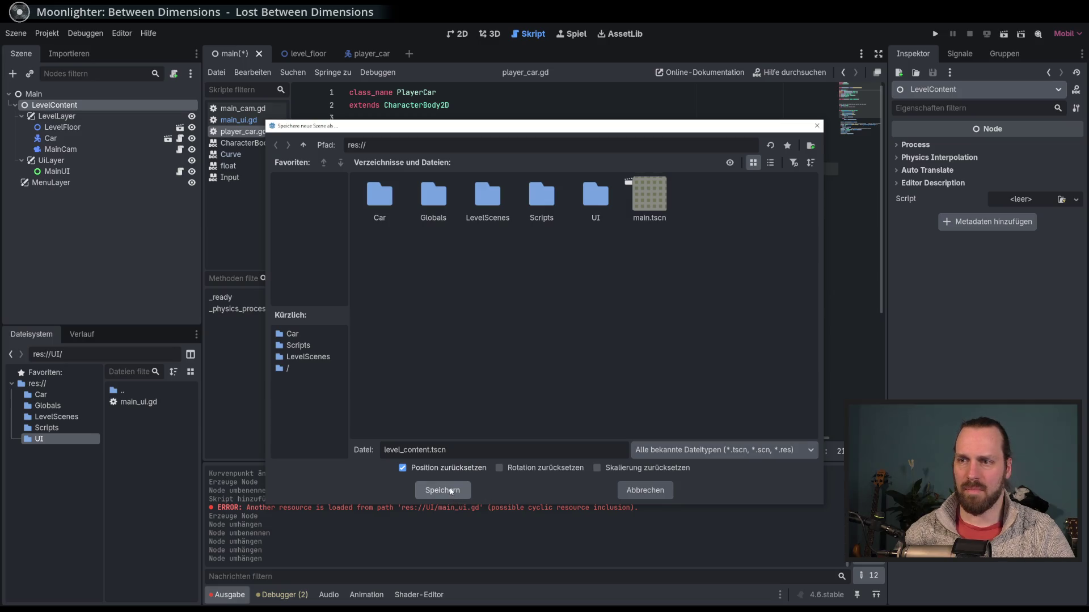
{"action": "left_click", "coordinate": [630, 494]}
Rename LevelContent to GameContent, save it as game_content.tscn, and open that scene.
{"action": "key", "text": "F2"}
{"action": "type", "text": "GameContent"}
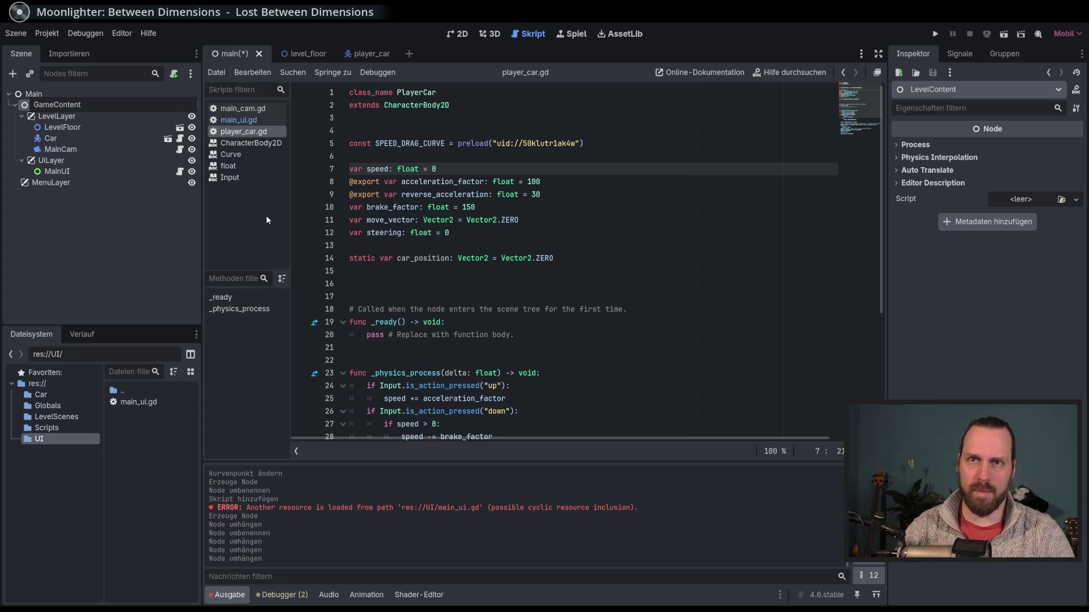
{"action": "key", "text": "Return"}
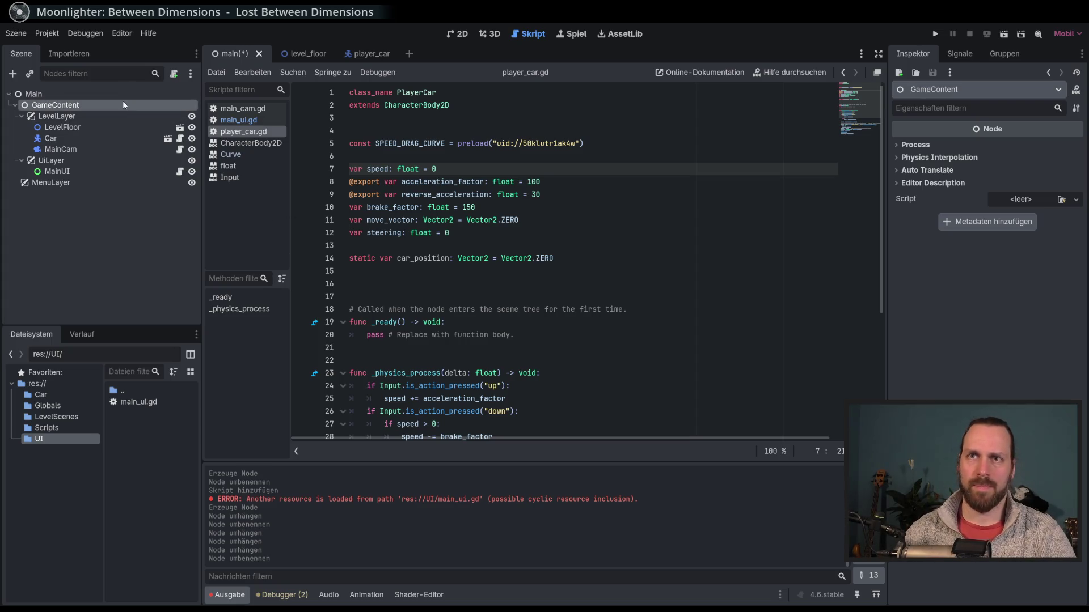
{"action": "right_click", "coordinate": [131, 106]}
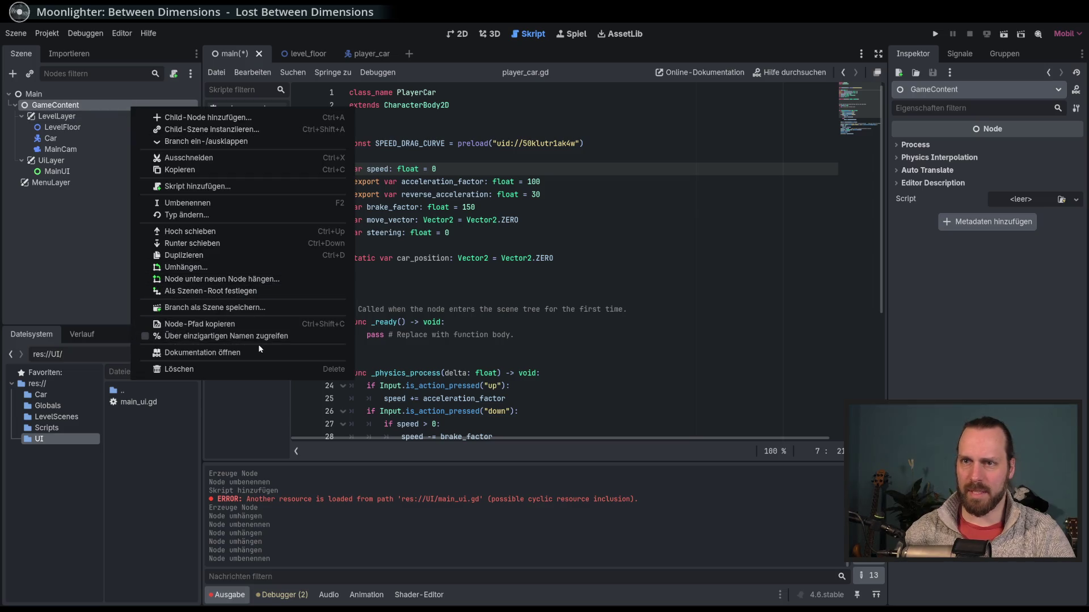
{"action": "left_click", "coordinate": [243, 308]}
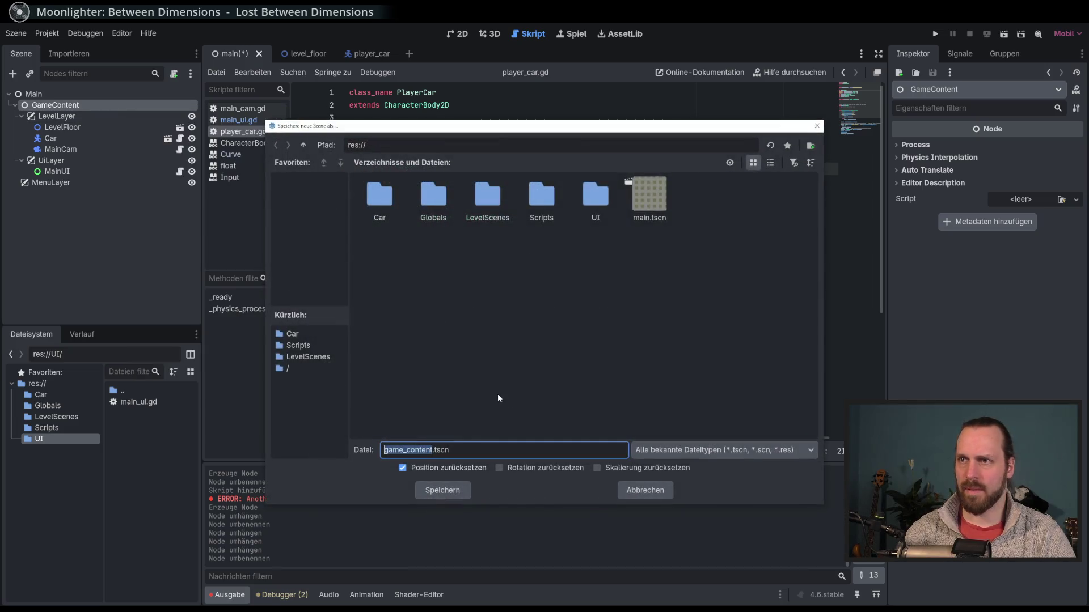
{"action": "left_click", "coordinate": [444, 491]}
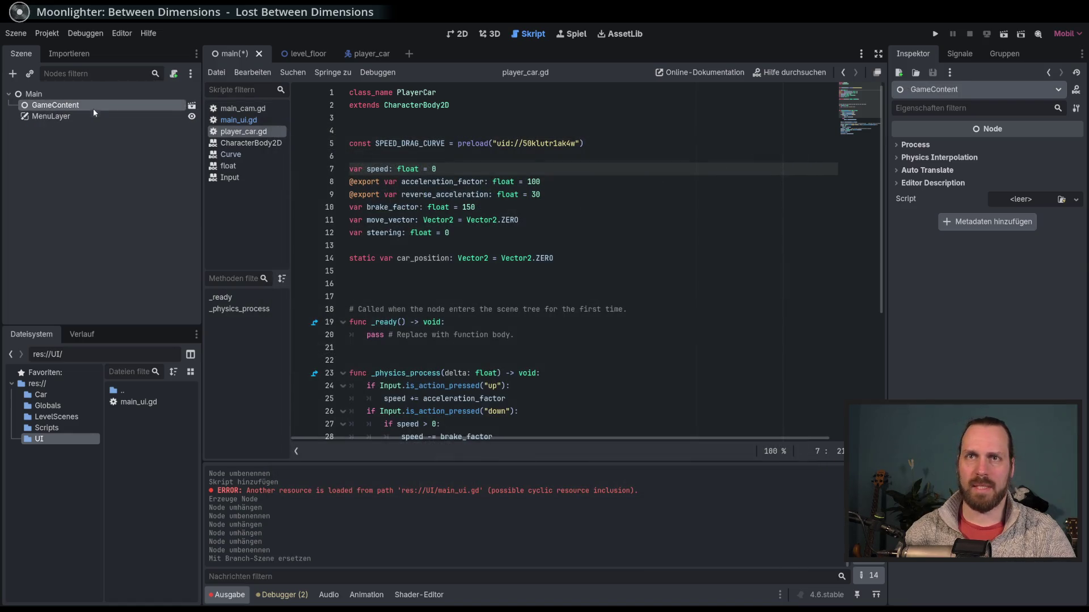
{"action": "left_click", "coordinate": [192, 105]}
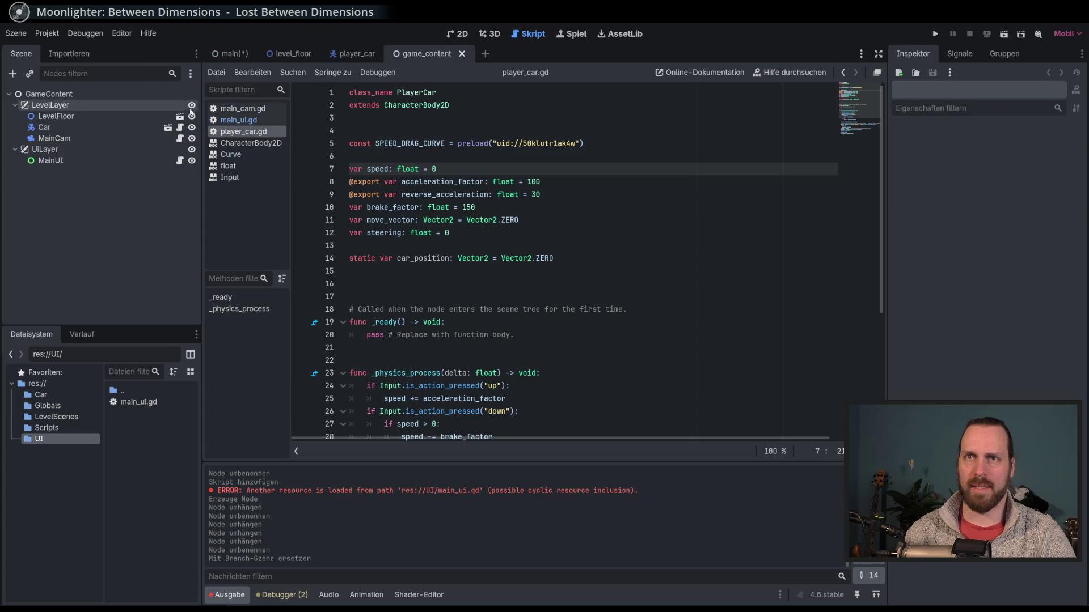
Attach a new game_content.gd script to the GameContent root node.
{"action": "left_click", "coordinate": [594, 266]}
{"action": "left_click", "coordinate": [594, 260]}
{"action": "left_click", "coordinate": [662, 305]}
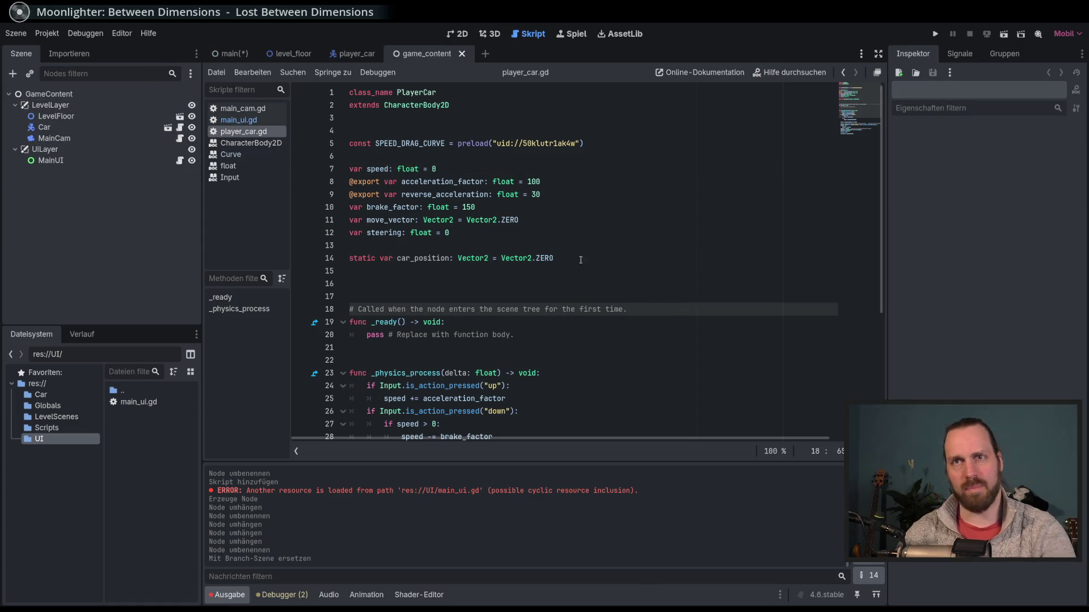
{"action": "left_click", "coordinate": [102, 95]}
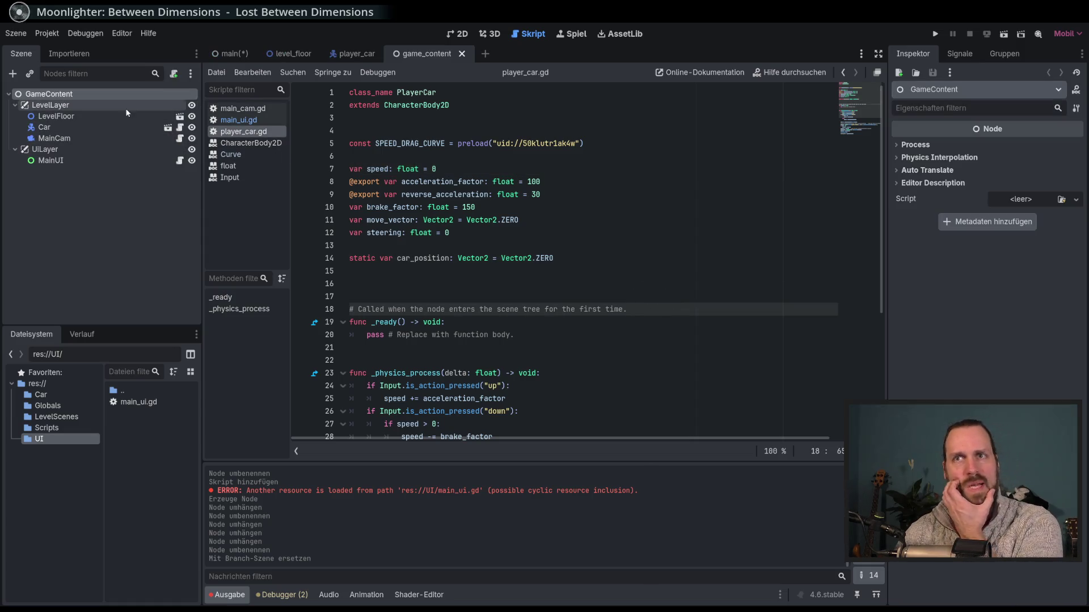
{"action": "left_click", "coordinate": [174, 74]}
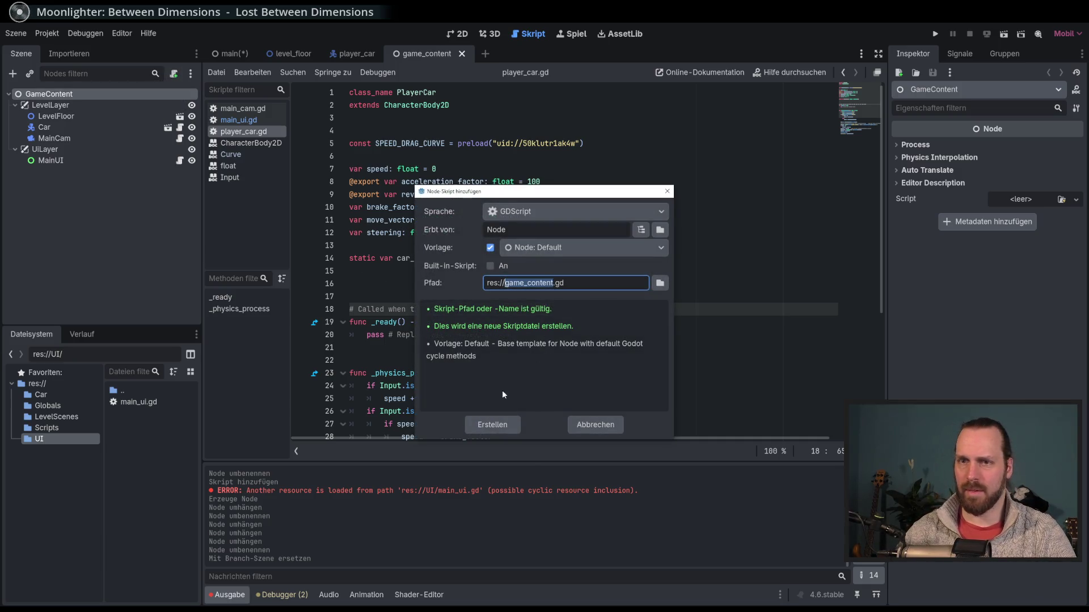
{"action": "left_click", "coordinate": [511, 423]}
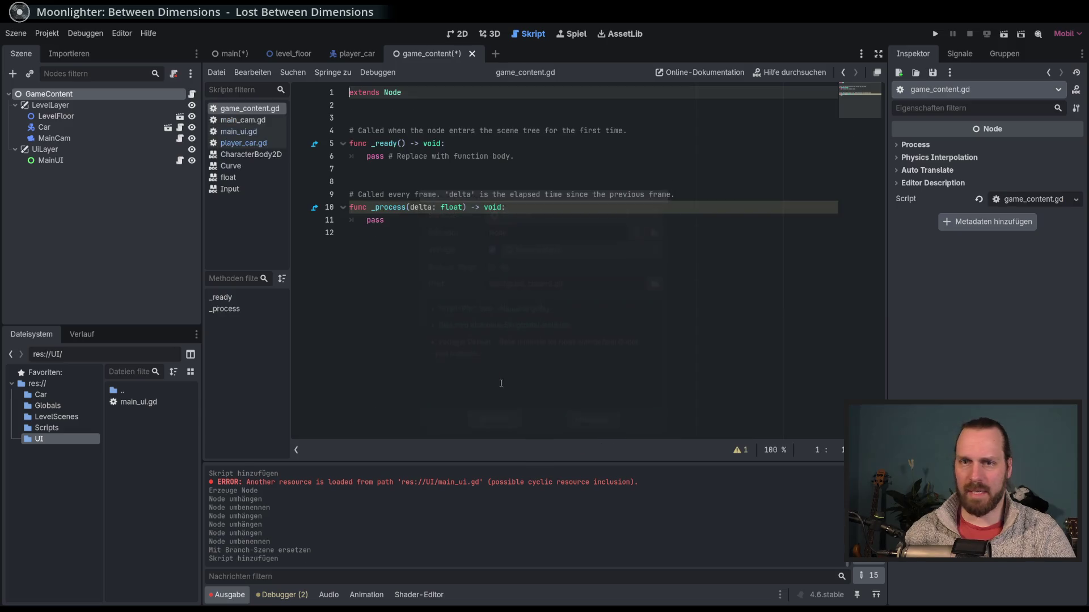
Delete the template _process function and add blank lines below extends Node.
{"action": "left_click", "coordinate": [520, 308]}
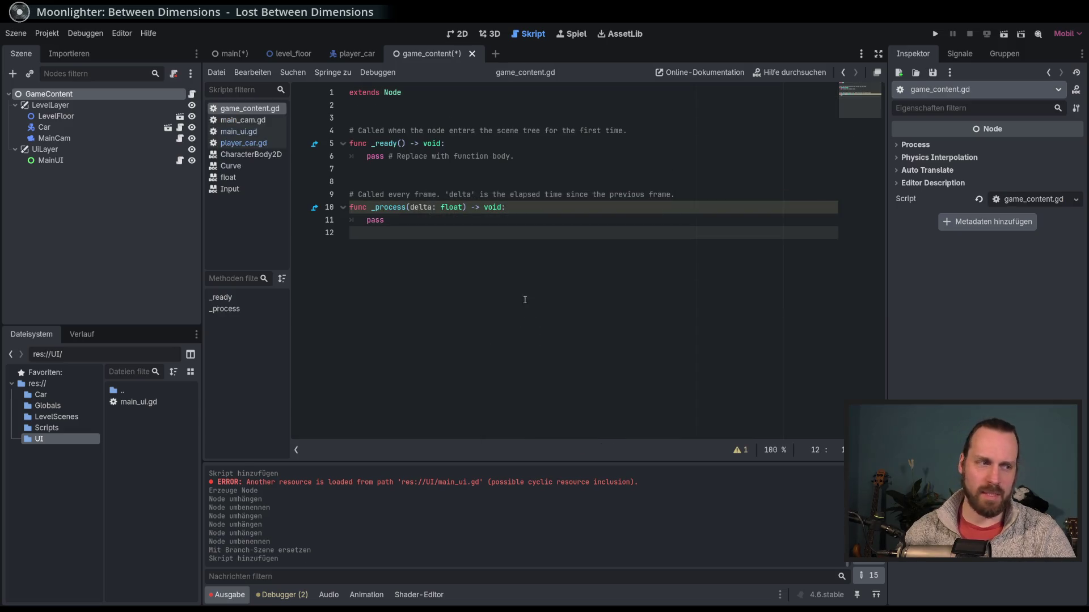
{"action": "left_click", "coordinate": [394, 119]}
{"action": "key", "text": "Return"}
{"action": "key", "text": "Return"}
{"action": "key", "text": "Return"}
{"action": "left_click", "coordinate": [411, 136]}
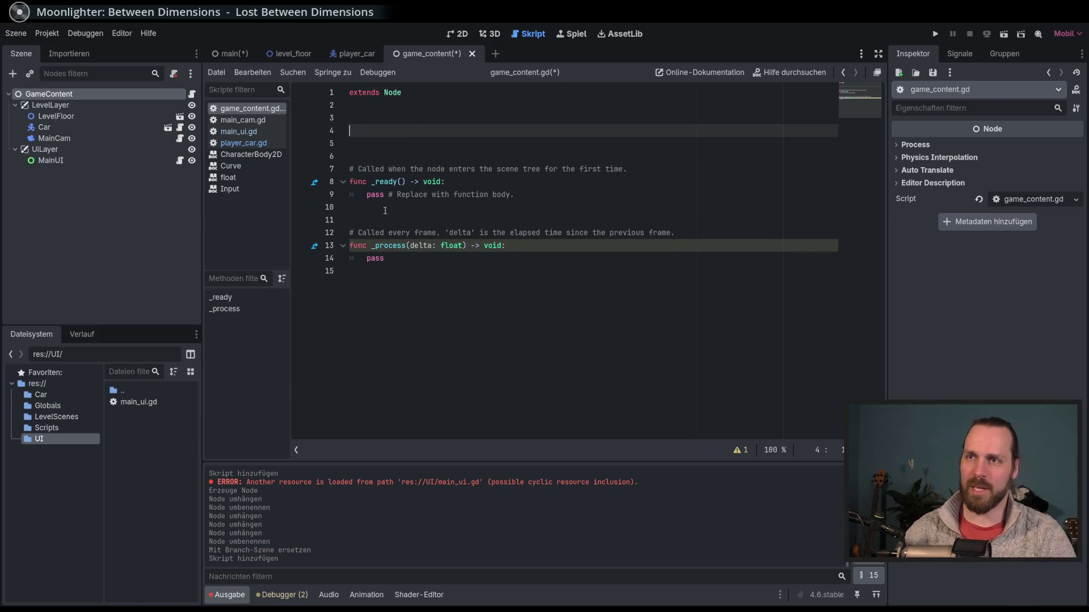
{"action": "left_click", "coordinate": [389, 220]}
{"action": "left_click", "coordinate": [391, 272], "text": "shift"}
{"action": "key", "text": "BackSpace"}
{"action": "left_click", "coordinate": [413, 130]}
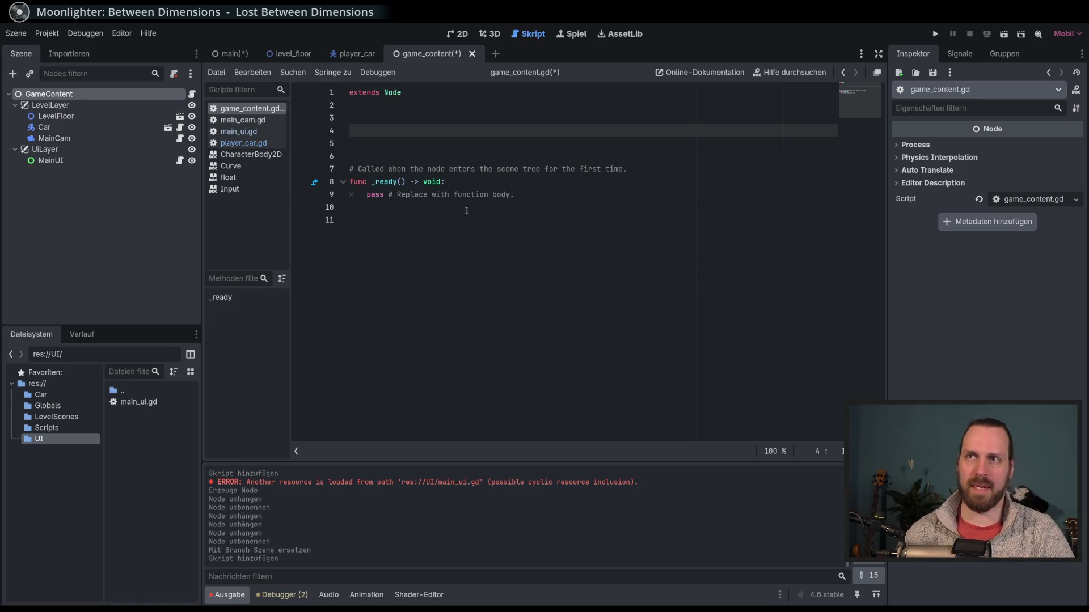
Declare 'var car_speed: float = 0' on line 4 and save the script.
{"action": "left_click", "coordinate": [446, 246]}
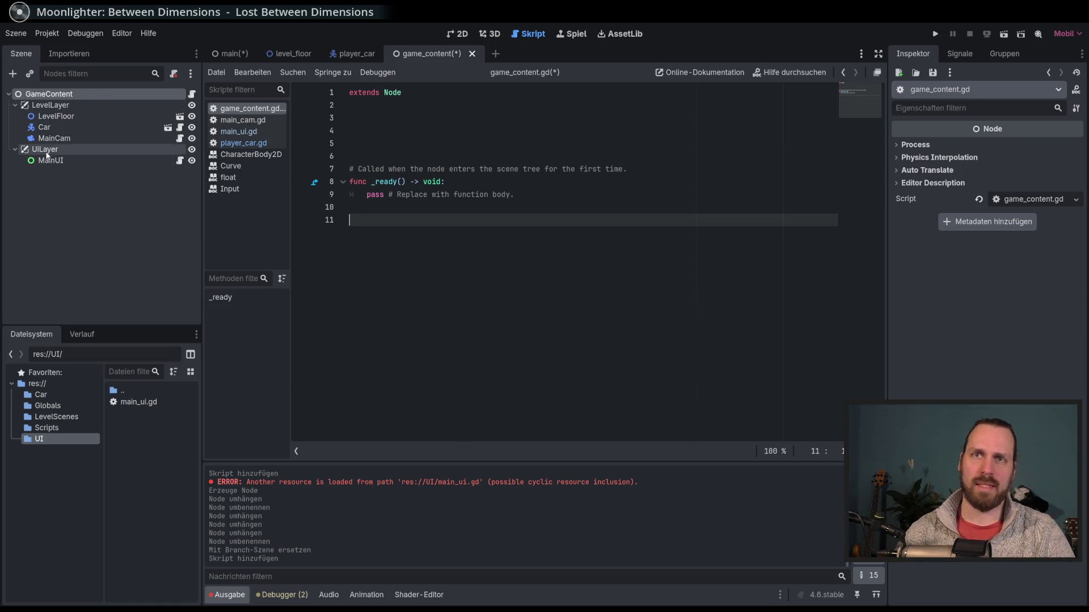
{"action": "left_click", "coordinate": [385, 118]}
{"action": "left_click", "coordinate": [389, 142]}
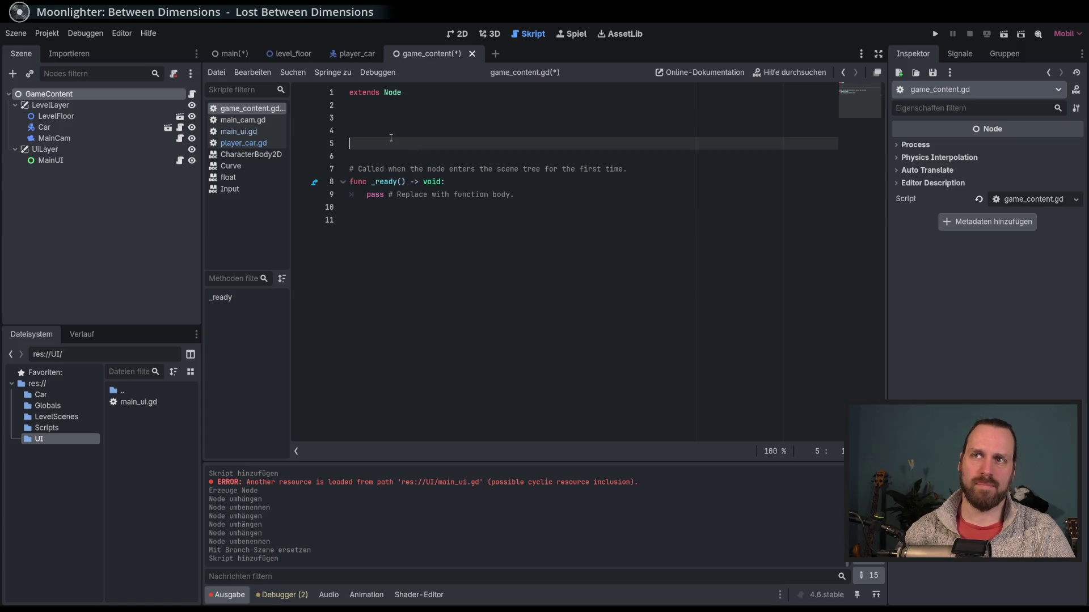
{"action": "key", "text": "Up"}
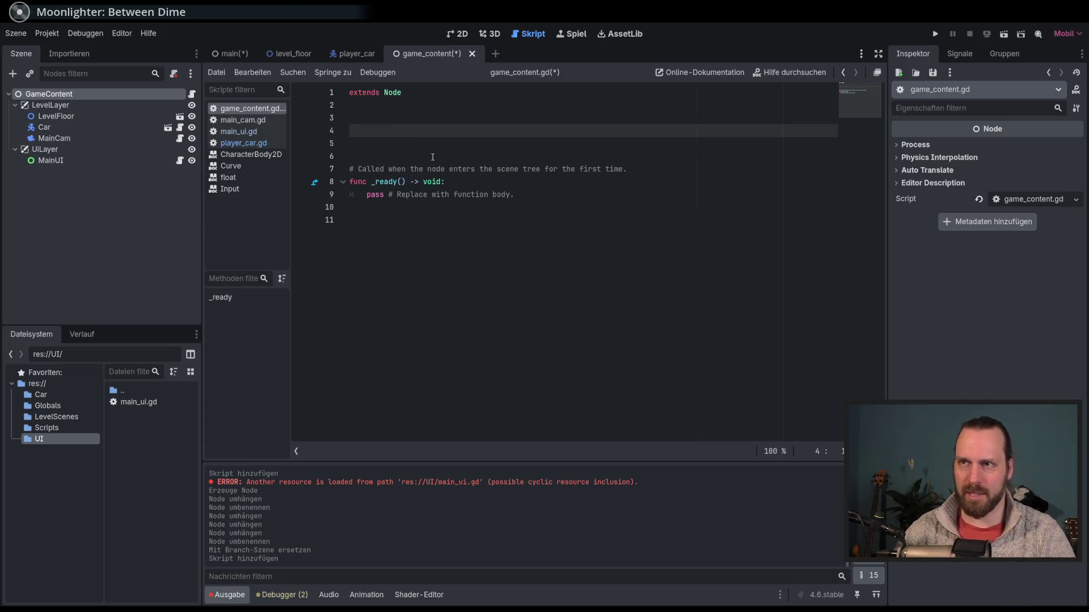
{"action": "type", "text": "var car_speed_"}
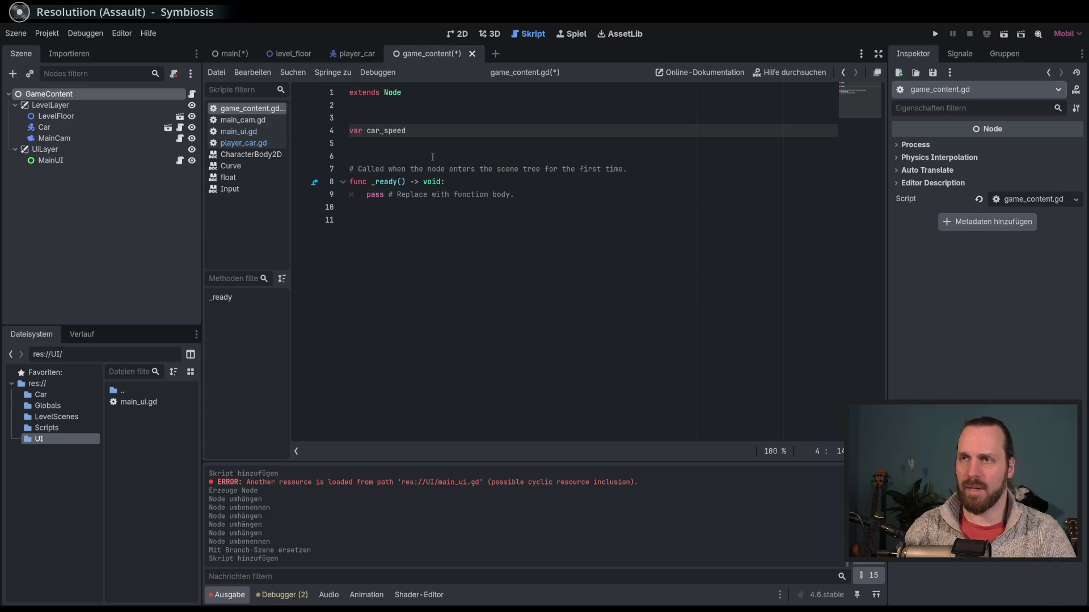
{"action": "key", "text": "BackSpace"}
{"action": "type", "text": ": f"}
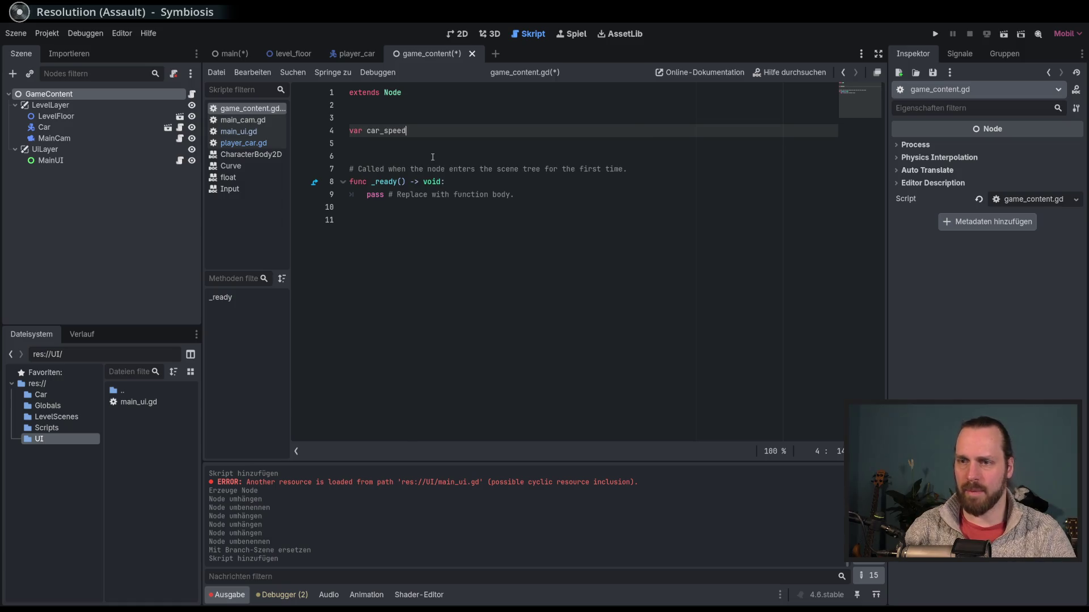
{"action": "type", "text": "loat ="}
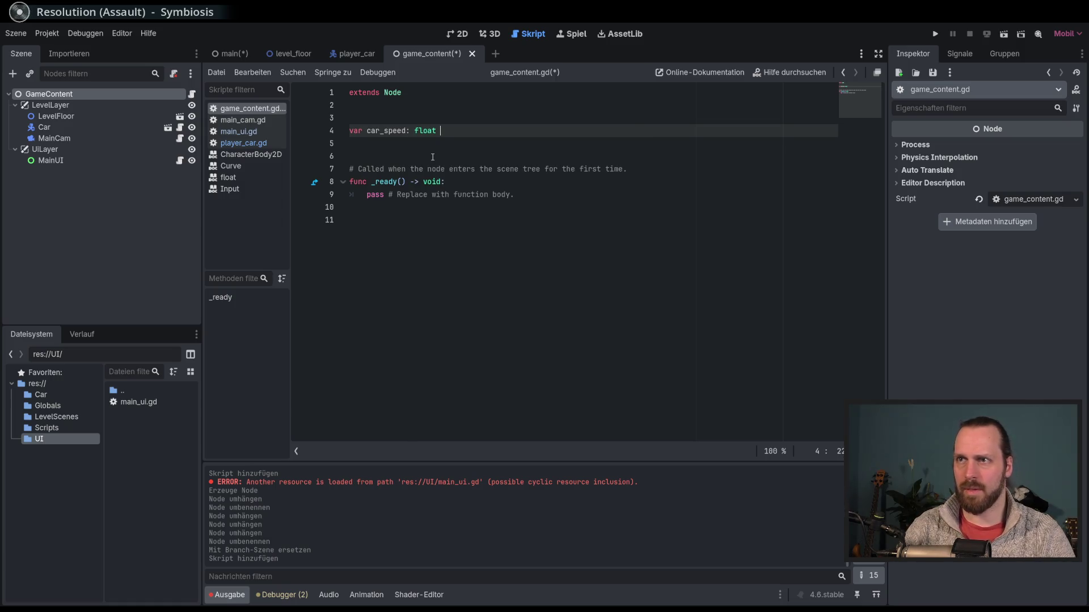
{"action": "key", "text": "BackSpace"}
{"action": "key", "text": "BackSpace"}
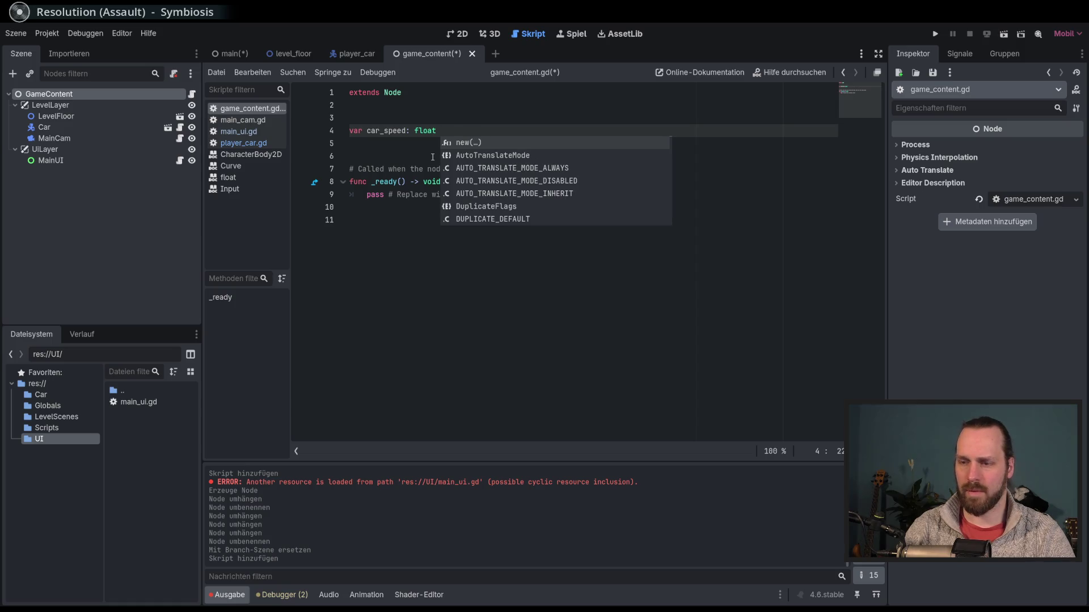
{"action": "type", "text": "= 0"}
{"action": "key", "text": "ctrl+s"}
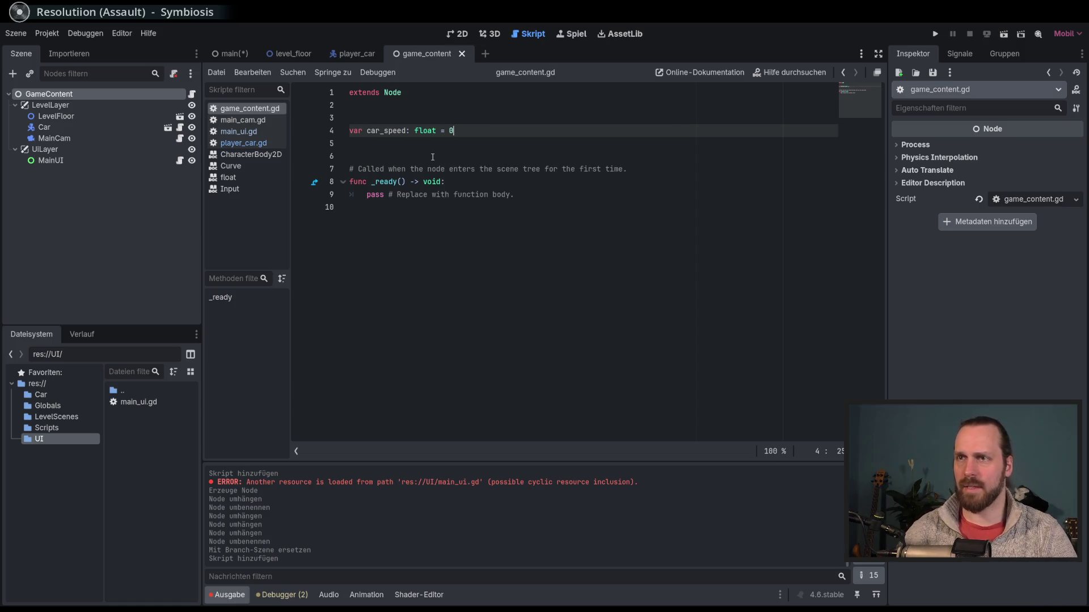
Add 'class_name GameContent' as the script's first line and save it.
{"action": "left_click", "coordinate": [490, 252]}
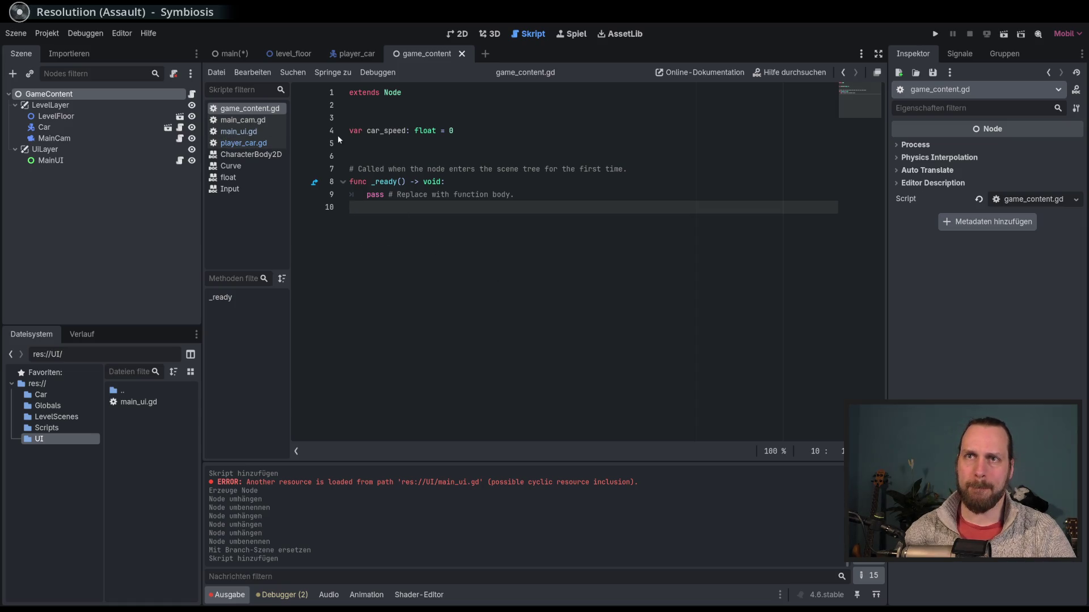
{"action": "left_click", "coordinate": [425, 91]}
{"action": "key", "text": "ctrl+shift+Return"}
{"action": "type", "text": "class_name "}
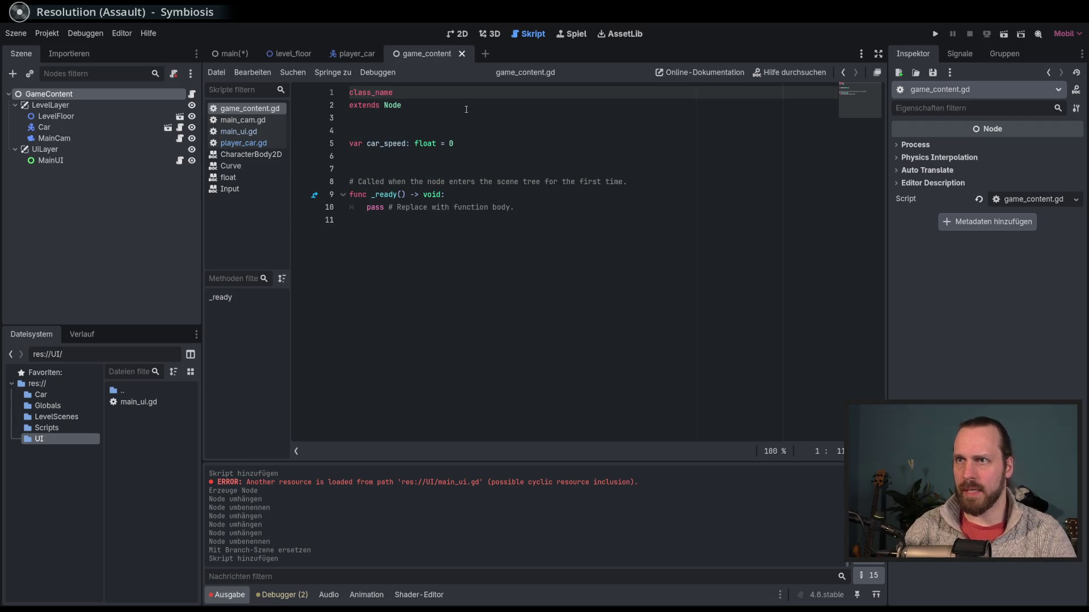
{"action": "type", "text": "GameCon"}
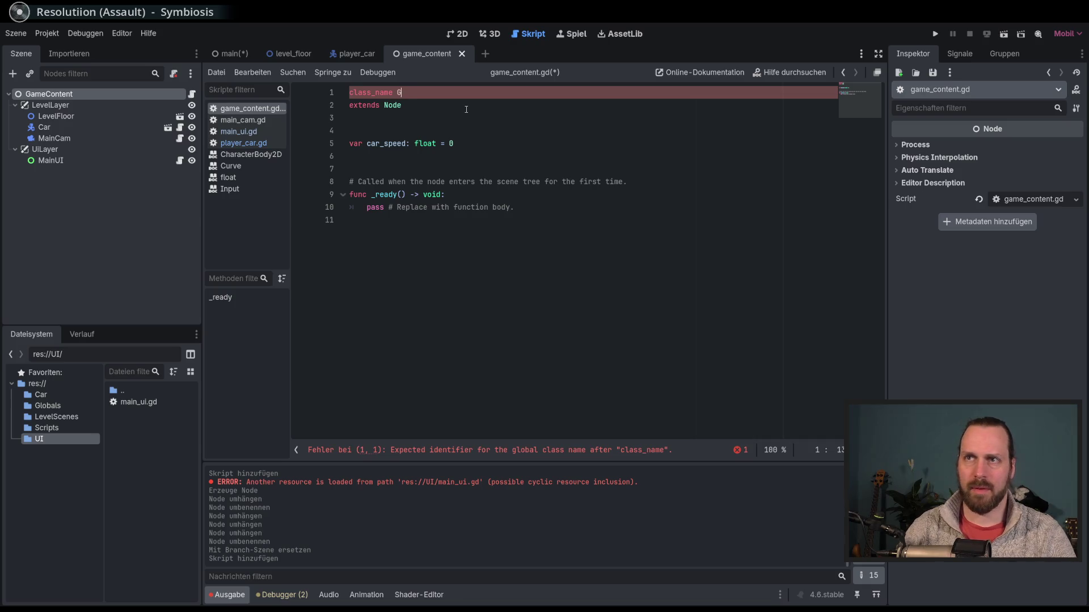
{"action": "type", "text": "tent"}
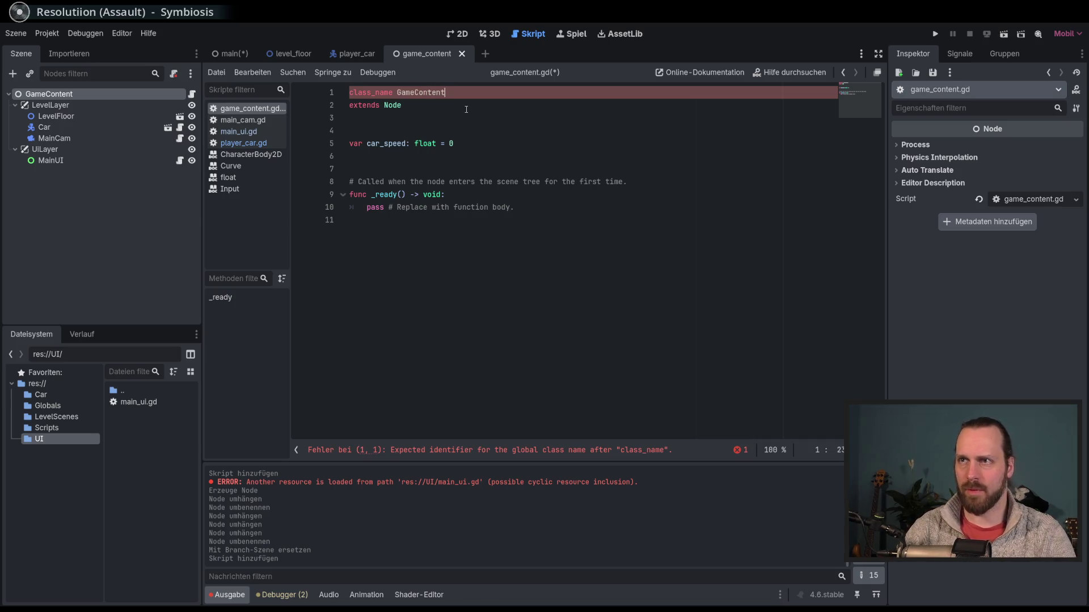
{"action": "left_click", "coordinate": [549, 240]}
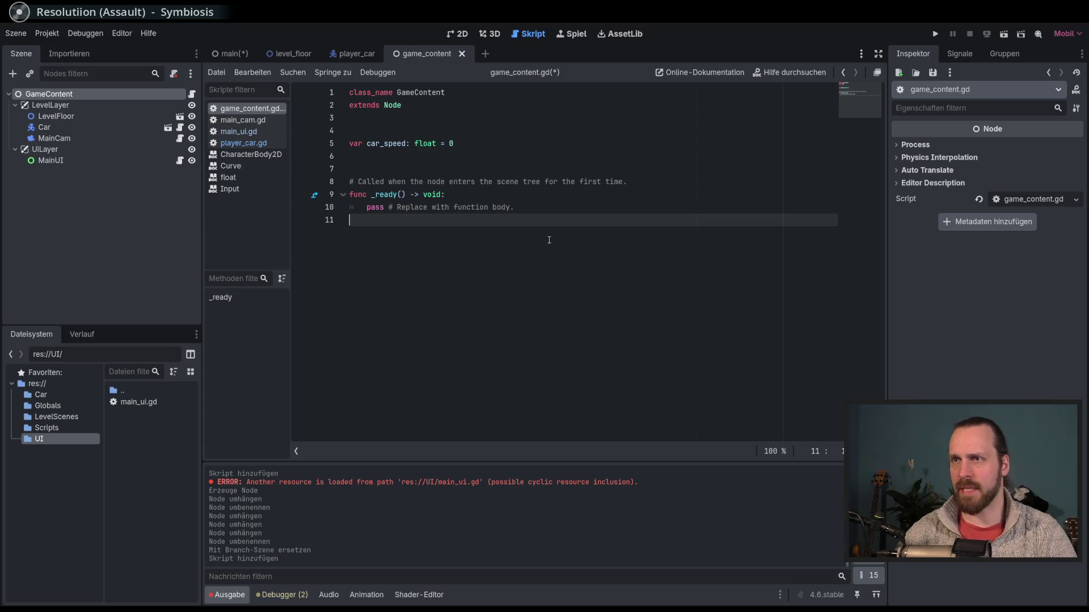
{"action": "left_click", "coordinate": [502, 146]}
{"action": "key", "text": "Home"}
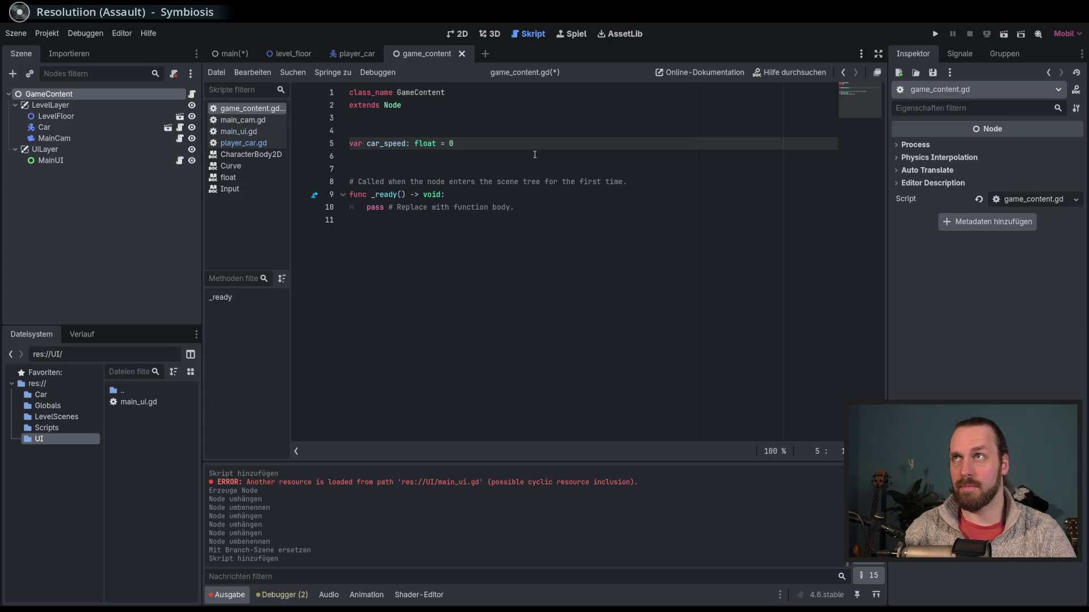
{"action": "left_click", "coordinate": [584, 298]}
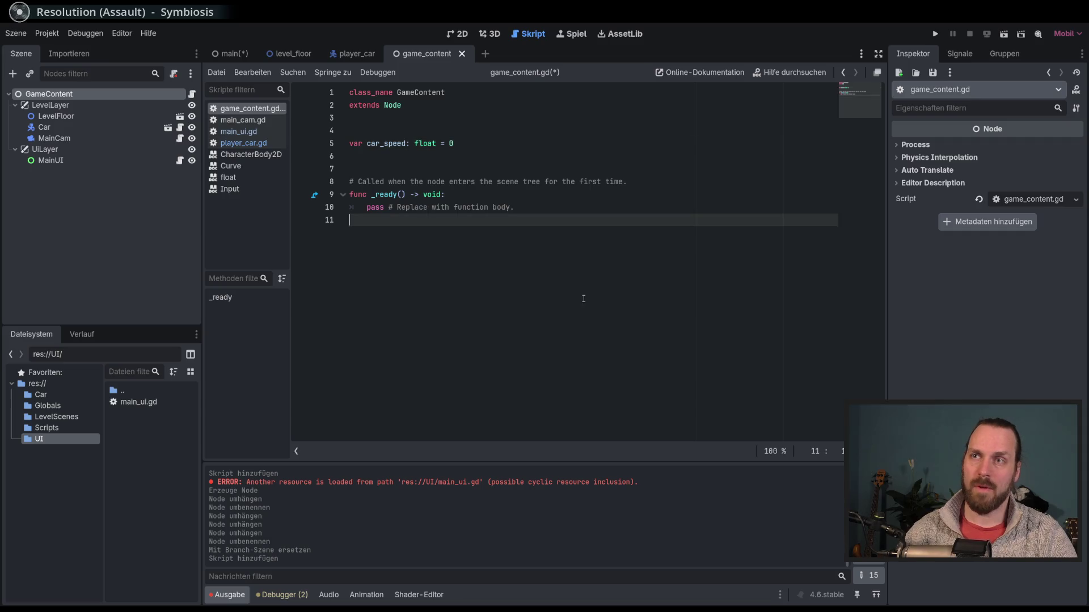
{"action": "key", "text": "ctrl+s"}
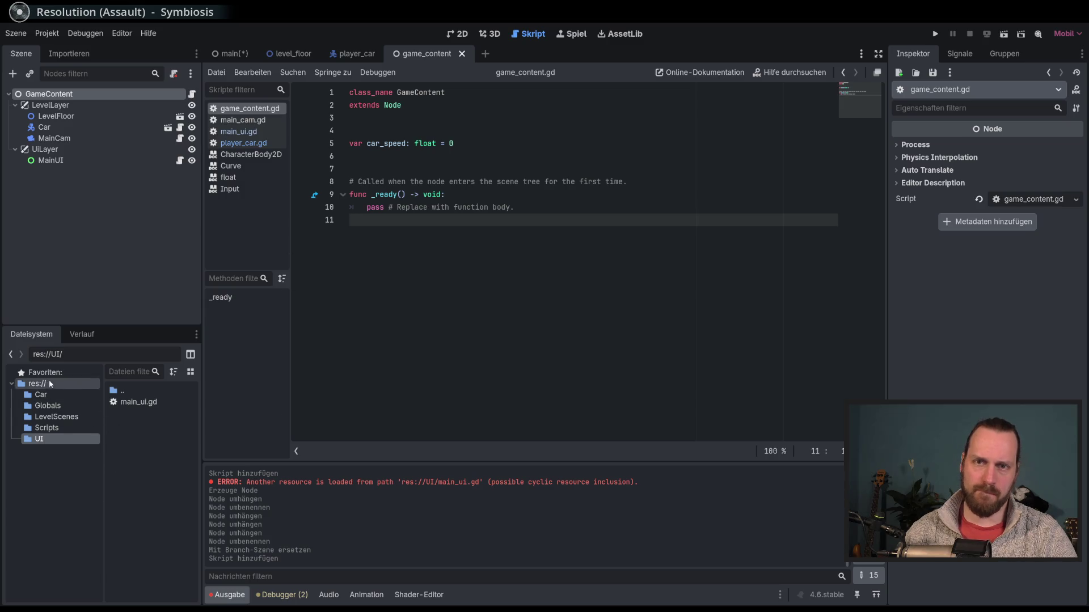
{"action": "left_click", "coordinate": [64, 406]}
Create a new script named NodeRefs.gd in the Globals folder.
{"action": "right_click", "coordinate": [163, 445]}
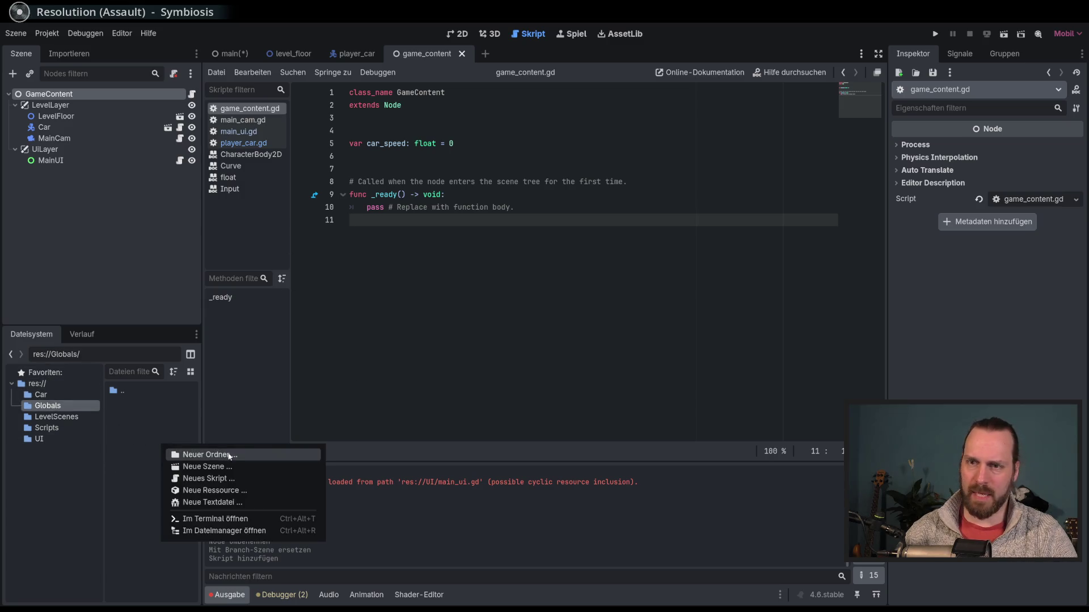
{"action": "left_click", "coordinate": [238, 475]}
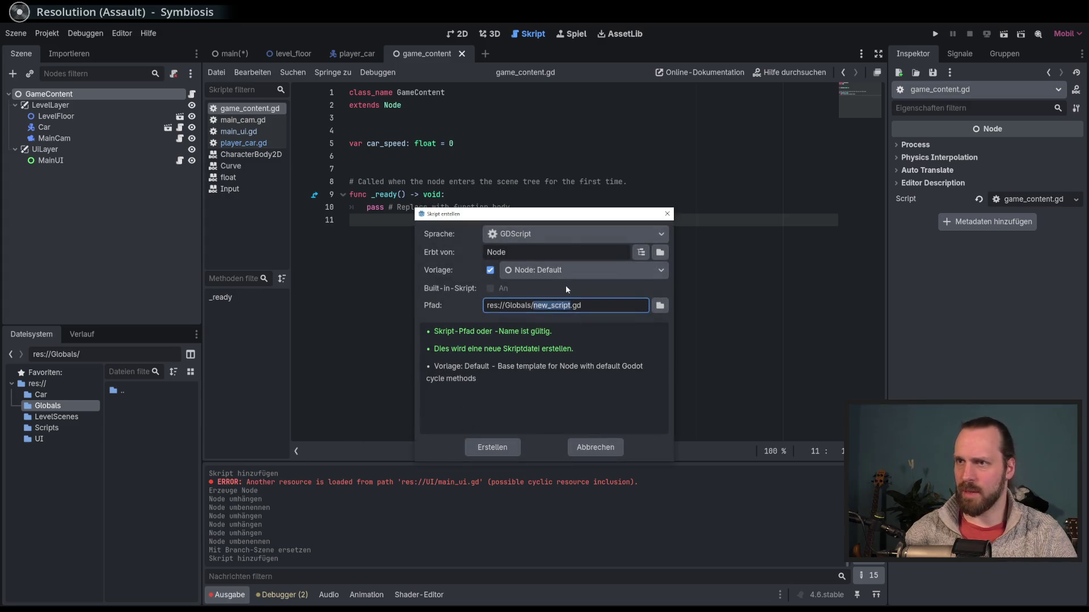
{"action": "left_click_drag", "start_coordinate": [567, 213], "coordinate": [574, 226]}
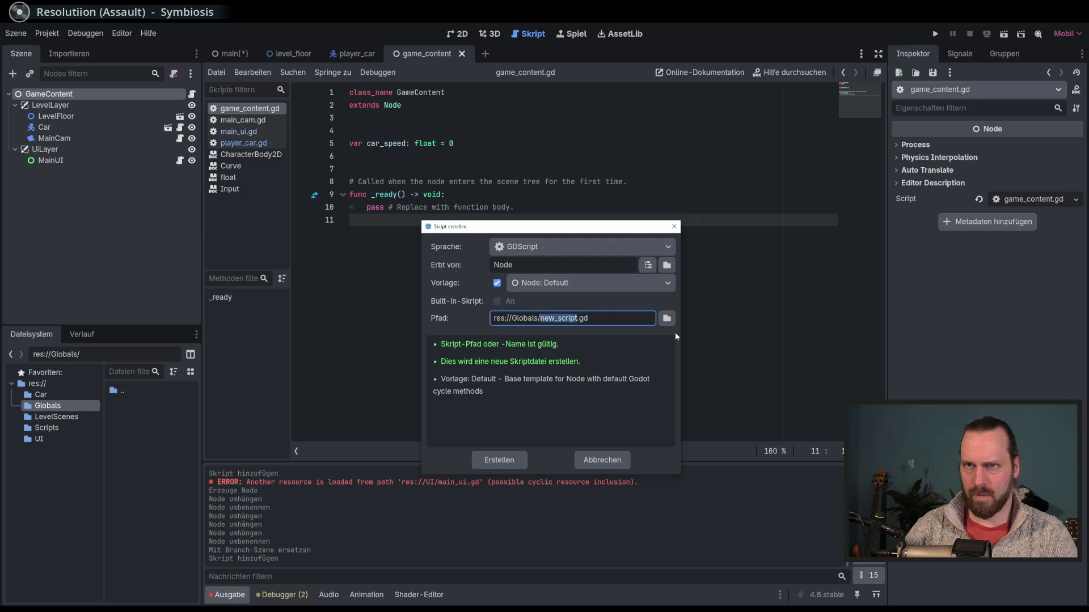
{"action": "type", "text": "Node"}
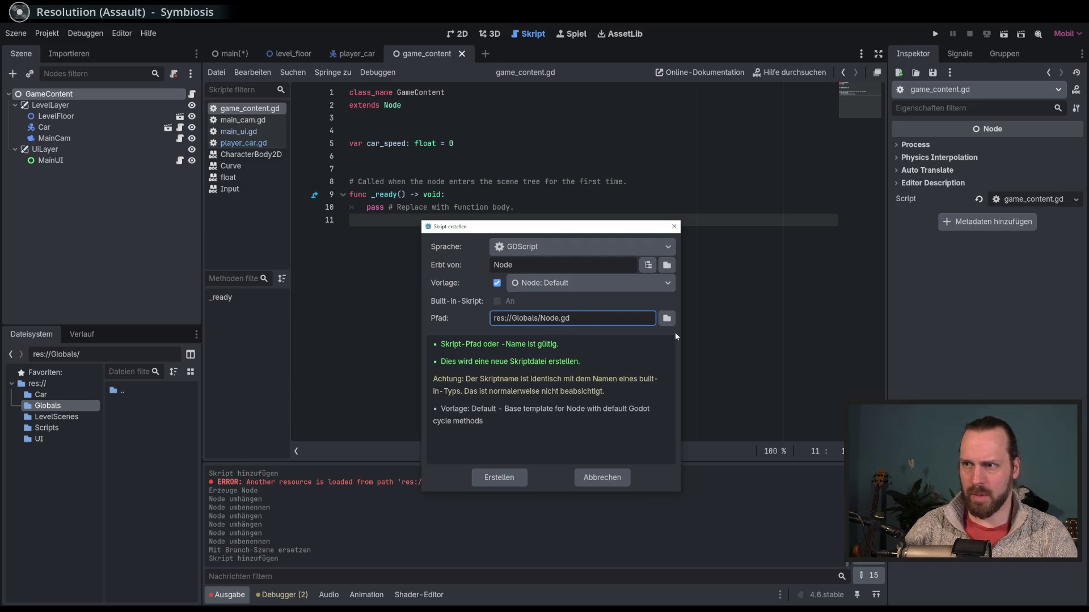
{"action": "type", "text": "Ref"}
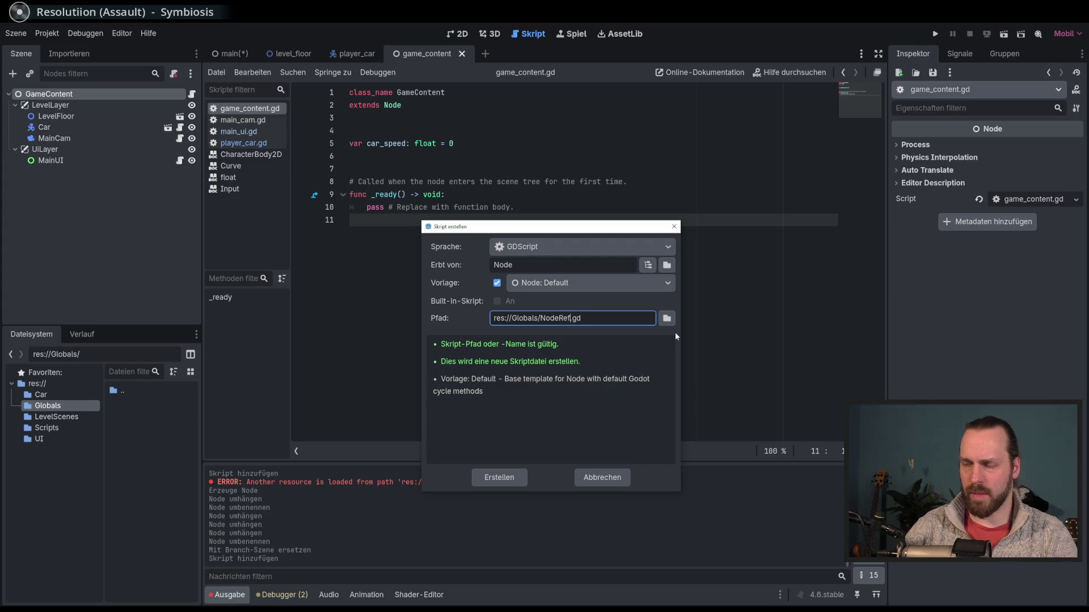
{"action": "type", "text": "s"}
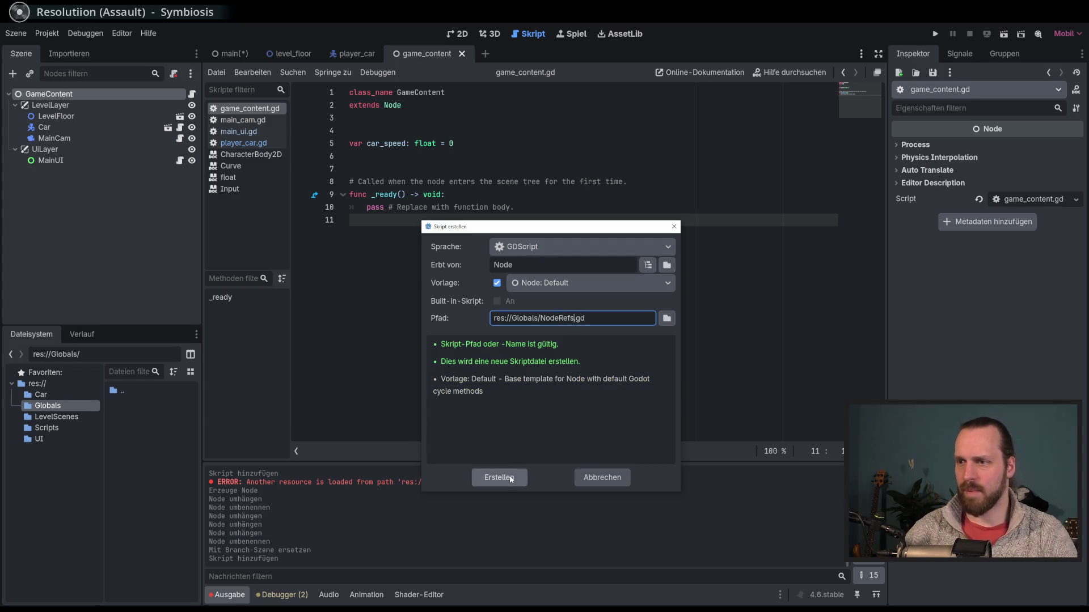
{"action": "left_click", "coordinate": [511, 479]}
Add res://Globals/NodeRefs.gd as the NodeRefs autoload in Project Settings.
{"action": "left_click", "coordinate": [47, 33]}
{"action": "left_click", "coordinate": [62, 54]}
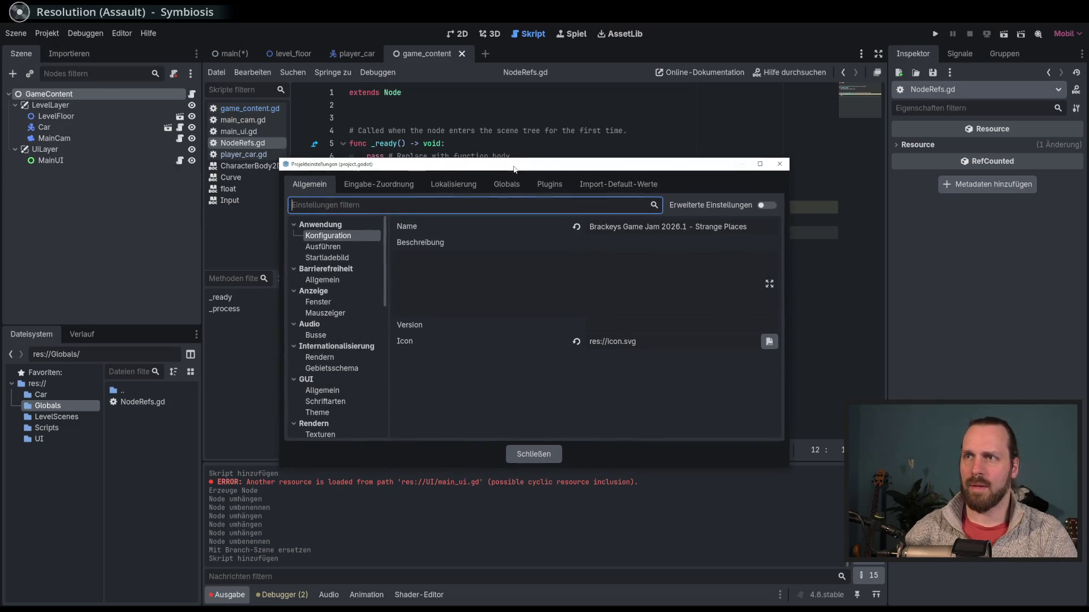
{"action": "left_click", "coordinate": [513, 186]}
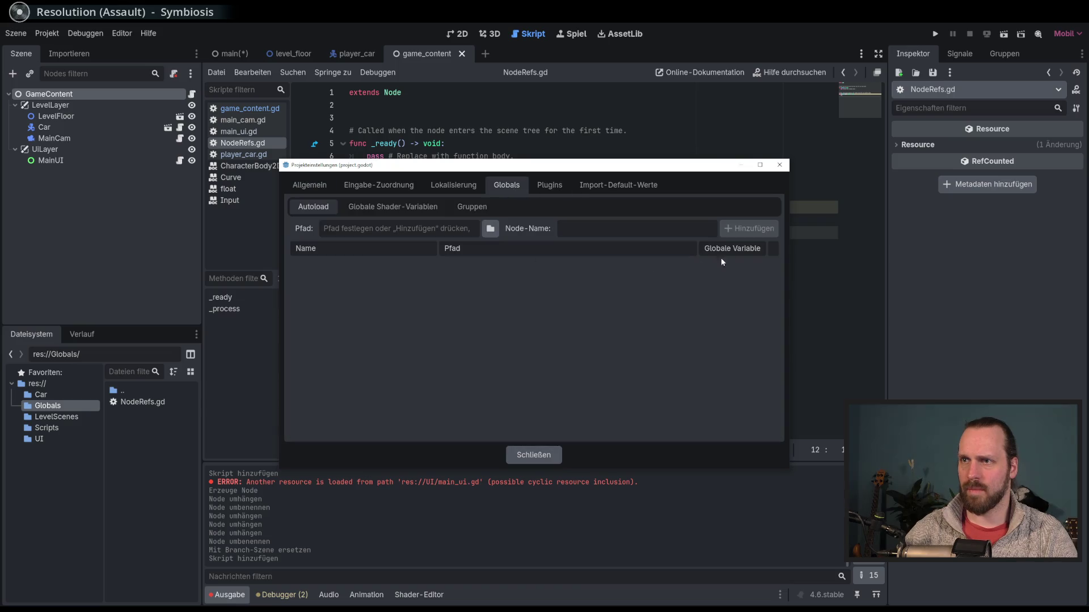
{"action": "left_click", "coordinate": [490, 228]}
{"action": "left_click_drag", "start_coordinate": [476, 131], "coordinate": [484, 144]}
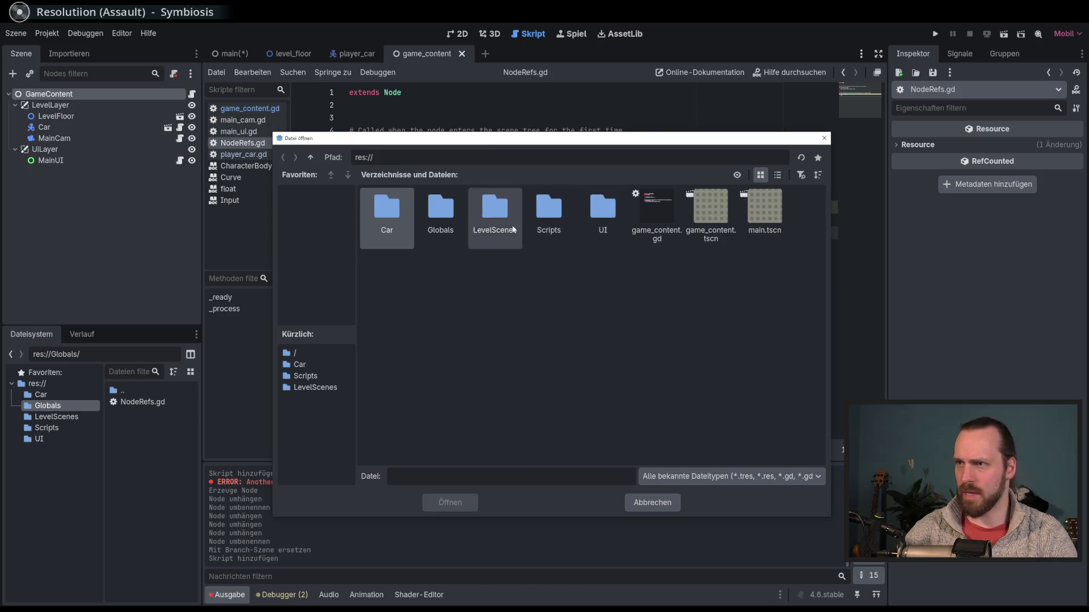
{"action": "left_click", "coordinate": [445, 217]}
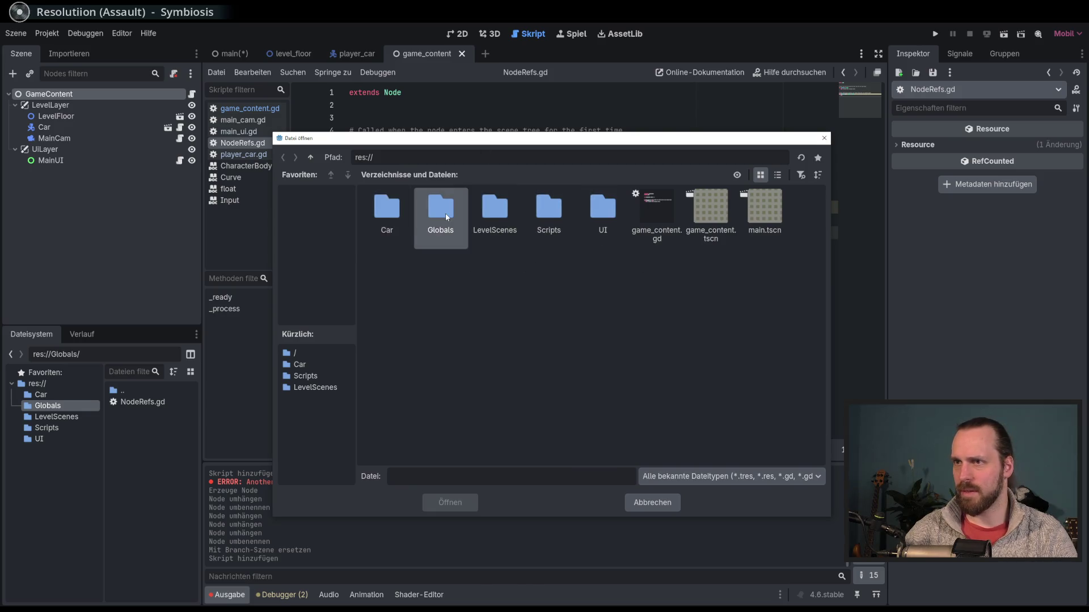
{"action": "double_click", "coordinate": [446, 217]}
{"action": "double_click", "coordinate": [391, 219]}
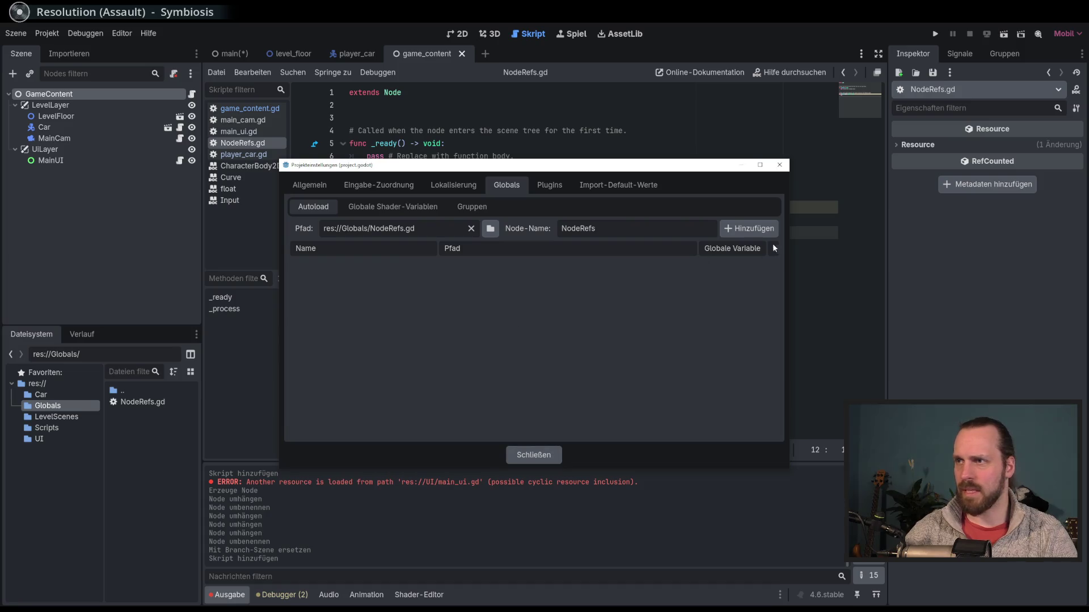
{"action": "left_click", "coordinate": [754, 228]}
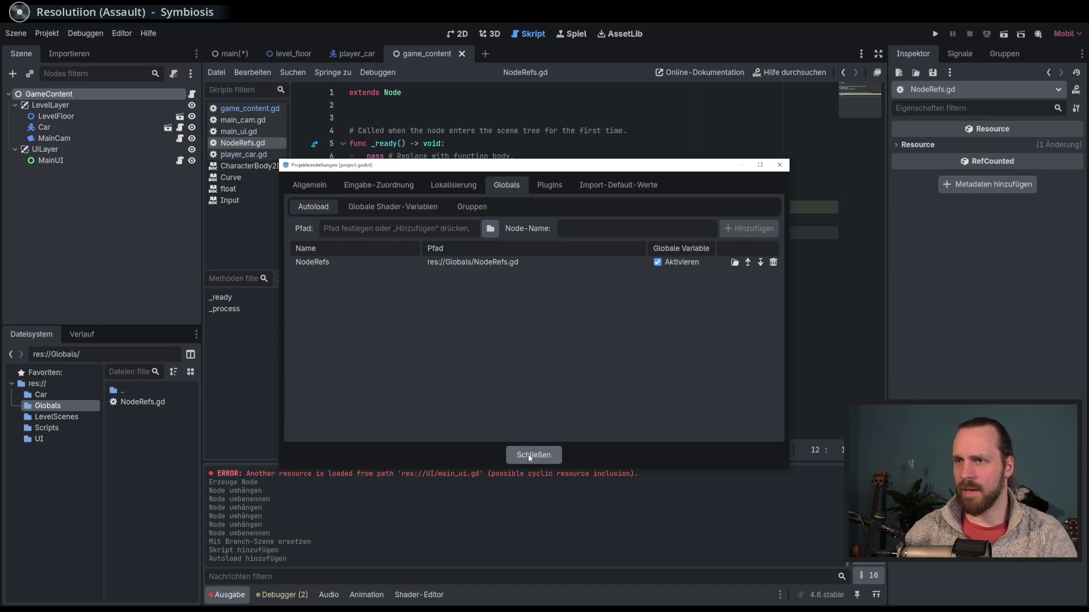
{"action": "left_click", "coordinate": [529, 455]}
{"action": "right_click", "coordinate": [137, 436]}
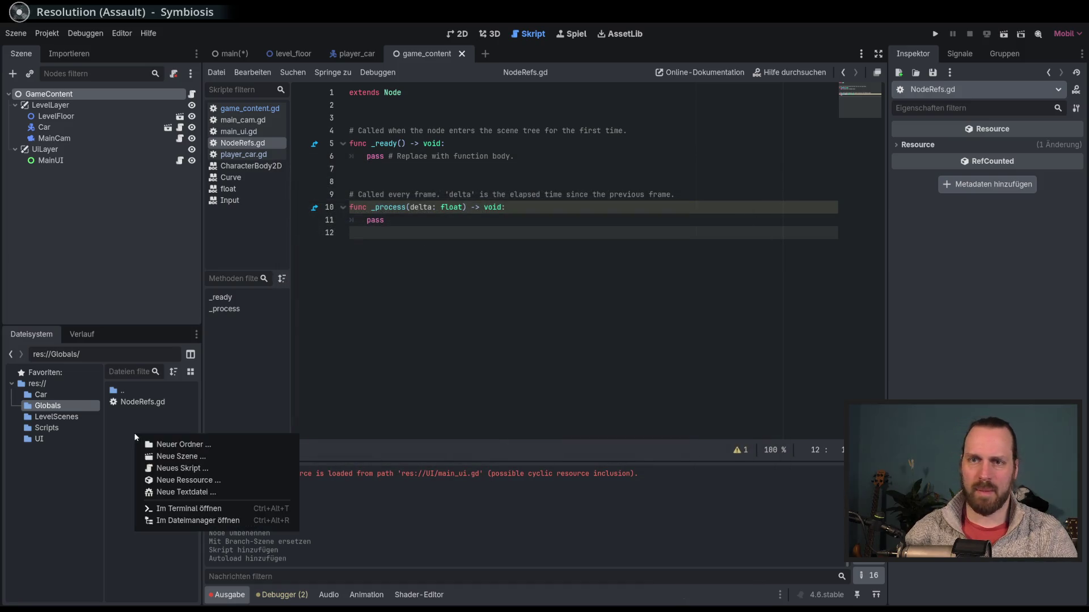
Create a new SignalManager.gd script in the Globals folder.
{"action": "left_click", "coordinate": [209, 468]}
{"action": "type", "text": "Sig"}
{"action": "type", "text": "nalManager"}
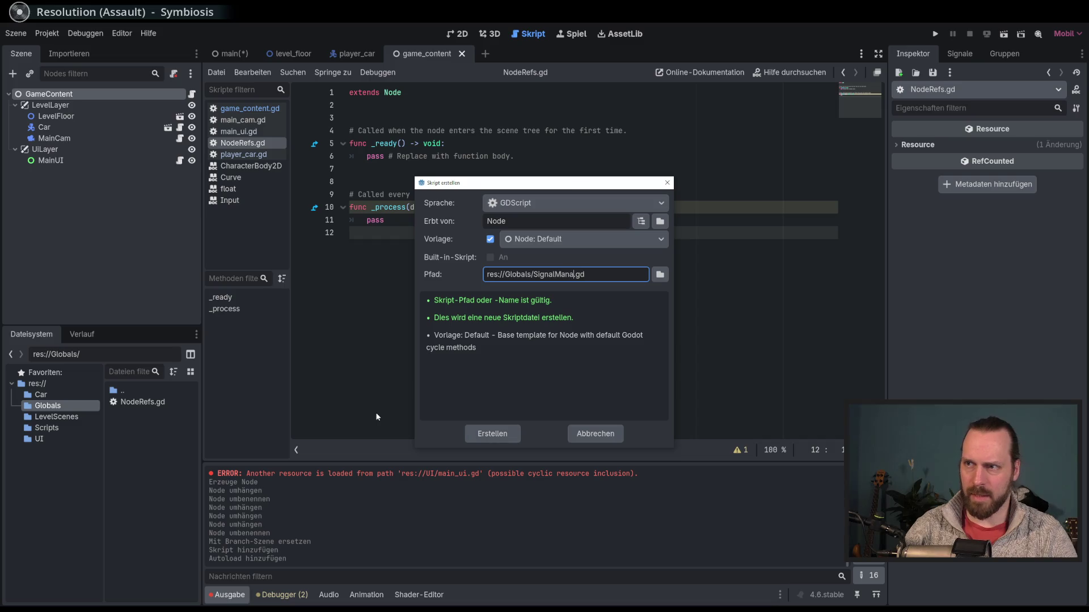
{"action": "key", "text": "Return"}
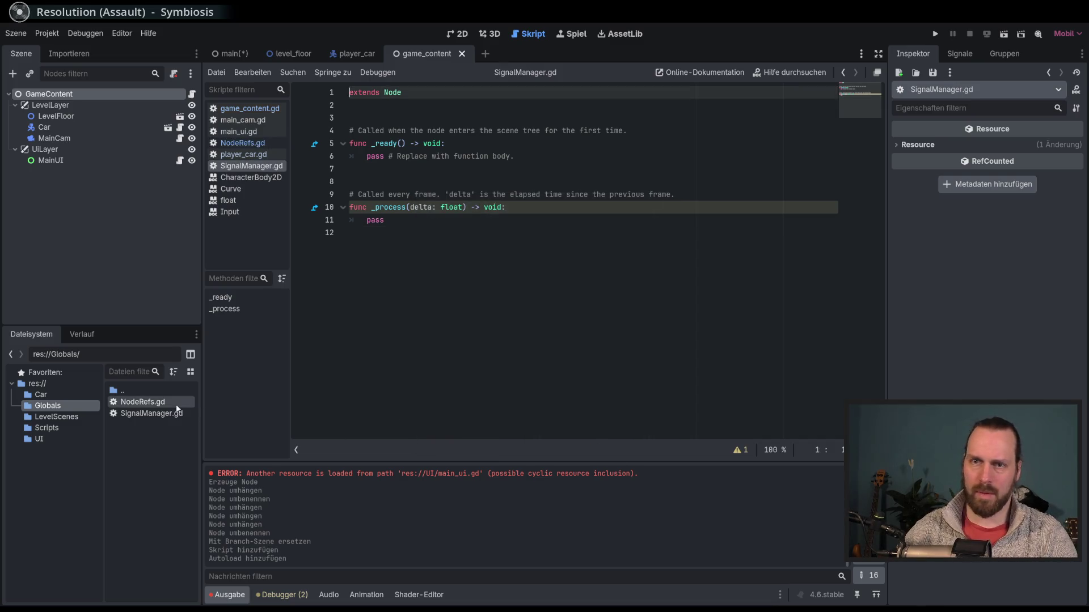
Rename NodeRefs.gd to NodeManager.gd.
{"action": "right_click", "coordinate": [154, 414]}
{"action": "left_click", "coordinate": [220, 504]}
{"action": "left_click", "coordinate": [140, 402]}
{"action": "key", "text": "shift+Right"}
{"action": "key", "text": "shift+Right"}
{"action": "key", "text": "shift+Right"}
{"action": "type", "text": "Manager"}
{"action": "key", "text": "Return"}
Replace the NodeRefs autoload with one for NodeManager.gd.
{"action": "left_click", "coordinate": [47, 33]}
{"action": "left_click", "coordinate": [68, 48]}
{"action": "left_click", "coordinate": [476, 265]}
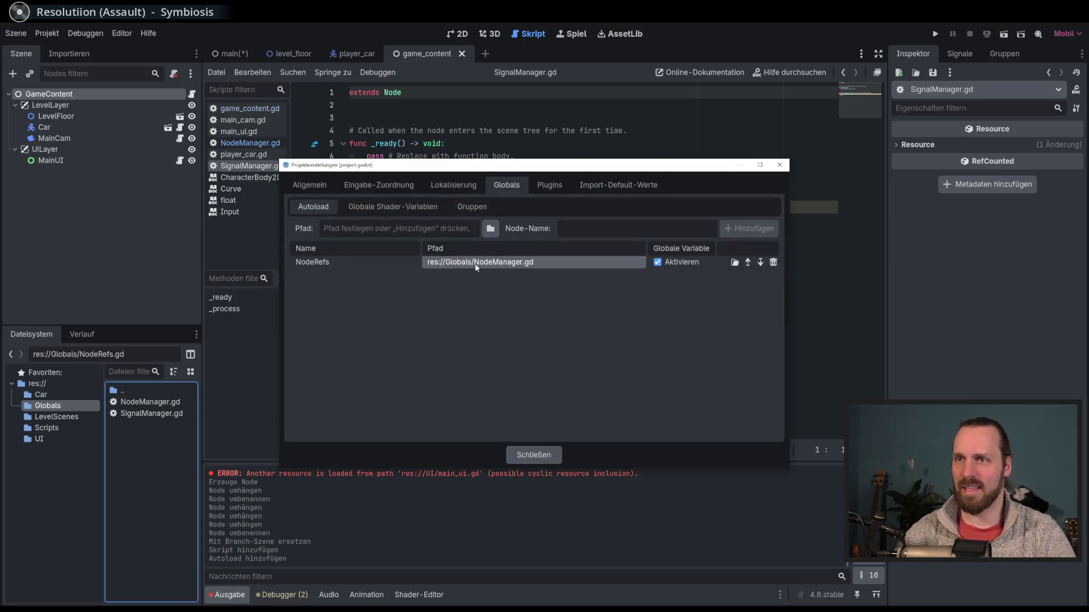
{"action": "left_click", "coordinate": [315, 262]}
{"action": "left_click", "coordinate": [317, 263]}
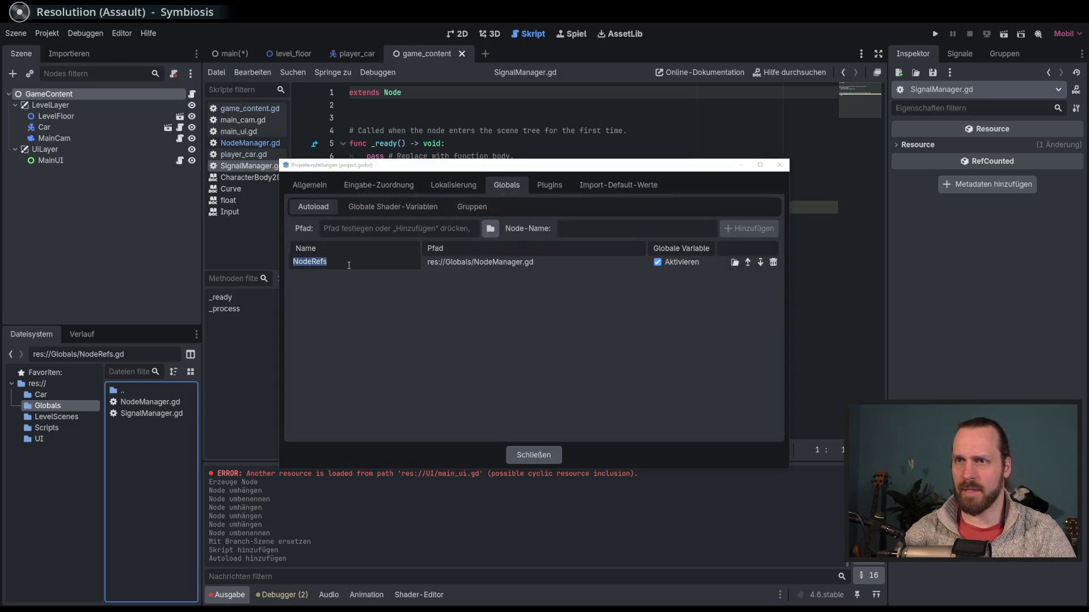
{"action": "left_click", "coordinate": [773, 262]}
{"action": "left_click", "coordinate": [490, 229]}
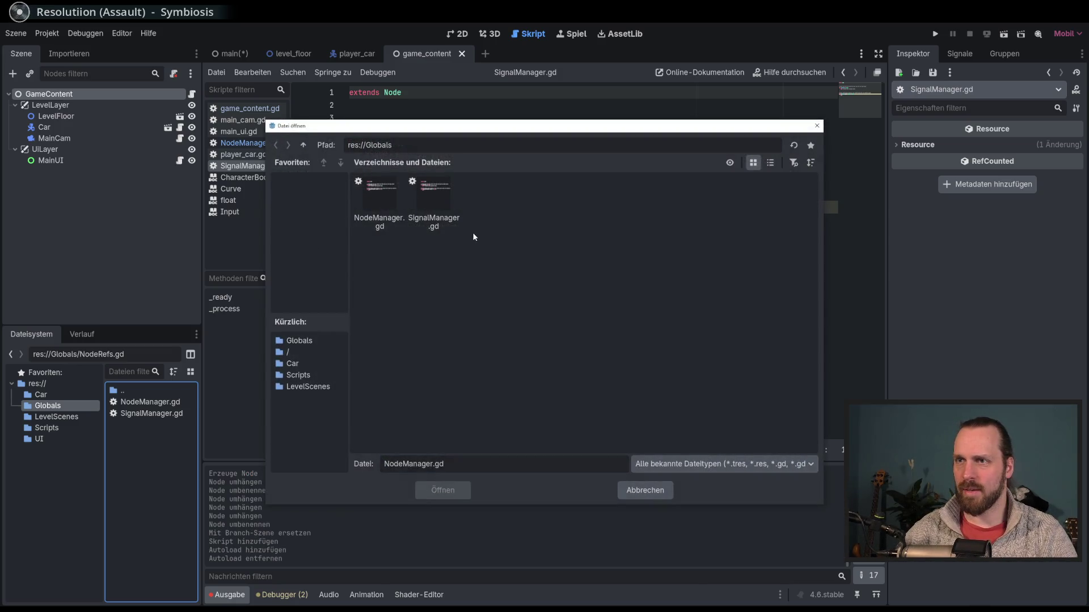
{"action": "left_click", "coordinate": [384, 217]}
{"action": "double_click", "coordinate": [384, 217]}
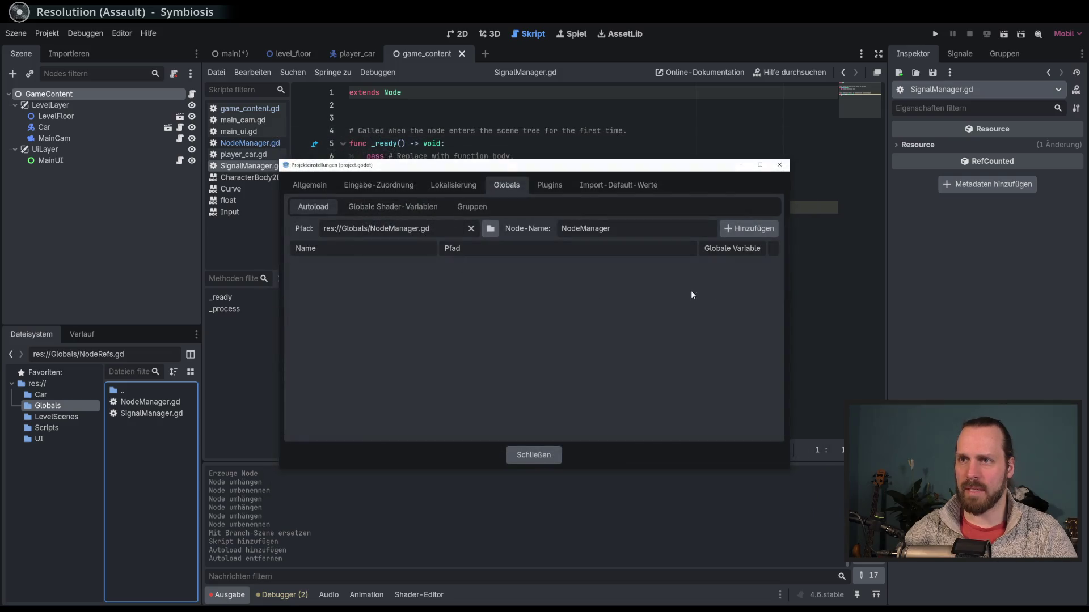
{"action": "left_click", "coordinate": [747, 228]}
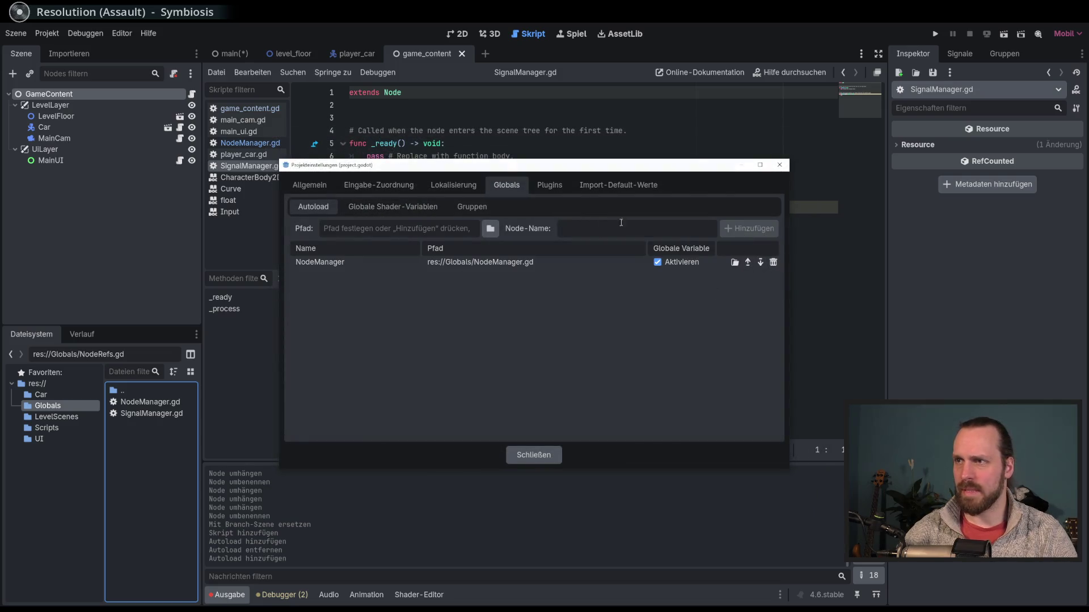
Add SignalManager.gd as an autoload and move it above NodeManager.
{"action": "left_click", "coordinate": [489, 228]}
{"action": "double_click", "coordinate": [433, 201]}
{"action": "left_click", "coordinate": [748, 228]}
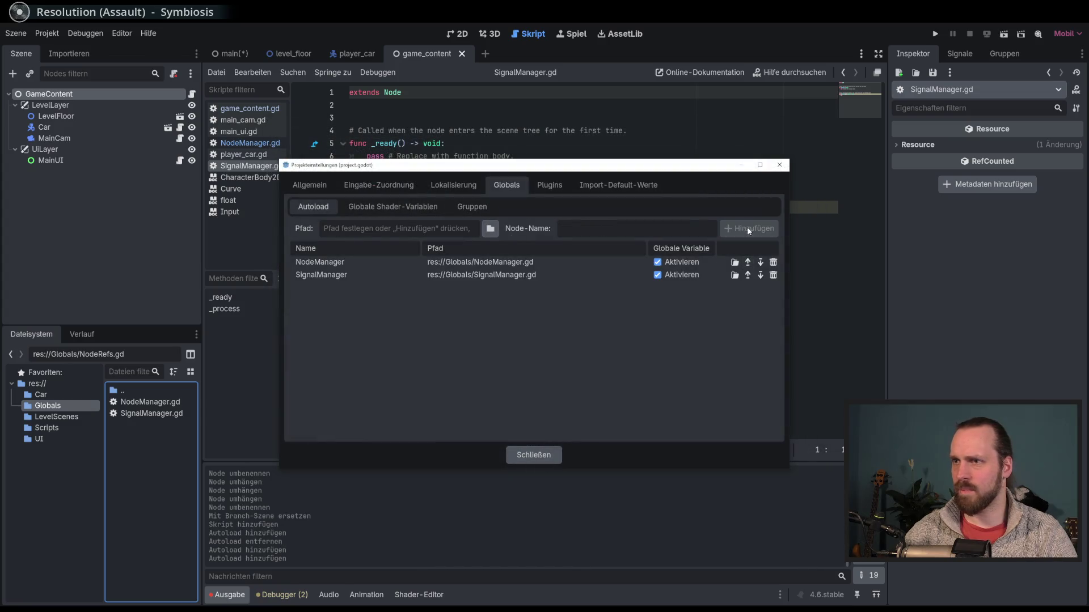
{"action": "left_click", "coordinate": [747, 275]}
{"action": "left_click", "coordinate": [546, 456]}
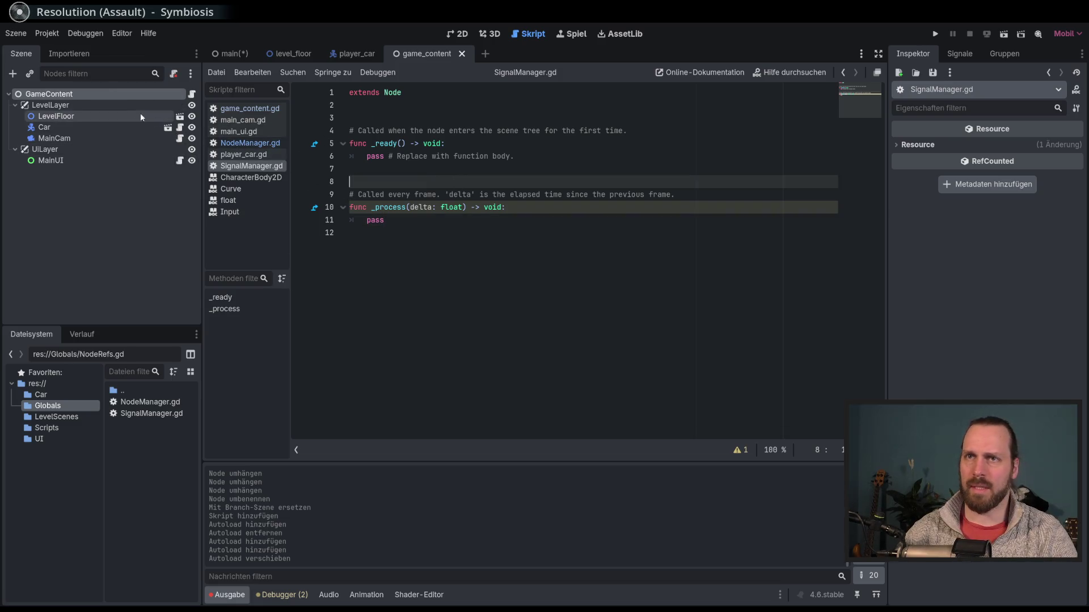
In game_content.gd, add an _init() function beginning with 'NodeManager.' above _ready.
{"action": "left_click", "coordinate": [125, 94]}
{"action": "left_click", "coordinate": [191, 93]}
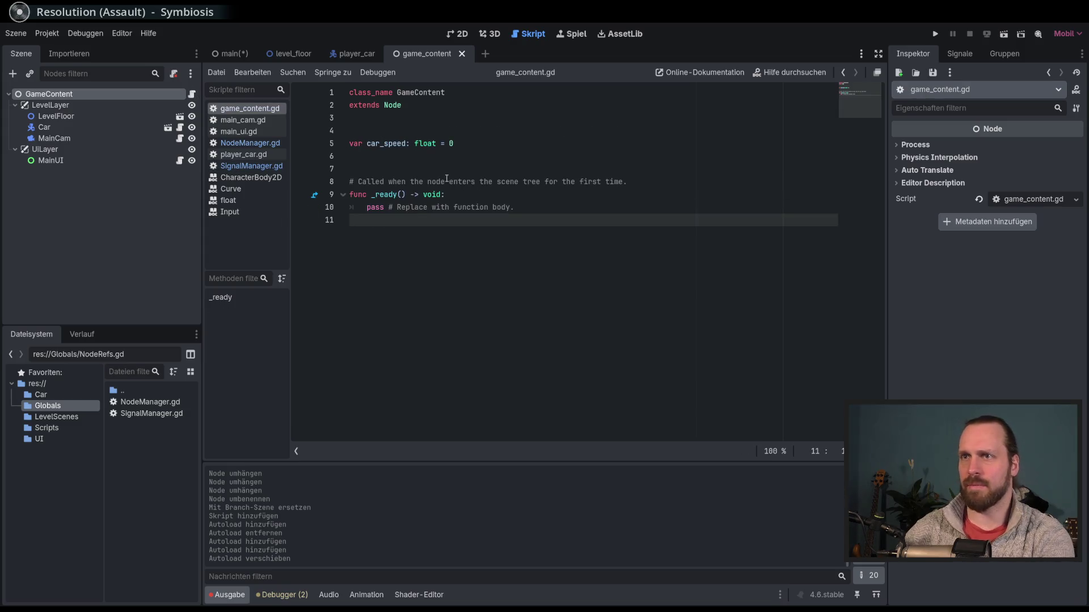
{"action": "left_click", "coordinate": [447, 179]}
{"action": "key", "text": "Return"}
{"action": "key", "text": "Return"}
{"action": "key", "text": "Return"}
{"action": "key", "text": "Up"}
{"action": "key", "text": "Up"}
{"action": "key", "text": "Up"}
{"action": "left_click", "coordinate": [429, 194]}
{"action": "type", "text": "func _i"}
{"action": "key", "text": "Return"}
{"action": "key", "text": "Return"}
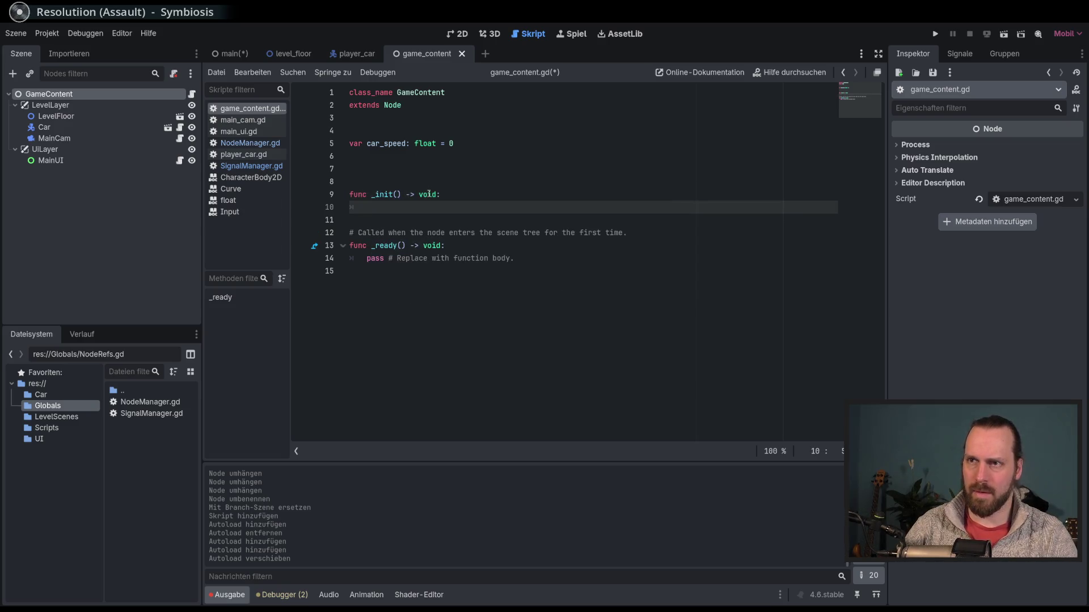
{"action": "type", "text": "NodeM"}
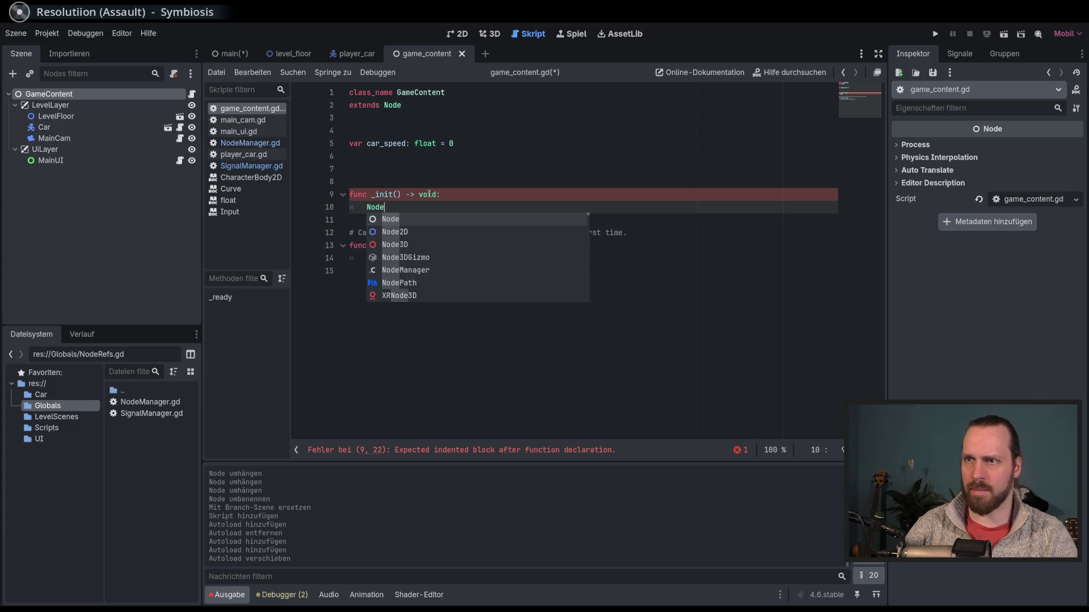
{"action": "key", "text": "Return"}
{"action": "type", "text": "."}
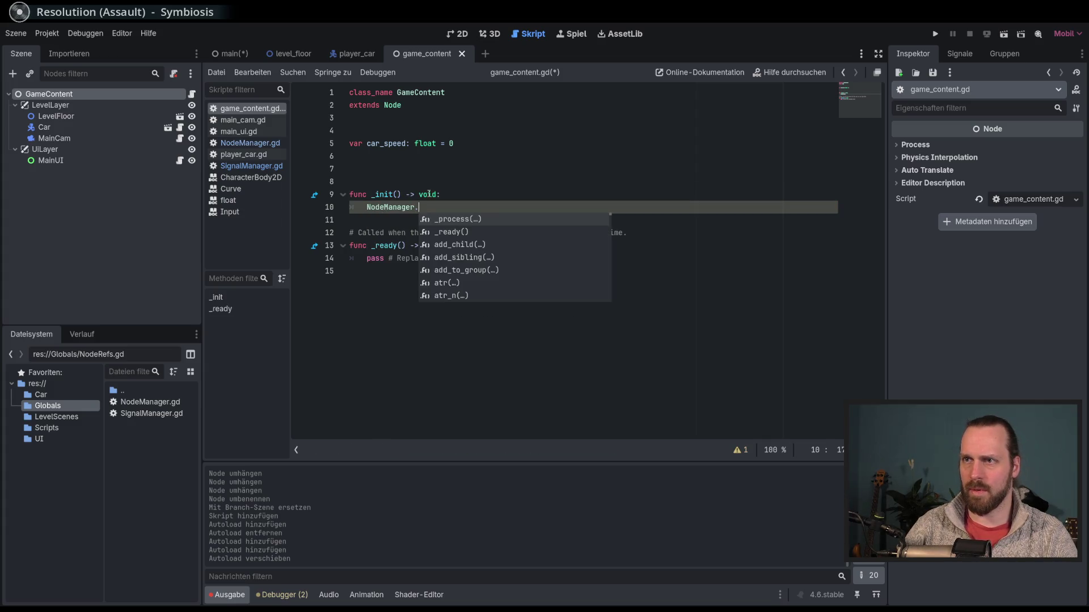
{"action": "key", "text": "Escape"}
{"action": "key", "text": "Down"}
{"action": "key", "text": "Return"}
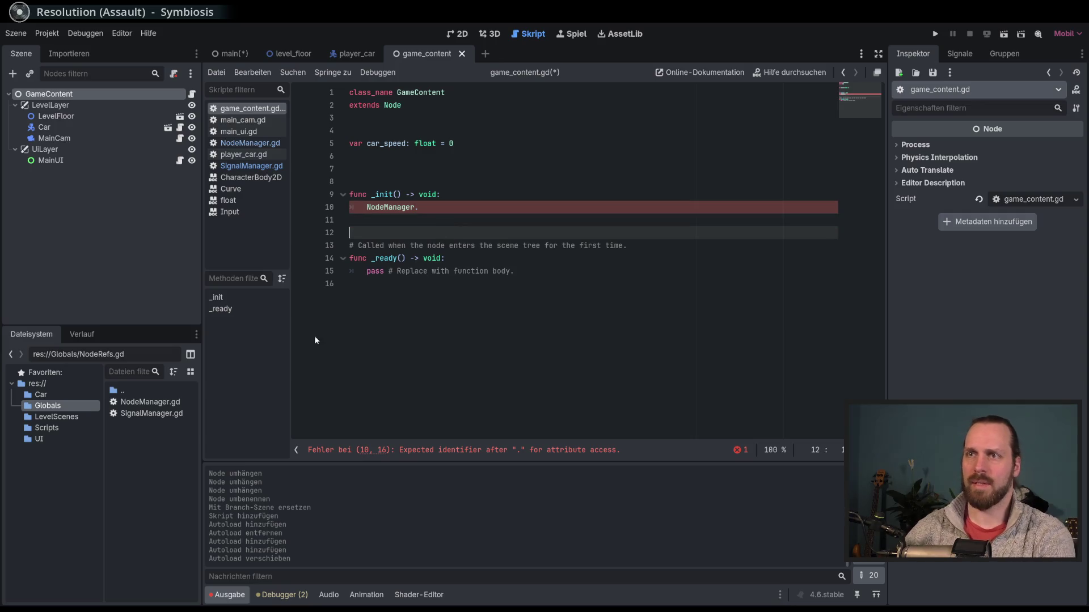
Delete the template functions and comments from NodeManager.gd, leaving only extends Node.
{"action": "double_click", "coordinate": [149, 402]}
{"action": "left_click_drag", "start_coordinate": [350, 182], "coordinate": [342, 290]}
{"action": "key", "text": "BackSpace"}
{"action": "left_click_drag", "start_coordinate": [349, 117], "coordinate": [435, 274]}
{"action": "key", "text": "BackSpace"}
{"action": "key", "text": "Return"}
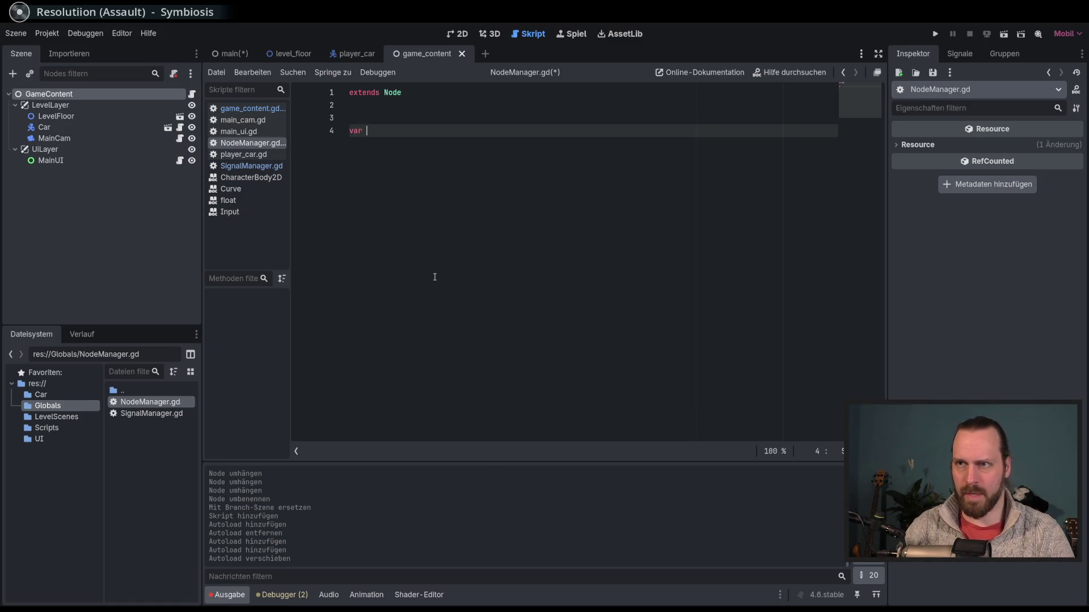
Declare 'var game_content_node: GameContent' in NodeManager.gd and save.
{"action": "type", "text": "eContent"}
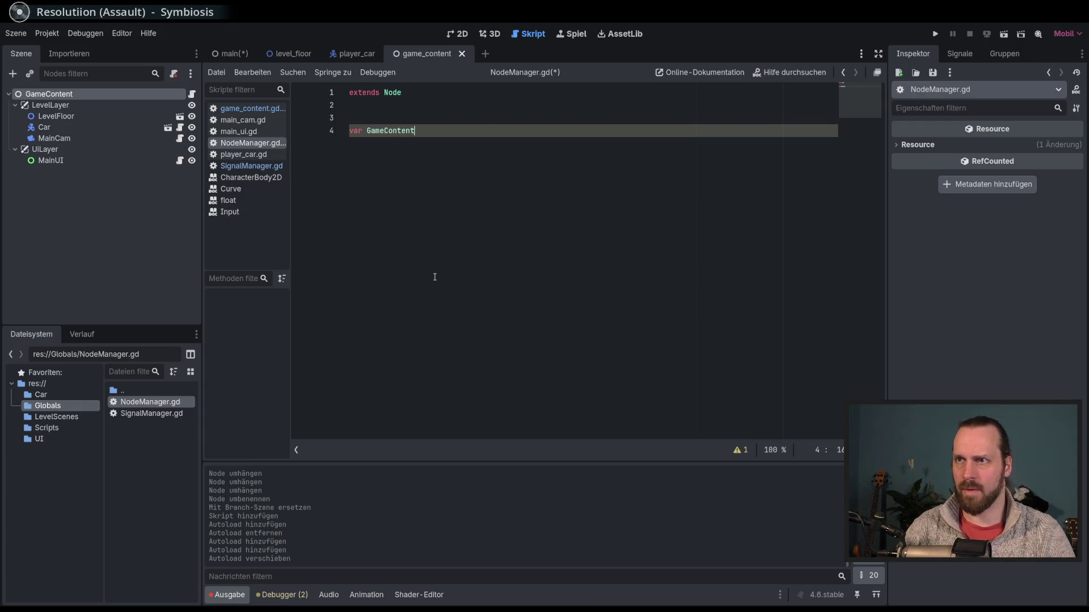
{"action": "type", "text": "No"}
{"action": "key", "text": "BackSpace"}
{"action": "key", "text": "BackSpace"}
{"action": "key", "text": "BackSpace"}
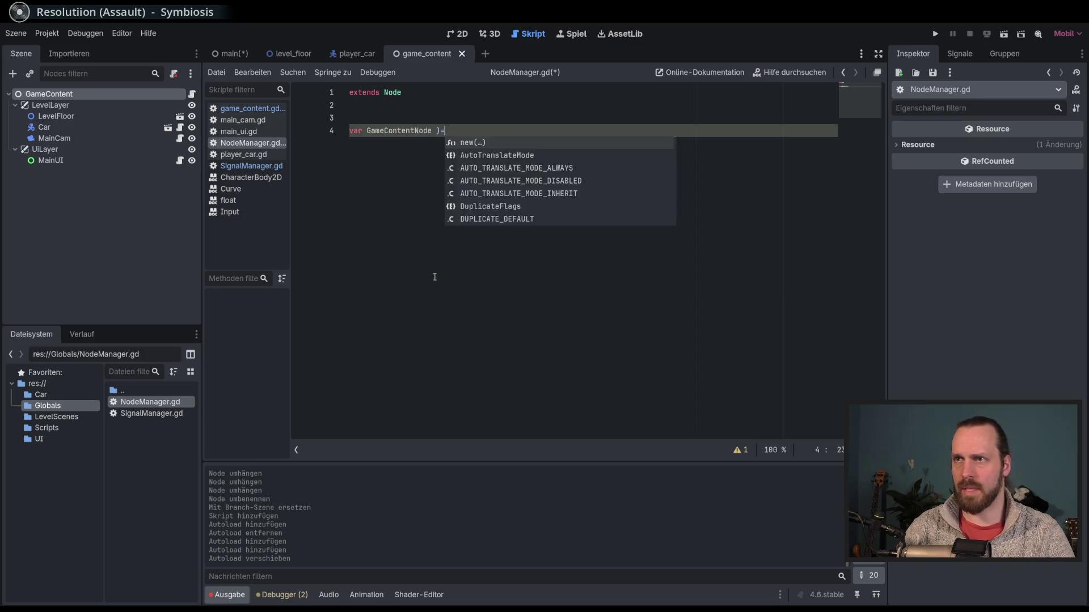
{"action": "key", "text": "BackSpace"}
{"action": "key", "text": "BackSpace"}
{"action": "key", "text": "BackSpace"}
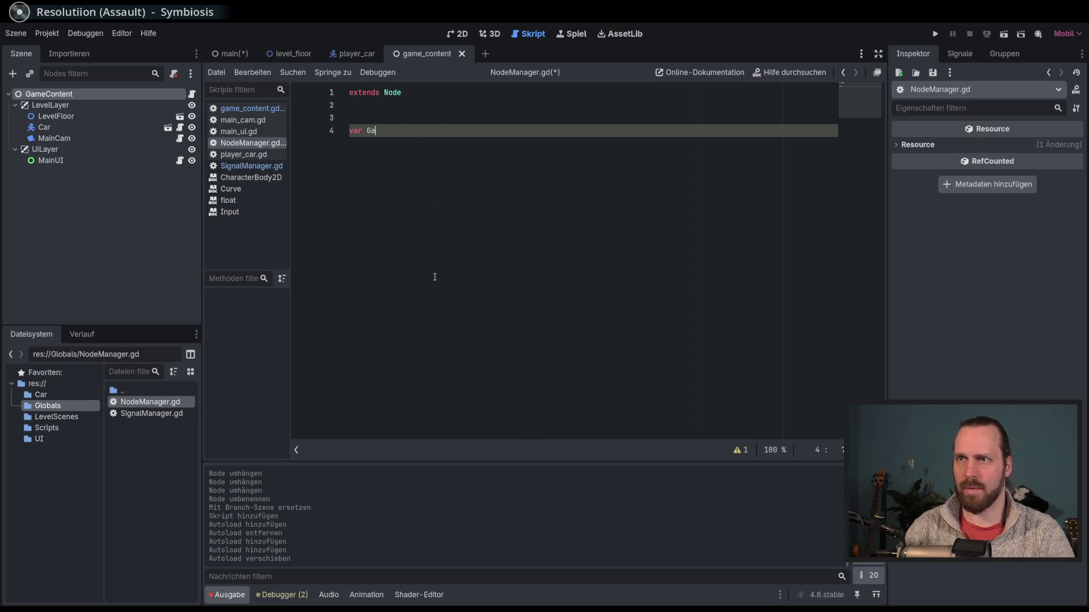
{"action": "type", "text": "ganme"}
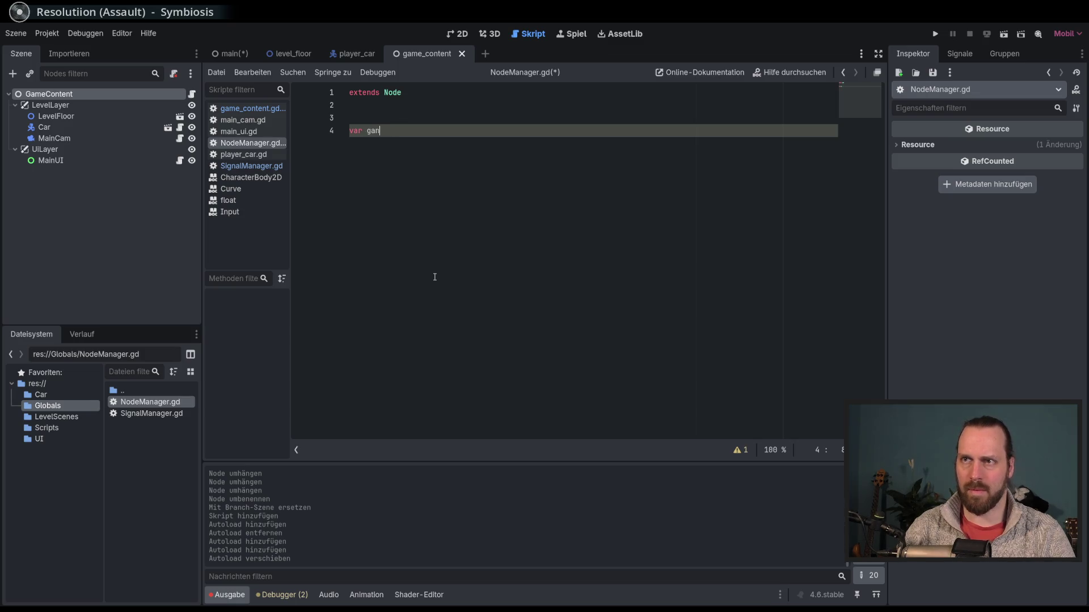
{"action": "type", "text": "ion"}
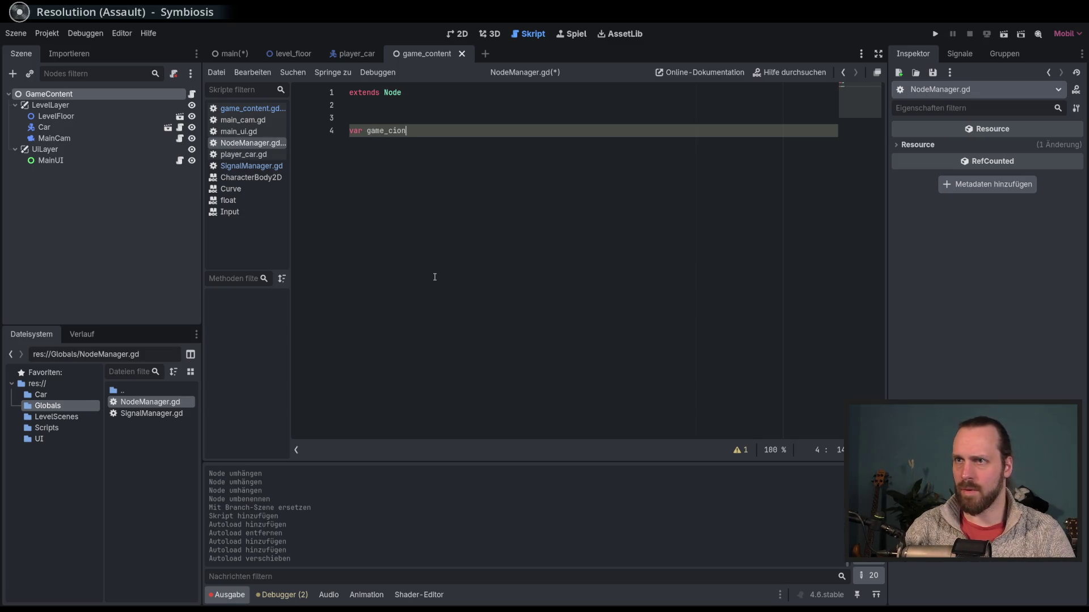
{"action": "type", "text": "ten"}
{"action": "key", "text": "BackSpace"}
{"action": "key", "text": "BackSpace"}
{"action": "key", "text": "BackSpace"}
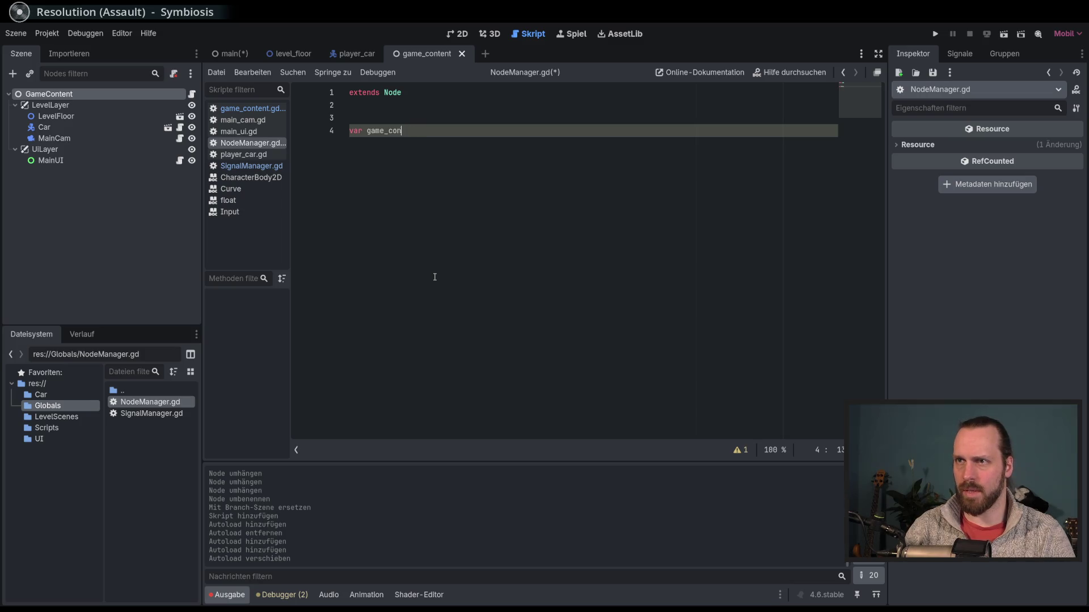
{"action": "type", "text": "node ="}
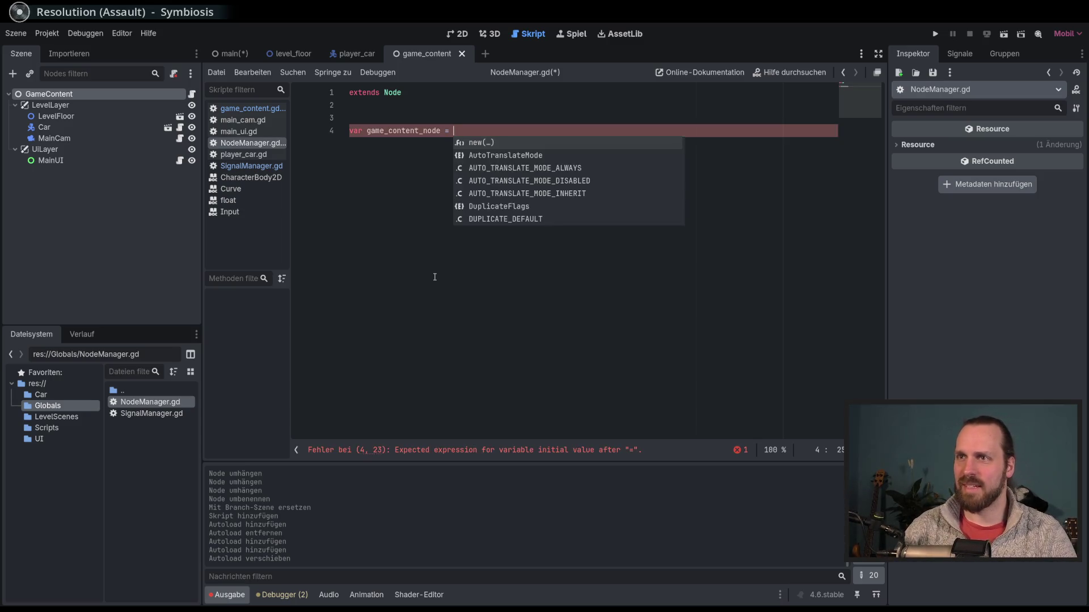
{"action": "key", "text": "BackSpace"}
{"action": "key", "text": "BackSpace"}
{"action": "key", "text": "BackSpace"}
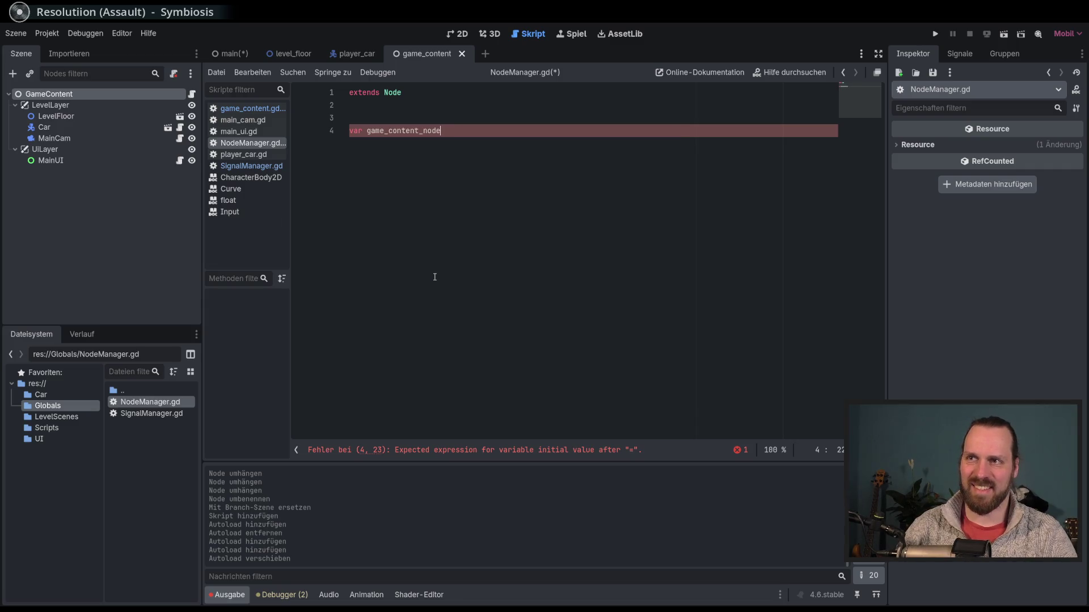
{"action": "type", "text": "Game"}
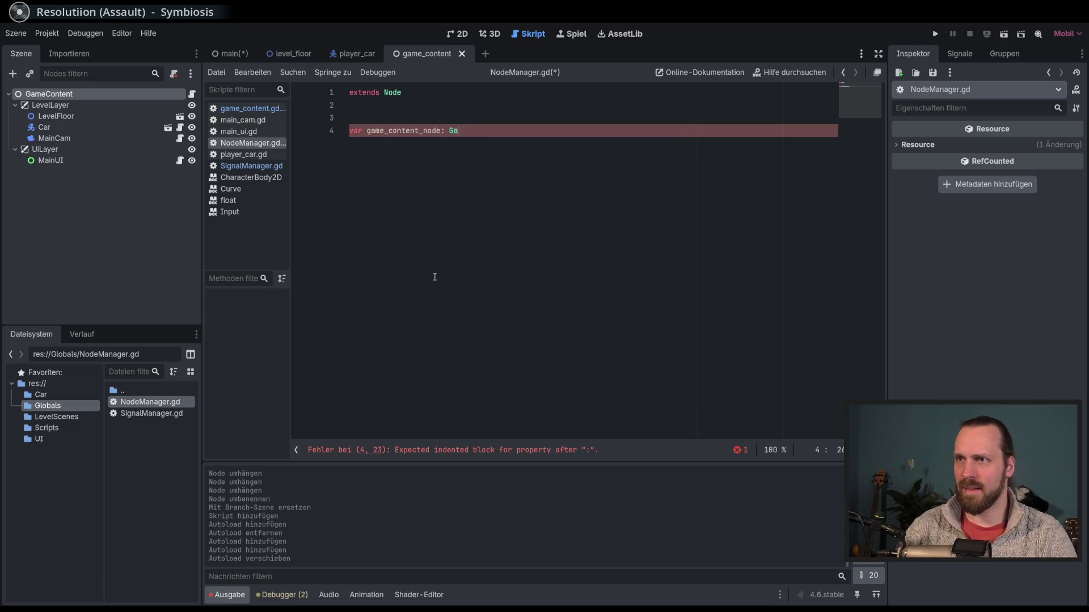
{"action": "type", "text": "C"}
{"action": "key", "text": "Return"}
{"action": "type", "text": "="}
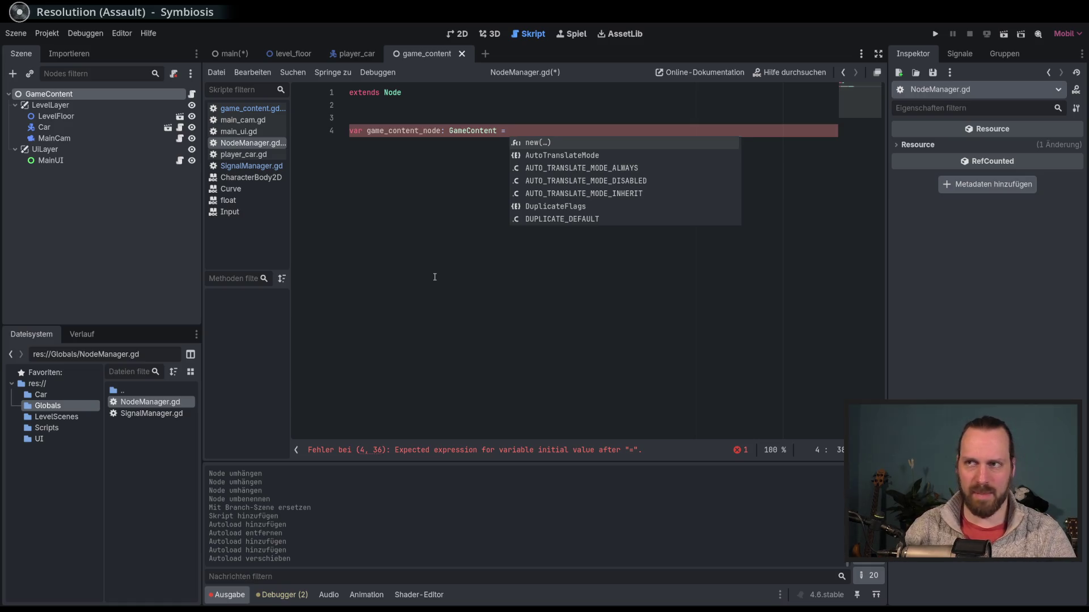
{"action": "key", "text": "BackSpace"}
{"action": "key", "text": "BackSpace"}
{"action": "key", "text": "BackSpace"}
{"action": "key", "text": "ctrl+s"}
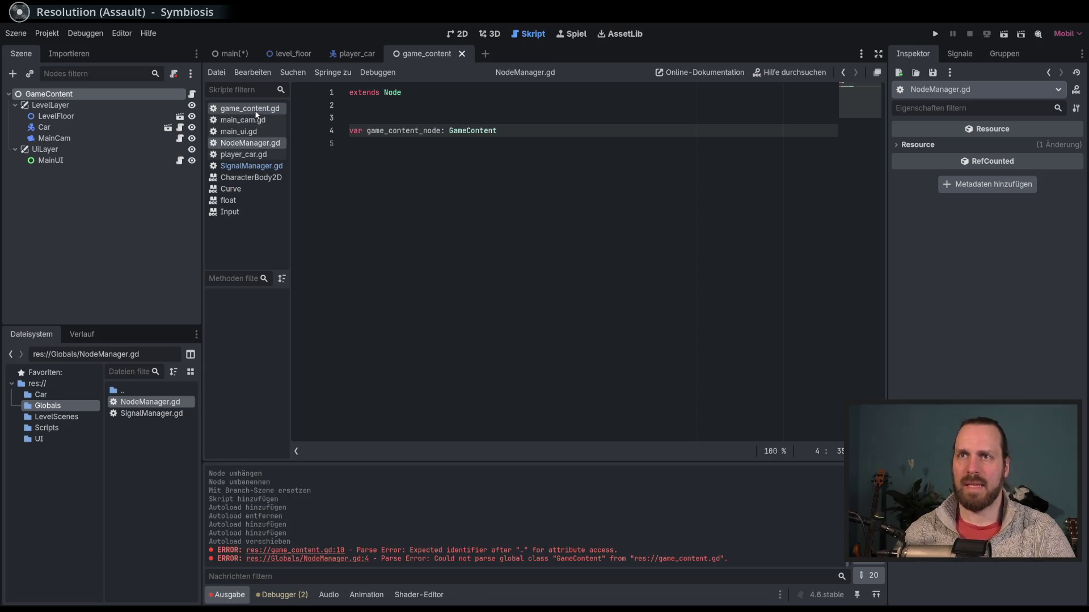
In game_content.gd's _init(), write 'NodeManager.game_content_node = self'.
{"action": "left_click", "coordinate": [254, 109]}
{"action": "left_click", "coordinate": [496, 211]}
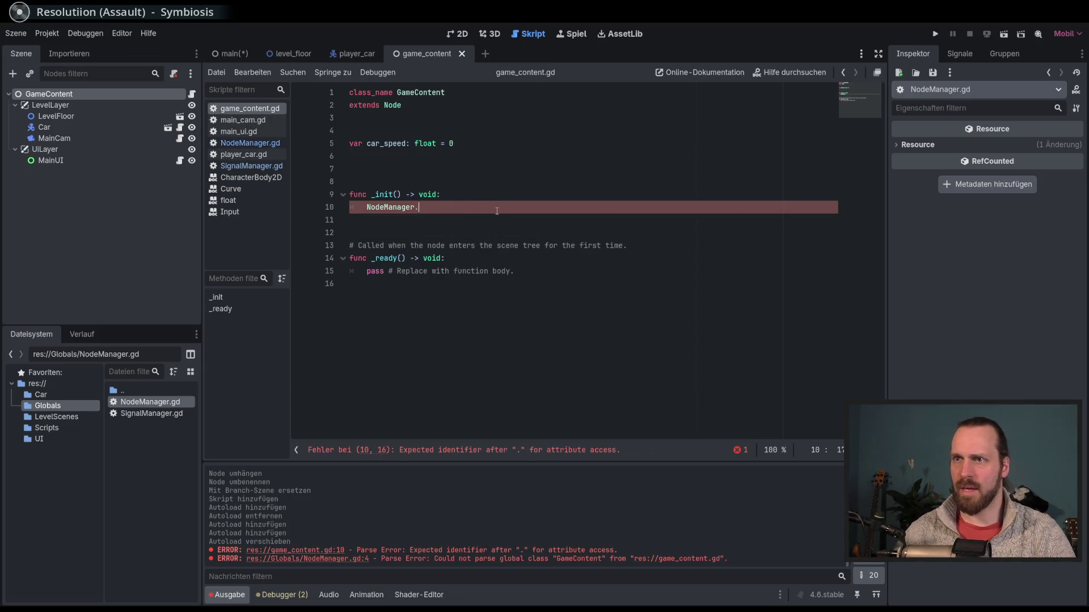
{"action": "type", "text": "ame"}
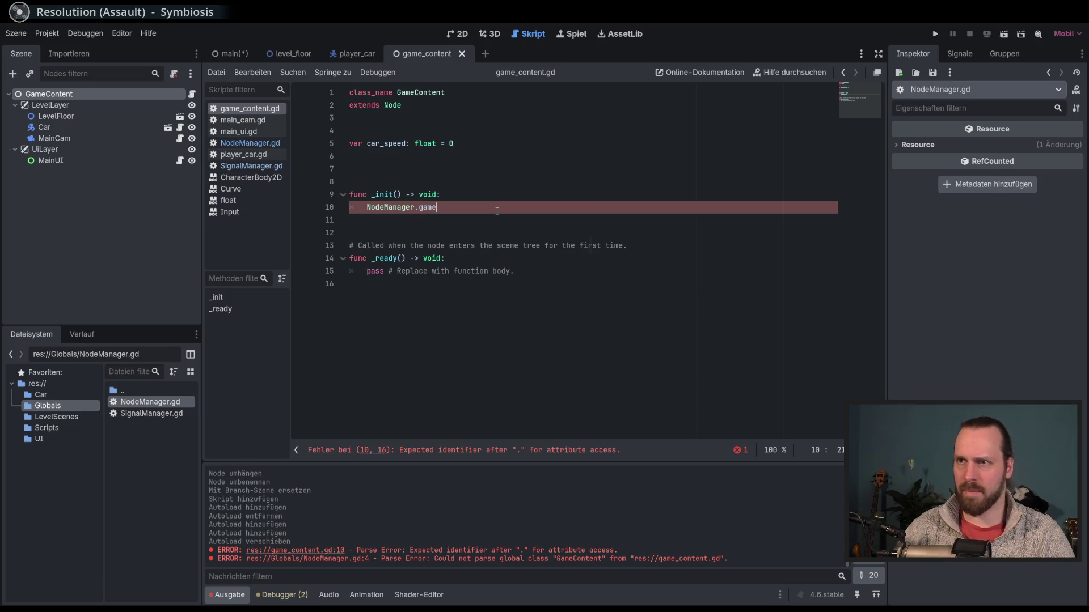
{"action": "type", "text": "_con"}
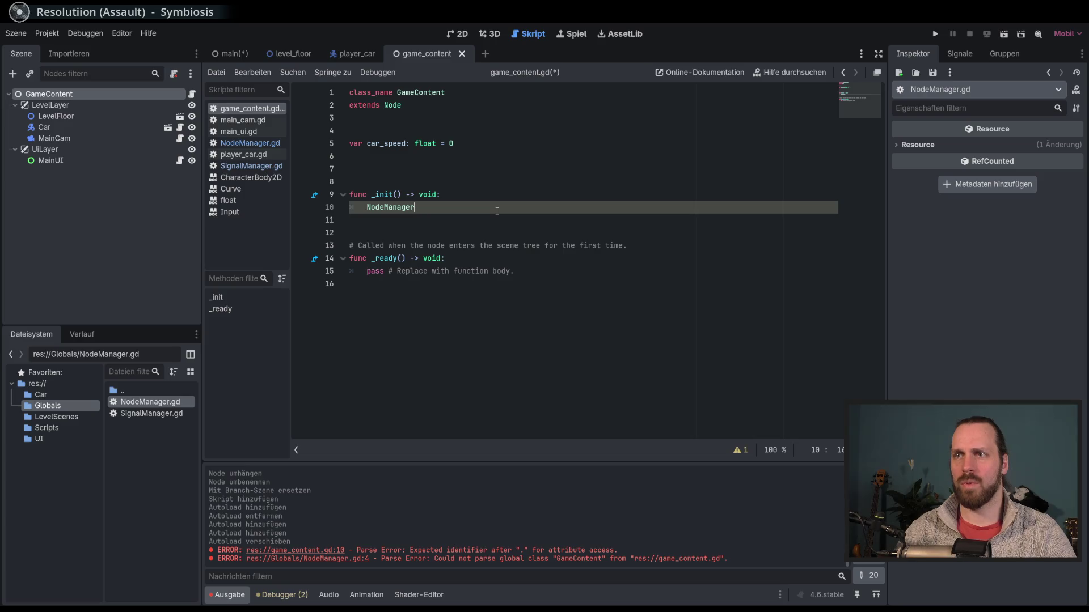
{"action": "key", "text": "ctrl+s"}
{"action": "left_click", "coordinate": [249, 143]}
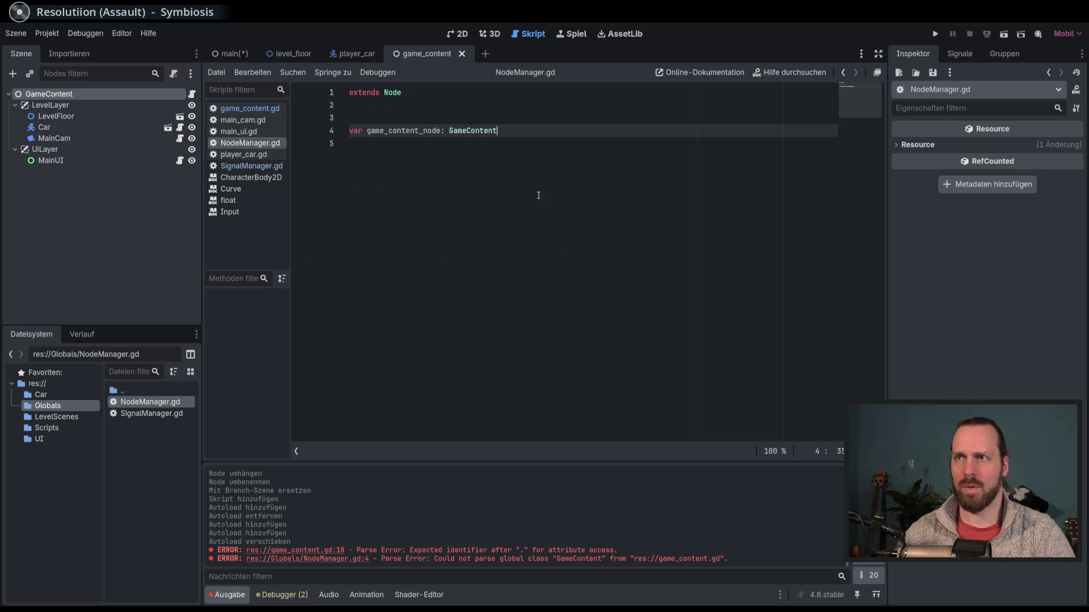
{"action": "left_click", "coordinate": [250, 108]}
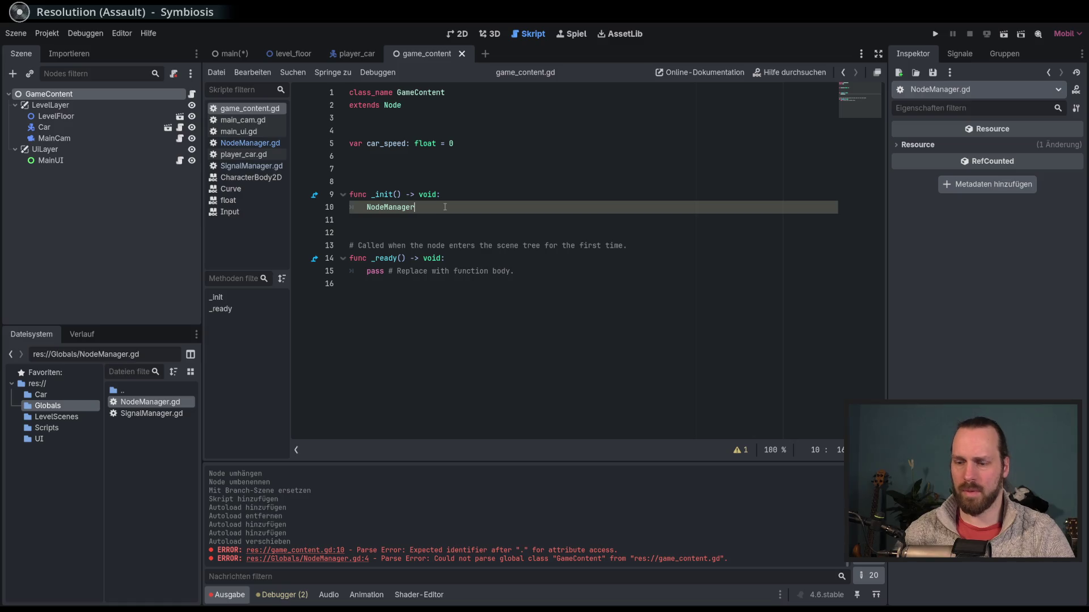
{"action": "key", "text": "Return"}
{"action": "type", "text": "= self"}
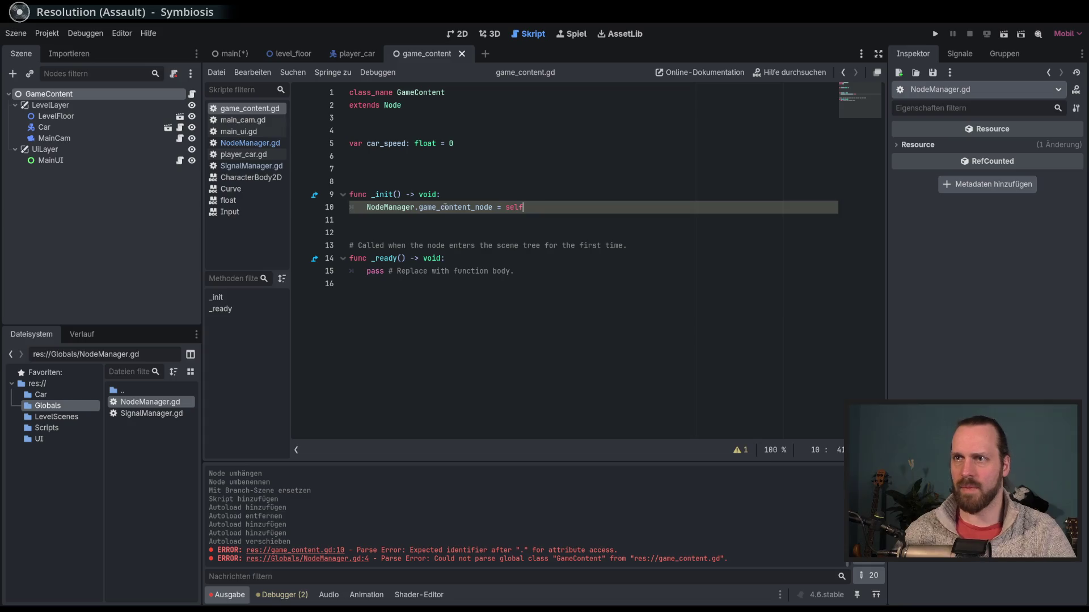
{"action": "double_click", "coordinate": [402, 143]}
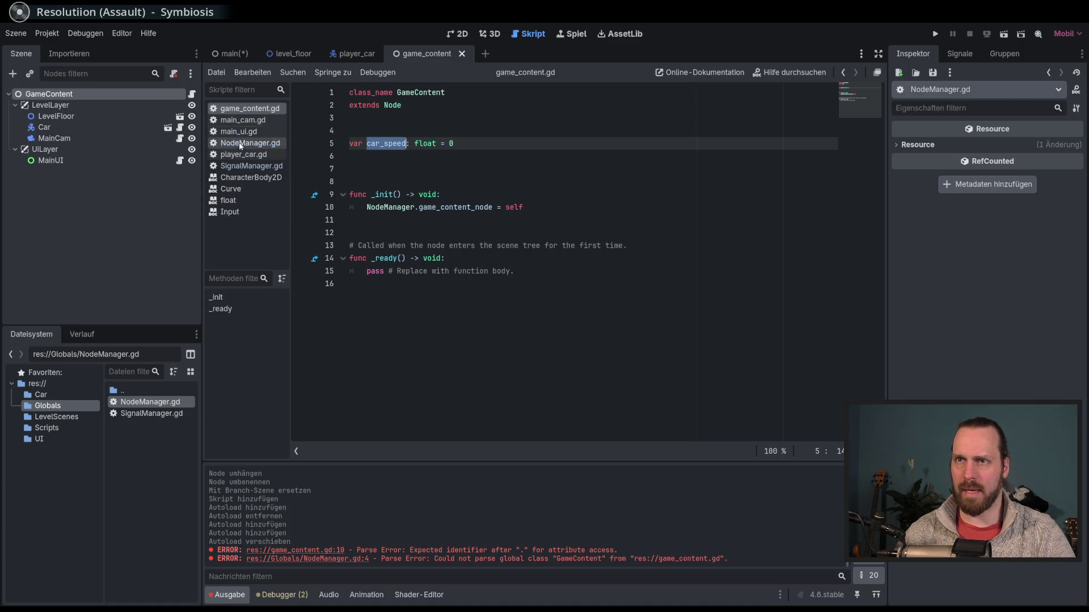
Add 'NodeManager.game_content_node.car_speed = speed' after the drag-curve line in player_car.gd and save.
{"action": "left_click", "coordinate": [242, 159]}
{"action": "left_click", "coordinate": [513, 322]}
{"action": "scroll", "coordinate": [513, 343], "scroll_direction": "down", "scroll_amount": 5}
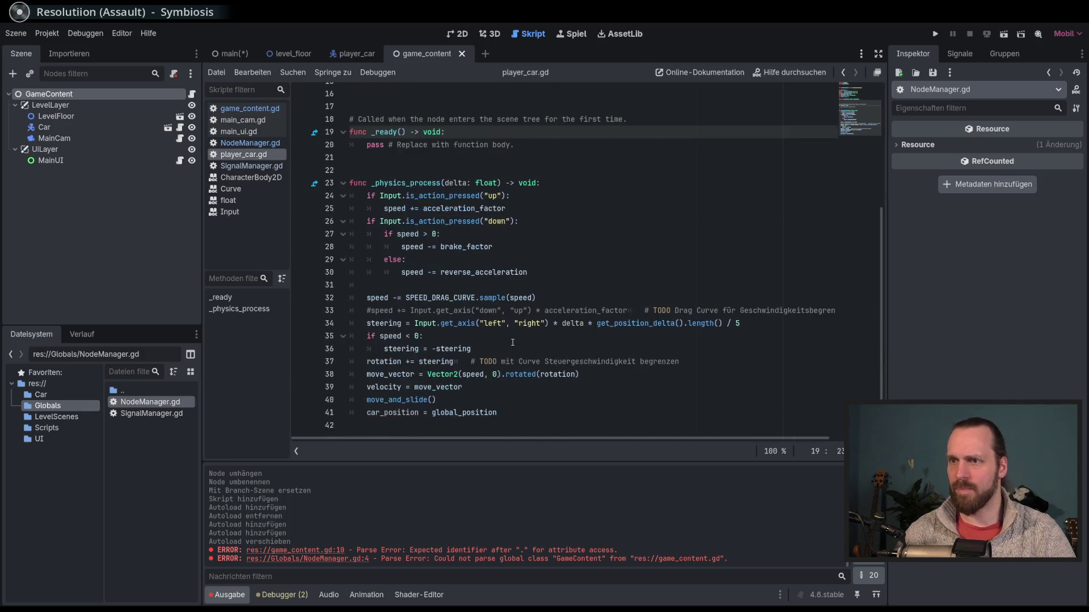
{"action": "left_click", "coordinate": [384, 296]}
{"action": "left_click", "coordinate": [415, 336]}
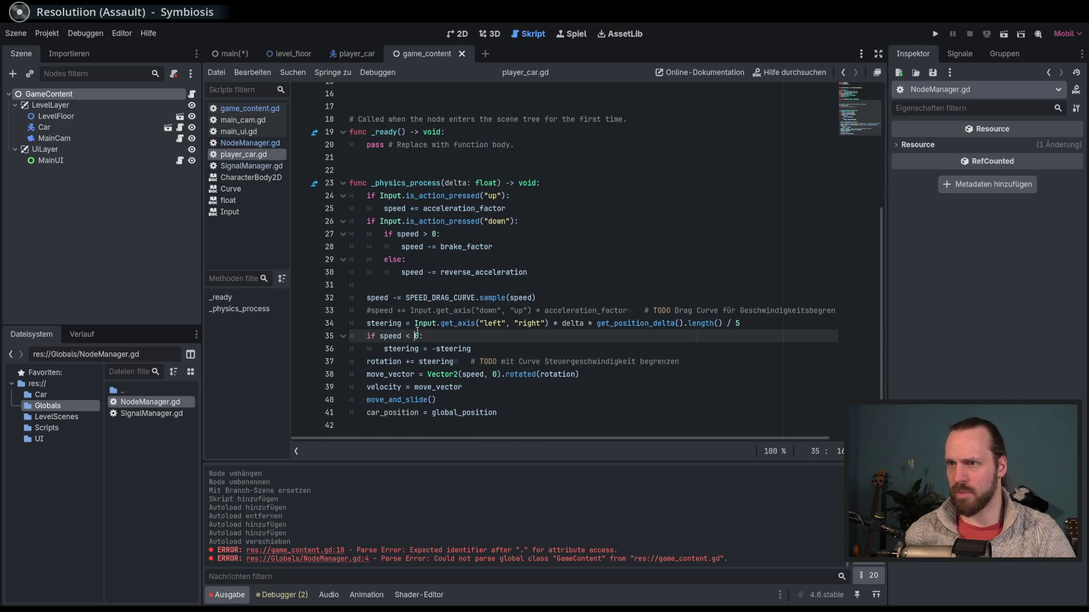
{"action": "left_click", "coordinate": [501, 361]}
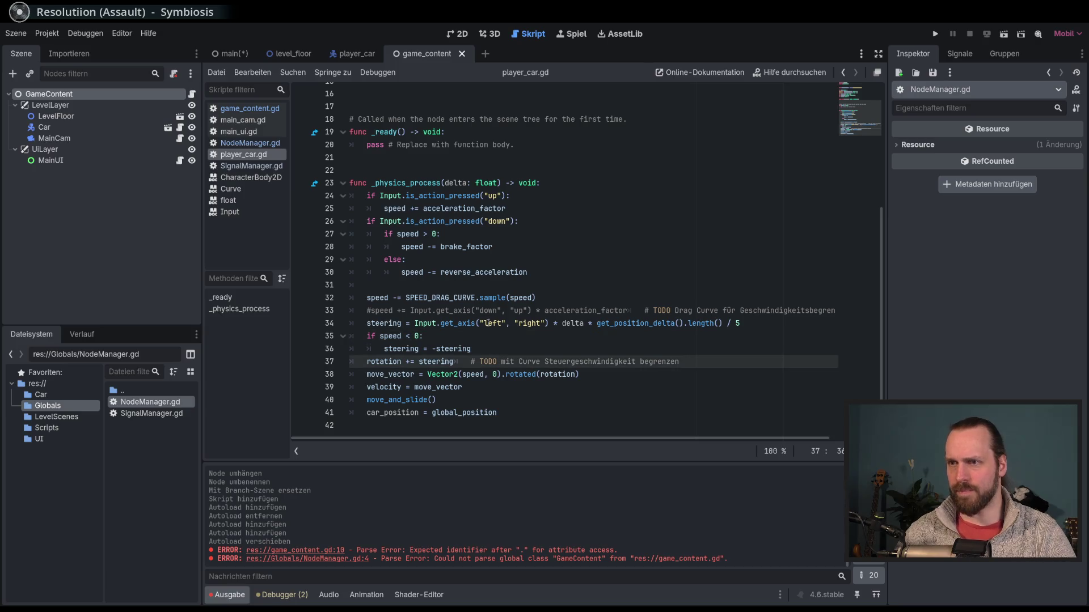
{"action": "left_click", "coordinate": [555, 299]}
{"action": "key", "text": "Return"}
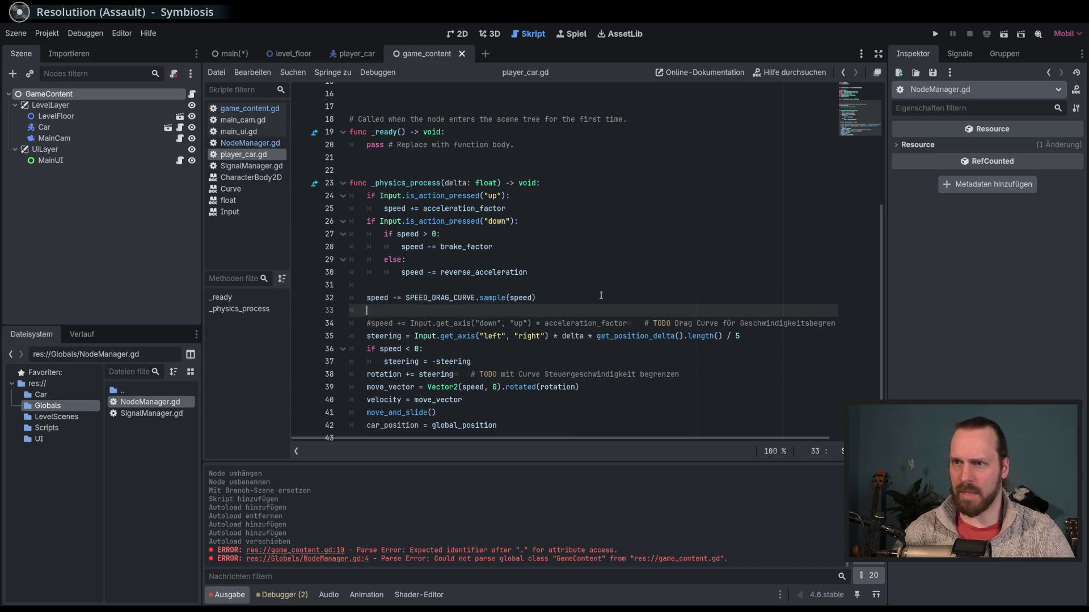
{"action": "type", "text": "Node"}
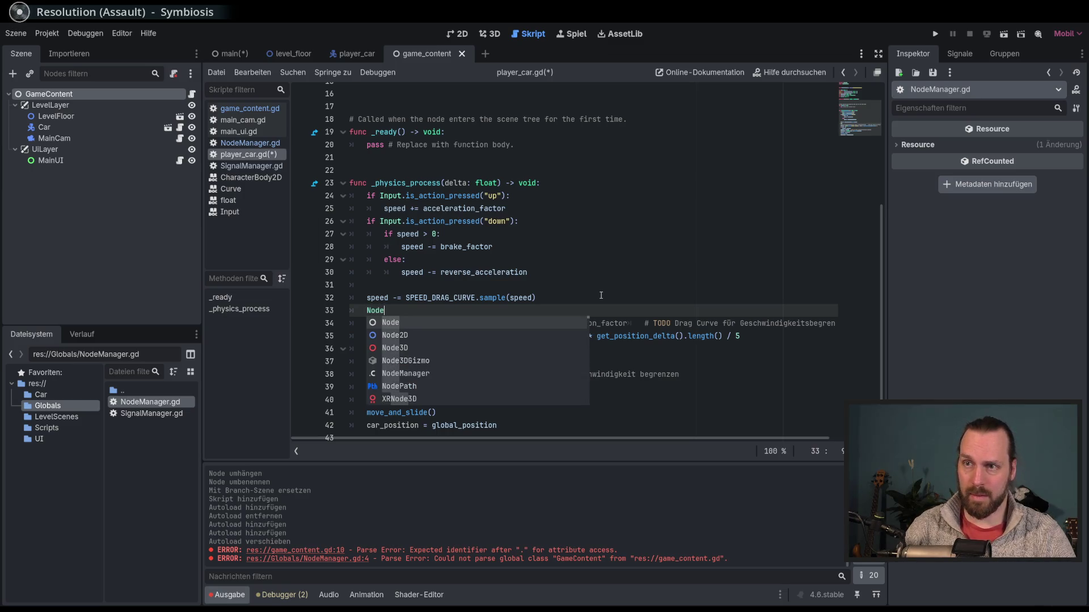
{"action": "type", "text": "Man"}
{"action": "key", "text": "Return"}
{"action": "type", "text": ".g"}
{"action": "key", "text": "Return"}
{"action": "type", "text": "content_node."}
{"action": "key", "text": "Return"}
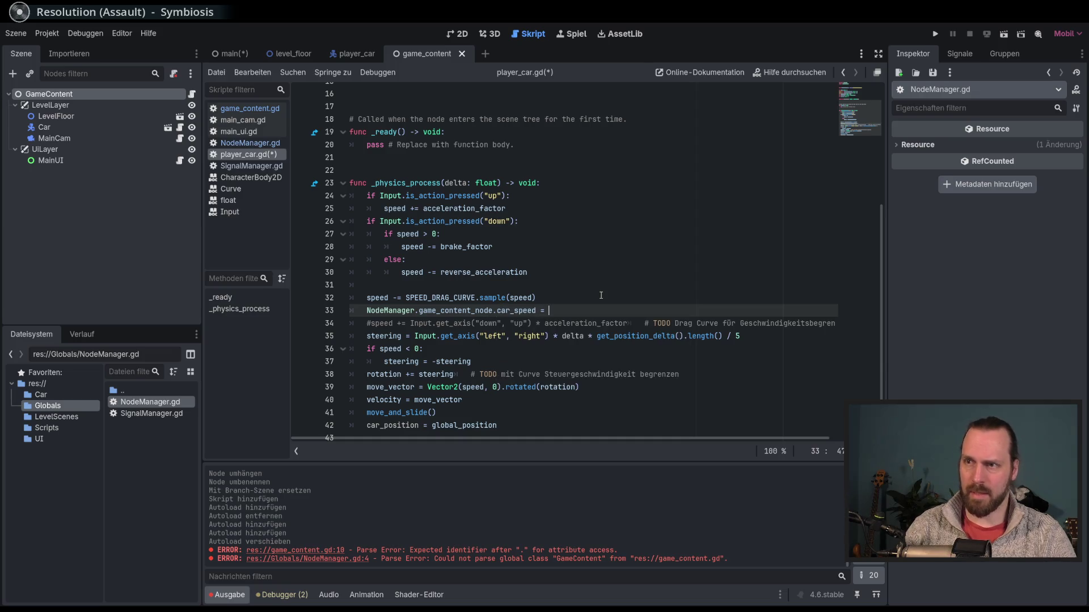
{"action": "type", "text": "spee"}
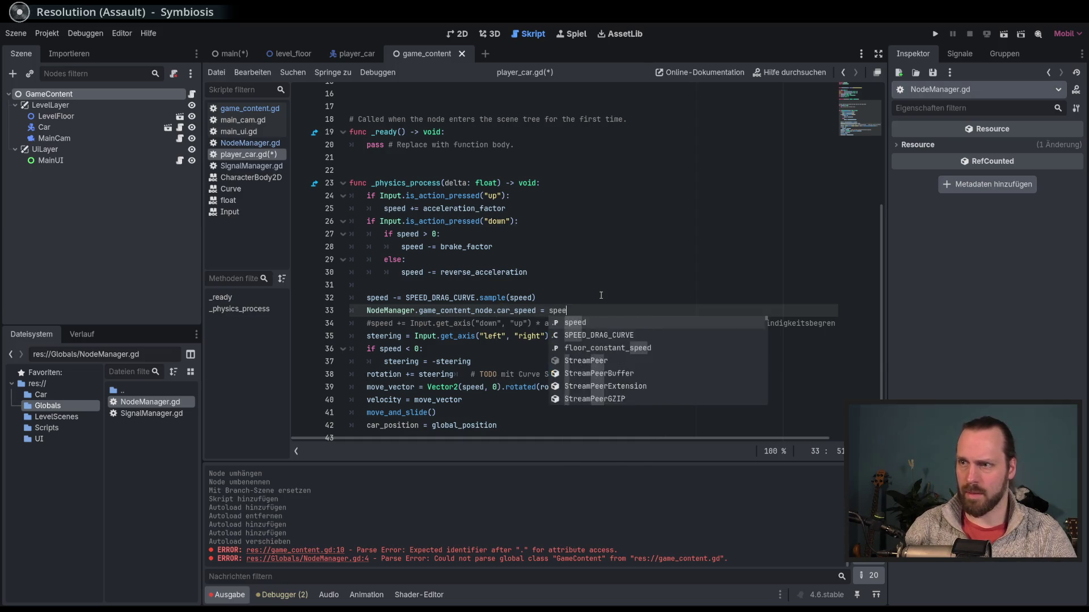
{"action": "key", "text": "Return"}
{"action": "key", "text": "ctrl+s"}
Review the surrounding _physics_process code, then select the MainUI node.
{"action": "key", "text": "Up"}
{"action": "left_click", "coordinate": [602, 312]}
{"action": "scroll", "coordinate": [614, 337], "scroll_direction": "up", "scroll_amount": 4}
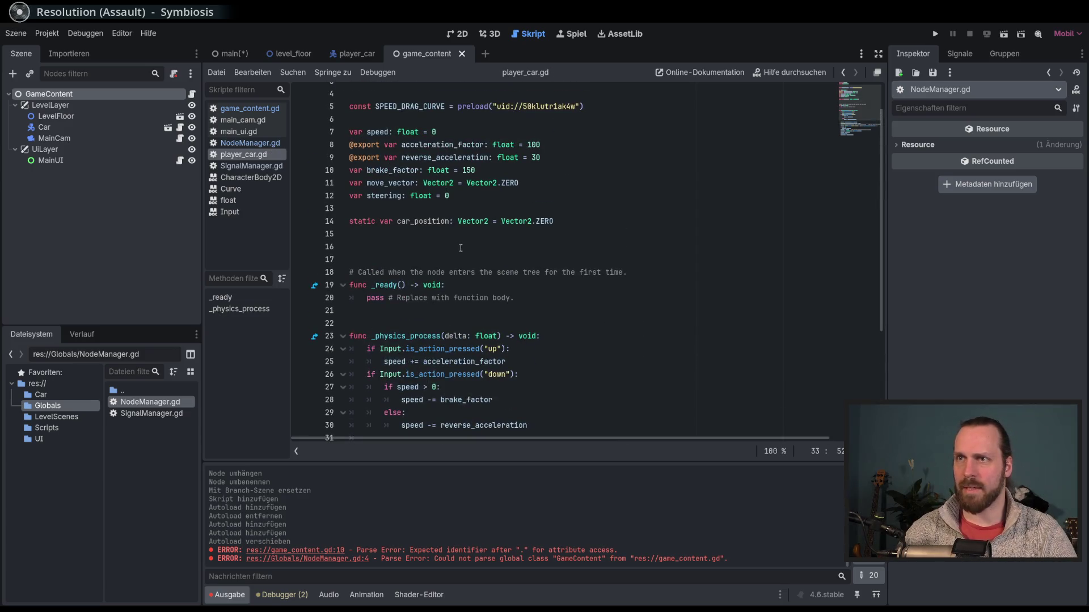
{"action": "scroll", "coordinate": [461, 248], "scroll_direction": "down", "scroll_amount": 4}
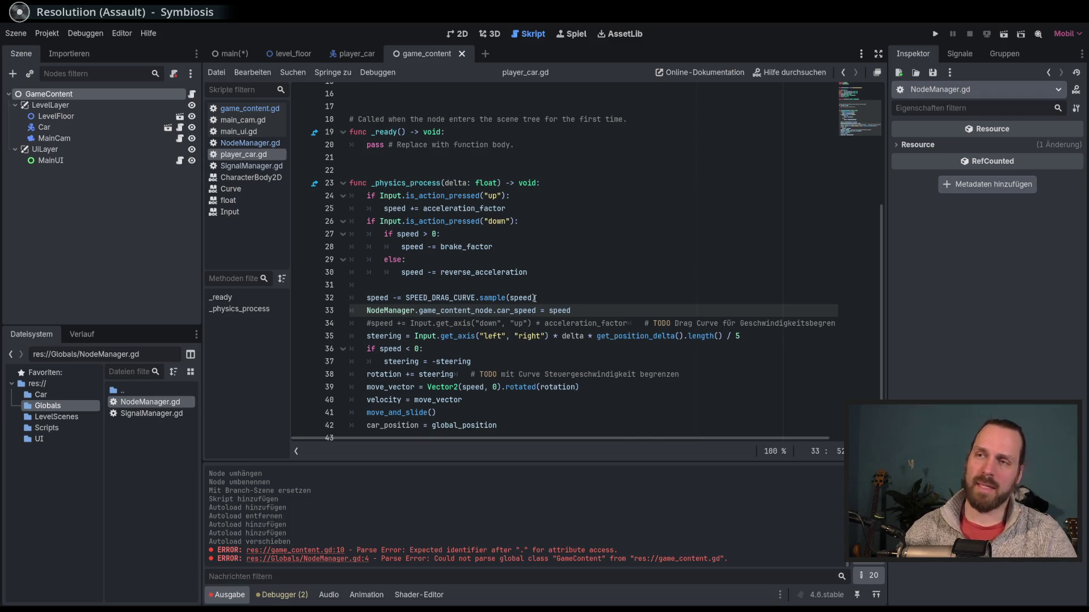
{"action": "scroll", "coordinate": [534, 298], "scroll_direction": "down", "scroll_amount": 1}
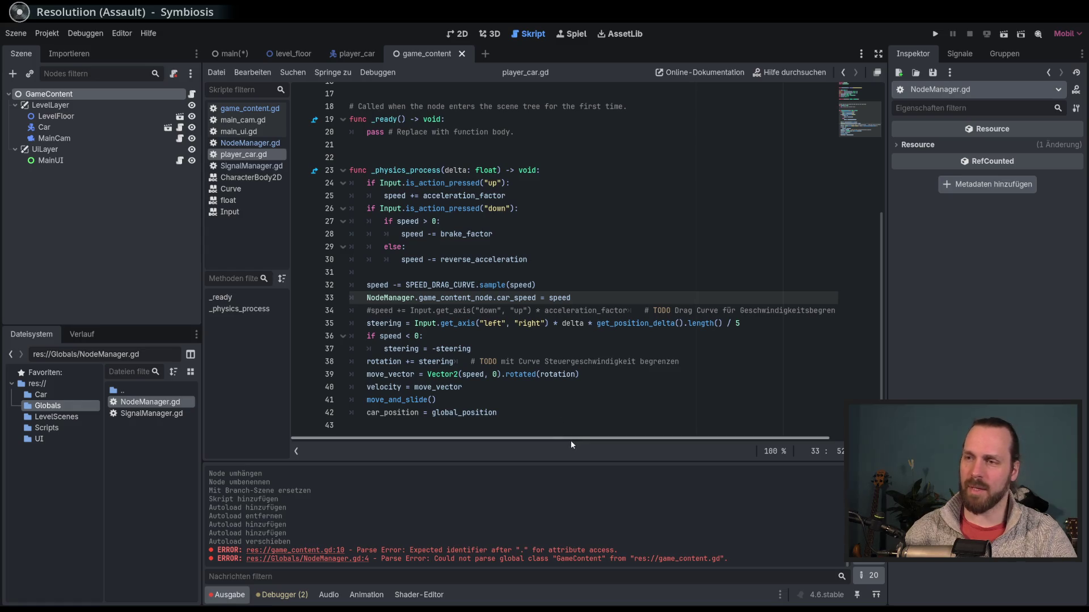
{"action": "left_click", "coordinate": [626, 373]}
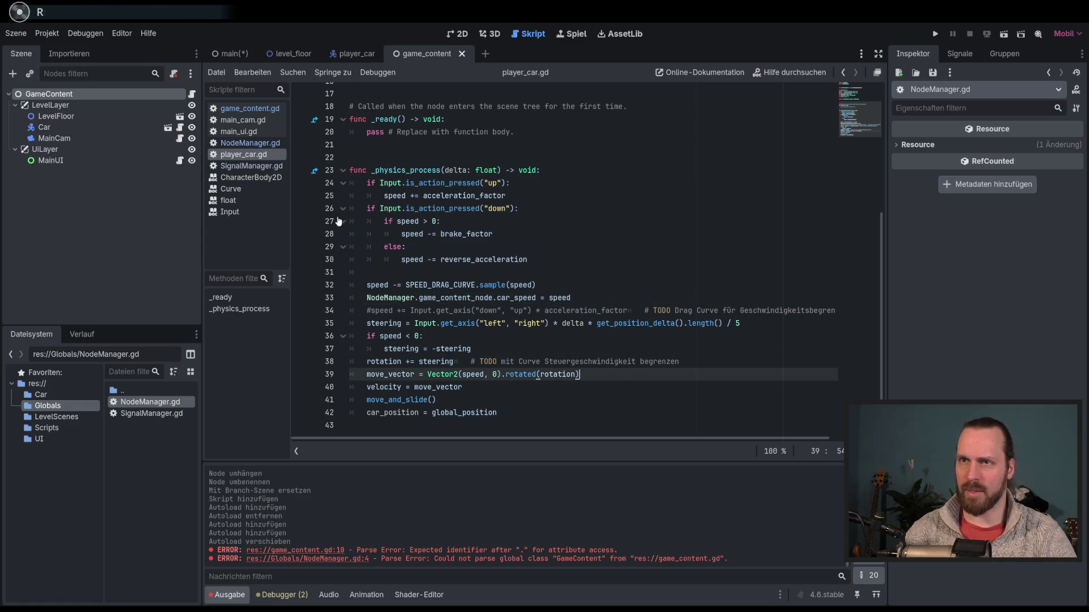
{"action": "left_click", "coordinate": [82, 160]}
Hide TempBackgroundGrid in the level_floor scene, save, and start a new script on LevelFloor.
{"action": "left_click", "coordinate": [451, 33]}
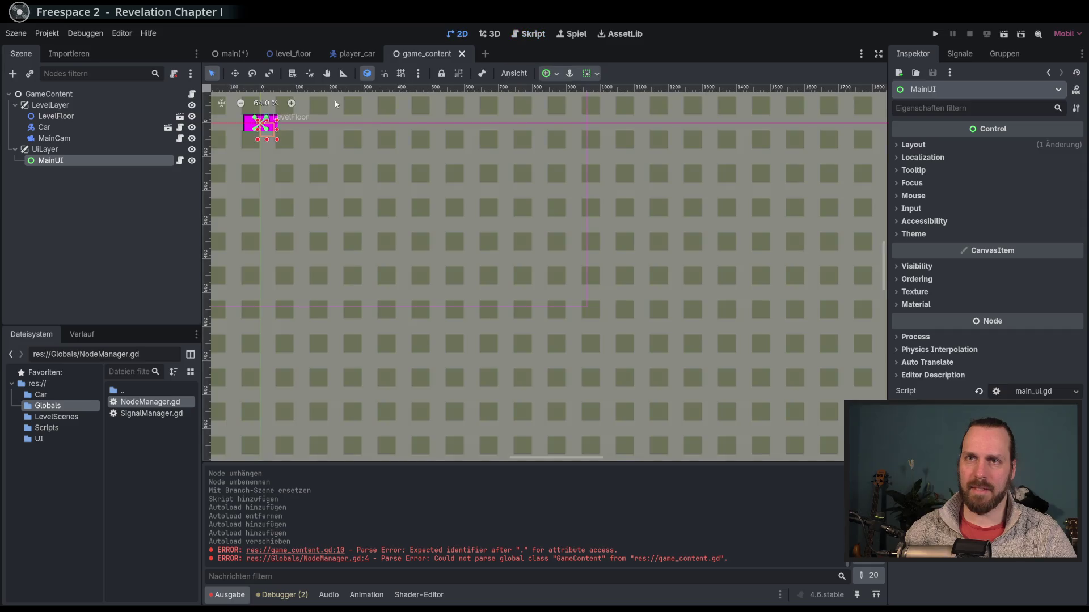
{"action": "left_click", "coordinate": [90, 149]}
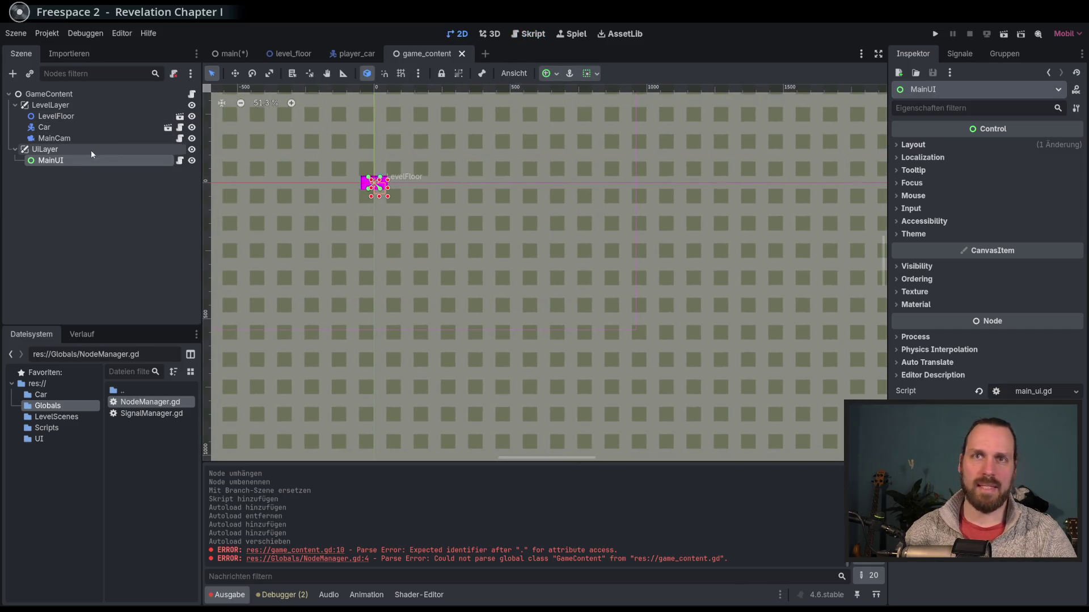
{"action": "left_click", "coordinate": [180, 116]}
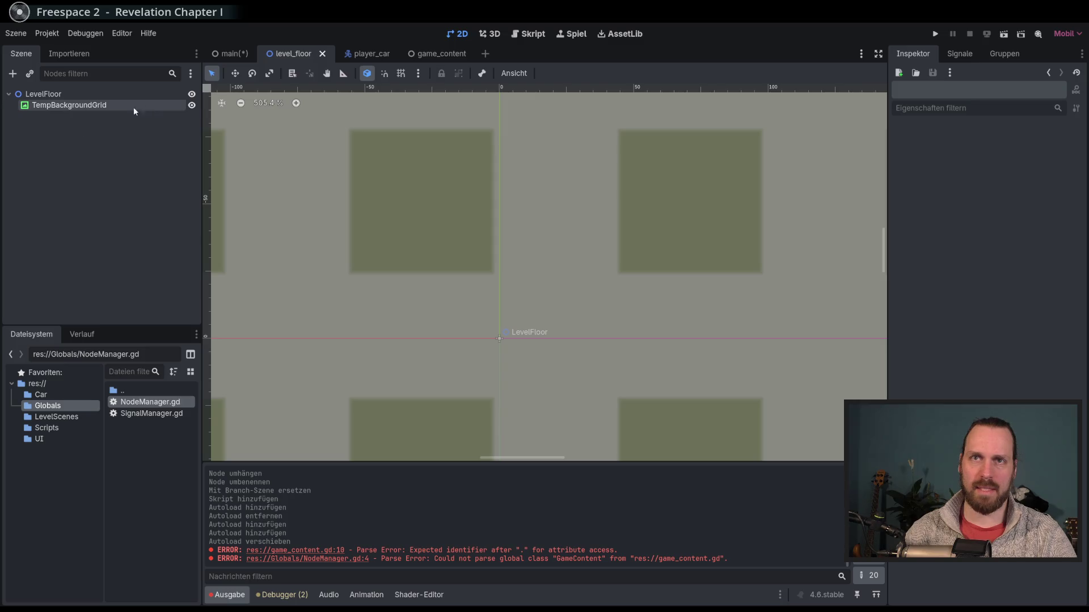
{"action": "left_click", "coordinate": [192, 105]}
{"action": "key", "text": "ctrl+s"}
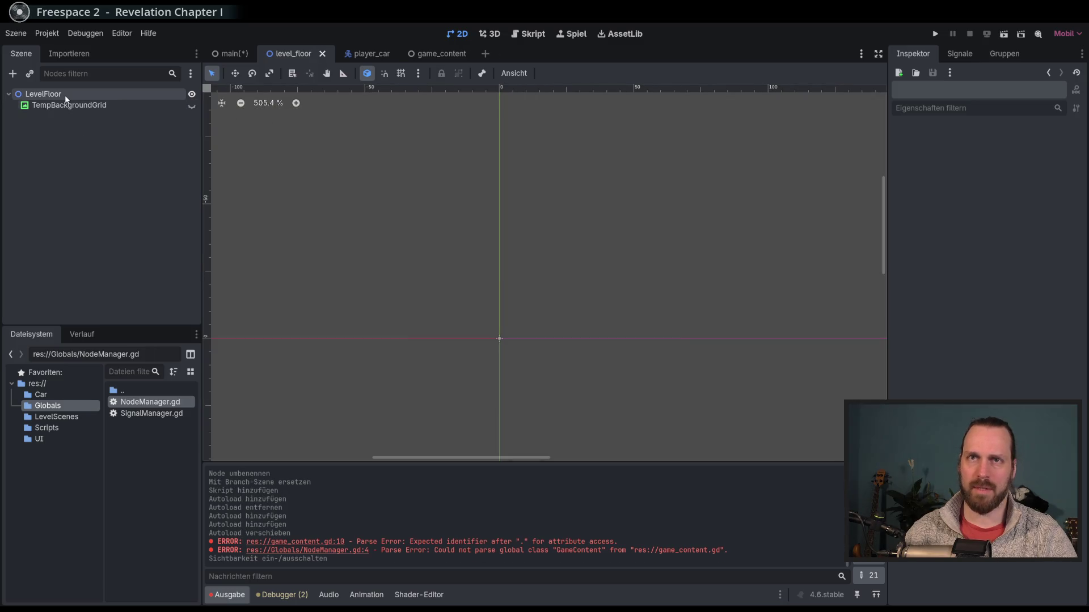
{"action": "left_click", "coordinate": [51, 94]}
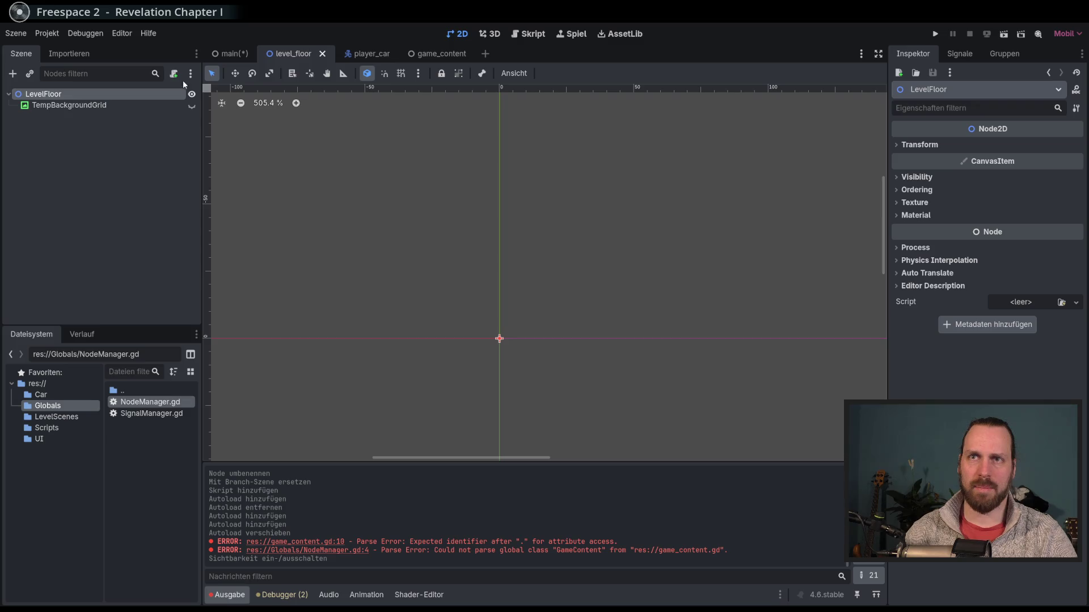
{"action": "left_click", "coordinate": [173, 74]}
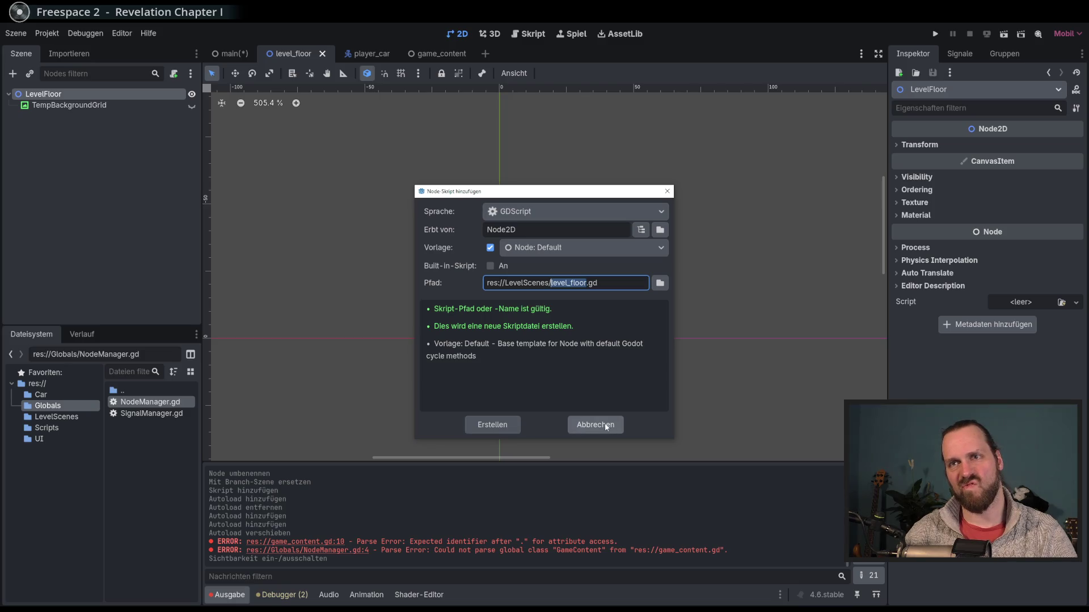
{"action": "left_click", "coordinate": [495, 426]}
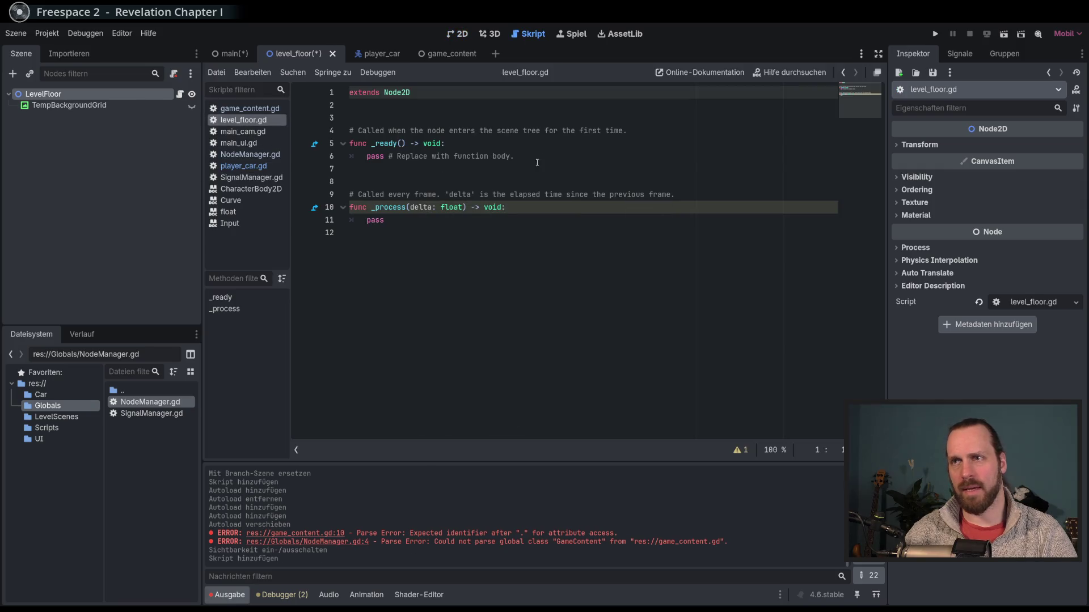
{"action": "left_click", "coordinate": [395, 105]}
{"action": "key", "text": "Return"}
{"action": "key", "text": "Return"}
{"action": "left_click_drag", "start_coordinate": [68, 105], "coordinate": [417, 136]}
{"action": "key", "text": "Delete"}
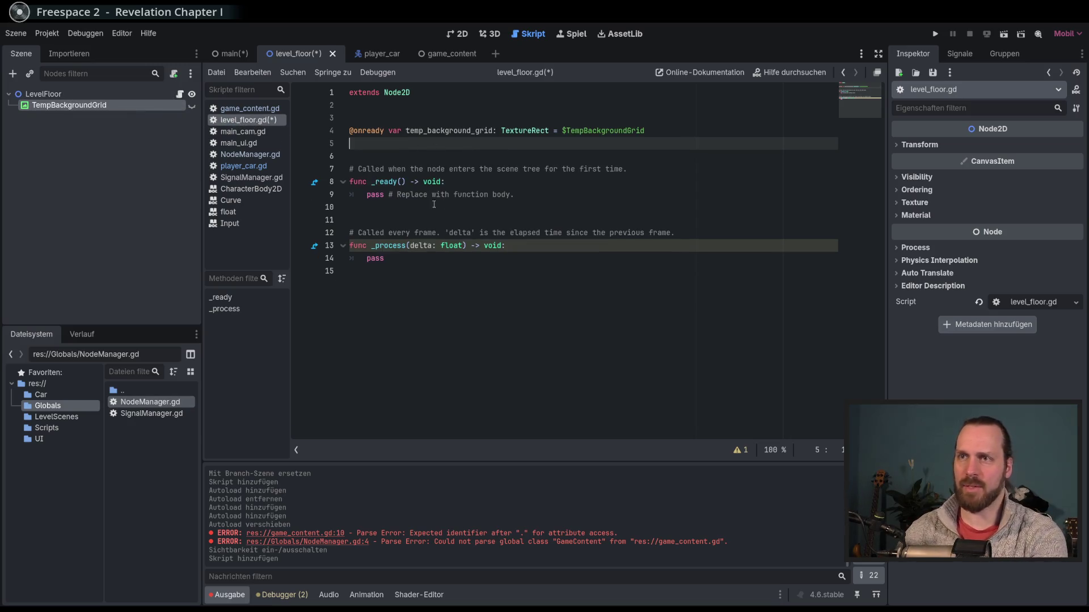
Delete _process and replace _ready's pass with temp_background_grid.show(), then save.
{"action": "left_click", "coordinate": [405, 194]}
{"action": "key", "text": "End"}
{"action": "left_click_drag", "start_coordinate": [392, 209], "coordinate": [444, 275]}
{"action": "key", "text": "BackSpace"}
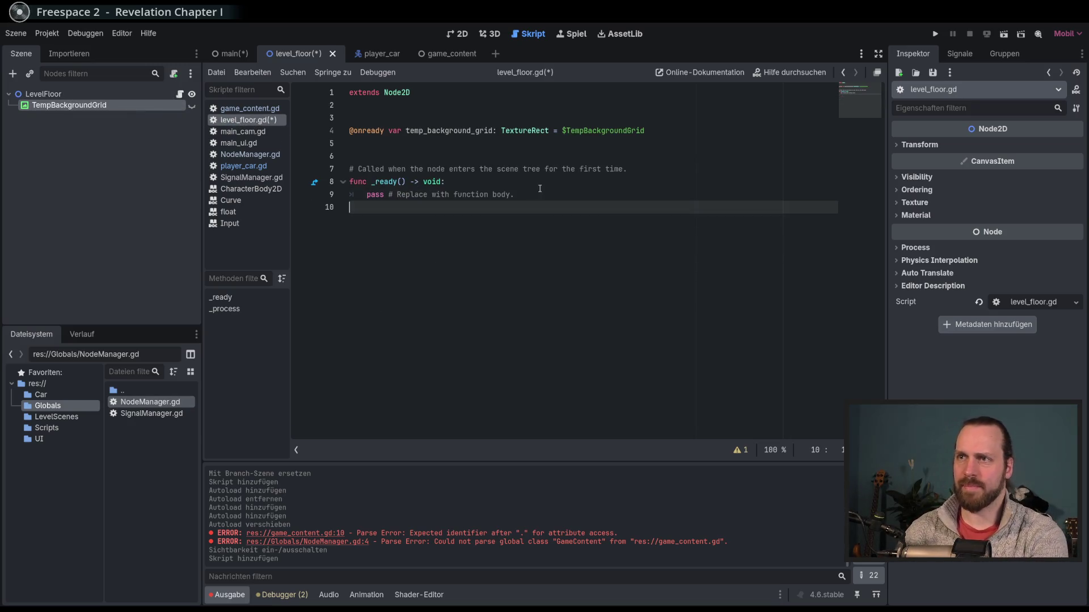
{"action": "key", "text": "Up"}
{"action": "key", "text": "End"}
{"action": "key", "text": "shift+Home"}
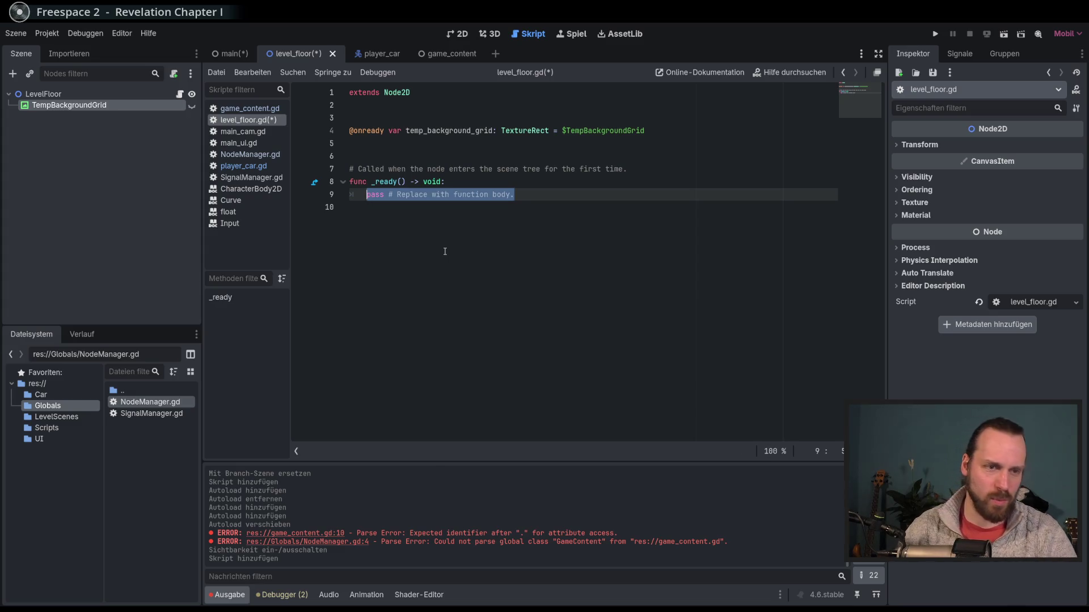
{"action": "type", "text": "te"}
{"action": "key", "text": "Return"}
{"action": "type", "text": "show"}
{"action": "key", "text": "Return"}
{"action": "key", "text": "ctrl+s"}
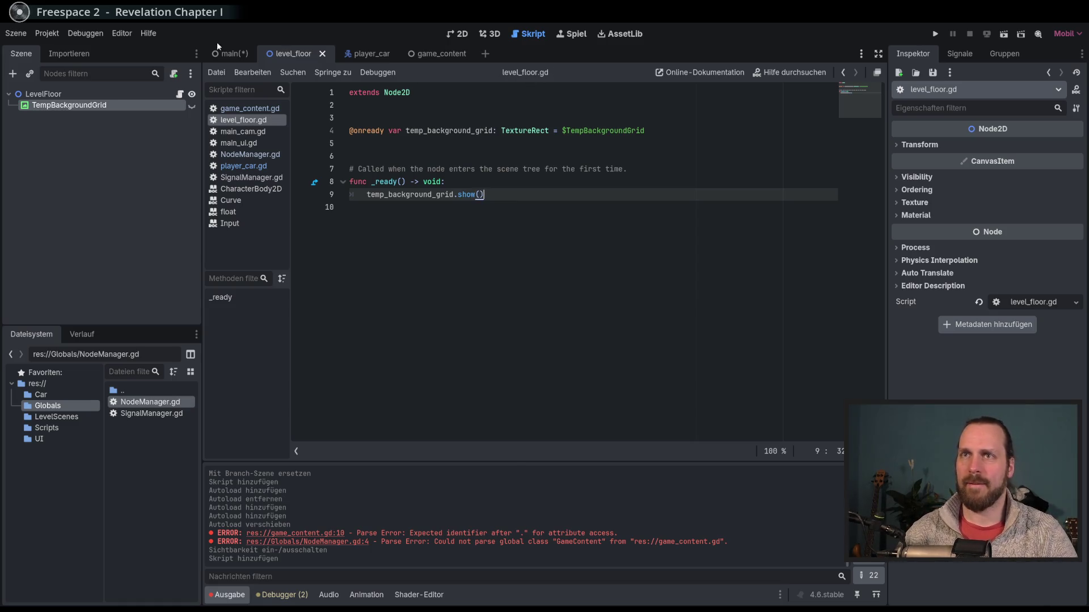
{"action": "left_click", "coordinate": [227, 53]}
Widen the script list and check the game_content script before returning to player_car.gd.
{"action": "left_click", "coordinate": [540, 210]}
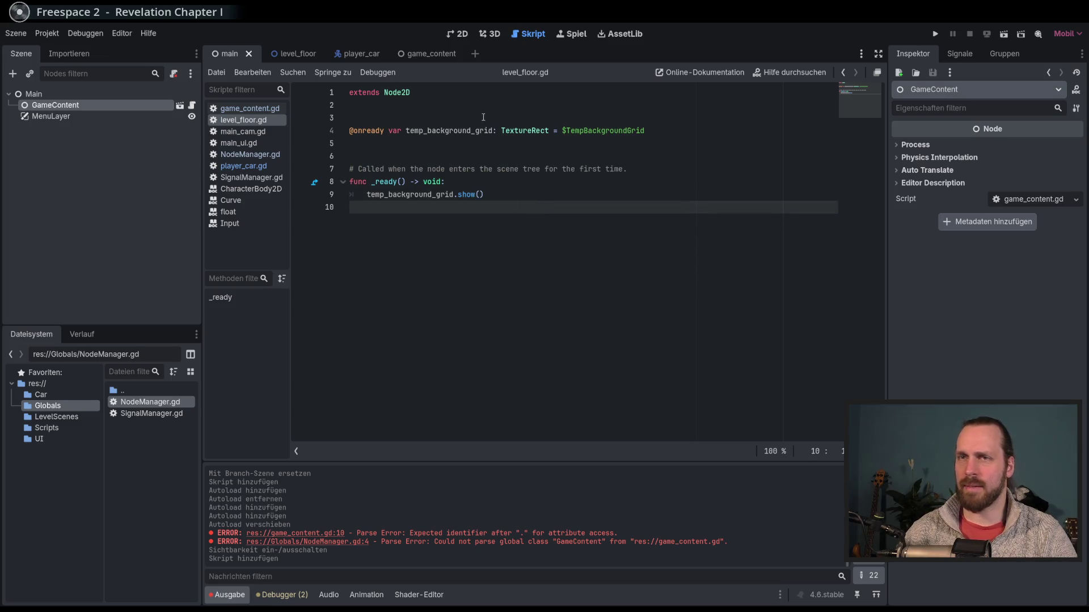
{"action": "left_click_drag", "start_coordinate": [290, 232], "coordinate": [296, 232]}
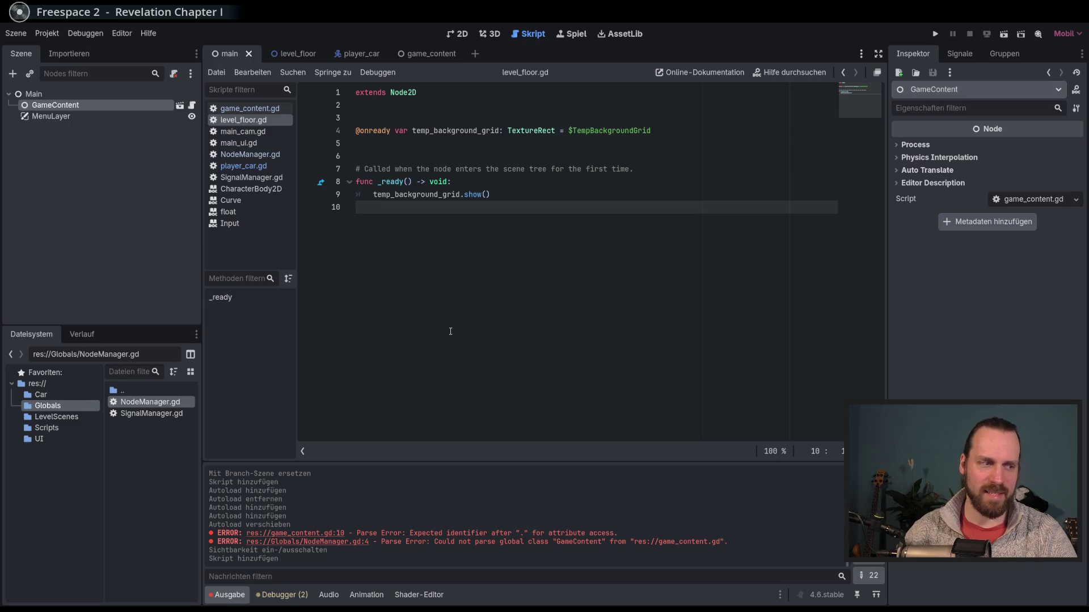
{"action": "left_click", "coordinate": [430, 53]}
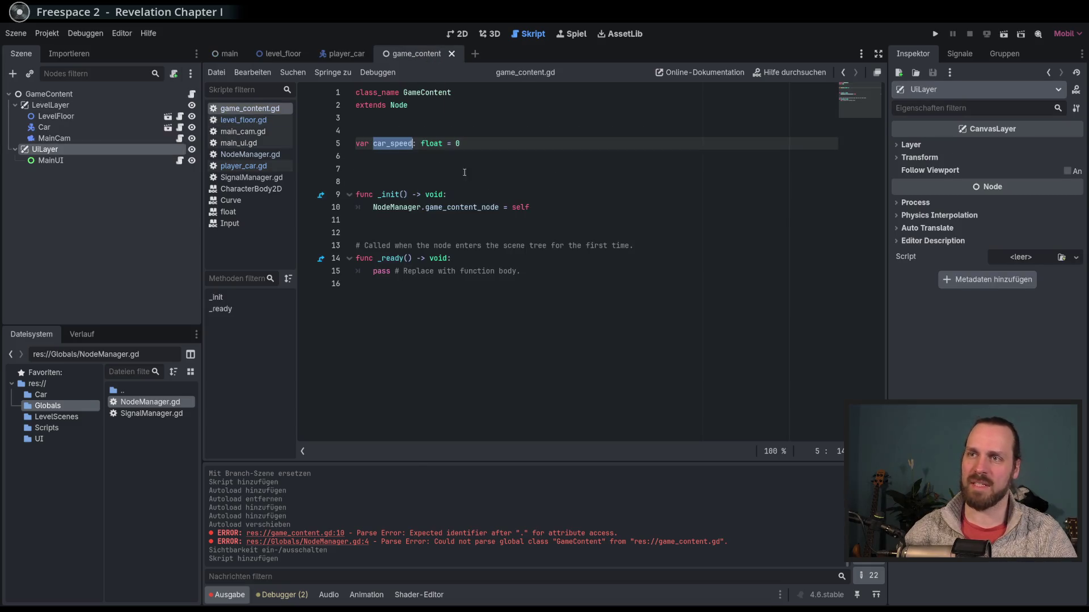
{"action": "left_click", "coordinate": [508, 220]}
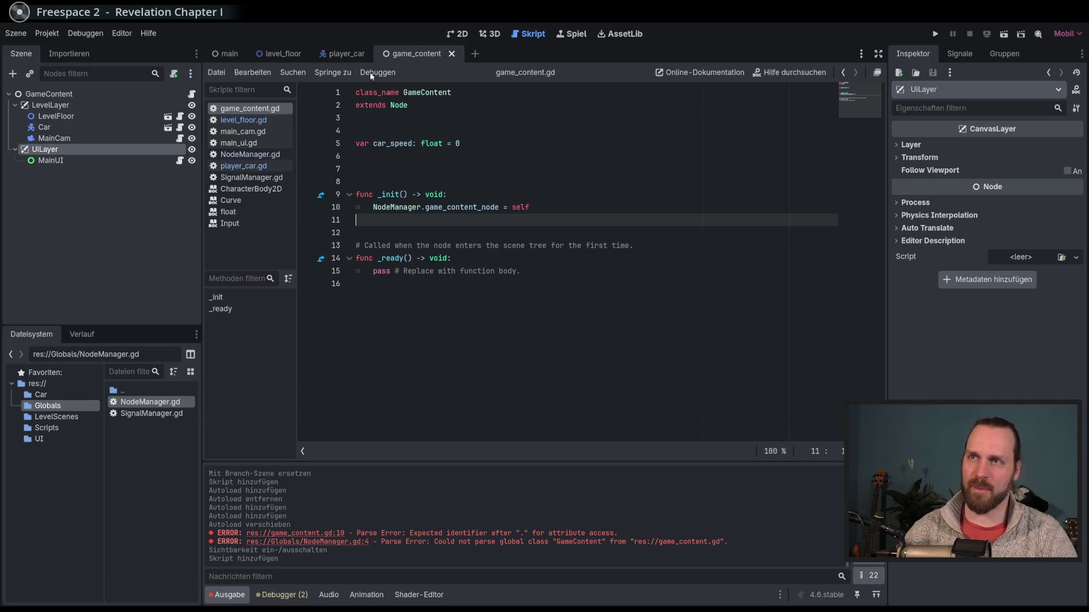
{"action": "left_click", "coordinate": [347, 54]}
{"action": "left_click", "coordinate": [558, 293]}
{"action": "scroll", "coordinate": [558, 293], "scroll_direction": "down", "scroll_amount": 1}
{"action": "left_click", "coordinate": [634, 374]}
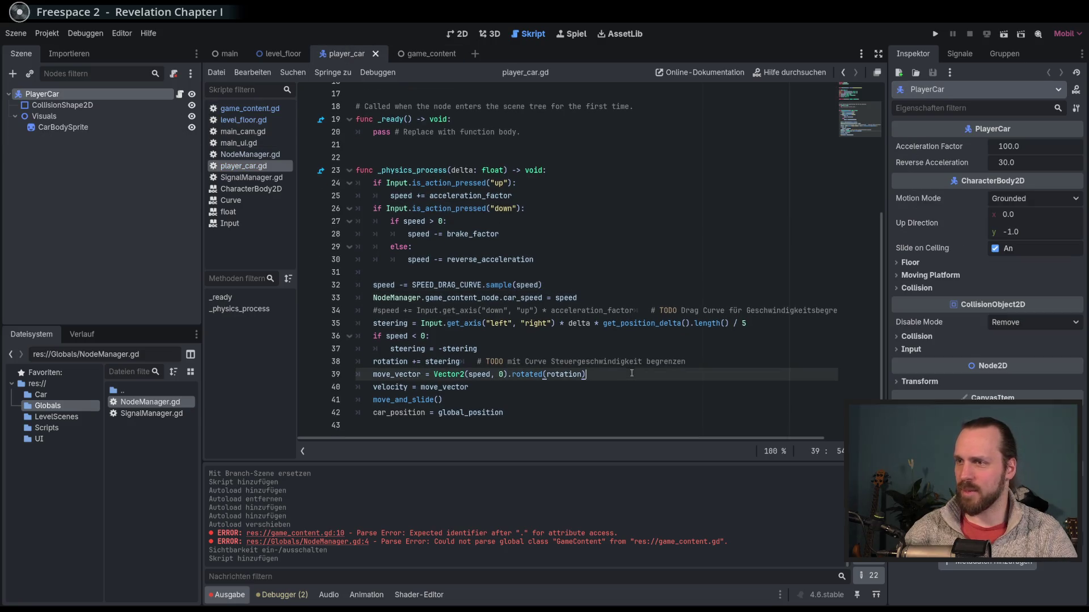
{"action": "left_click", "coordinate": [607, 385]}
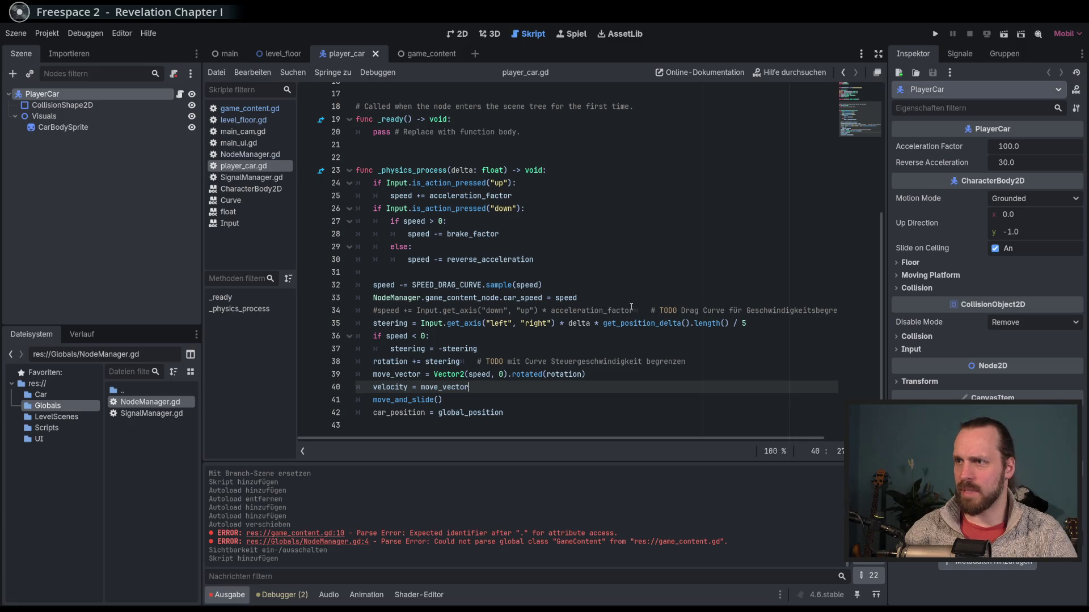
Delete the commented-out '#speed += Input.get_axis…' line from player_car.gd.
{"action": "left_click", "coordinate": [632, 307]}
{"action": "left_click", "coordinate": [528, 307]}
{"action": "key", "text": "shift+End"}
{"action": "key", "text": "Delete"}
{"action": "key", "text": "Delete"}
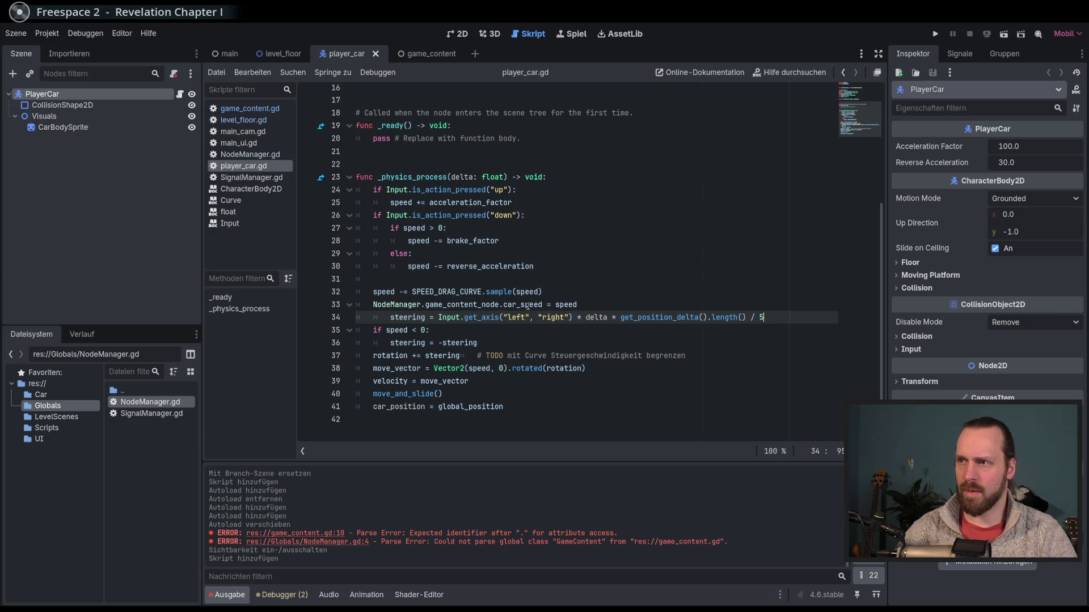
{"action": "left_click", "coordinate": [593, 384]}
{"action": "left_click", "coordinate": [430, 328]}
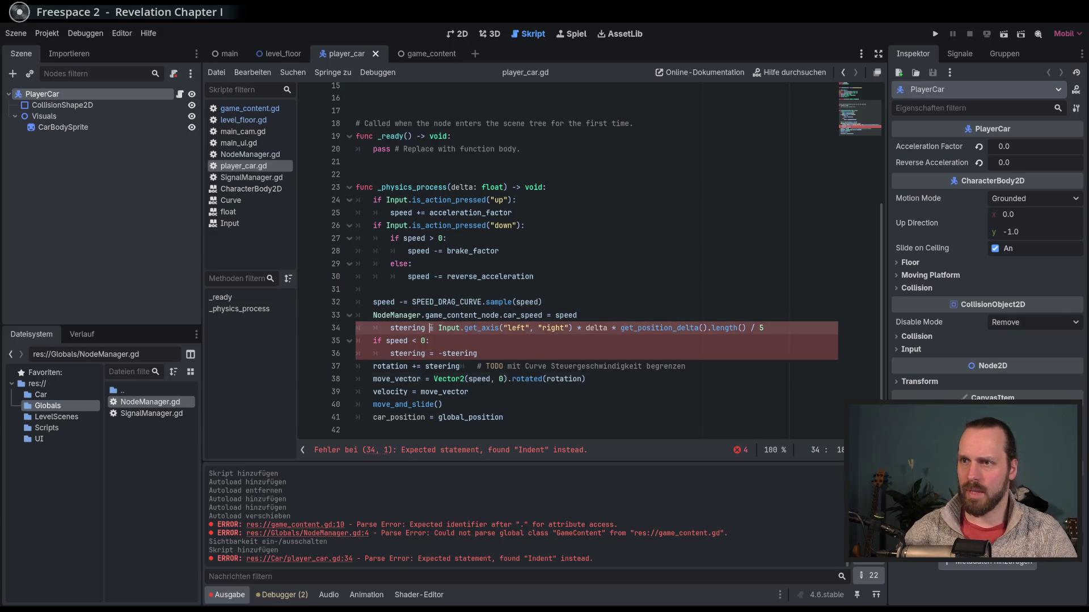
{"action": "left_click", "coordinate": [392, 327]}
{"action": "key", "text": "ctrl+z"}
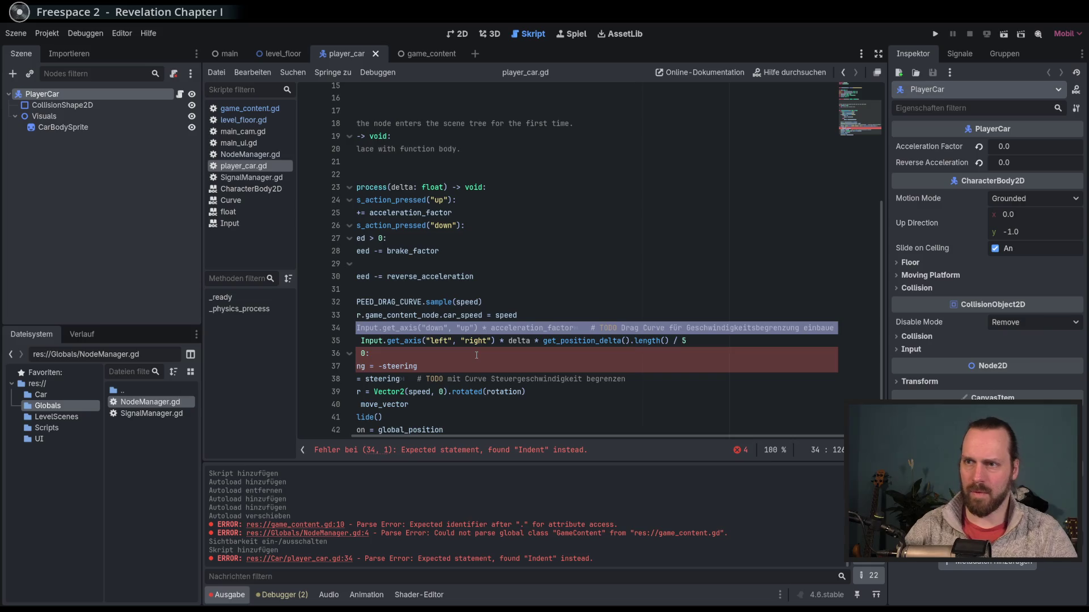
{"action": "key", "text": "ctrl+z"}
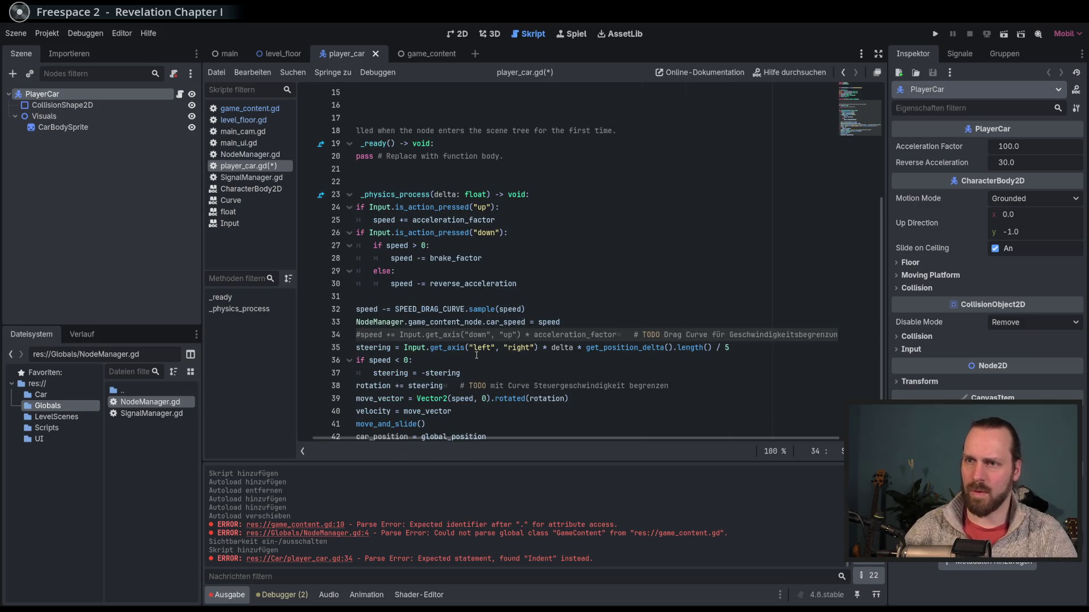
{"action": "left_click_drag", "start_coordinate": [435, 439], "coordinate": [353, 443]}
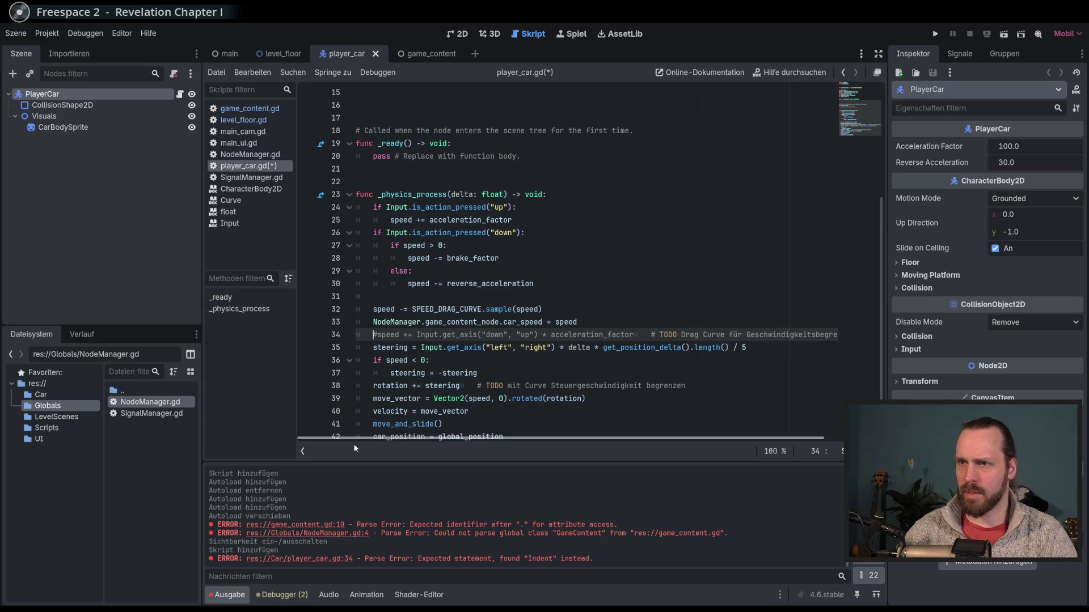
{"action": "left_click", "coordinate": [333, 336]}
{"action": "key", "text": "BackSpace"}
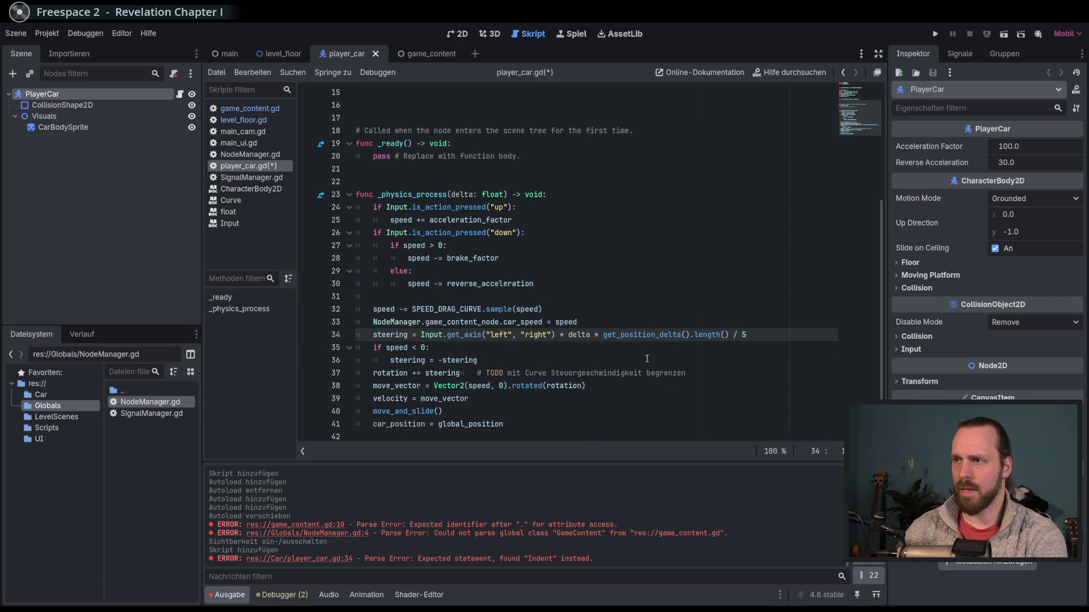
Regroup the steering and speed code by moving and removing blank lines.
{"action": "left_click", "coordinate": [644, 359]}
{"action": "key", "text": "Up"}
{"action": "key", "text": "Up"}
{"action": "key", "text": "End"}
{"action": "key", "text": "Return"}
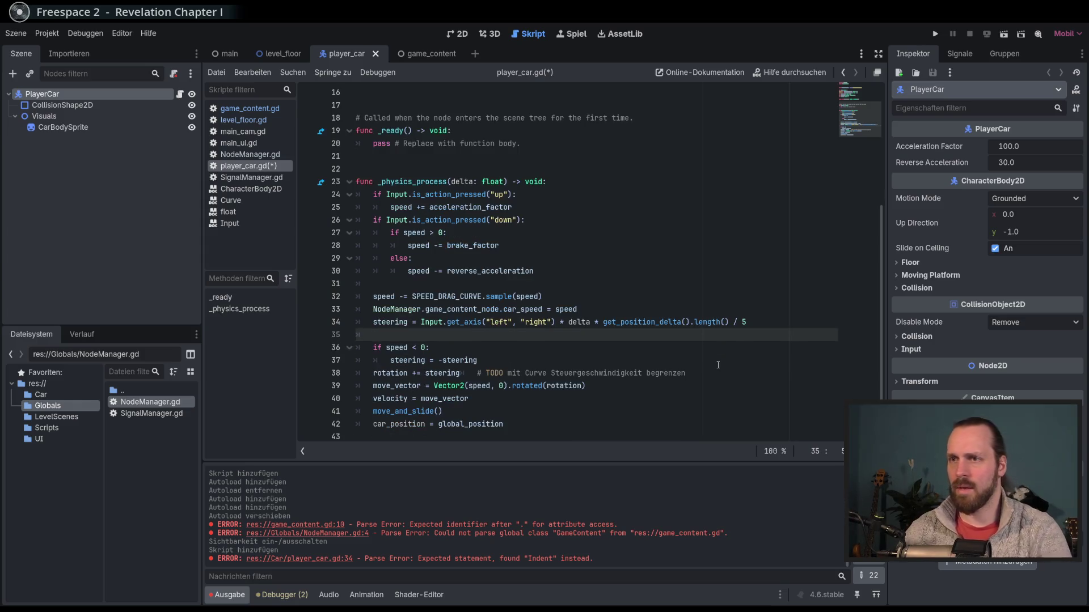
{"action": "key", "text": "alt+Up"}
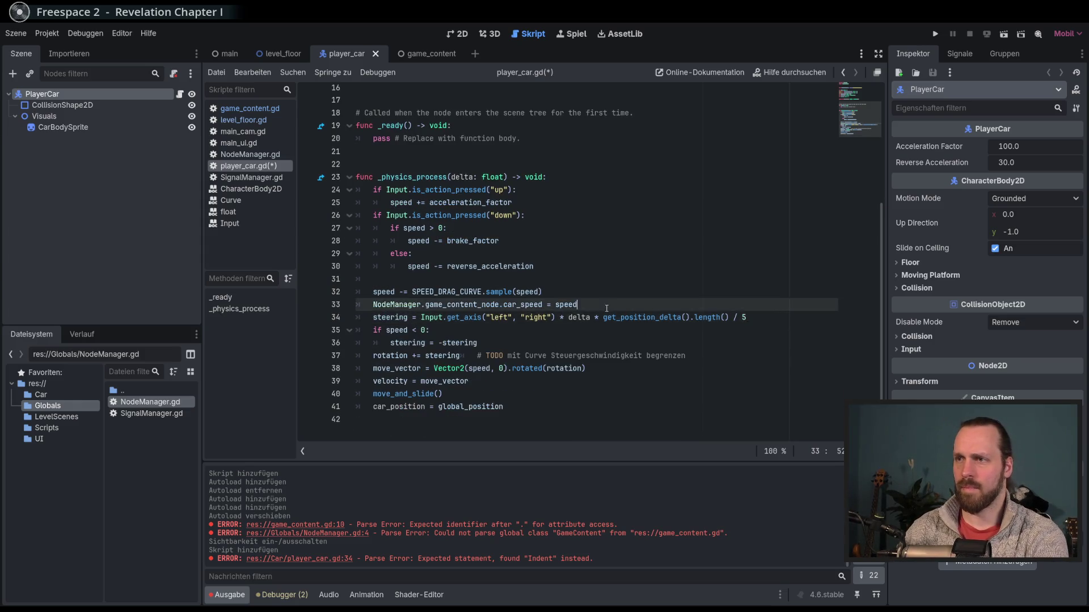
{"action": "left_click", "coordinate": [560, 368]}
{"action": "left_click", "coordinate": [510, 279]}
{"action": "key", "text": "BackSpace"}
{"action": "key", "text": "BackSpace"}
{"action": "key", "text": "Down"}
{"action": "key", "text": "Down"}
{"action": "key", "text": "Down"}
Add a blank line before the movement code and save player_car.gd.
{"action": "left_click", "coordinate": [510, 347]}
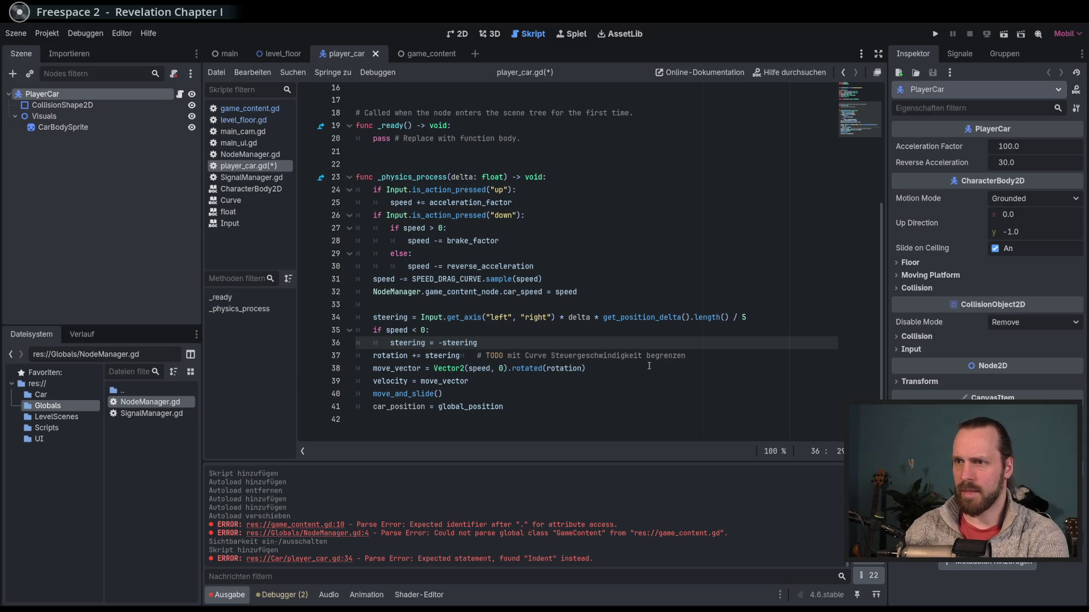
{"action": "left_click", "coordinate": [702, 359]}
{"action": "key", "text": "Return"}
{"action": "left_click", "coordinate": [562, 319]}
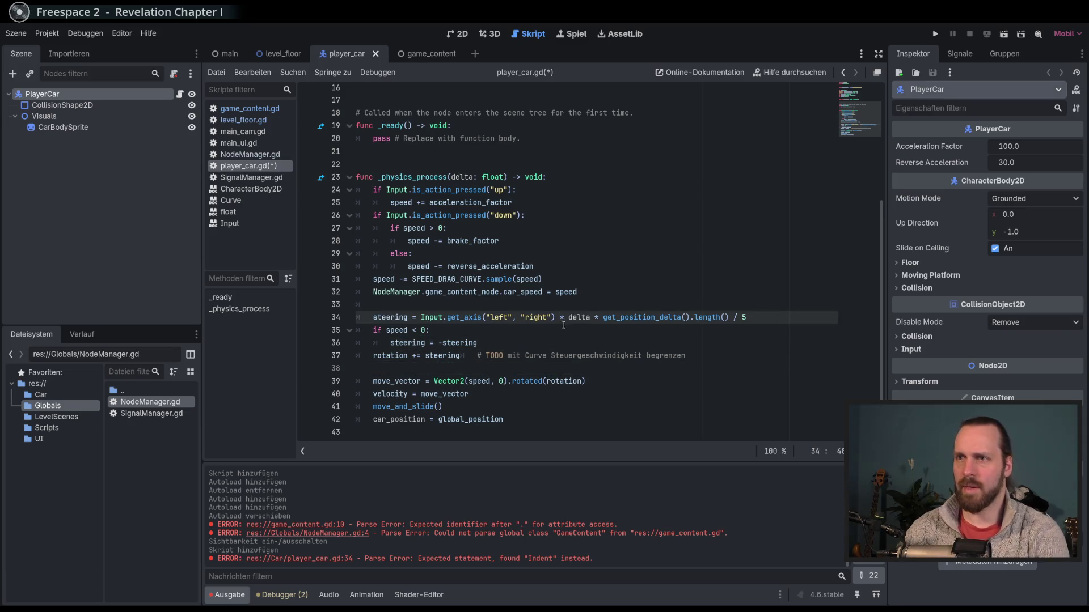
{"action": "key", "text": "ctrl+s"}
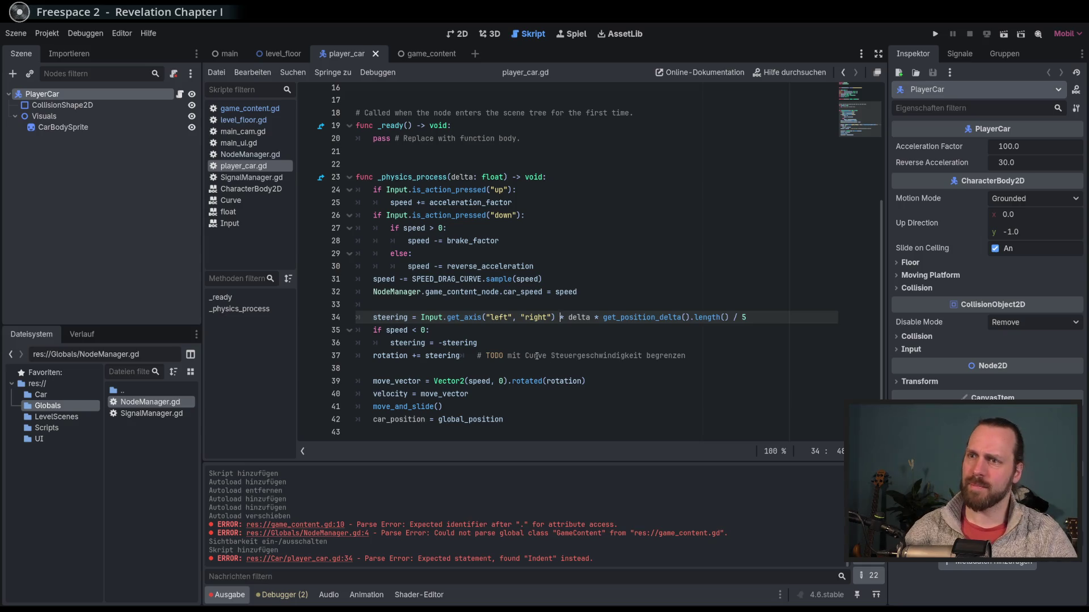
Review the car_speed assignment and highlight every use of steering in the script.
{"action": "left_click", "coordinate": [596, 292]}
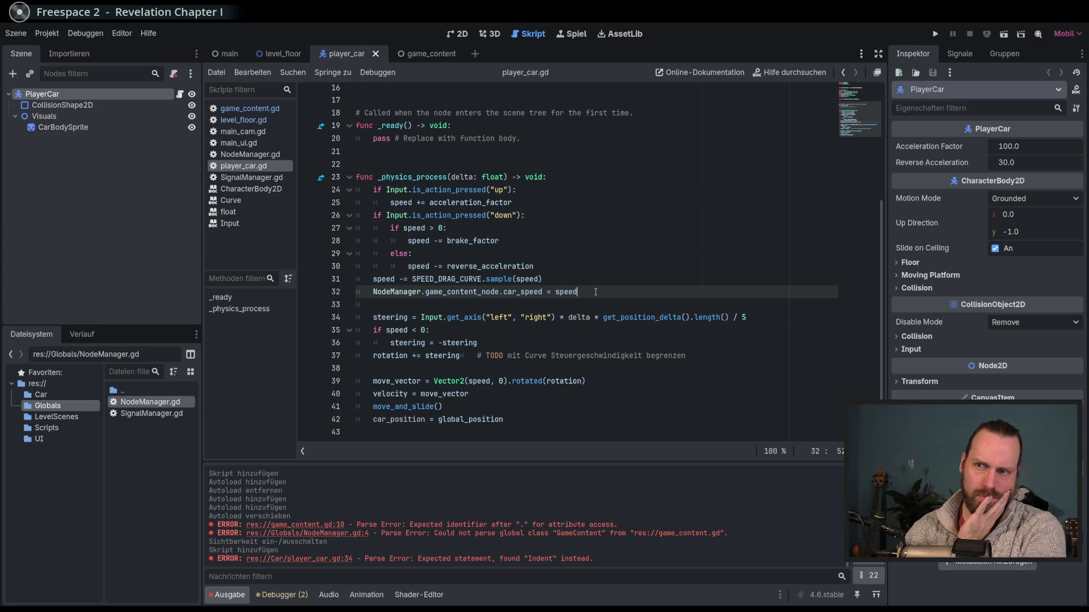
{"action": "double_click", "coordinate": [441, 356]}
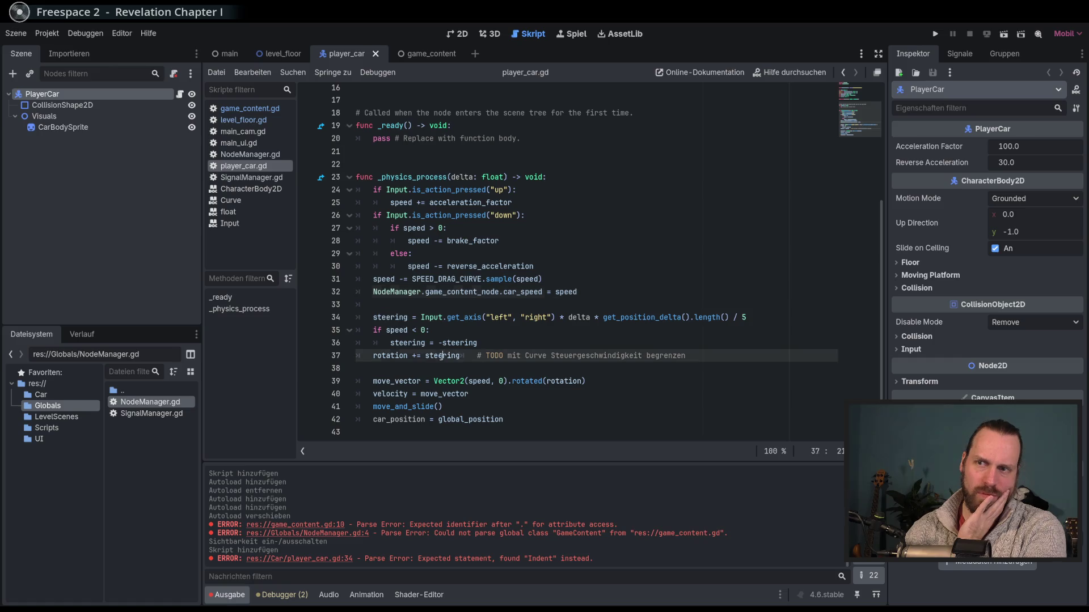
{"action": "left_click", "coordinate": [469, 372]}
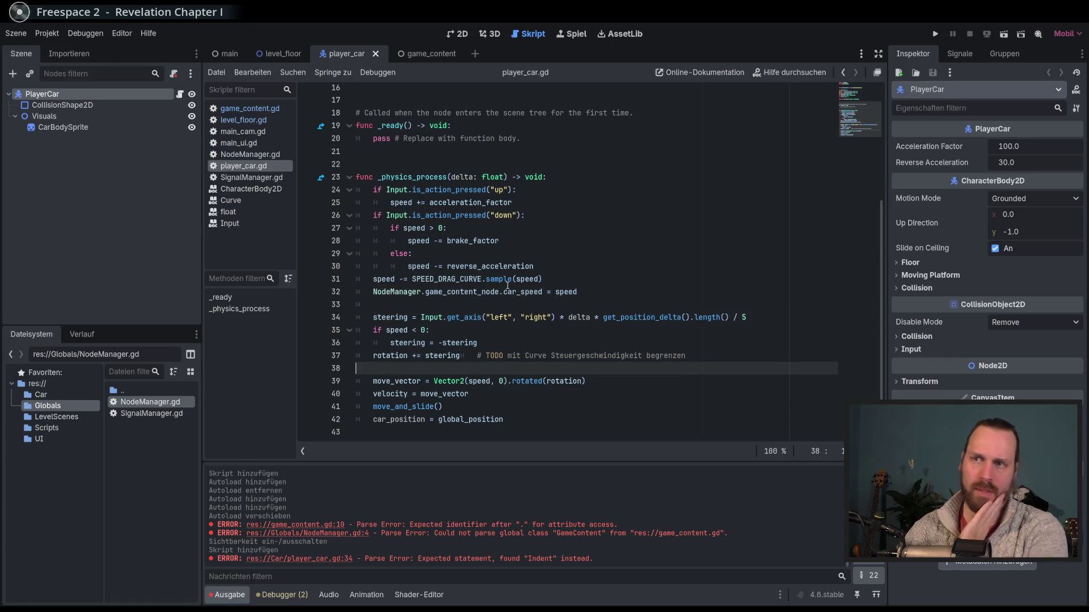
{"action": "left_click", "coordinate": [585, 291]}
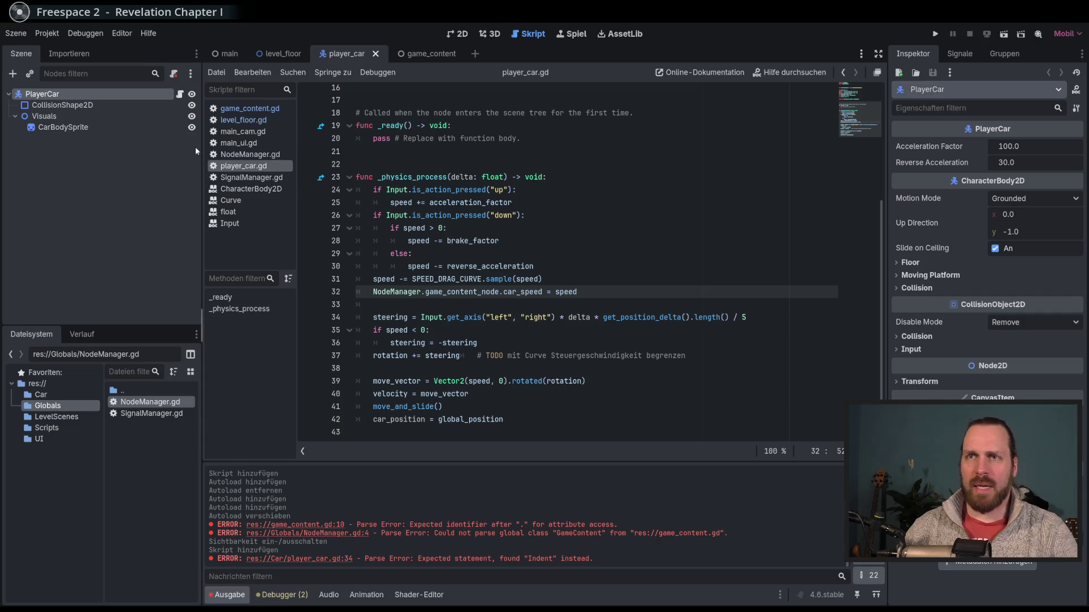
{"action": "left_click", "coordinate": [230, 54]}
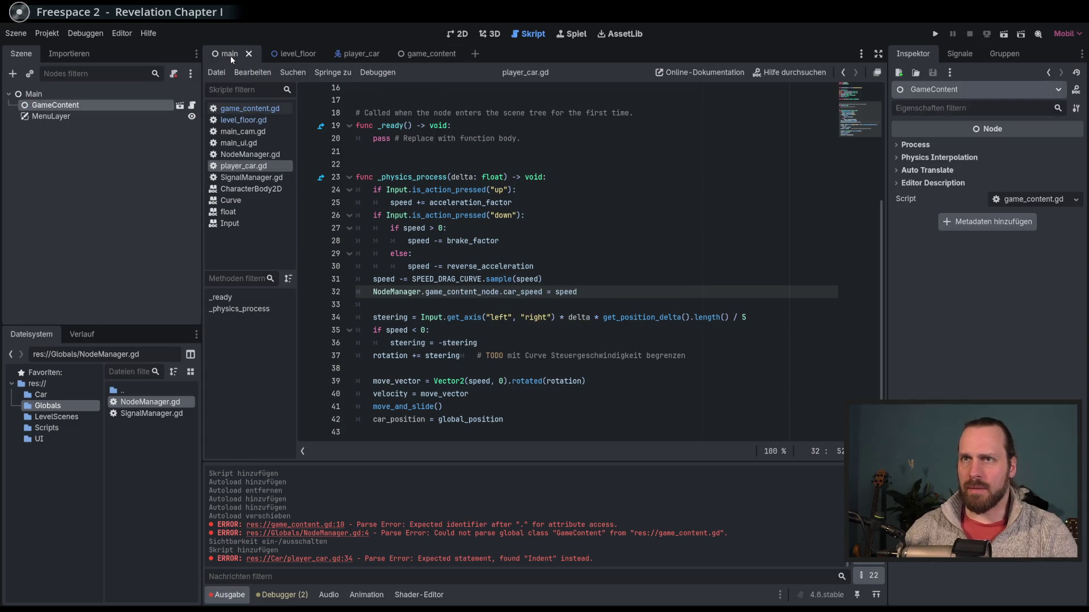
Show the main scene in the 2D view and open game_content in its own tab.
{"action": "left_click", "coordinate": [82, 115]}
{"action": "left_click", "coordinate": [56, 439]}
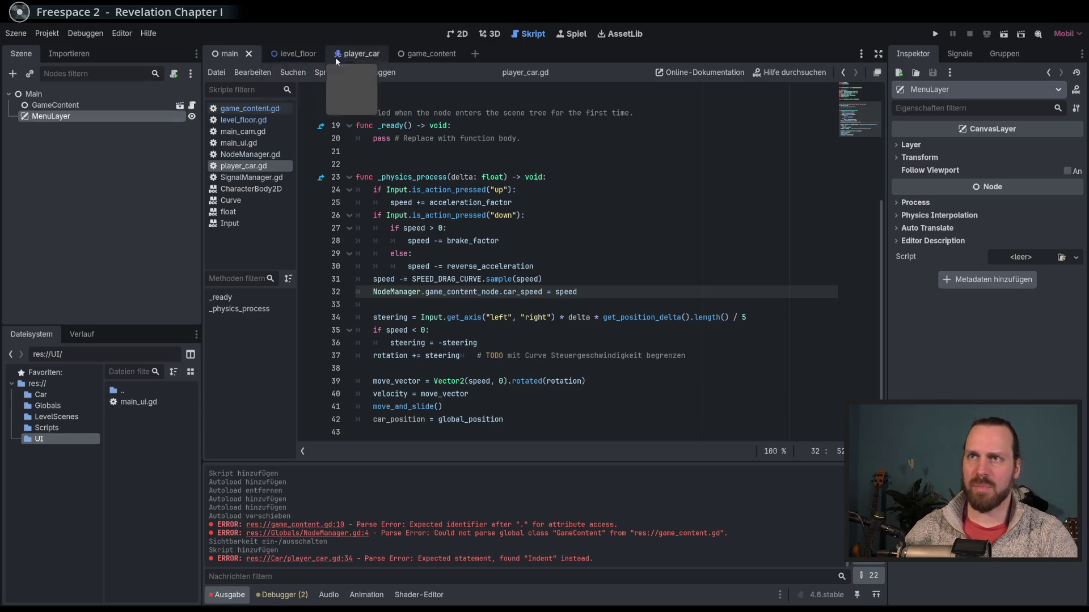
{"action": "left_click", "coordinate": [455, 34]}
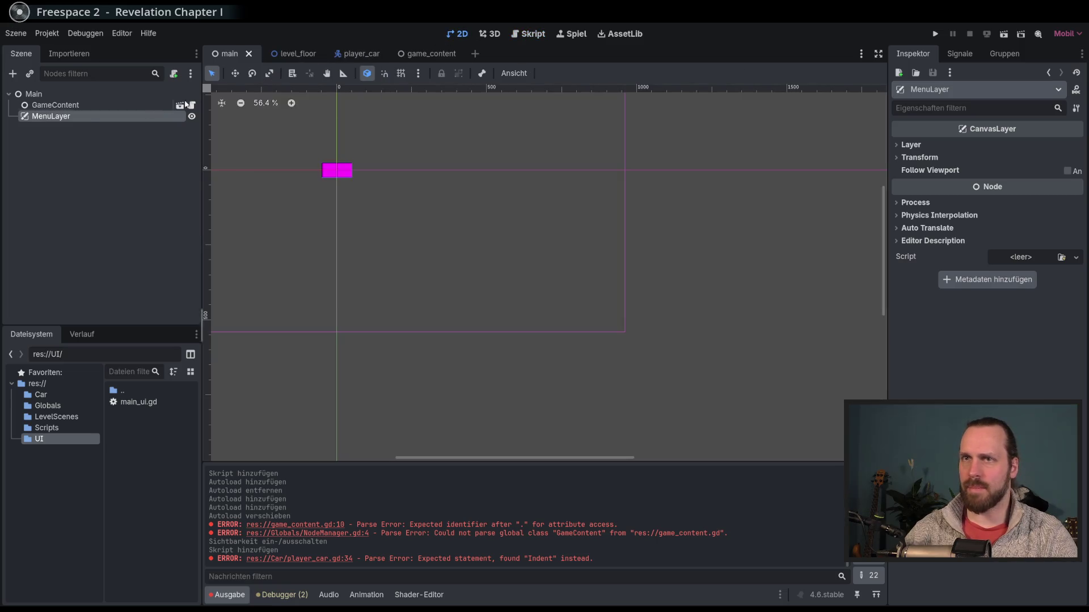
{"action": "left_click", "coordinate": [69, 93]}
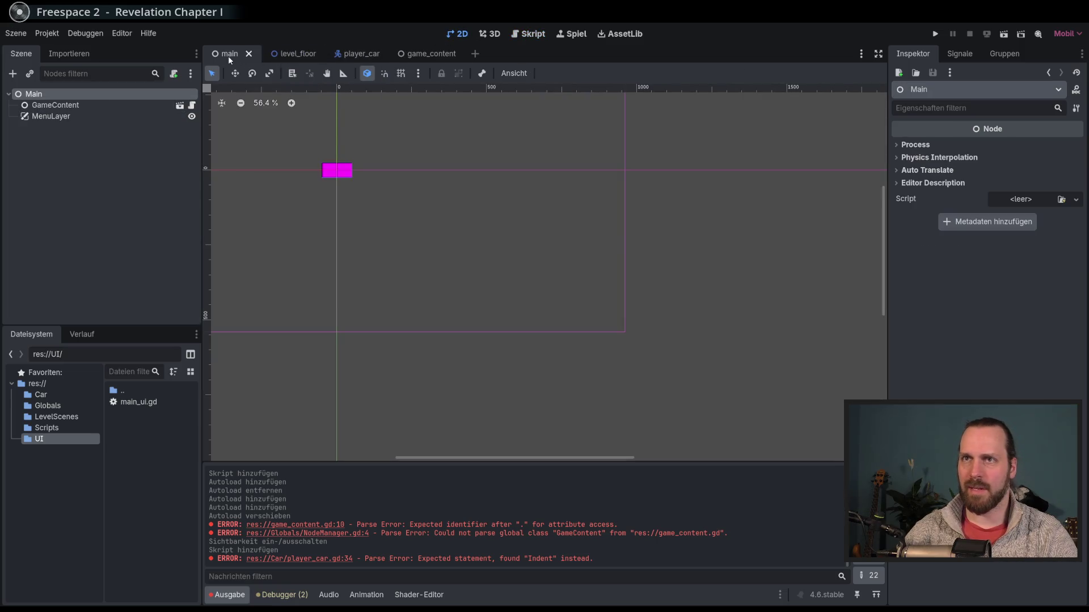
{"action": "left_click", "coordinate": [105, 114]}
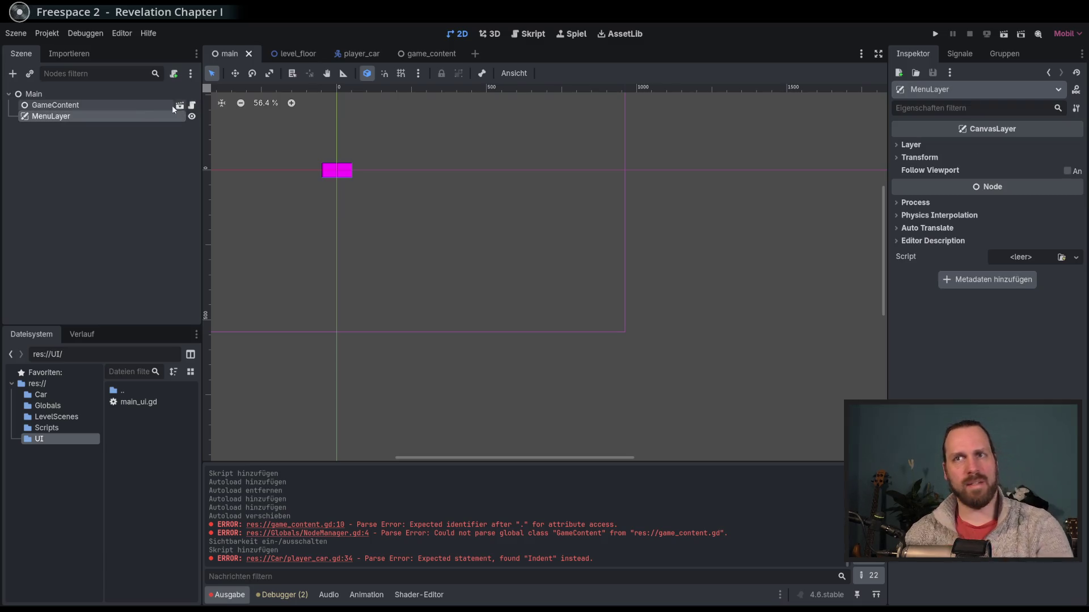
{"action": "left_click", "coordinate": [171, 105]}
{"action": "left_click", "coordinate": [180, 106]}
Select MainUI and expand its Layout properties to reach the anchor presets.
{"action": "left_click", "coordinate": [75, 161]}
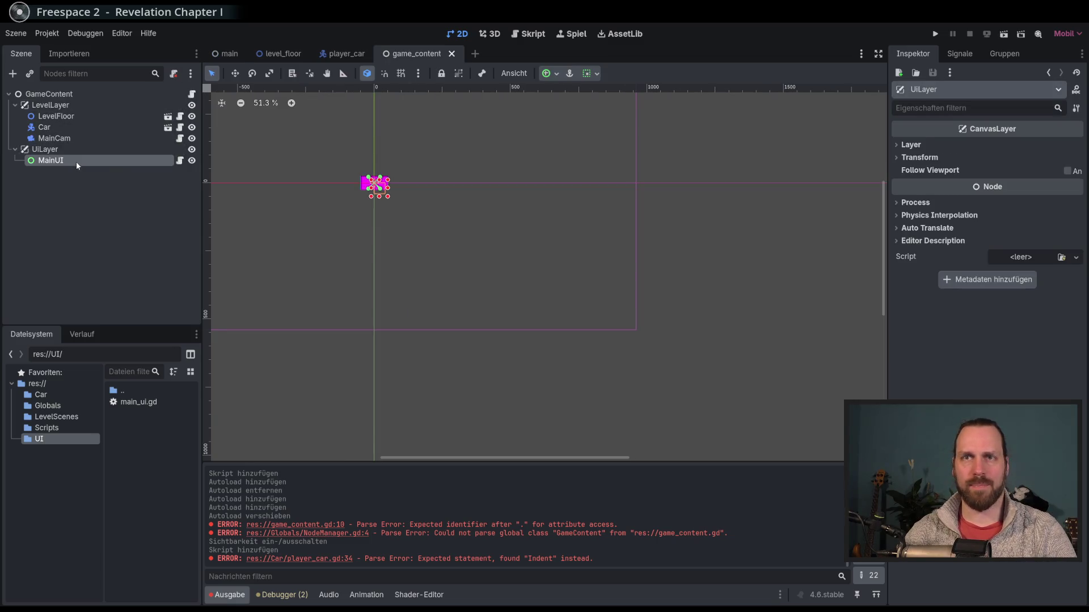
{"action": "scroll", "coordinate": [365, 215], "scroll_direction": "right", "scroll_amount": 3}
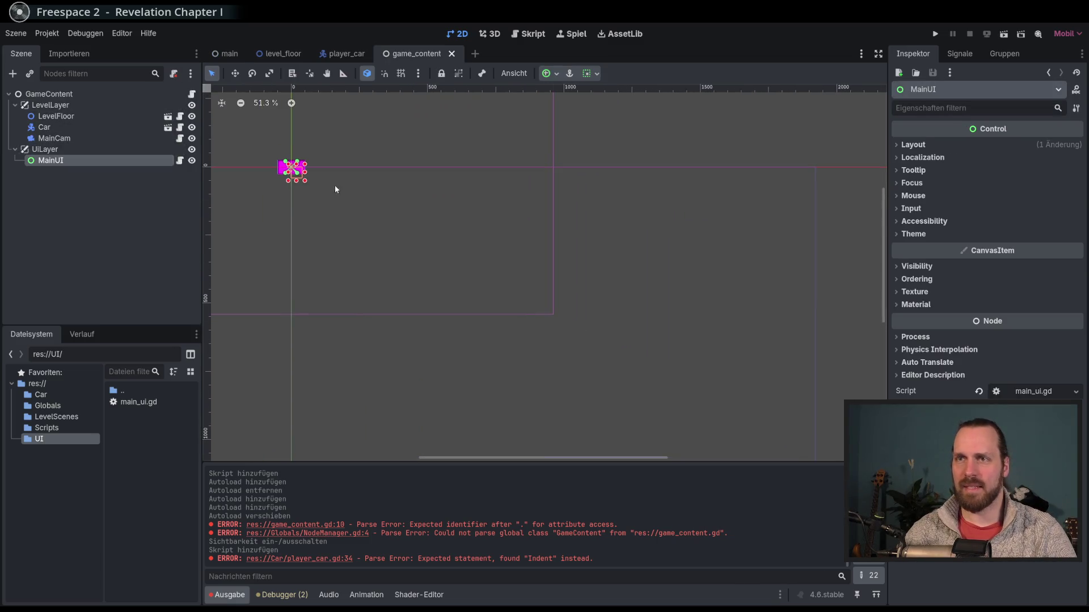
{"action": "left_click", "coordinate": [922, 145]}
{"action": "scroll", "coordinate": [424, 214], "scroll_direction": "up", "scroll_amount": 2}
{"action": "scroll", "coordinate": [495, 250], "scroll_direction": "down", "scroll_amount": 3}
{"action": "scroll", "coordinate": [715, 166], "scroll_direction": "down", "scroll_amount": 2}
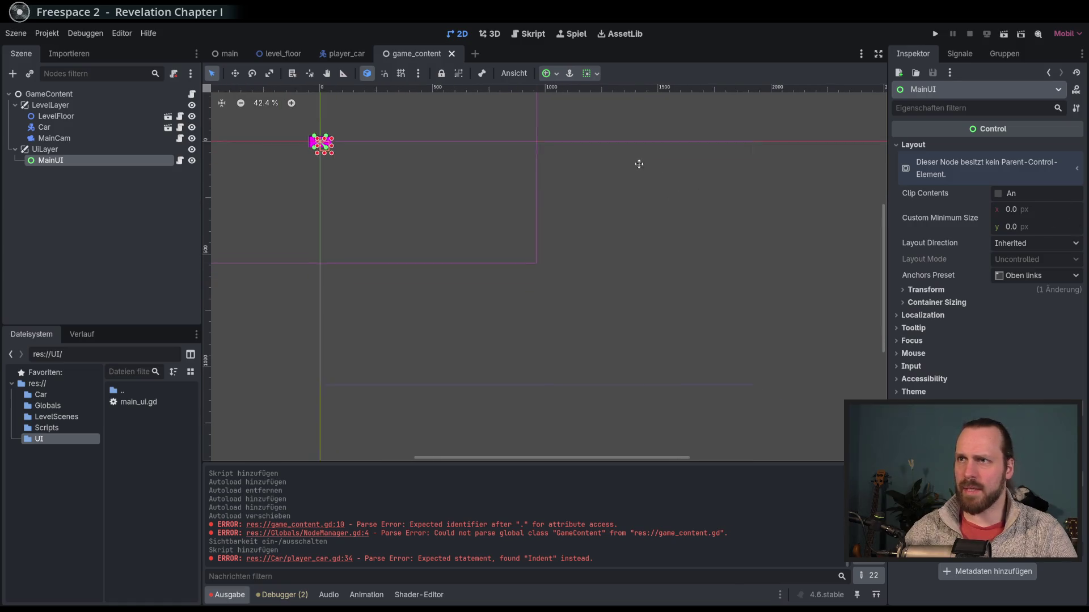
{"action": "left_click", "coordinate": [550, 73]}
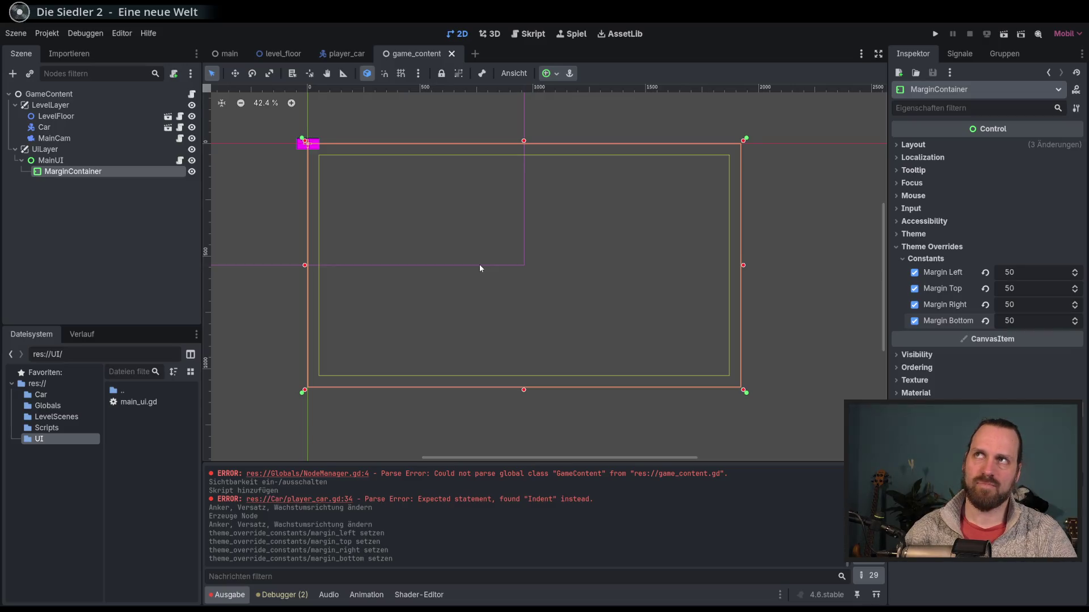
Delete the MarginContainer node from under MainUI.
{"action": "left_click", "coordinate": [69, 173]}
{"action": "key", "text": "Delete"}
{"action": "key", "text": "Return"}
Reselect MainUI in the 2D view and bring up the Add Child Node list.
{"action": "left_click", "coordinate": [59, 160]}
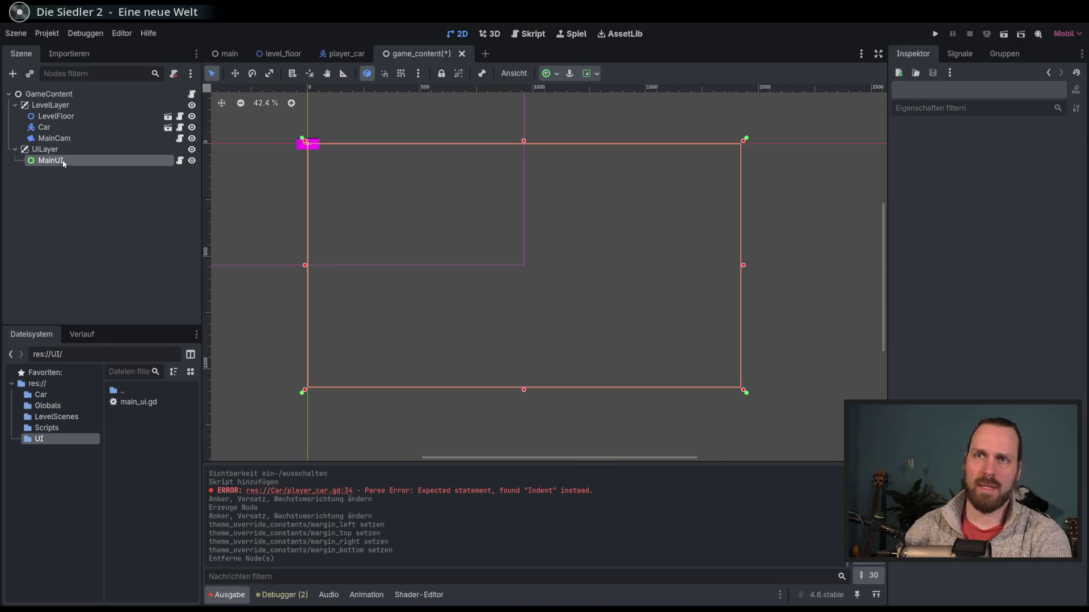
{"action": "left_click", "coordinate": [180, 160]}
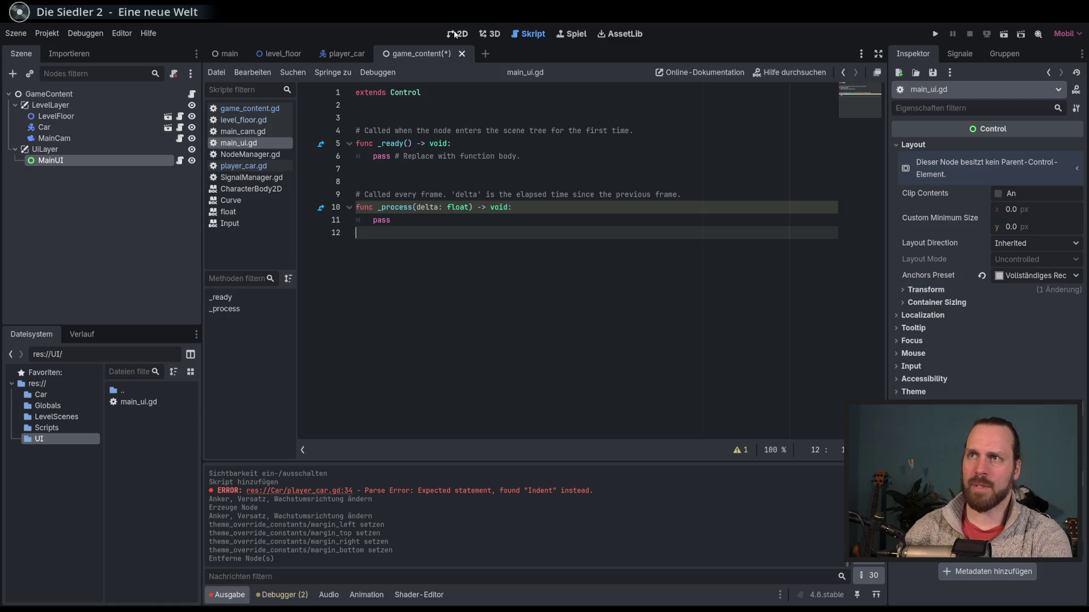
{"action": "left_click", "coordinate": [457, 34]}
{"action": "left_click", "coordinate": [44, 149]}
{"action": "left_click", "coordinate": [50, 160]}
{"action": "left_click", "coordinate": [13, 76]}
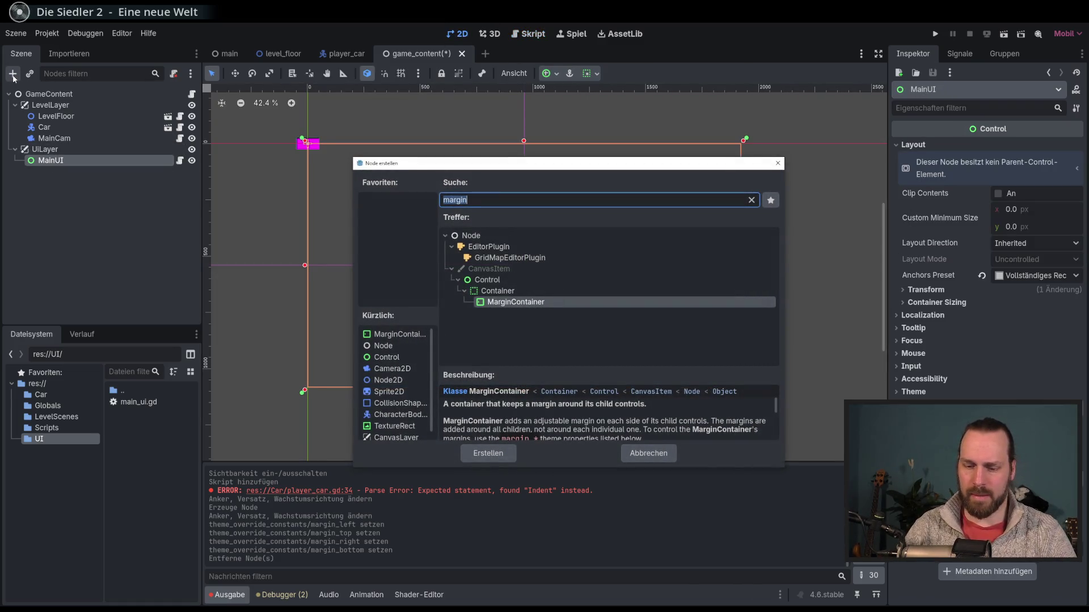
Add a Label under MainUI with text 'SPEED!' and save the scene.
{"action": "type", "text": "label"}
{"action": "key", "text": "Return"}
{"action": "left_click", "coordinate": [946, 184]}
{"action": "type", "text": "SPEED"}
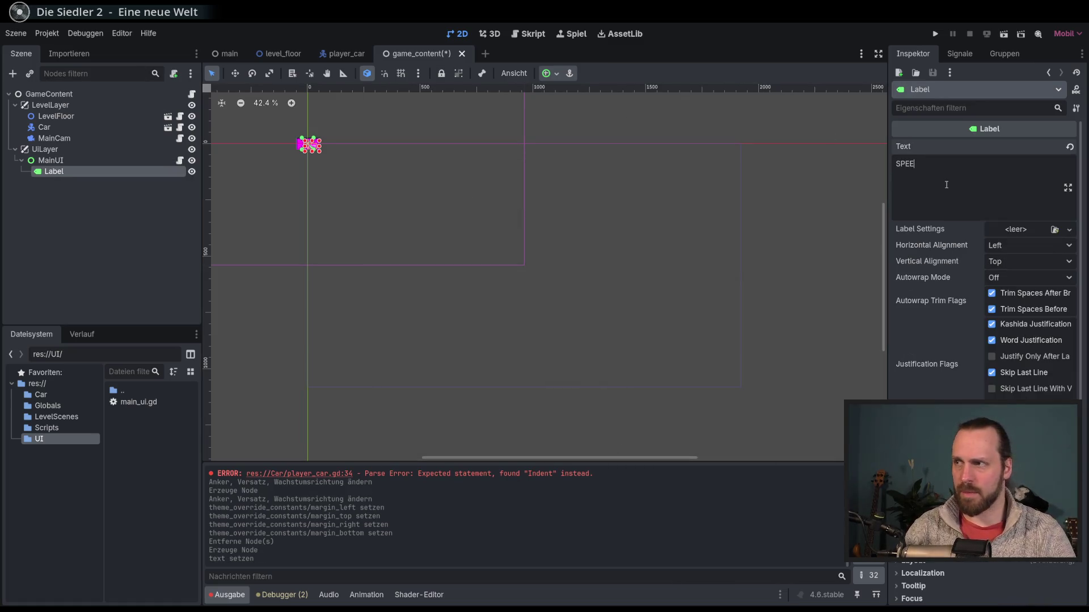
{"action": "type", "text": ":"}
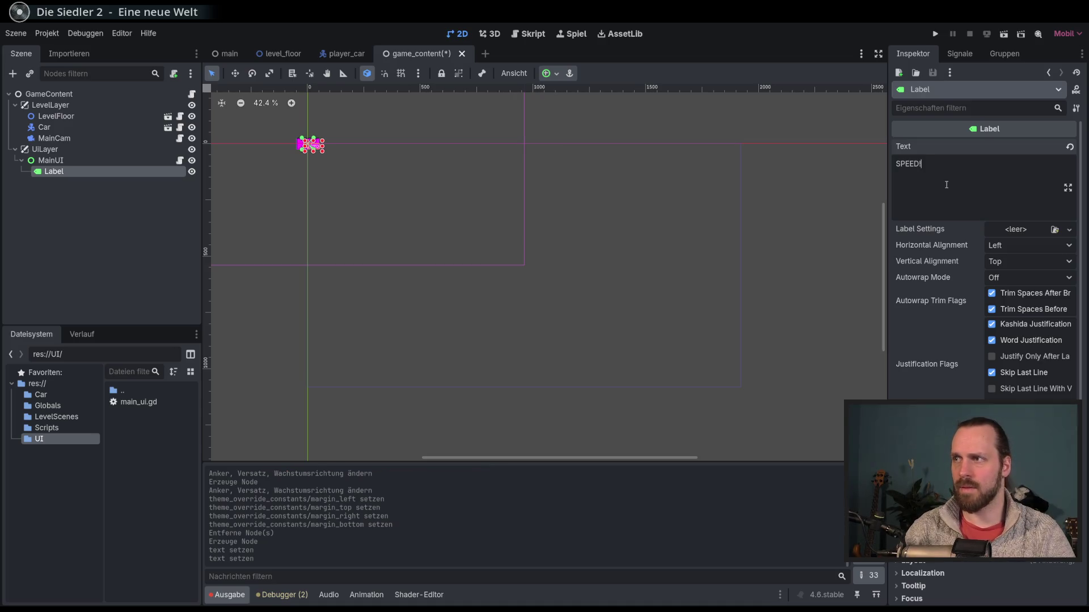
{"action": "key", "text": "ctrl+s"}
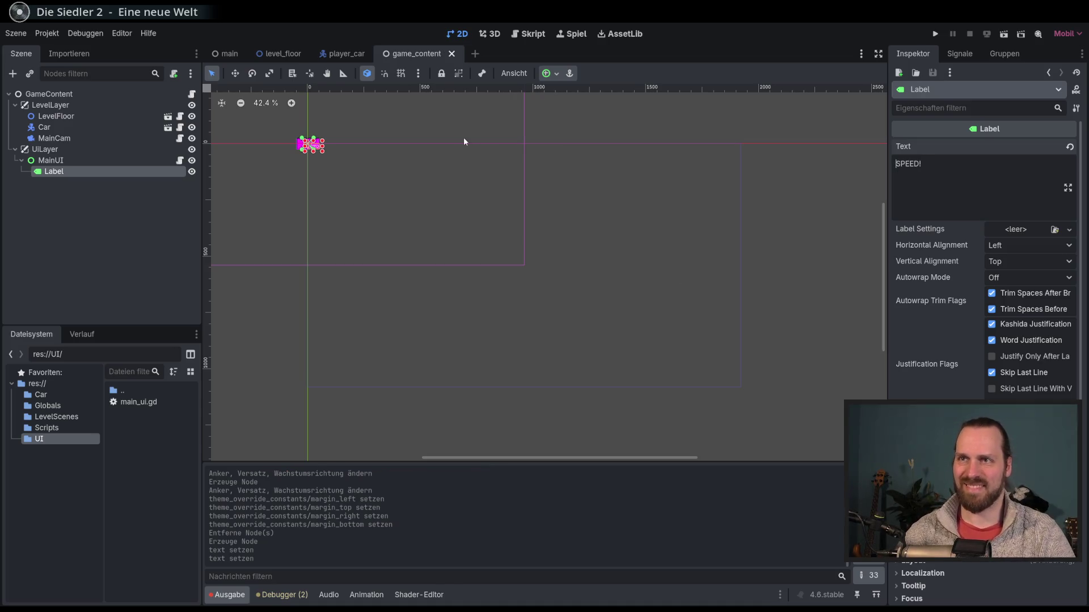
Drag the SPEED! label down and right on the canvas, then back up.
{"action": "left_click", "coordinate": [235, 73]}
{"action": "left_click_drag", "start_coordinate": [382, 180], "coordinate": [375, 177]}
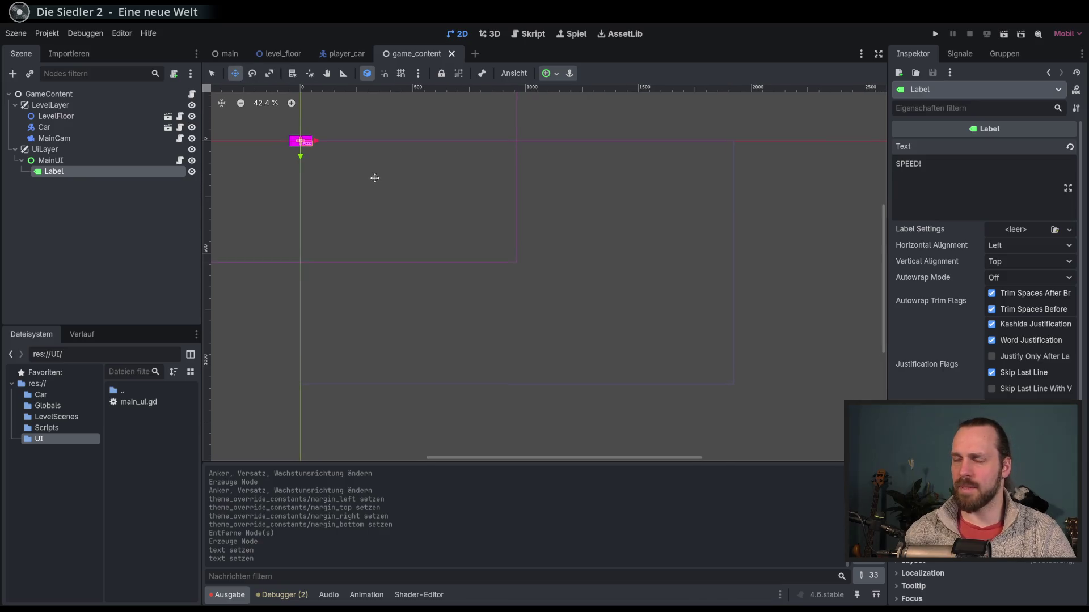
{"action": "left_click", "coordinate": [80, 160]}
{"action": "left_click", "coordinate": [162, 174]}
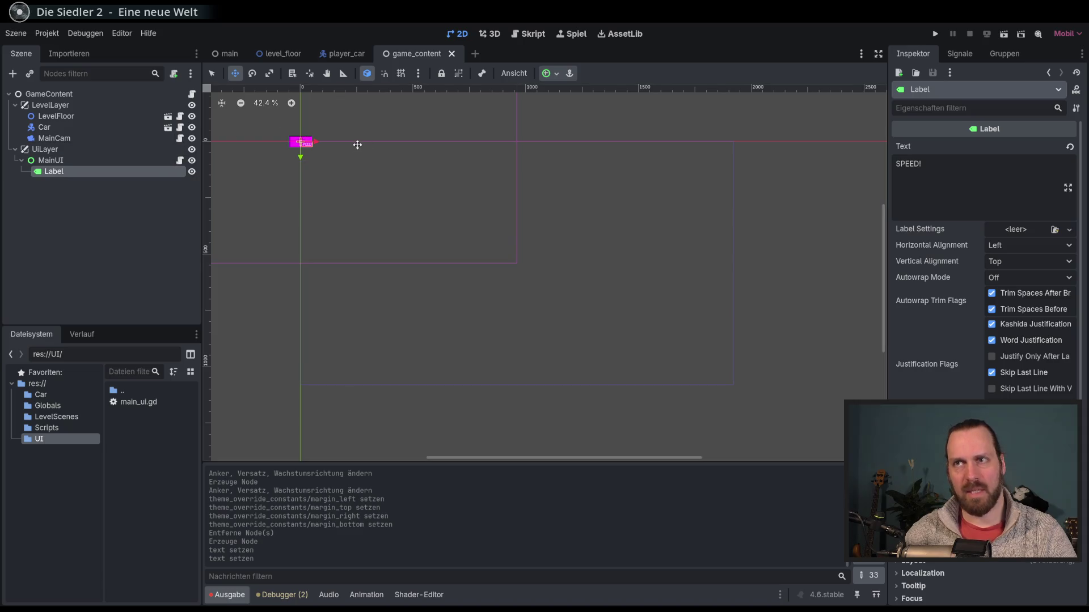
{"action": "scroll", "coordinate": [363, 158], "scroll_direction": "up", "scroll_amount": 2}
{"action": "mouse_move", "coordinate": [323, 171]}
{"action": "left_mouse_down"}
{"action": "mouse_move", "coordinate": [348, 196]}
{"action": "mouse_move", "coordinate": [355, 436]}
{"action": "left_mouse_up"}
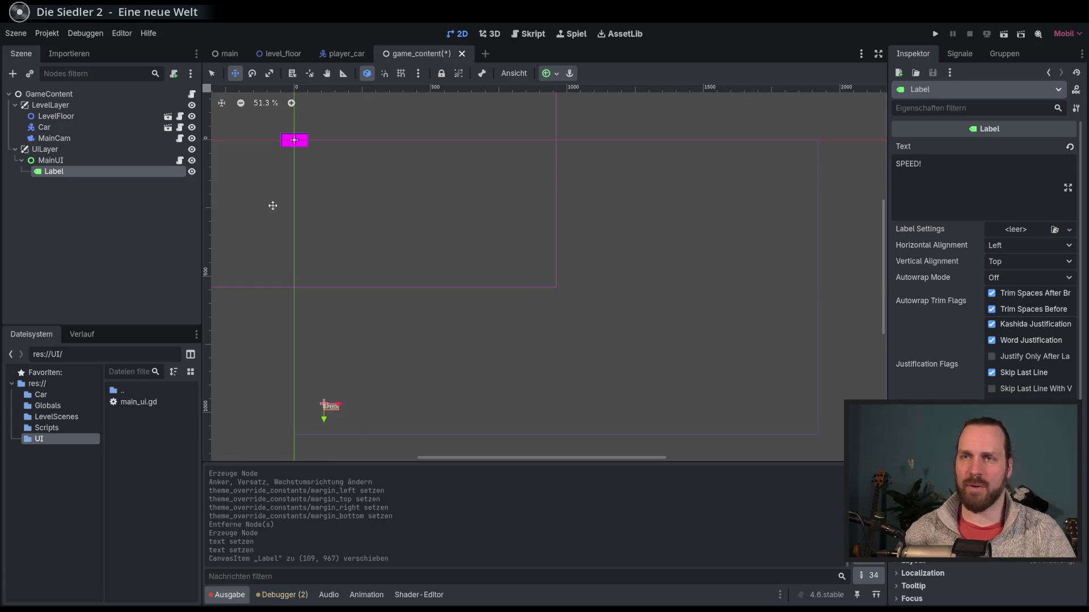
{"action": "left_click", "coordinate": [97, 164]}
{"action": "left_click", "coordinate": [100, 173]}
{"action": "left_click_drag", "start_coordinate": [408, 294], "coordinate": [390, 283]}
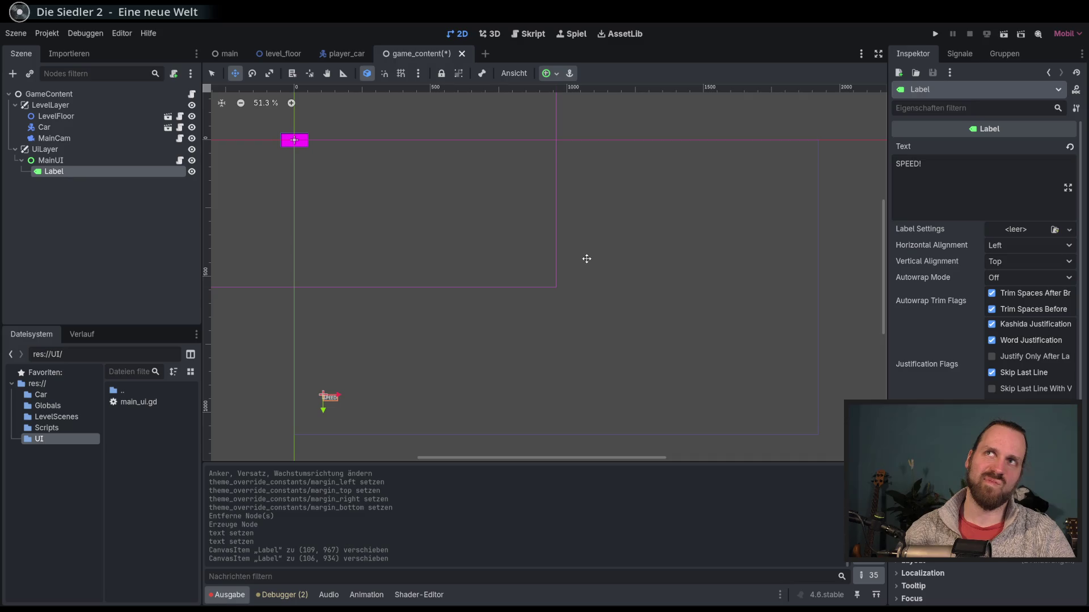
Delete the Label node so MainUI has no children.
{"action": "left_click", "coordinate": [117, 170]}
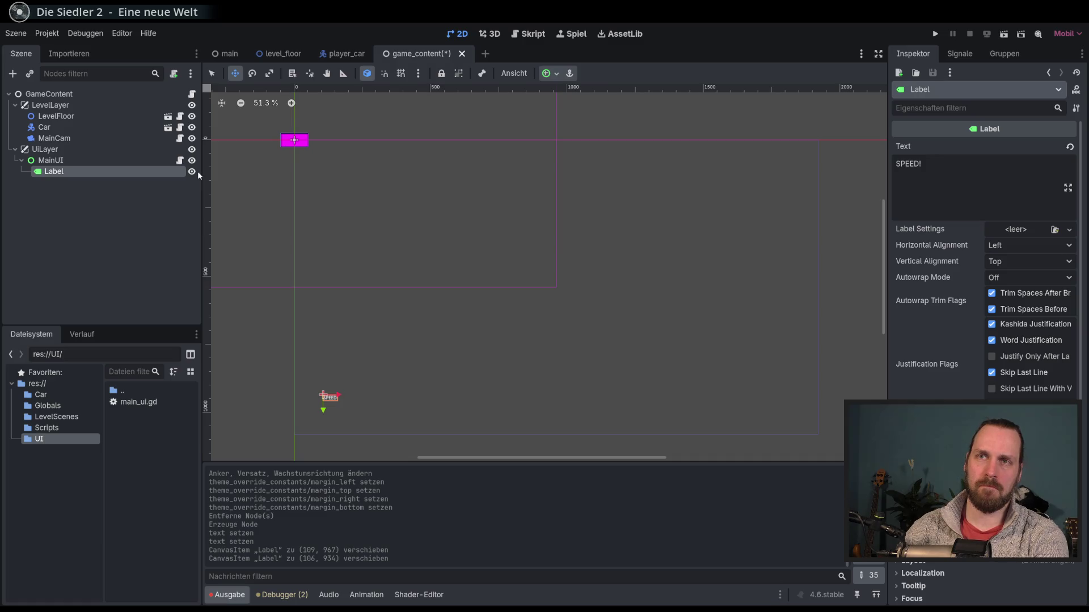
{"action": "key", "text": "Delete"}
{"action": "key", "text": "Return"}
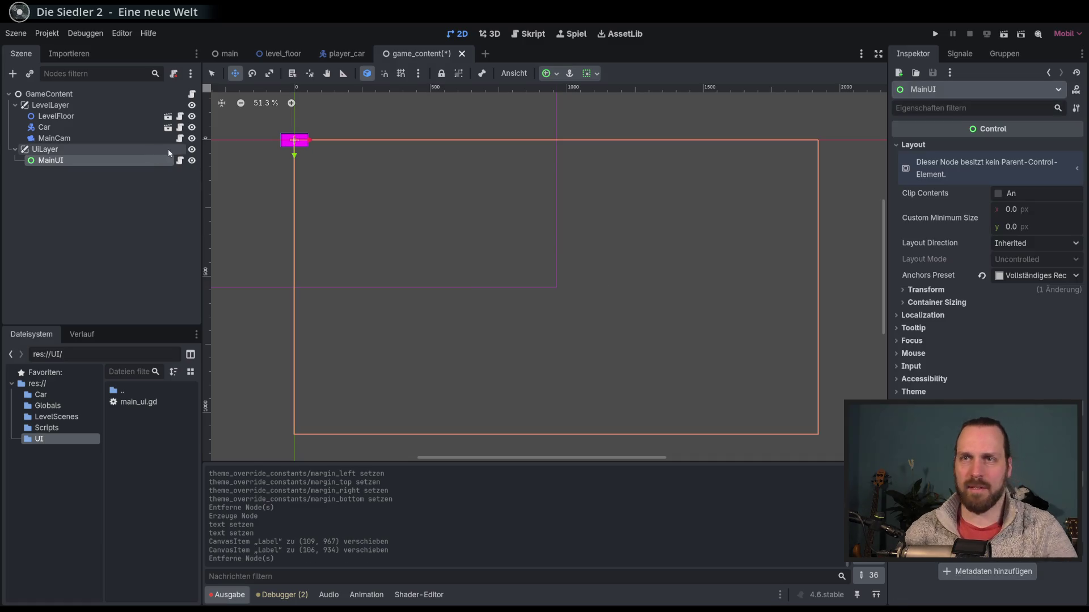
Delete the unused template _process function from main_ui.gd.
{"action": "left_click", "coordinate": [180, 161]}
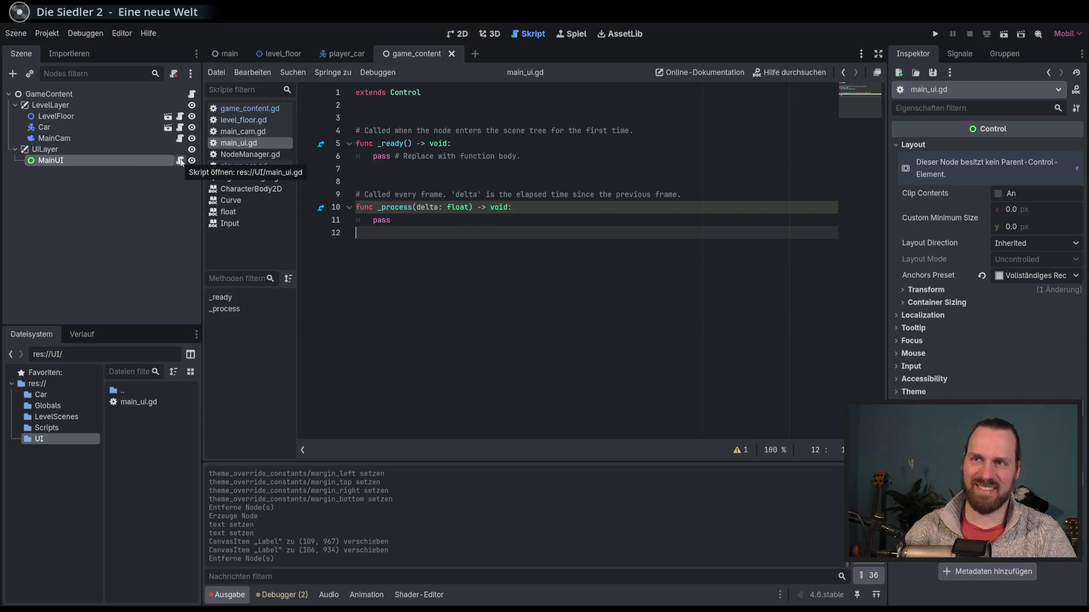
{"action": "key", "text": "shift+Up"}
{"action": "key", "text": "shift+Up"}
{"action": "key", "text": "shift+Up"}
{"action": "key", "text": "BackSpace"}
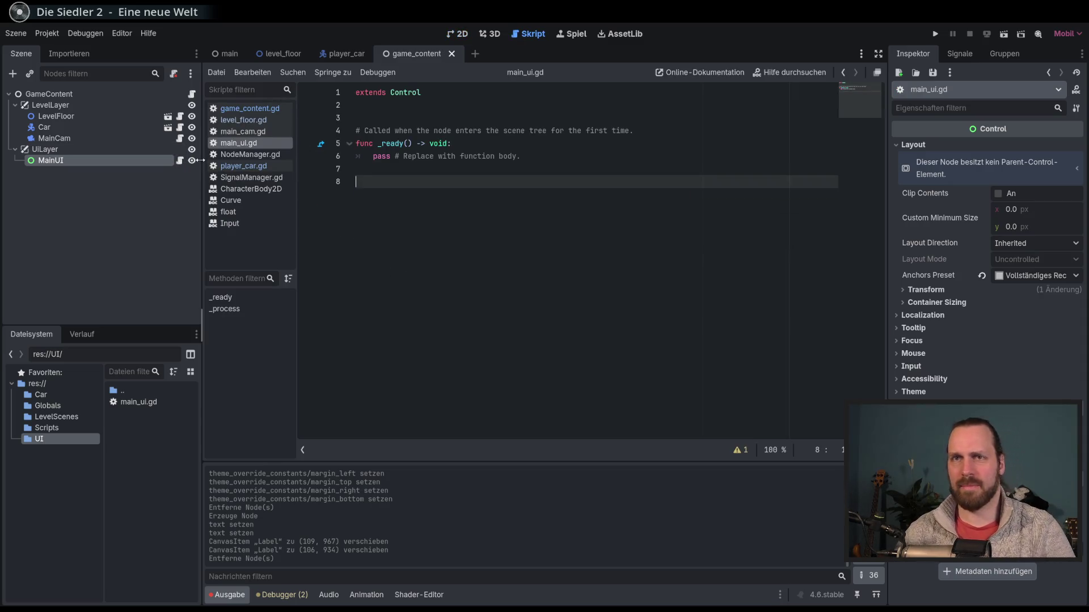
Open the player car scene from the Car node and view it in 2D.
{"action": "left_click", "coordinate": [91, 127]}
{"action": "left_click", "coordinate": [168, 127]}
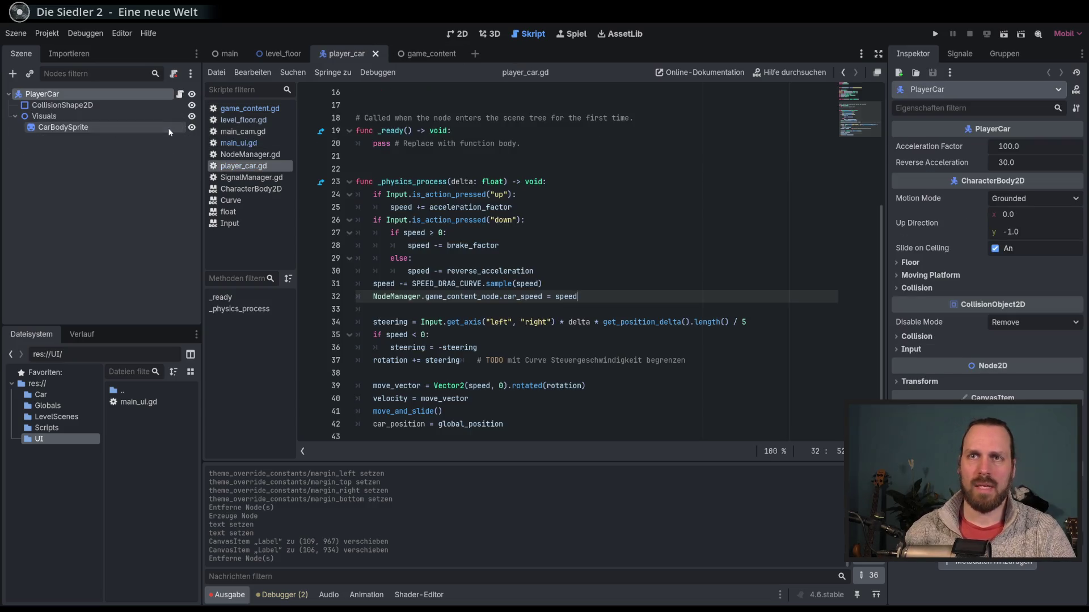
{"action": "left_click", "coordinate": [457, 33]}
{"action": "scroll", "coordinate": [377, 165], "scroll_direction": "down", "scroll_amount": 2}
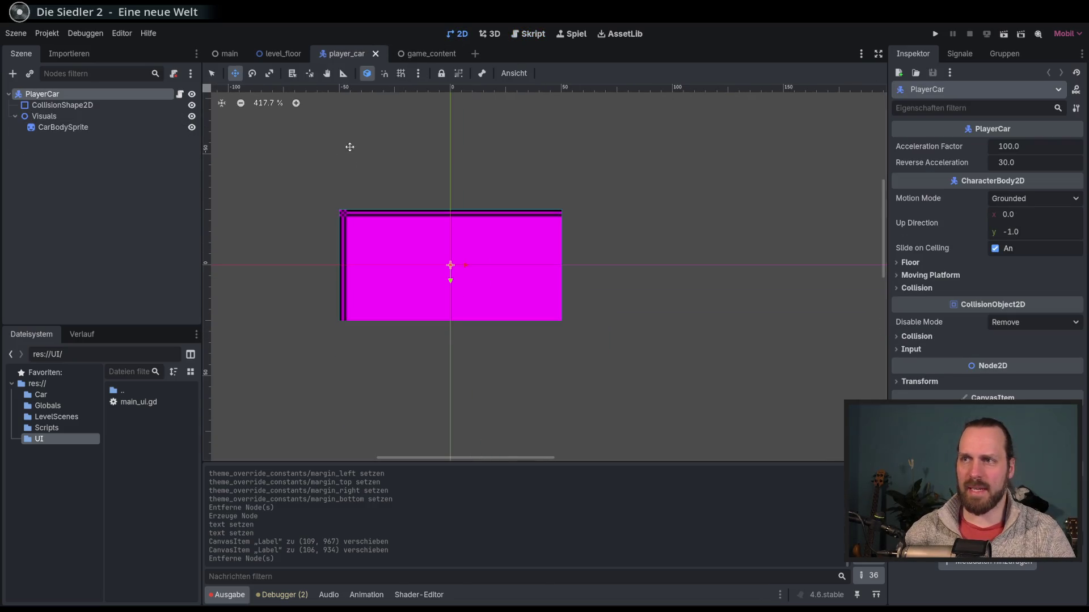
Add a Label child to PlayerCar and rename it DebugLabel.
{"action": "left_click", "coordinate": [12, 73]}
{"action": "type", "text": "label"}
{"action": "key", "text": "Return"}
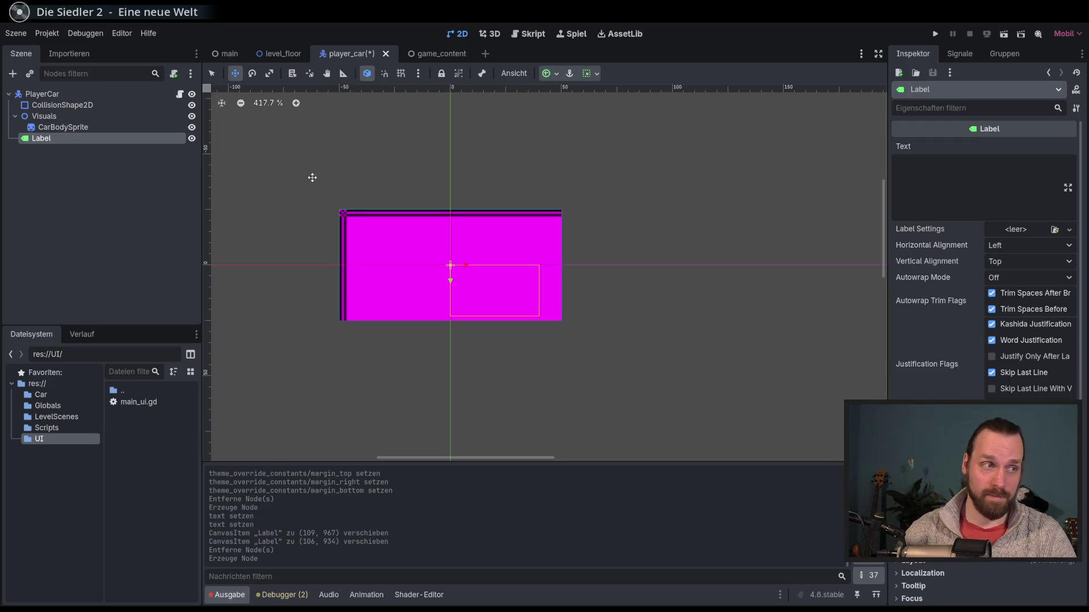
{"action": "double_click", "coordinate": [45, 141]}
{"action": "key", "text": "Home"}
{"action": "type", "text": "Debu"}
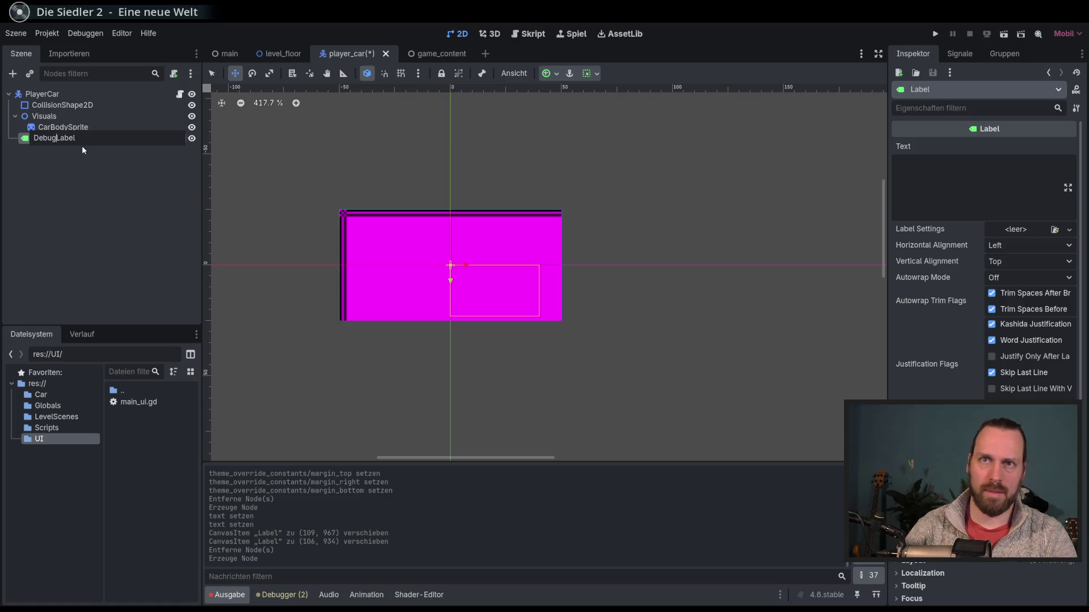
{"action": "type", "text": "g"}
{"action": "key", "text": "Return"}
Drag DebugLabel just below the car body, to position (31, 54).
{"action": "left_click_drag", "start_coordinate": [388, 244], "coordinate": [384, 289]}
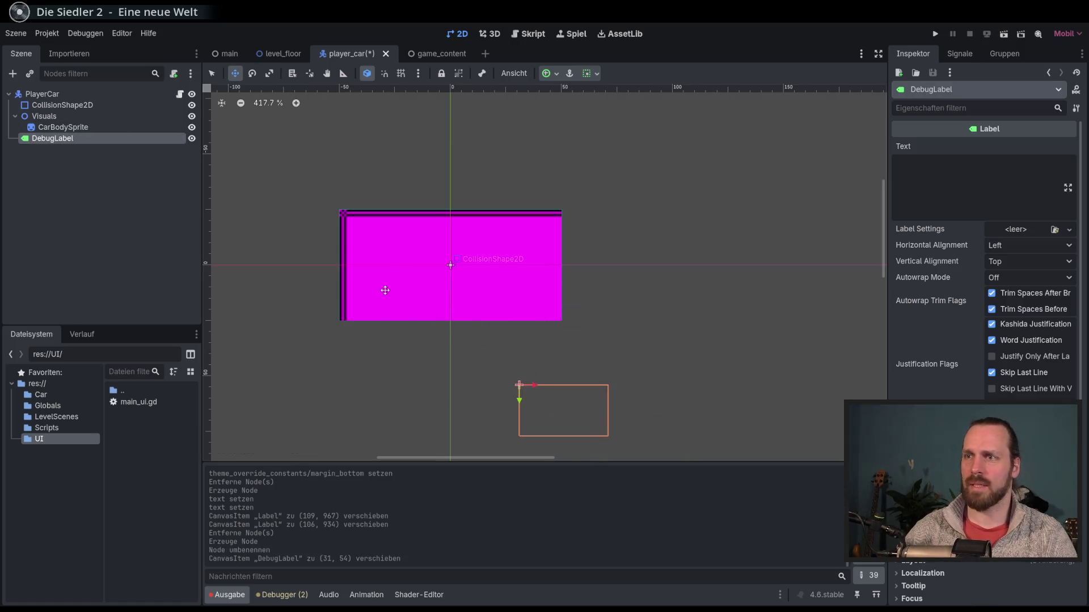
{"action": "scroll", "coordinate": [397, 272], "scroll_direction": "down", "scroll_amount": 3}
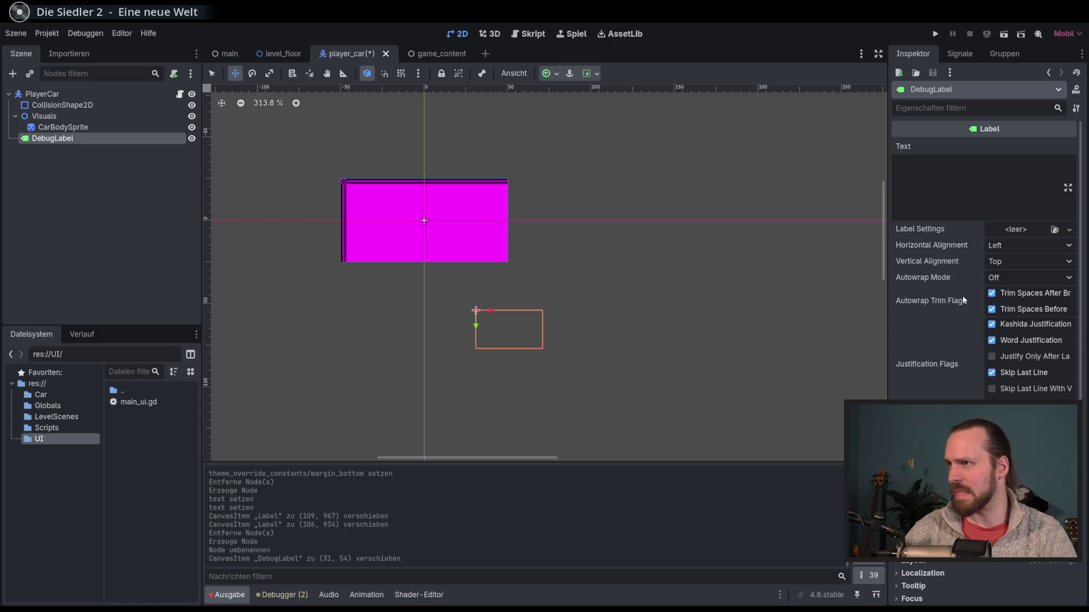
{"action": "scroll", "coordinate": [1083, 295], "scroll_direction": "down", "scroll_amount": 1}
{"action": "left_click_drag", "start_coordinate": [1083, 296], "coordinate": [1079, 397]}
{"action": "scroll", "coordinate": [993, 368], "scroll_direction": "down", "scroll_amount": 3}
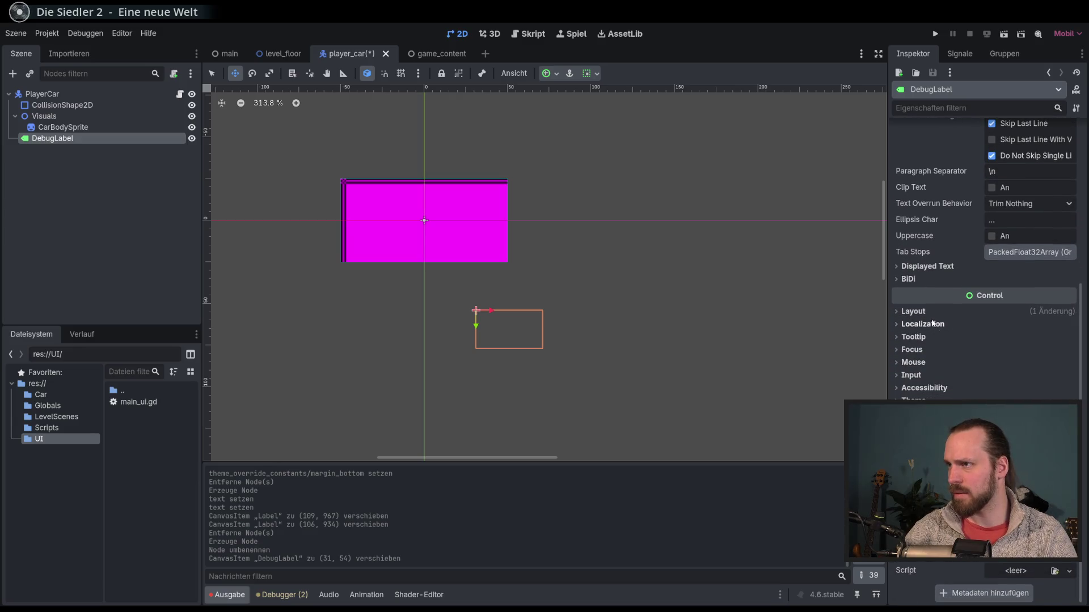
Inspect DebugLabel's Layout and theme properties, then go to the player car script.
{"action": "left_click", "coordinate": [926, 313]}
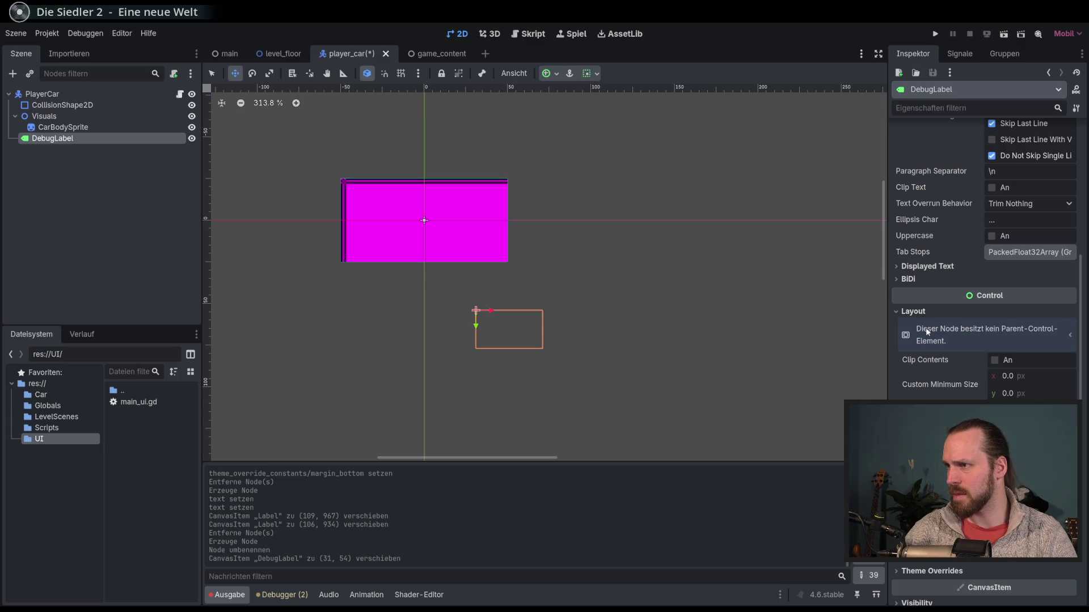
{"action": "left_click", "coordinate": [919, 313]}
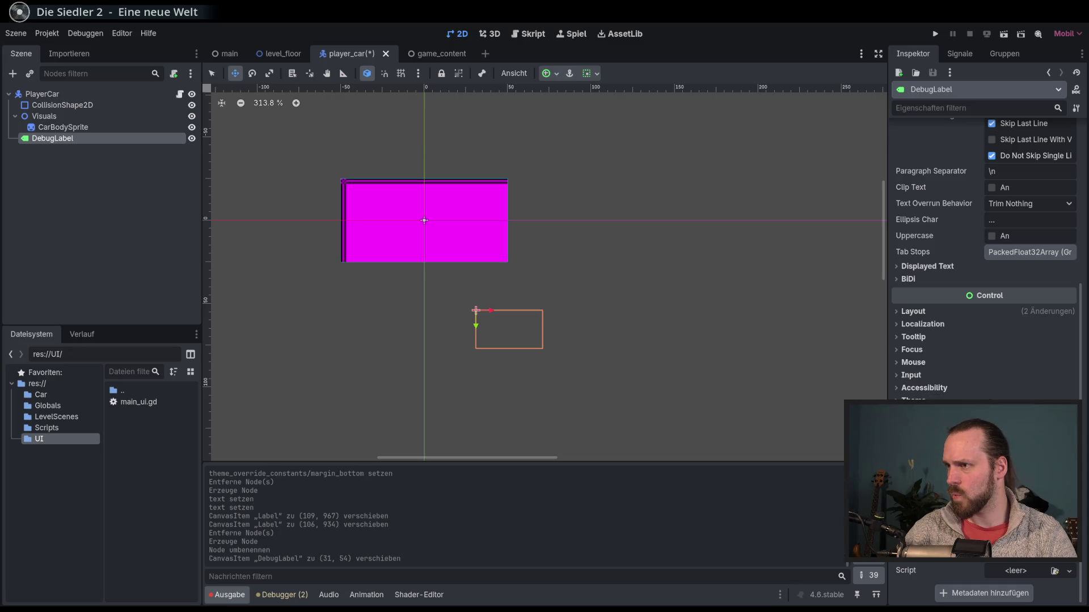
{"action": "left_click", "coordinate": [927, 398]}
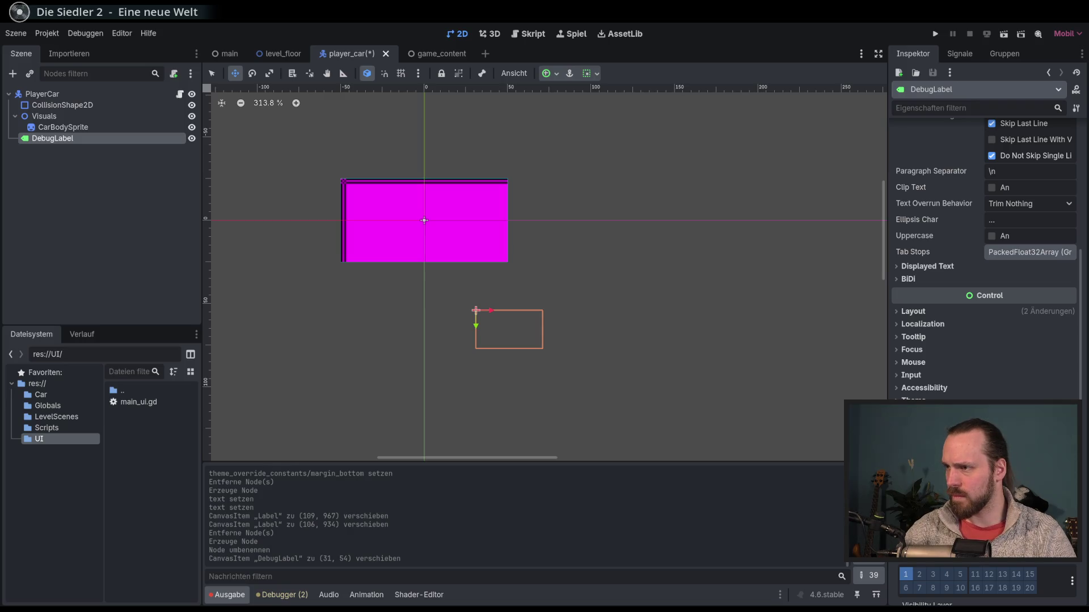
{"action": "left_click", "coordinate": [989, 494]}
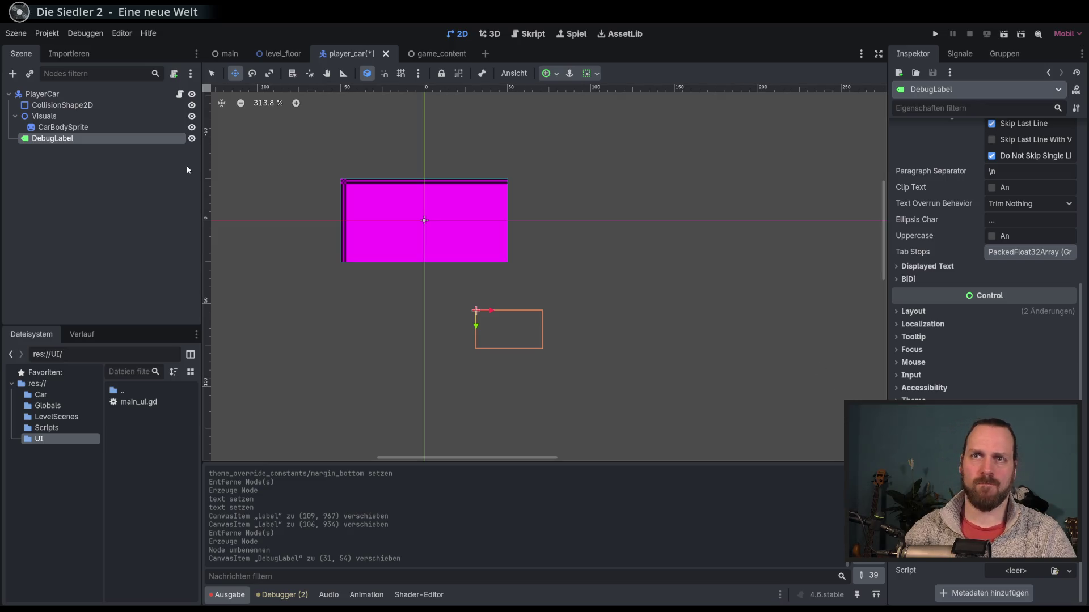
{"action": "left_click", "coordinate": [117, 129]}
{"action": "left_click", "coordinate": [117, 139]}
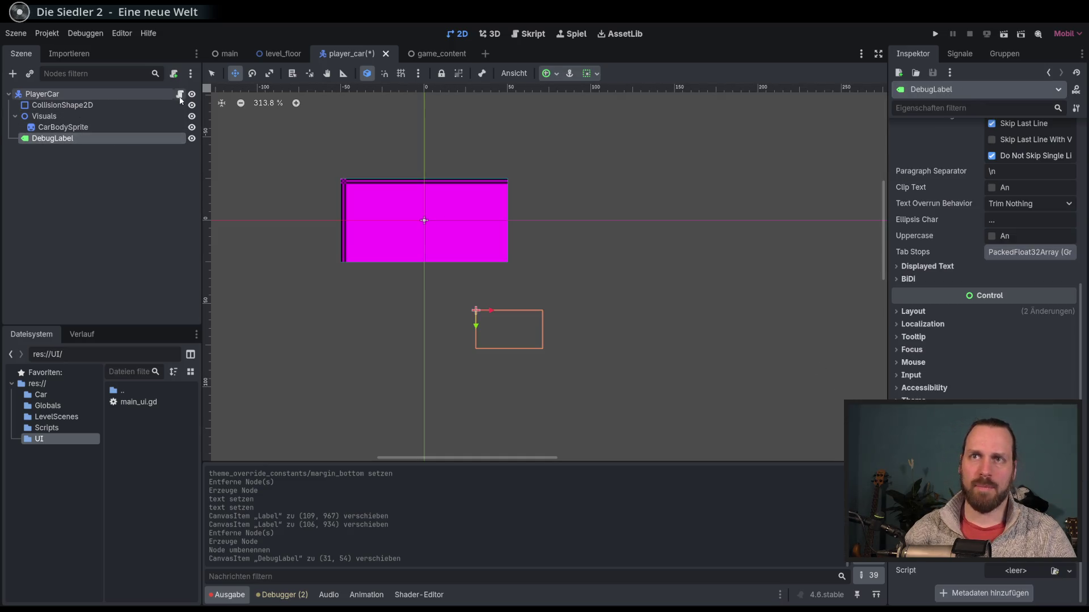
{"action": "left_click", "coordinate": [179, 94]}
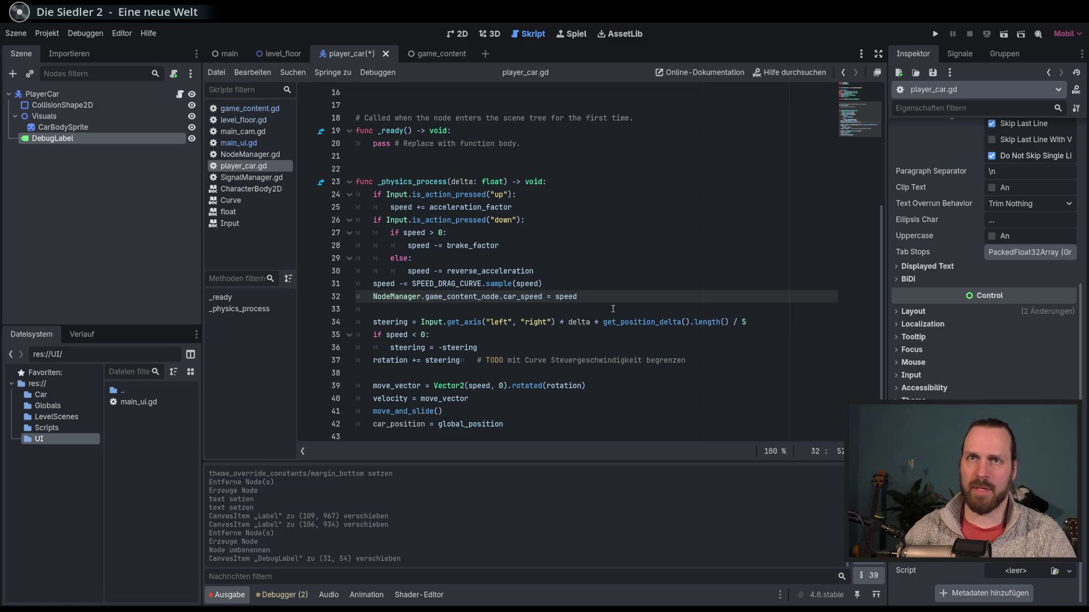
Insert an empty line below the car_position declaration in player_car.gd.
{"action": "scroll", "coordinate": [612, 309], "scroll_direction": "up", "scroll_amount": 5}
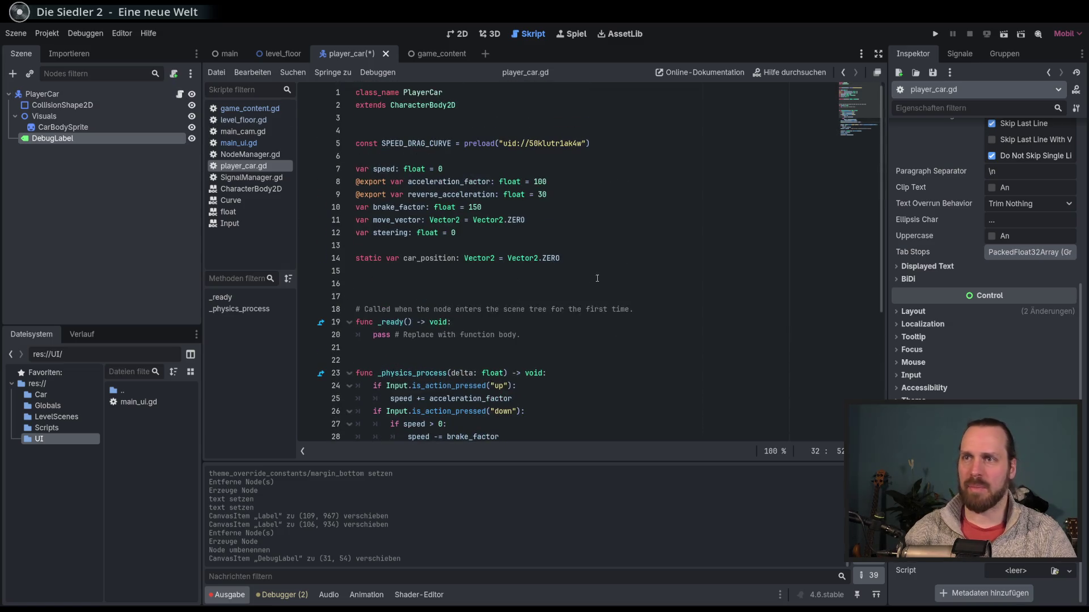
{"action": "left_click", "coordinate": [589, 258]}
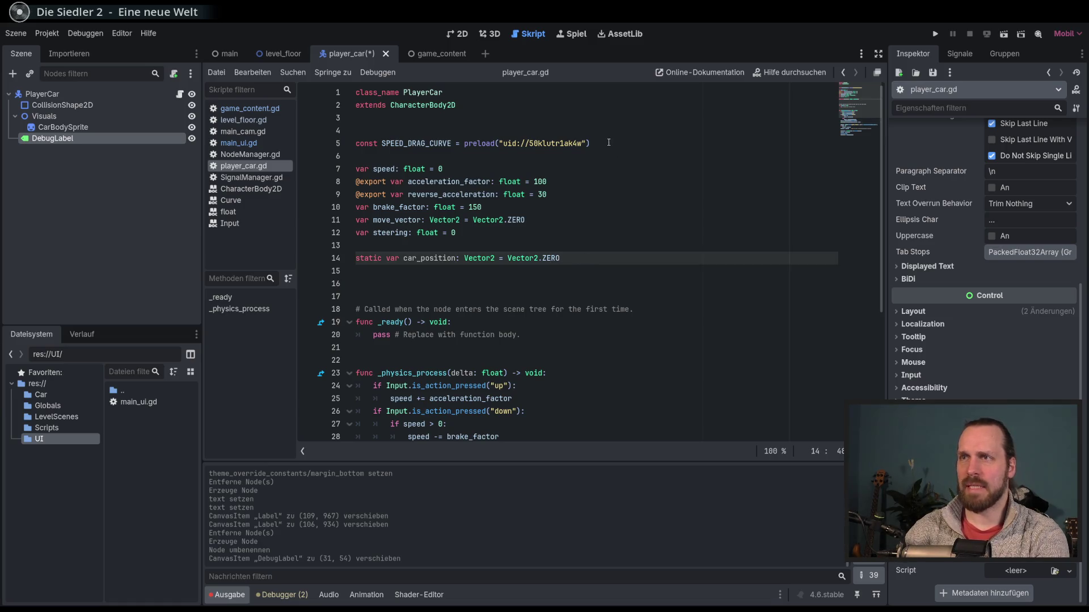
{"action": "left_click", "coordinate": [489, 271]}
{"action": "key", "text": "Return"}
{"action": "left_click_drag", "start_coordinate": [30, 141], "coordinate": [371, 287]}
{"action": "scroll", "coordinate": [584, 298], "scroll_direction": "down", "scroll_amount": 6}
{"action": "scroll", "coordinate": [584, 298], "scroll_direction": "up", "scroll_amount": 5}
{"action": "scroll", "coordinate": [582, 300], "scroll_direction": "down", "scroll_amount": 5}
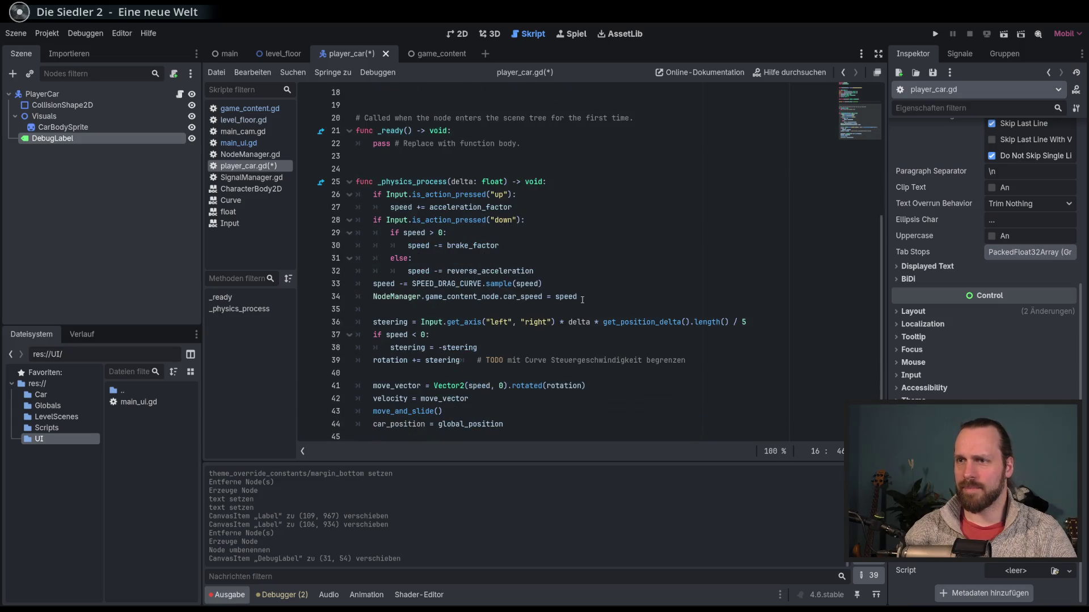
Start a debug_label line under car_speed and comment out the old NodeManager speed line.
{"action": "left_click", "coordinate": [527, 353]}
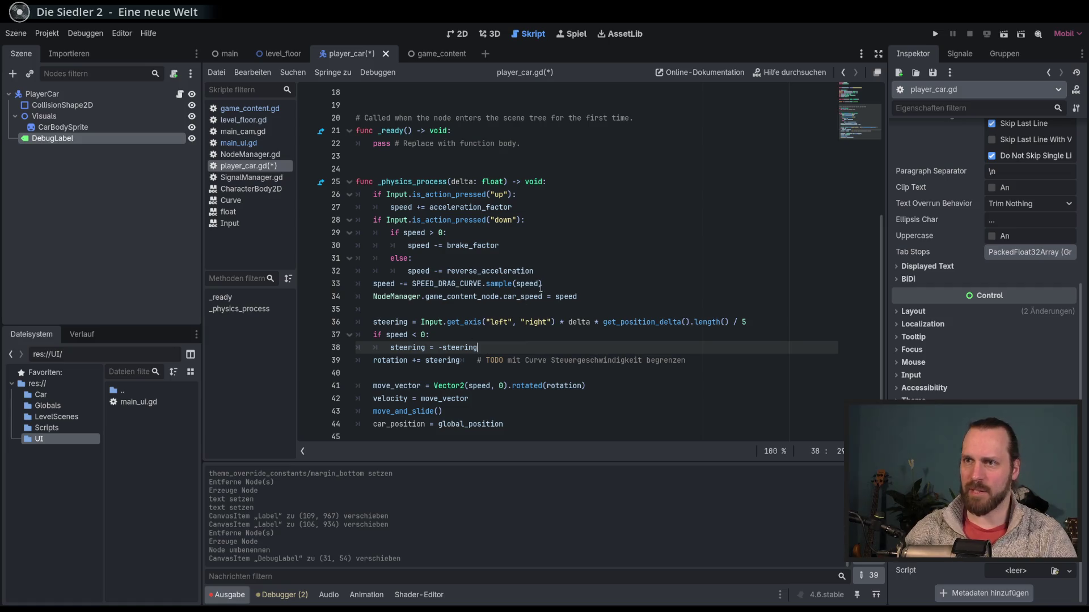
{"action": "left_click", "coordinate": [588, 296]}
{"action": "key", "text": "Return"}
{"action": "type", "text": "debug_label"}
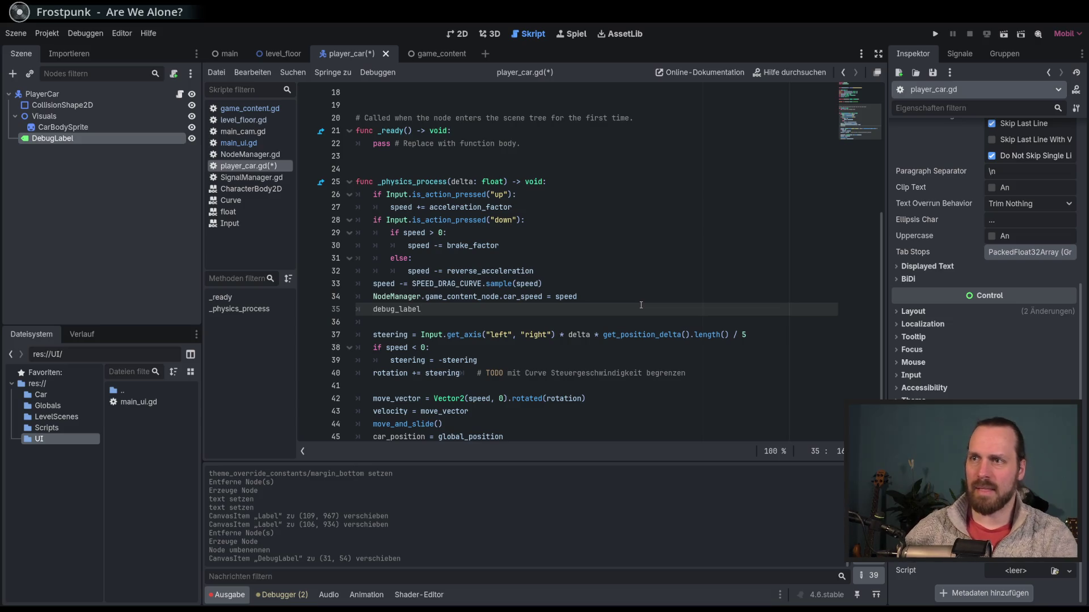
{"action": "left_click", "coordinate": [512, 296]}
{"action": "key", "text": "ctrl+k"}
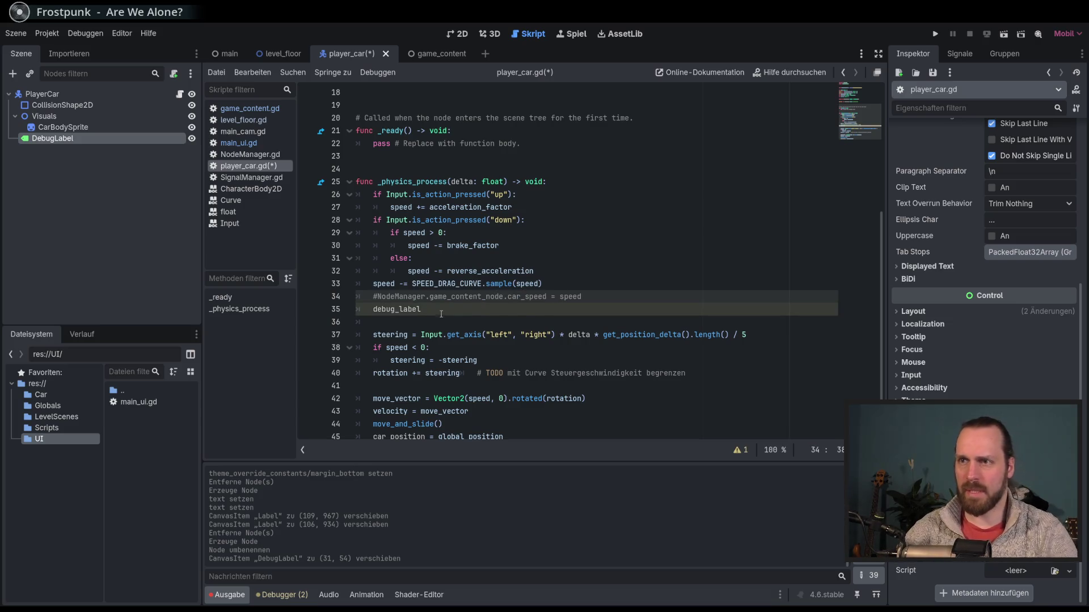
Set the label text to the speed with debug_label.text = str(speed).
{"action": "left_click", "coordinate": [449, 311]}
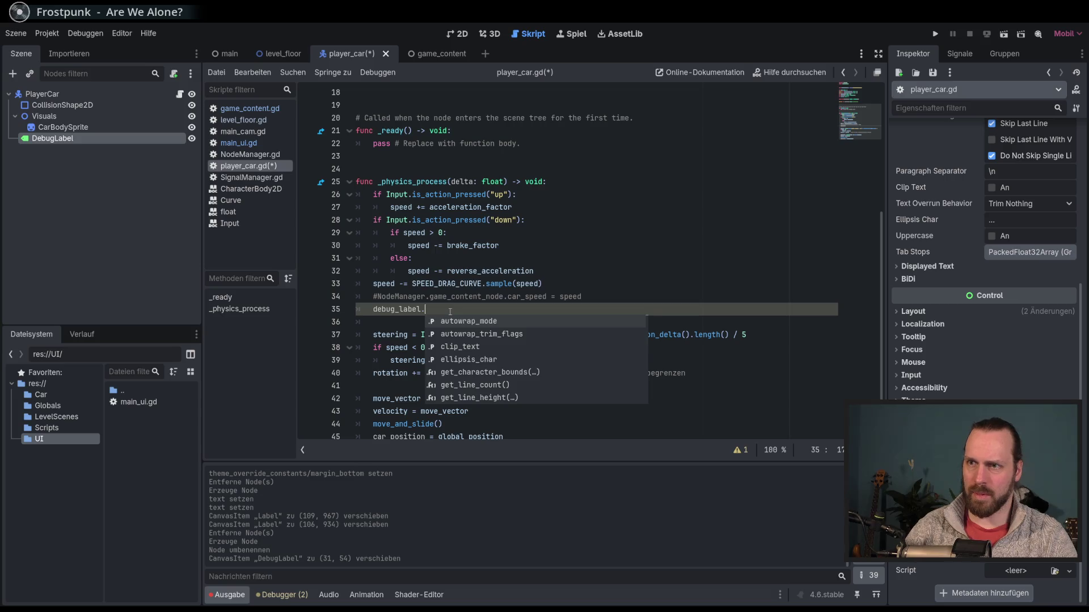
{"action": "type", "text": "text "}
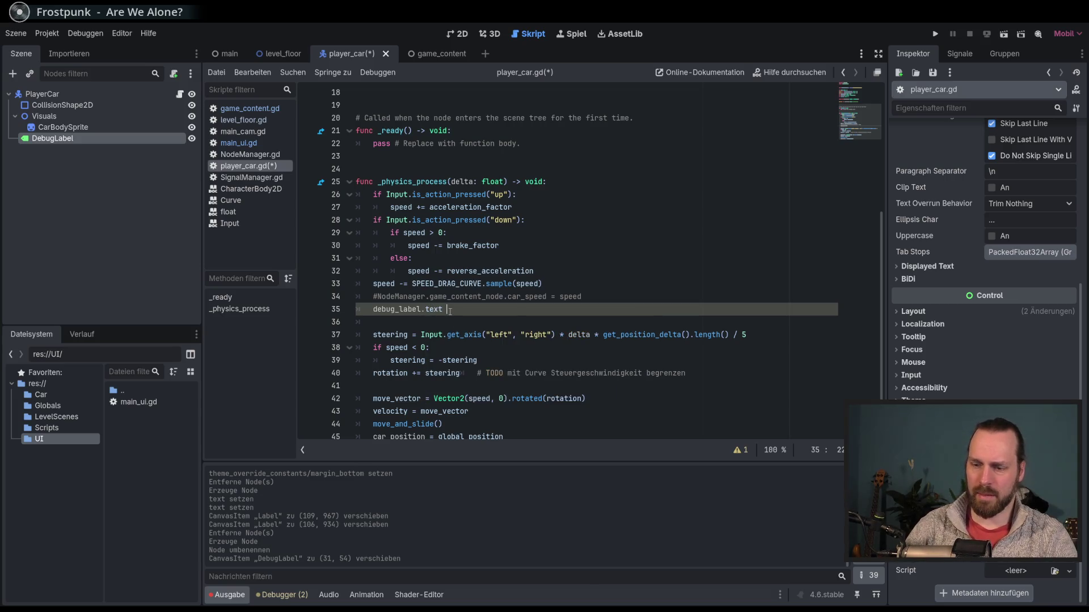
{"action": "type", "text": "= car"}
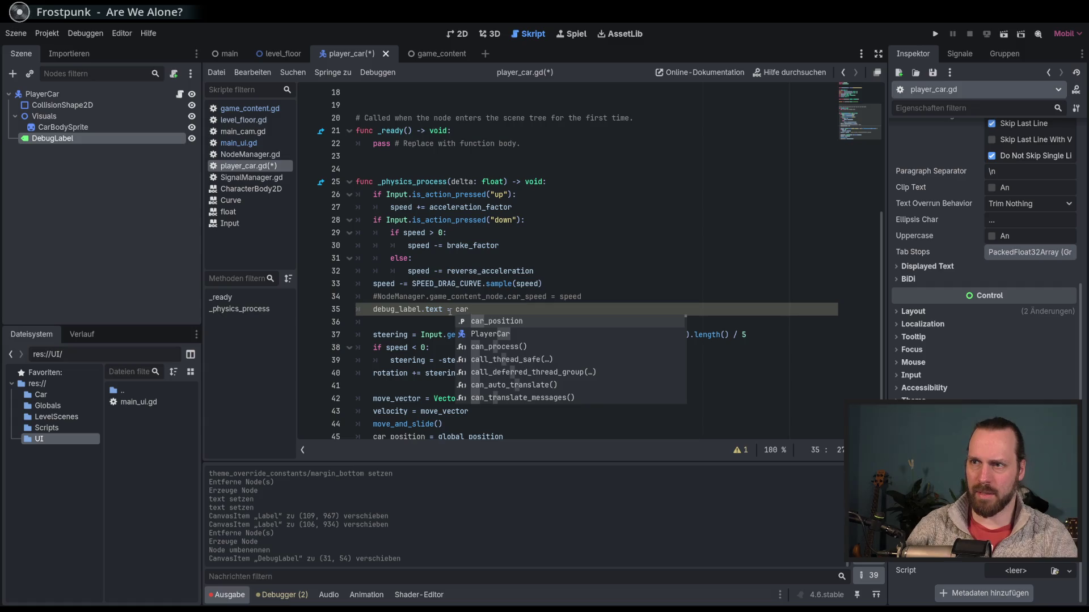
{"action": "key", "text": "BackSpace"}
{"action": "key", "text": "BackSpace"}
{"action": "key", "text": "BackSpace"}
{"action": "type", "text": "speed"}
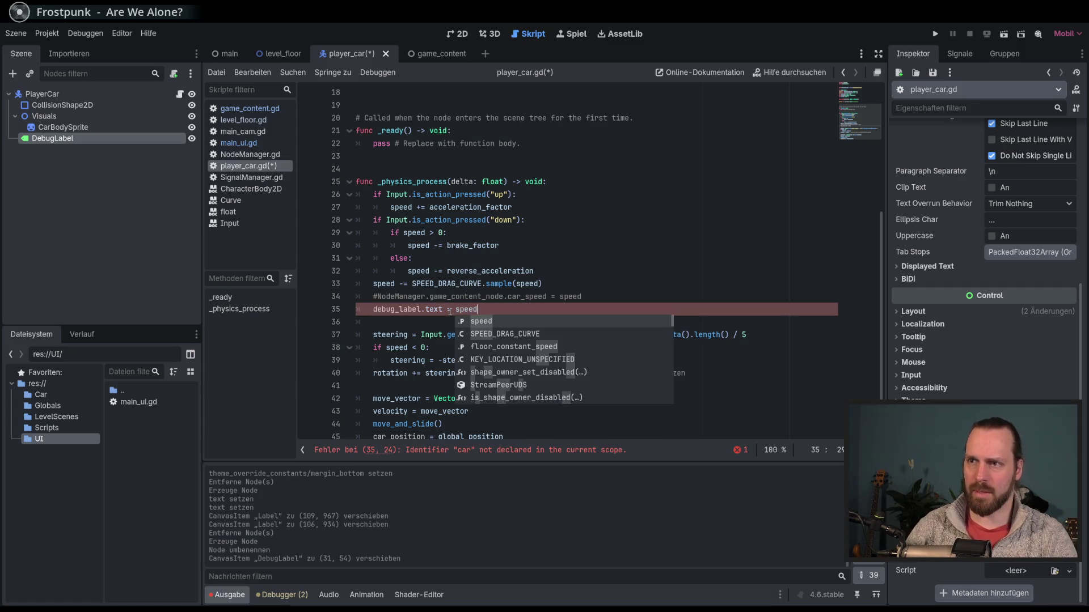
{"action": "key", "text": "Return"}
{"action": "key", "text": "Return"}
{"action": "type", "text": "u"}
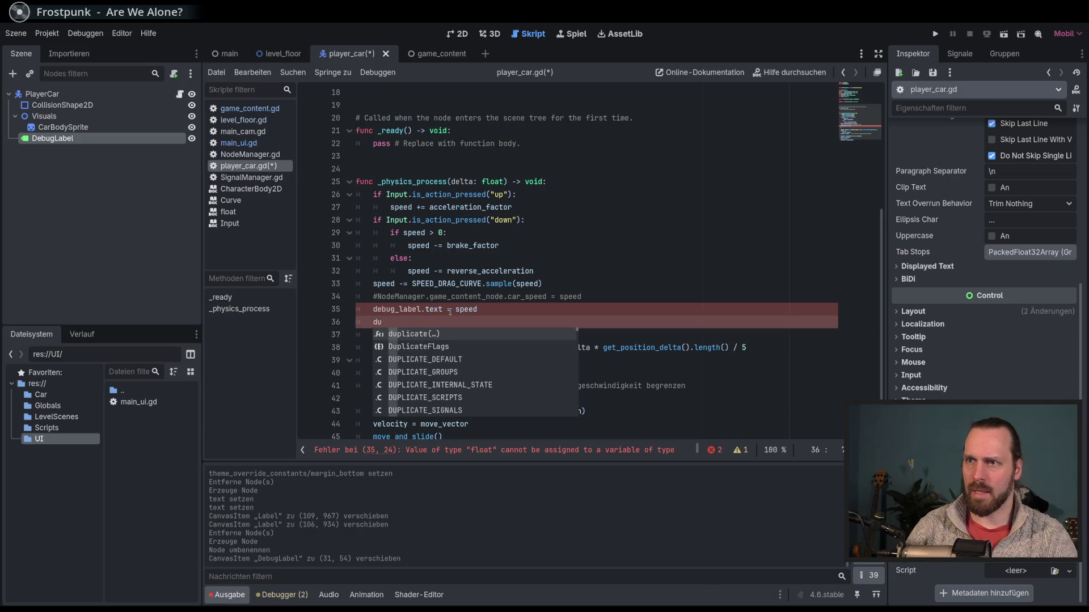
{"action": "key", "text": "Escape"}
{"action": "left_click", "coordinate": [457, 309]}
{"action": "type", "text": "str("}
{"action": "key", "text": "End"}
{"action": "type", "text": ")"}
Add debug_label.rotation = -rotation and save player_car.gd.
{"action": "key", "text": "Down"}
{"action": "type", "text": "e"}
{"action": "key", "text": "Return"}
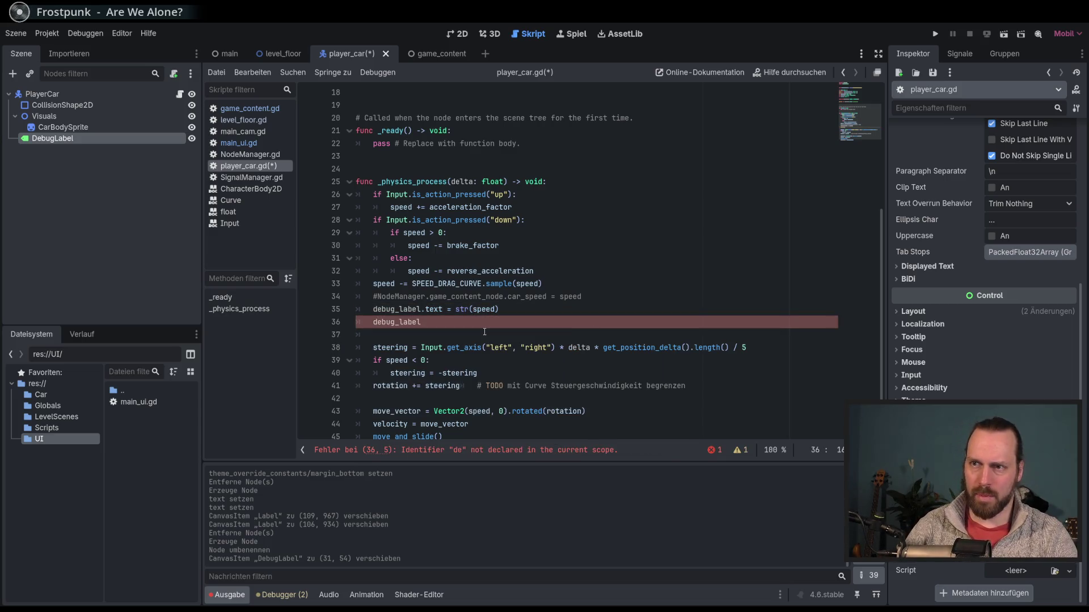
{"action": "key", "text": "BackSpace"}
{"action": "key", "text": "BackSpace"}
{"action": "type", "text": ".ro"}
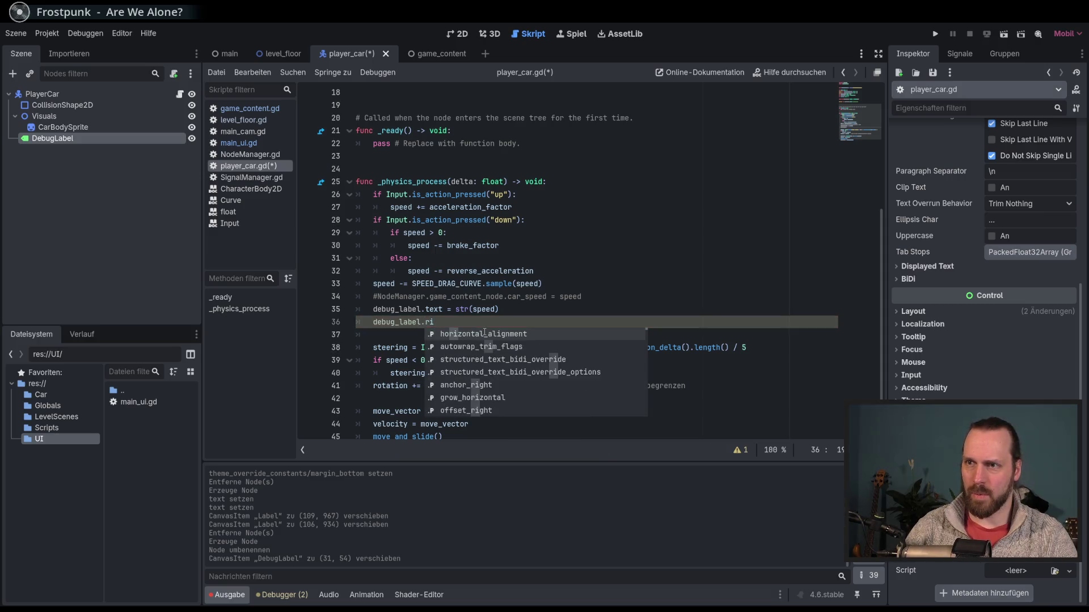
{"action": "key", "text": "Return"}
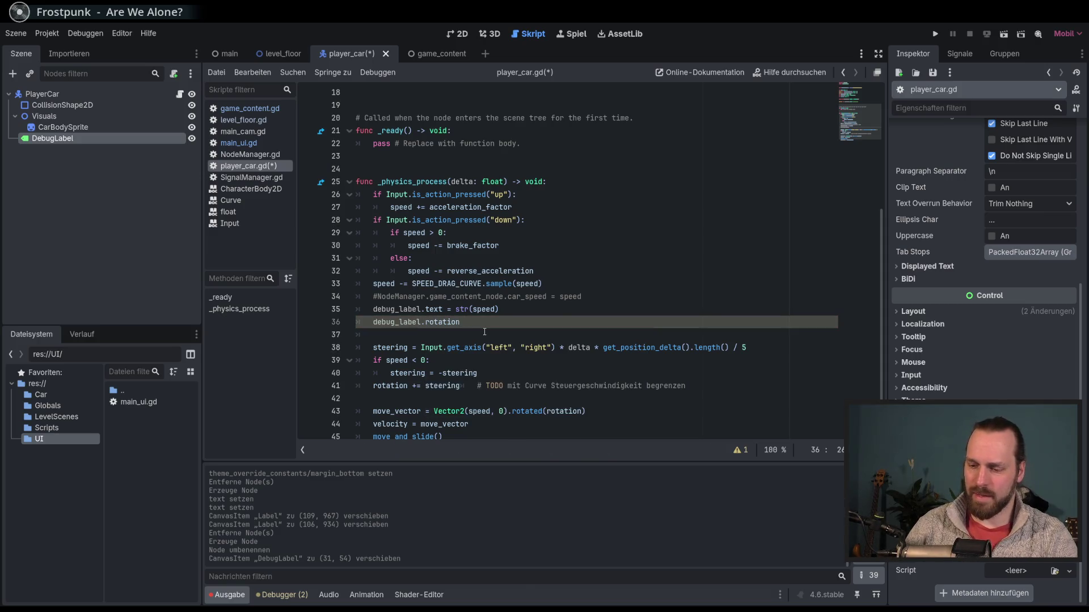
{"action": "type", "text": "-"}
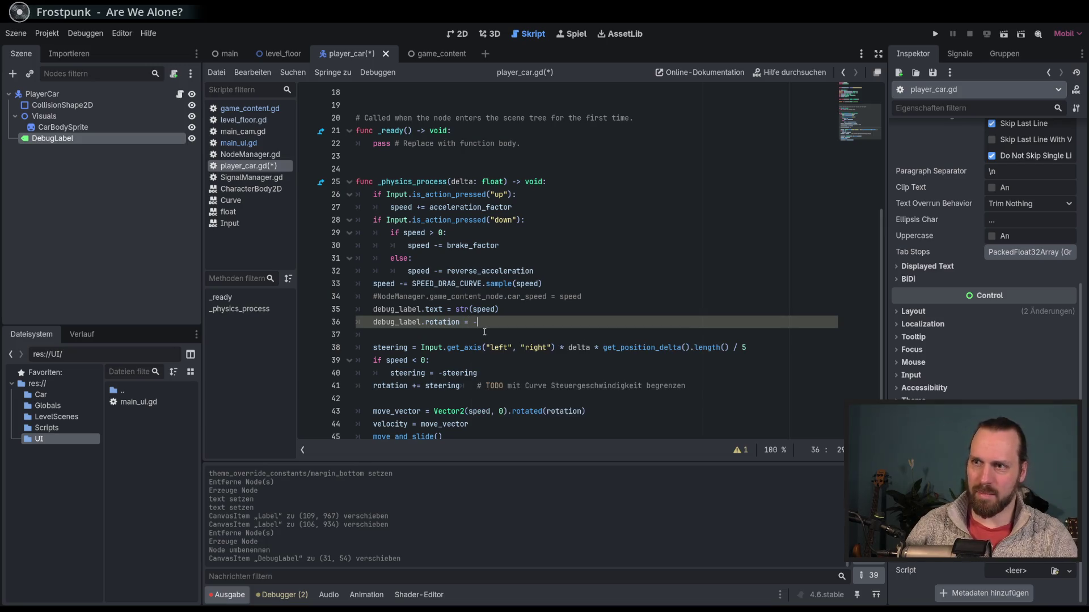
{"action": "type", "text": "ro"}
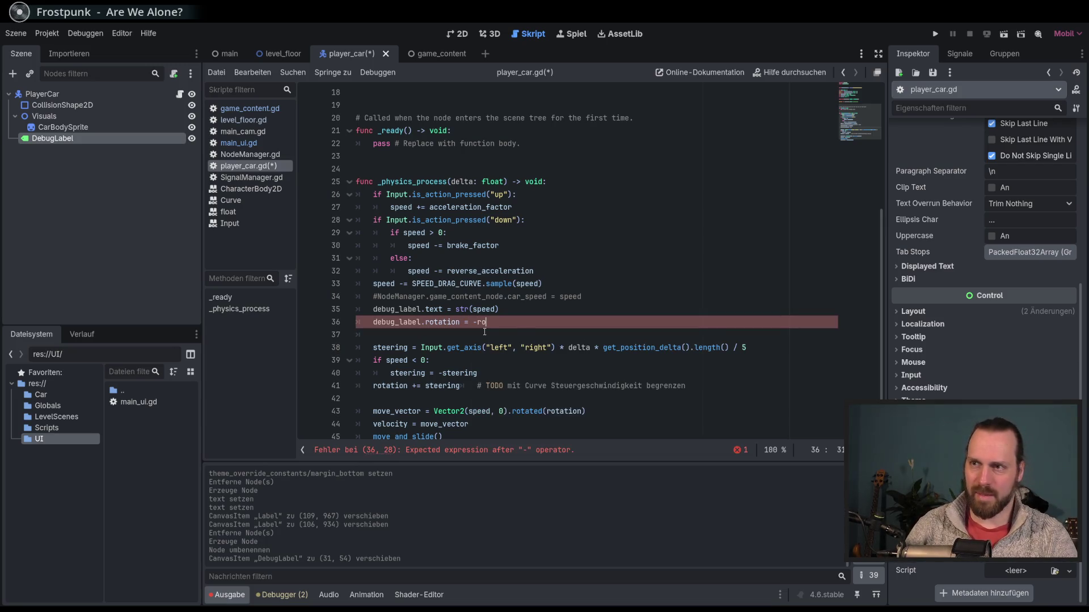
{"action": "key", "text": "Down"}
{"action": "key", "text": "Return"}
{"action": "key", "text": "ctrl+s"}
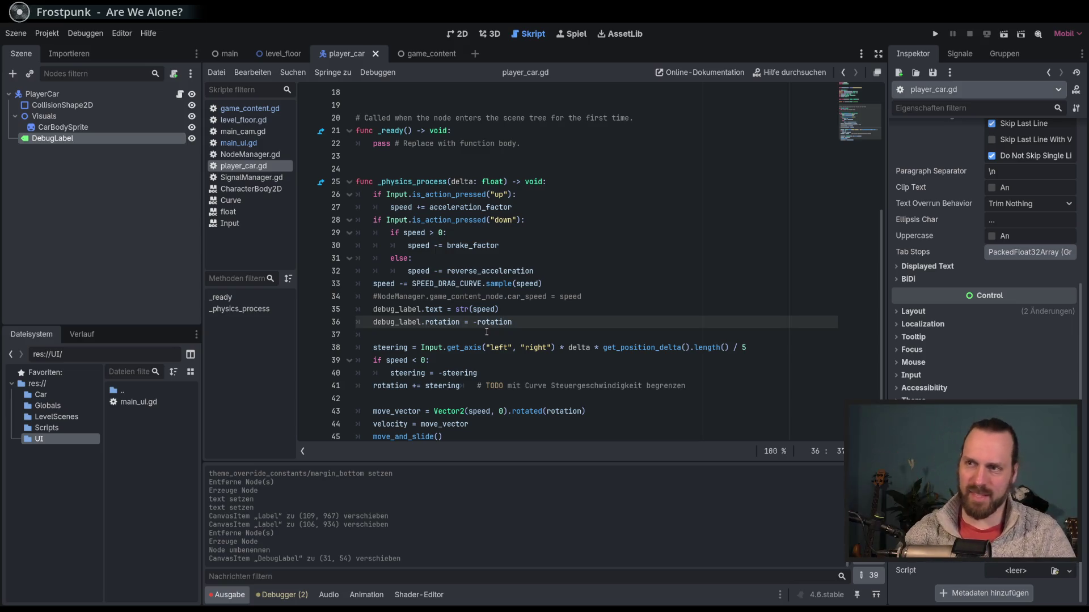
Delete the commented-out NodeManager line from the car script.
{"action": "scroll", "coordinate": [540, 321], "scroll_direction": "down", "scroll_amount": 1}
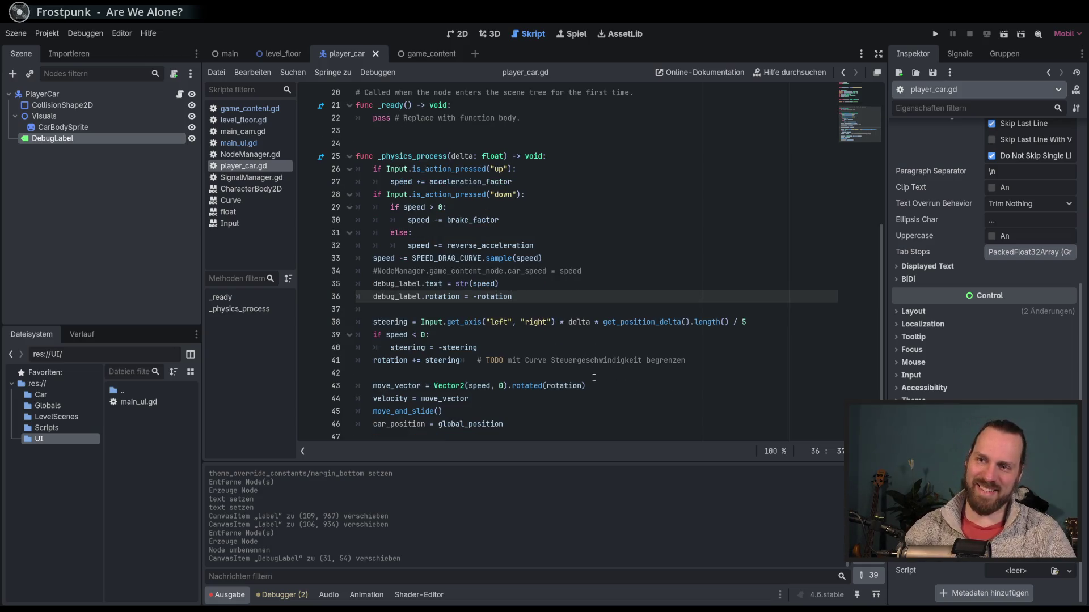
{"action": "left_click", "coordinate": [610, 386]}
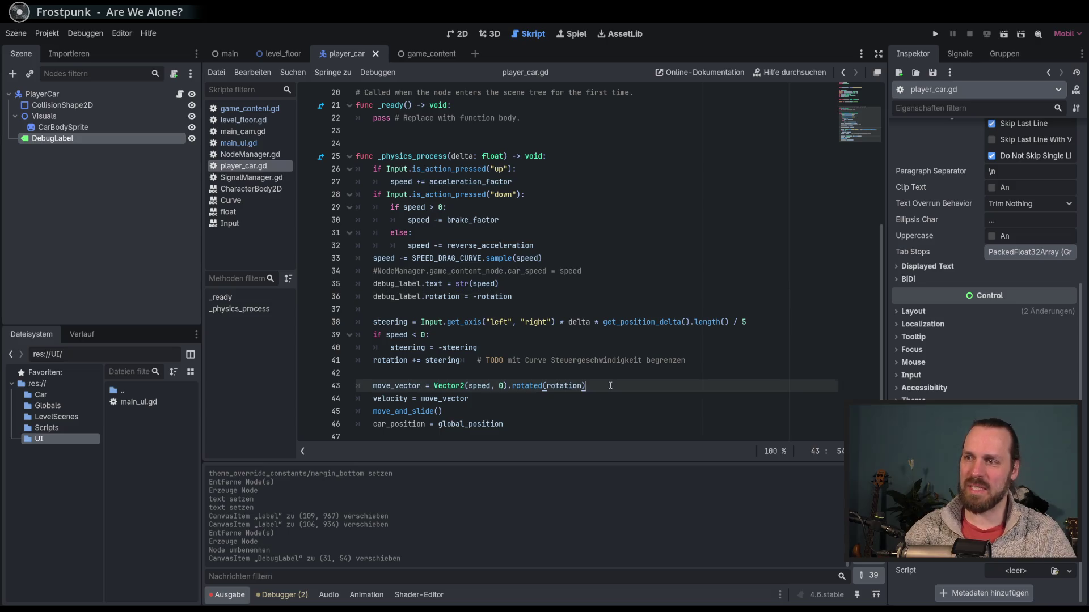
{"action": "left_click", "coordinate": [574, 302]}
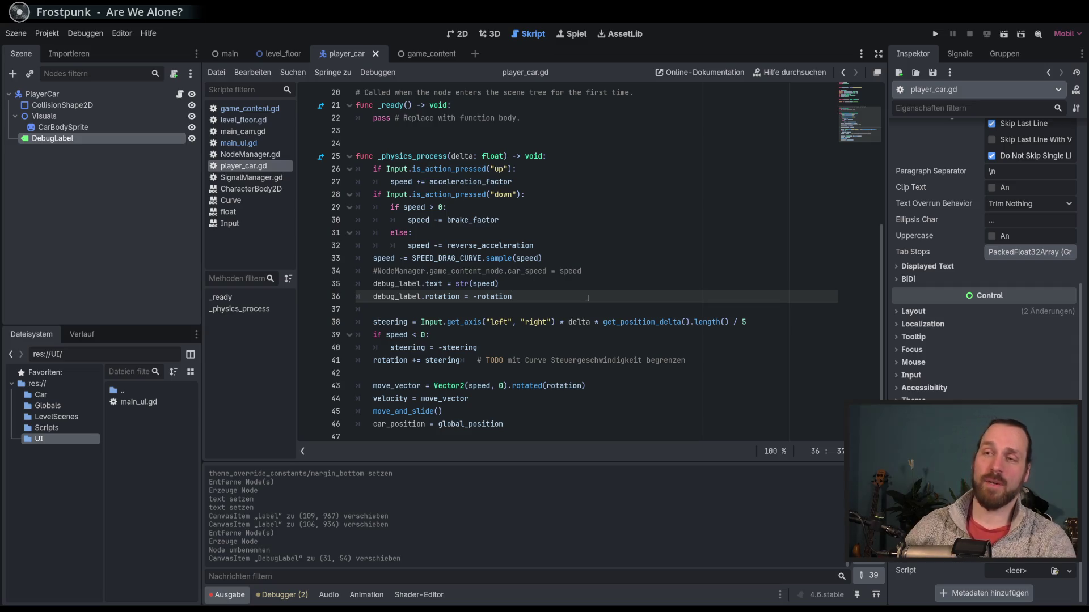
{"action": "left_click_drag", "start_coordinate": [600, 272], "coordinate": [614, 264]}
{"action": "key", "text": "Delete"}
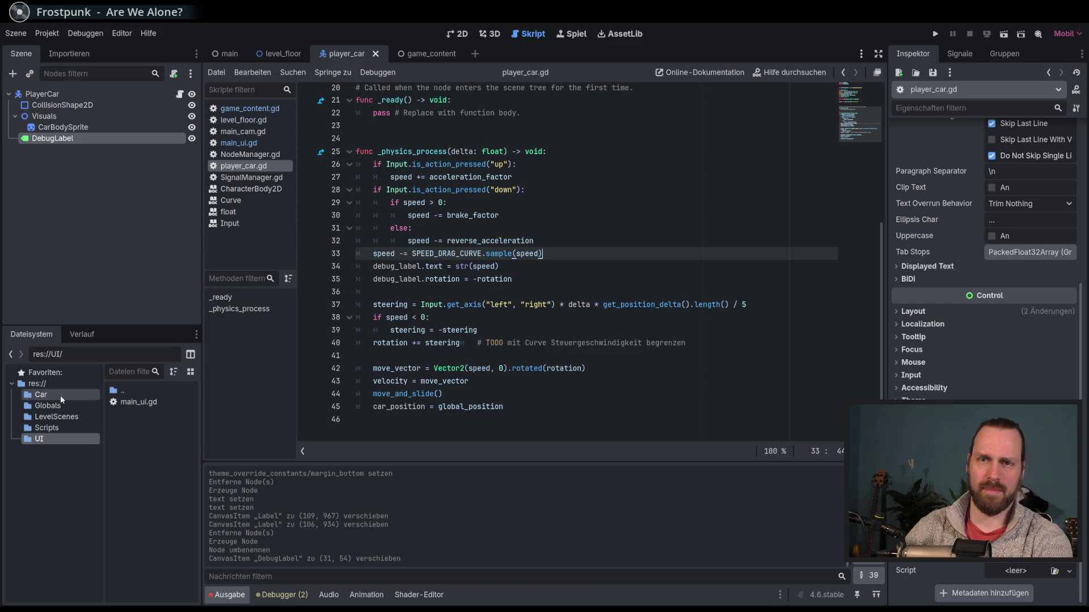
Check the NodeManager script in Globals, then return to player_car.gd and run the game.
{"action": "left_click", "coordinate": [57, 406]}
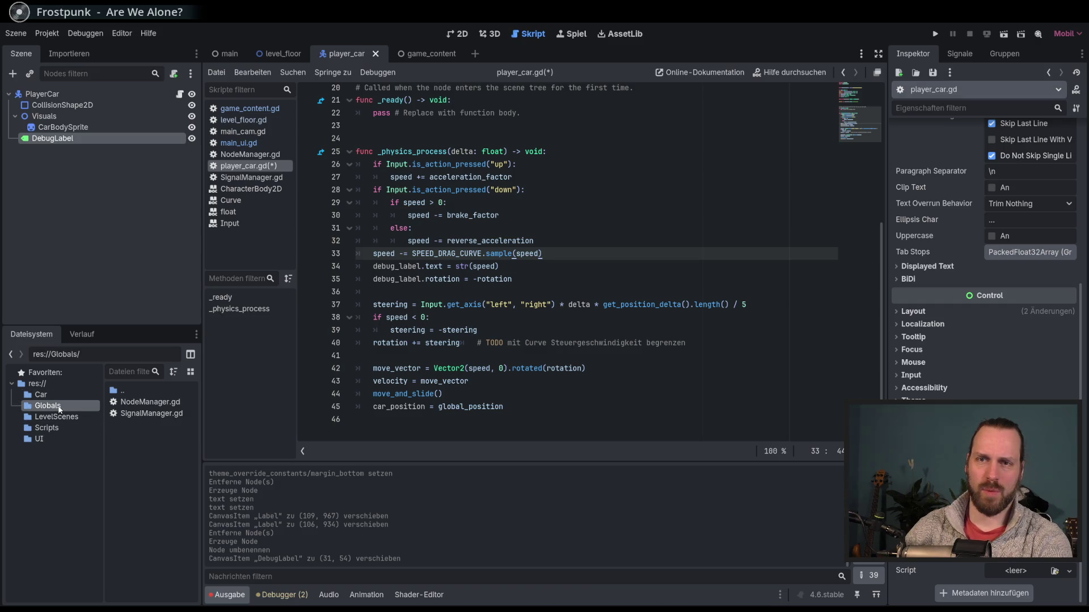
{"action": "double_click", "coordinate": [139, 406]}
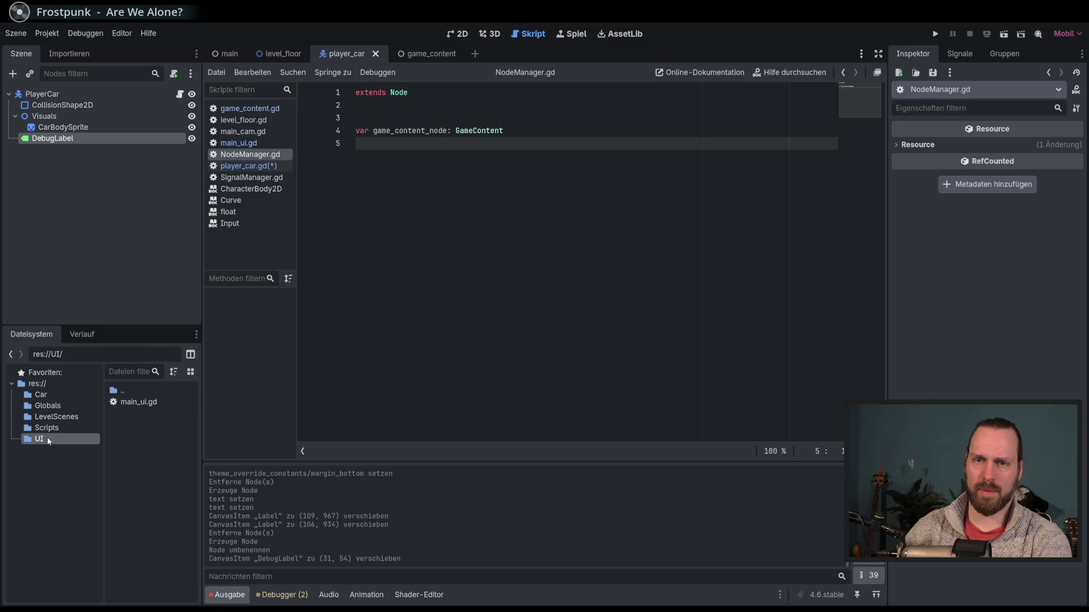
{"action": "left_click", "coordinate": [40, 395]}
{"action": "left_click", "coordinate": [276, 165]}
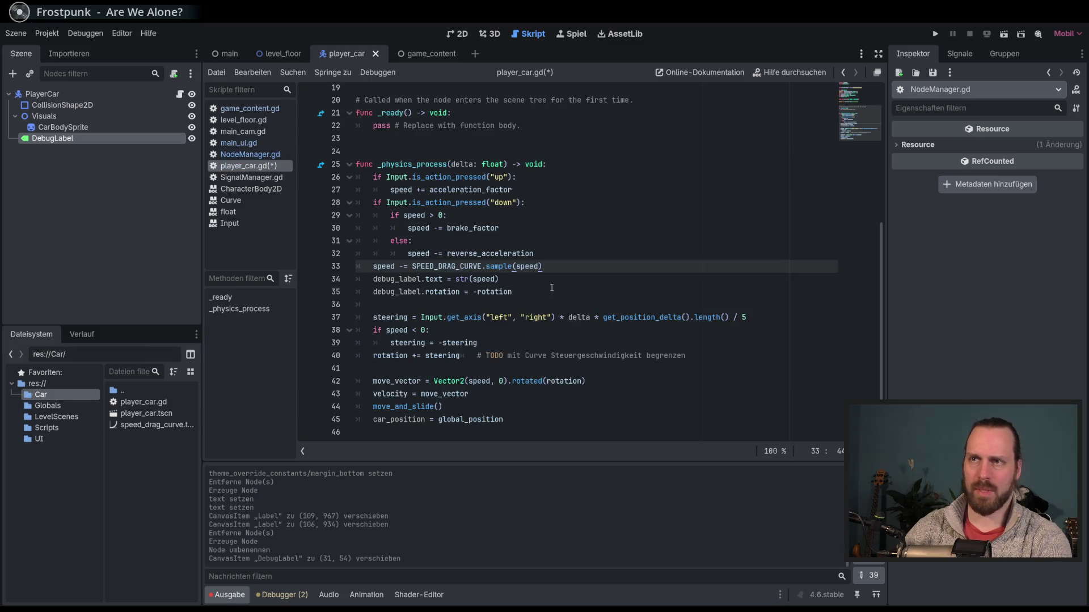
{"action": "key", "text": "F5"}
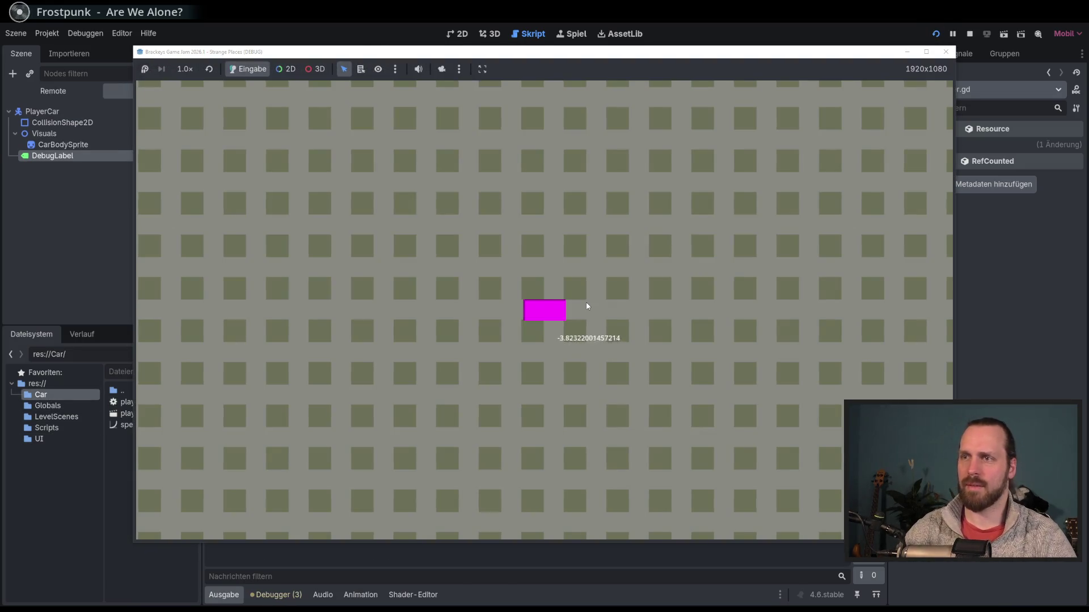
Drive the car with the arrow keys to watch the speed label, then stop the game.
{"action": "key", "text": "Up"}
{"action": "key", "text": "Left"}
{"action": "key", "text": "Down"}
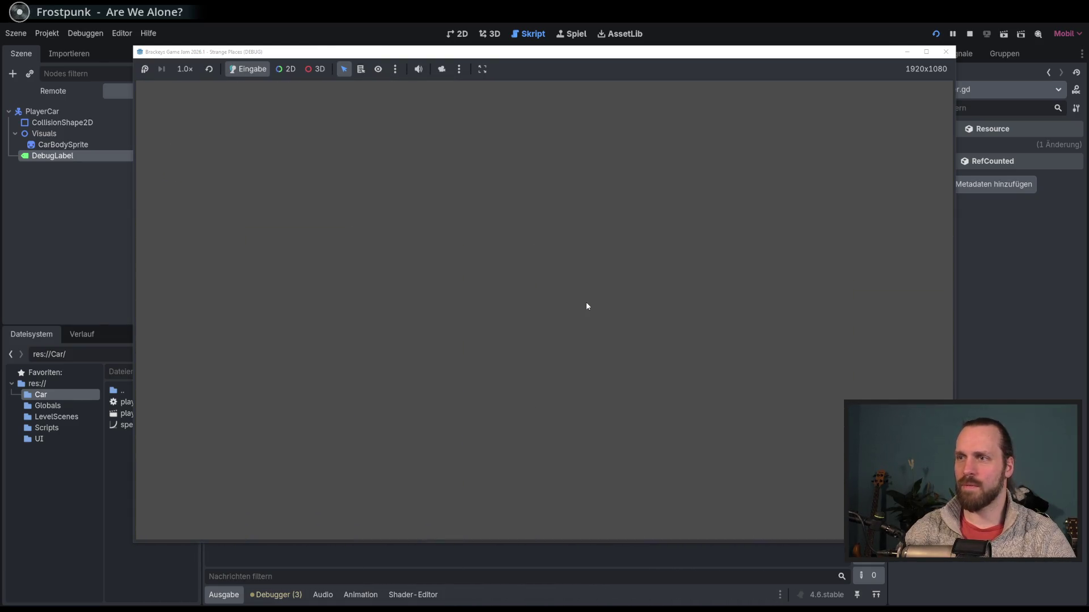
{"action": "key", "text": "F8"}
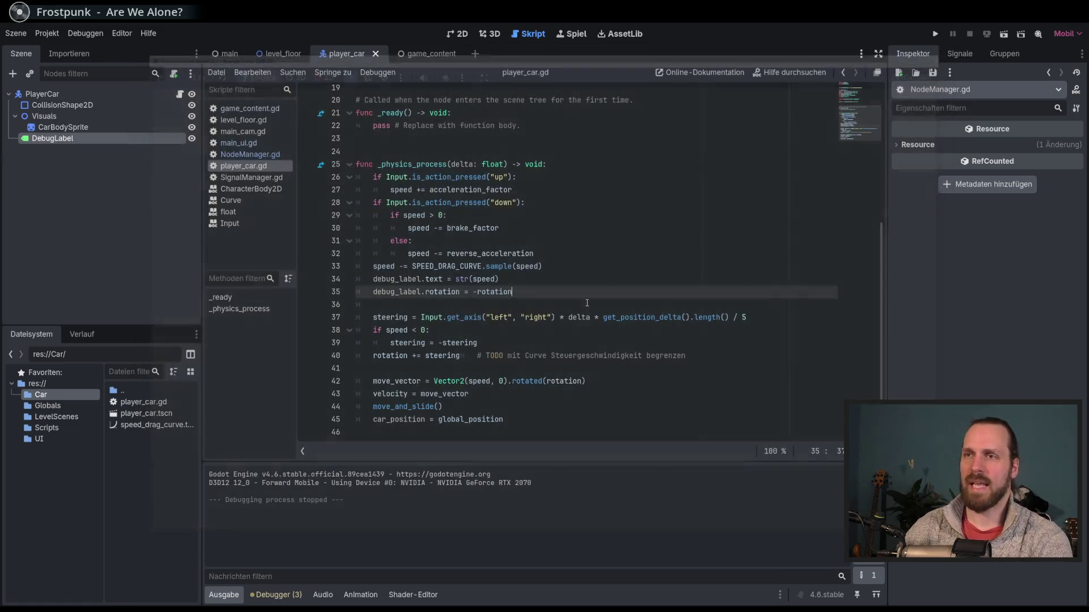
Review the label rotation, negative speed check and drag curve lines, then run the game again.
{"action": "left_click", "coordinate": [569, 293]}
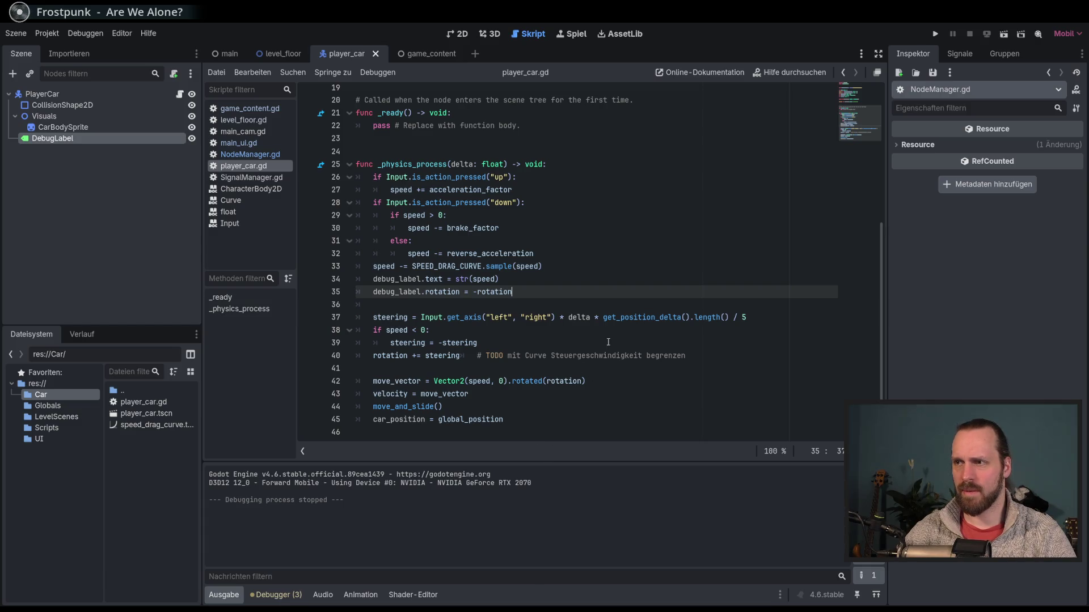
{"action": "left_click", "coordinate": [534, 334]}
{"action": "left_click", "coordinate": [496, 266]}
{"action": "double_click", "coordinate": [448, 267]}
{"action": "left_click", "coordinate": [526, 266]}
{"action": "double_click", "coordinate": [527, 267]}
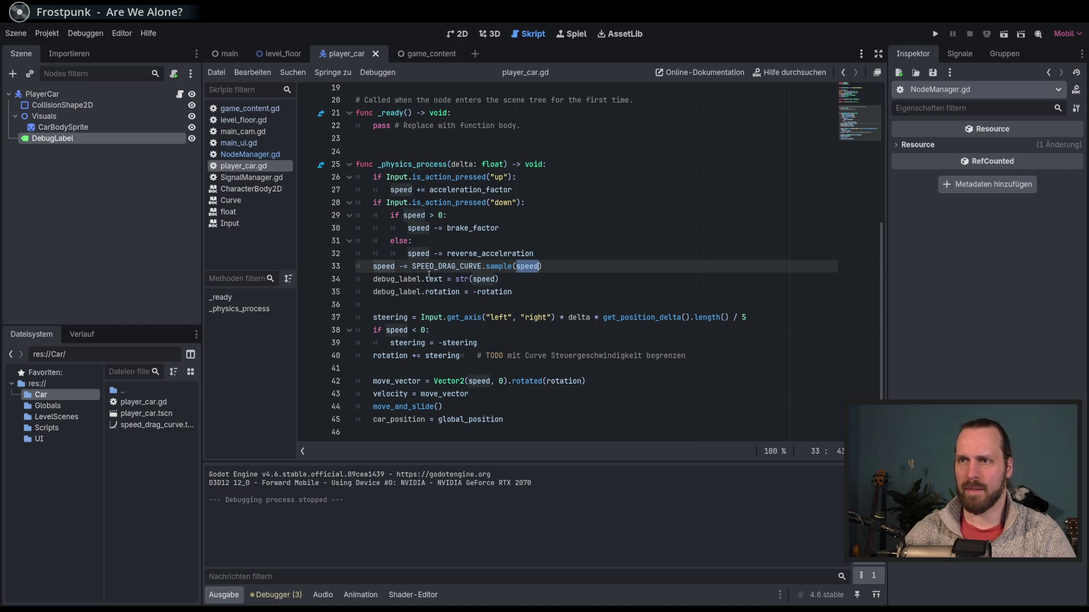
{"action": "left_click", "coordinate": [567, 272]}
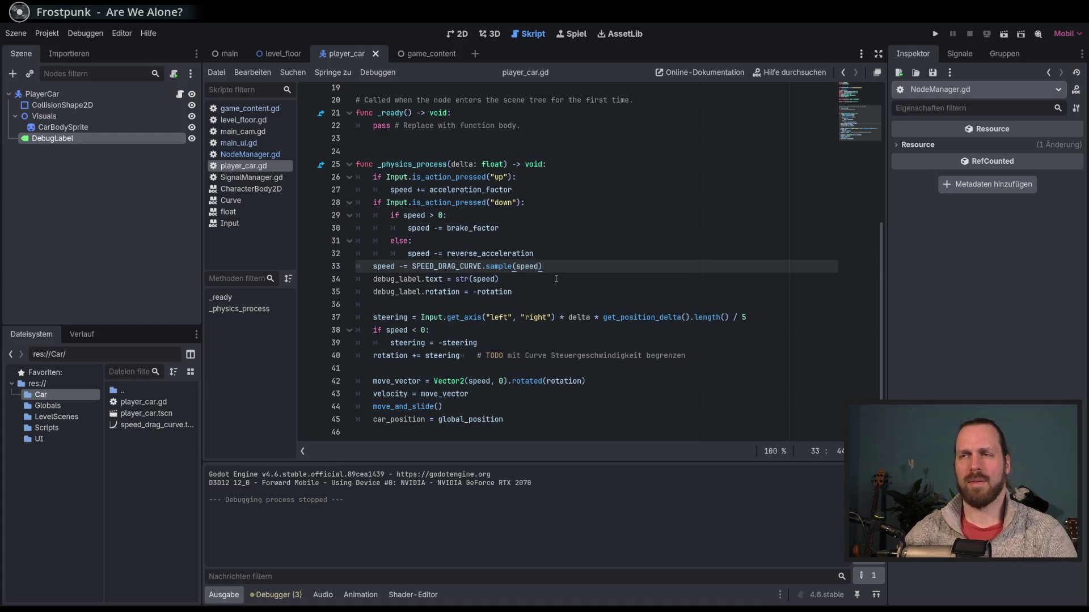
{"action": "left_click", "coordinate": [503, 280]}
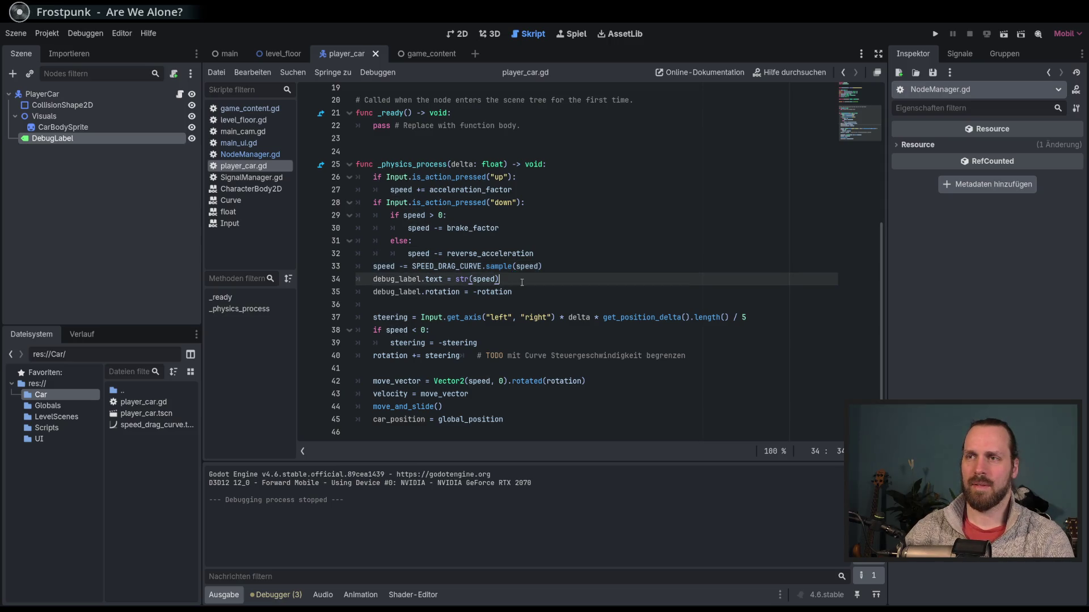
{"action": "key", "text": "F5"}
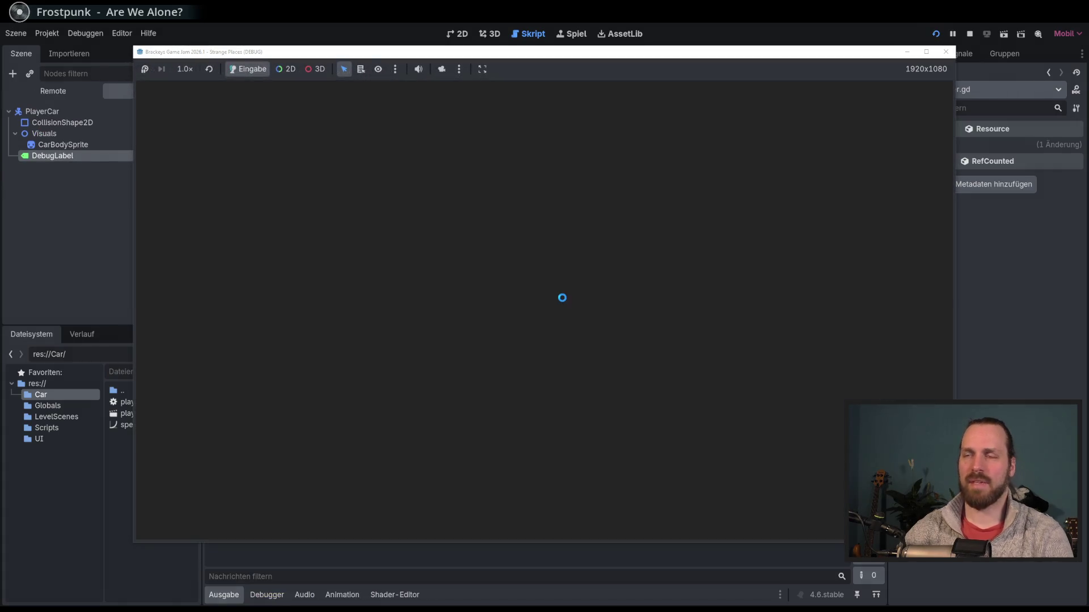
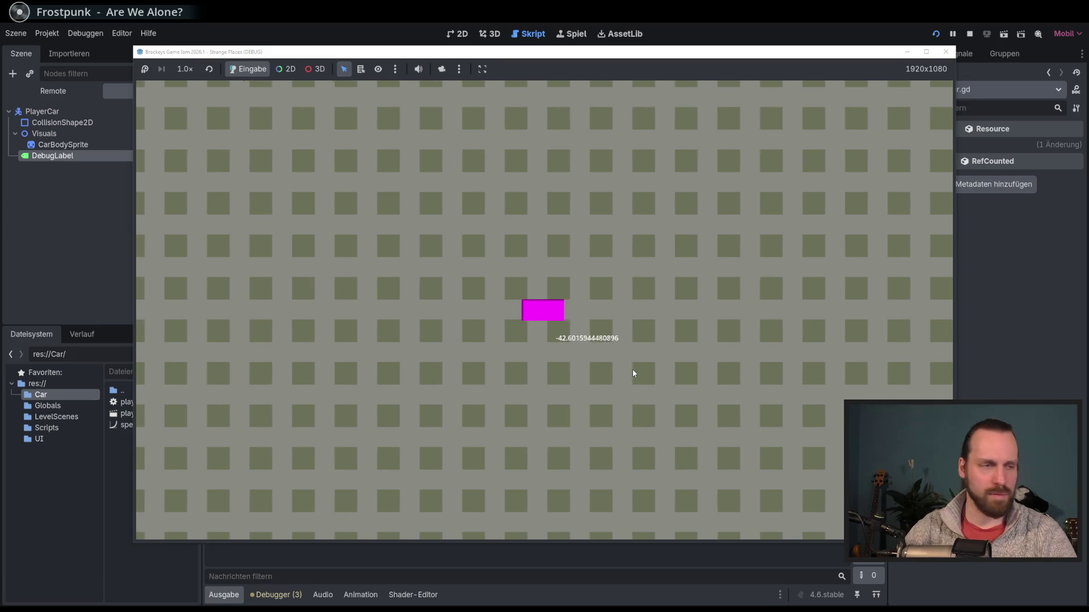
Accelerate briefly in the running game, then stop it to return to player_car.gd.
{"action": "key", "text": "Up"}
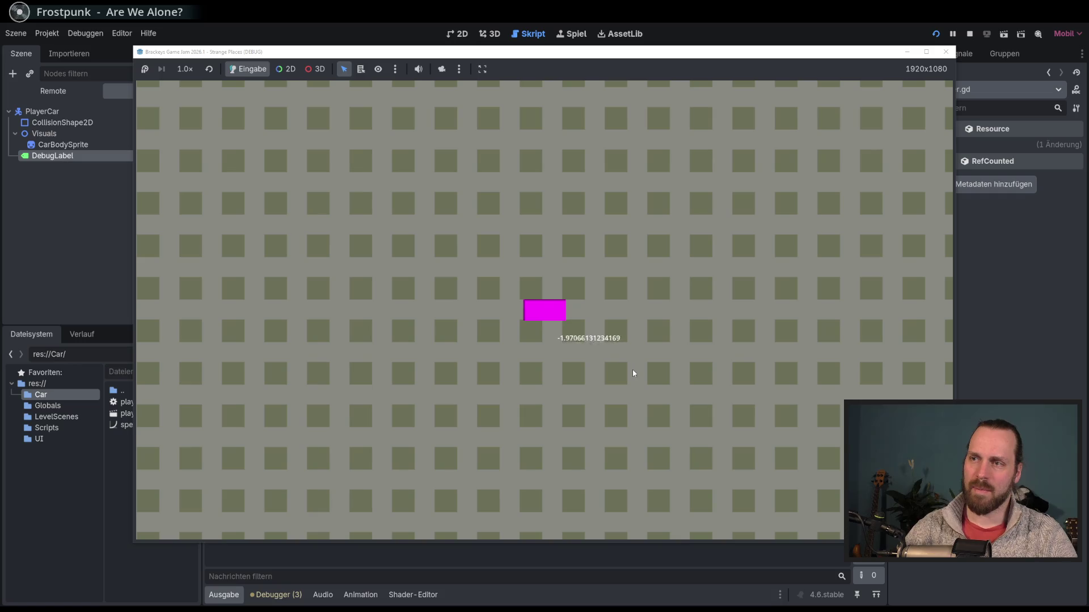
{"action": "key", "text": "F8"}
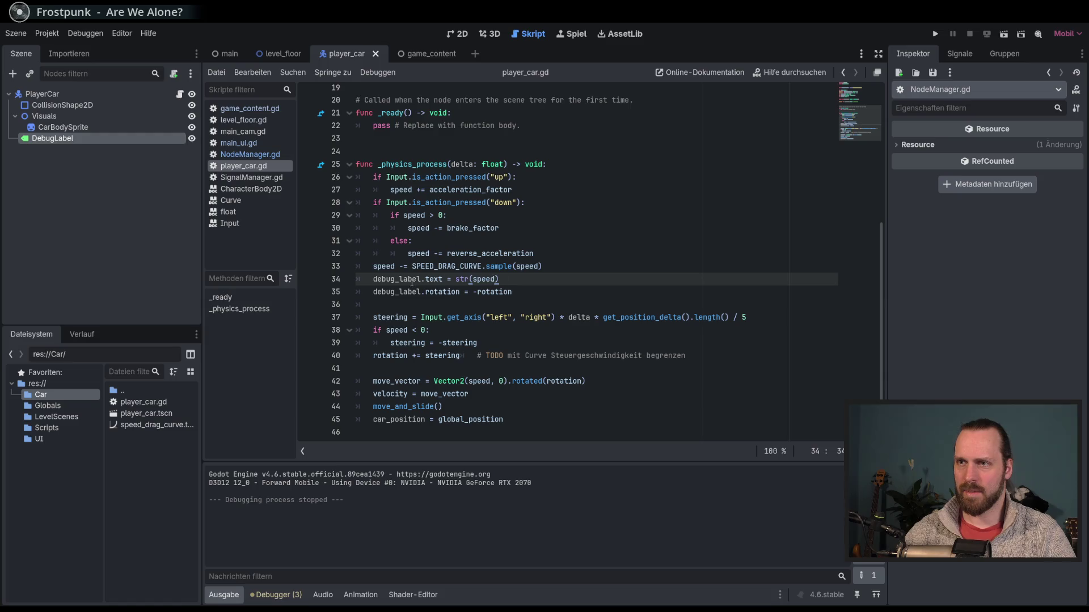
Move the SPEED_DRAG_CURVE.sample(speed) line into the braking branch under the brake_factor line.
{"action": "double_click", "coordinate": [384, 266]}
{"action": "left_click", "coordinate": [456, 266]}
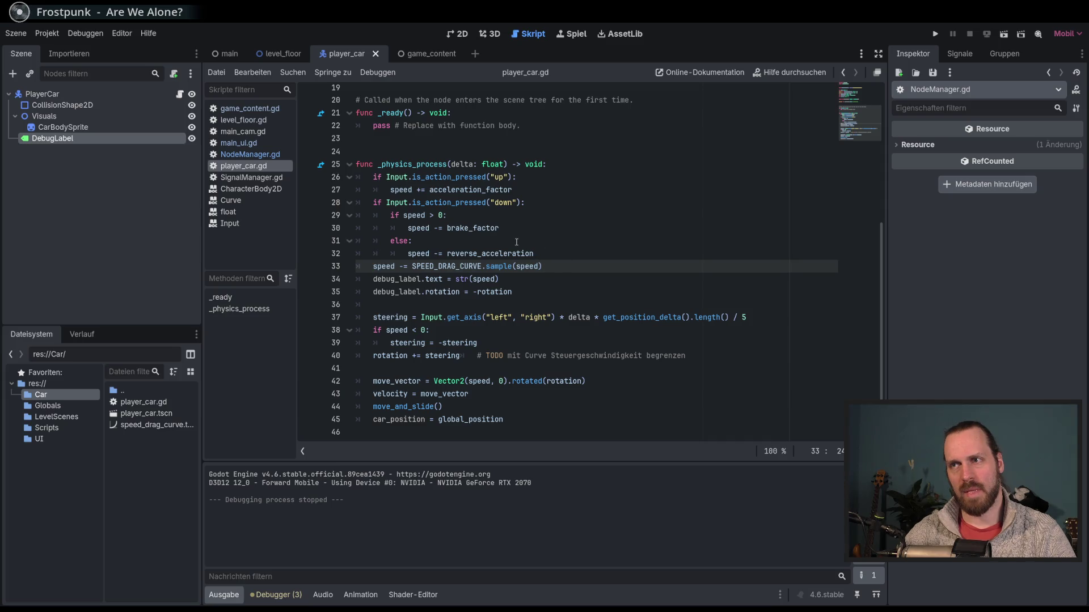
{"action": "double_click", "coordinate": [427, 227]}
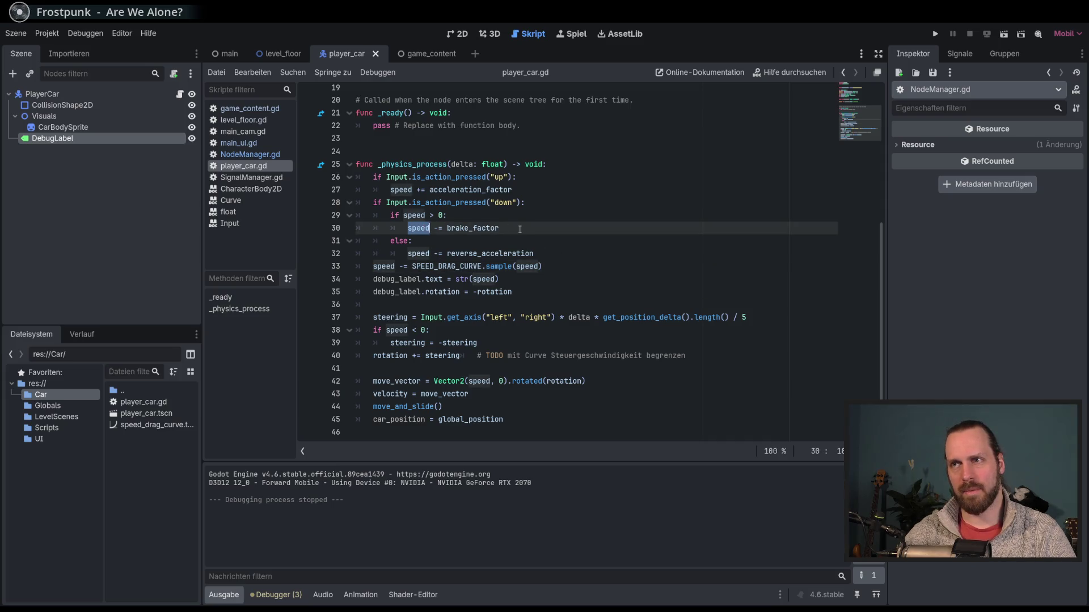
{"action": "left_click", "coordinate": [551, 266]}
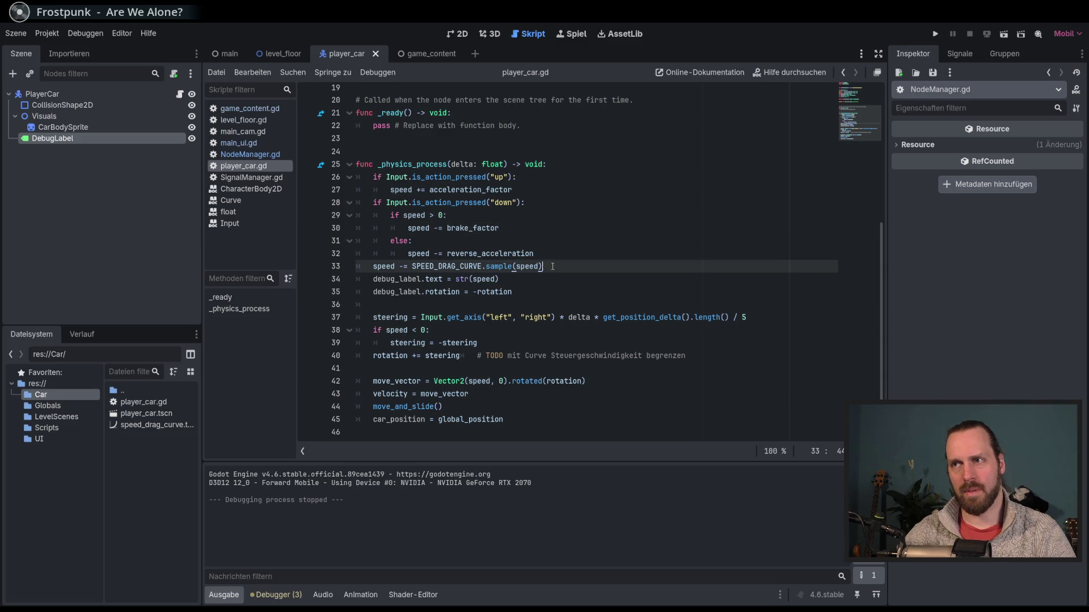
{"action": "left_click", "coordinate": [517, 229]}
{"action": "key", "text": "Return"}
{"action": "mouse_move", "coordinate": [553, 267]}
{"action": "left_mouse_down"}
{"action": "mouse_move", "coordinate": [380, 277]}
{"action": "mouse_move", "coordinate": [542, 279]}
{"action": "left_mouse_up"}
{"action": "left_click", "coordinate": [374, 279]}
{"action": "left_click_drag", "start_coordinate": [453, 279], "coordinate": [416, 243]}
{"action": "left_click", "coordinate": [521, 241]}
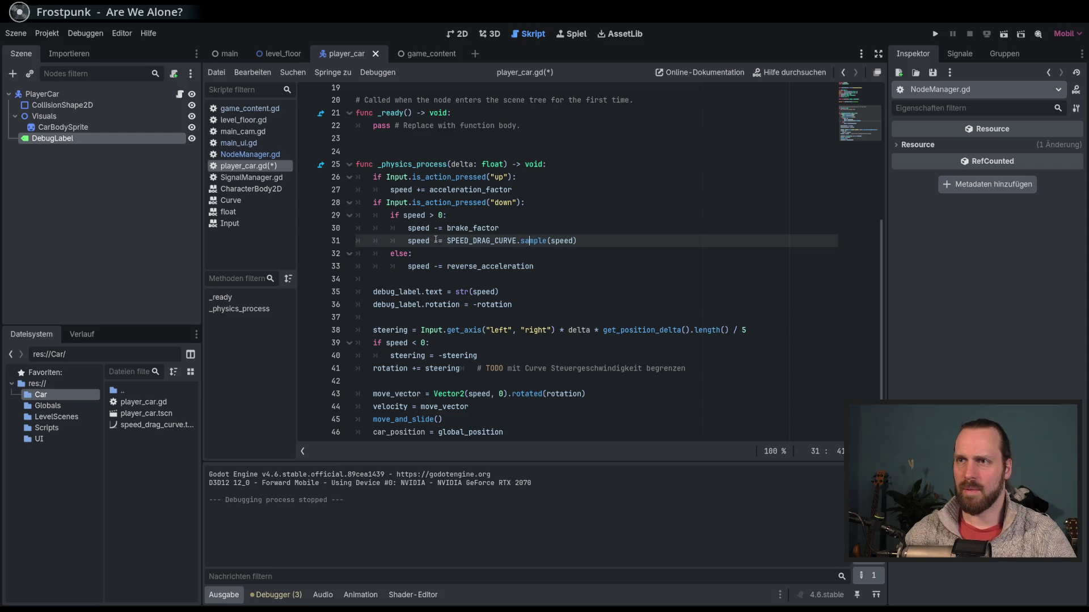
Paste a += copy of the drag line under reverse_acceleration, then run the game and accelerate.
{"action": "left_click", "coordinate": [563, 267]}
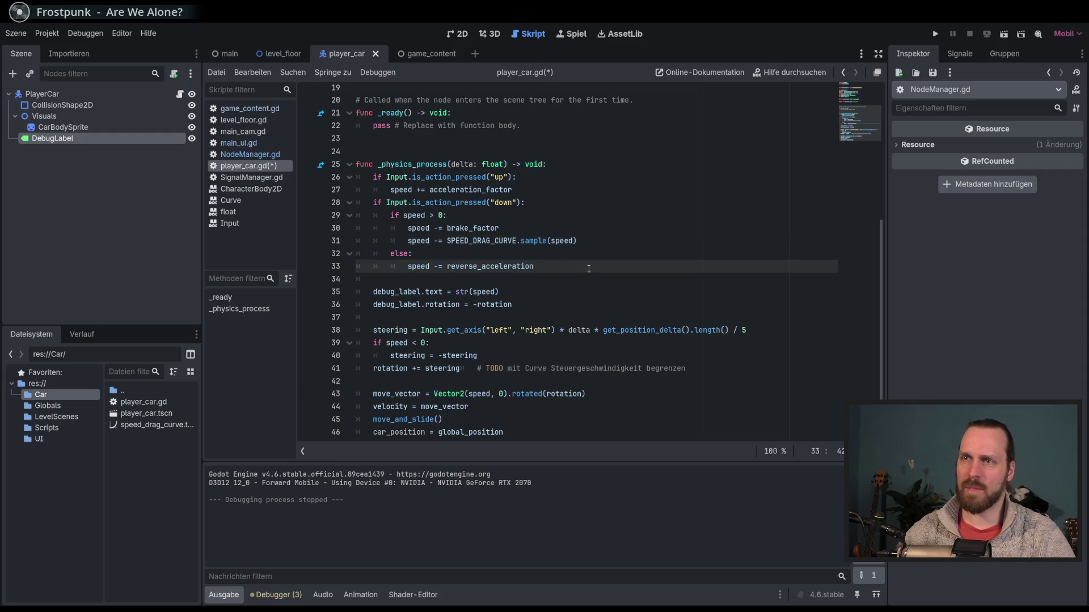
{"action": "key", "text": "Return"}
{"action": "left_click", "coordinate": [592, 241]}
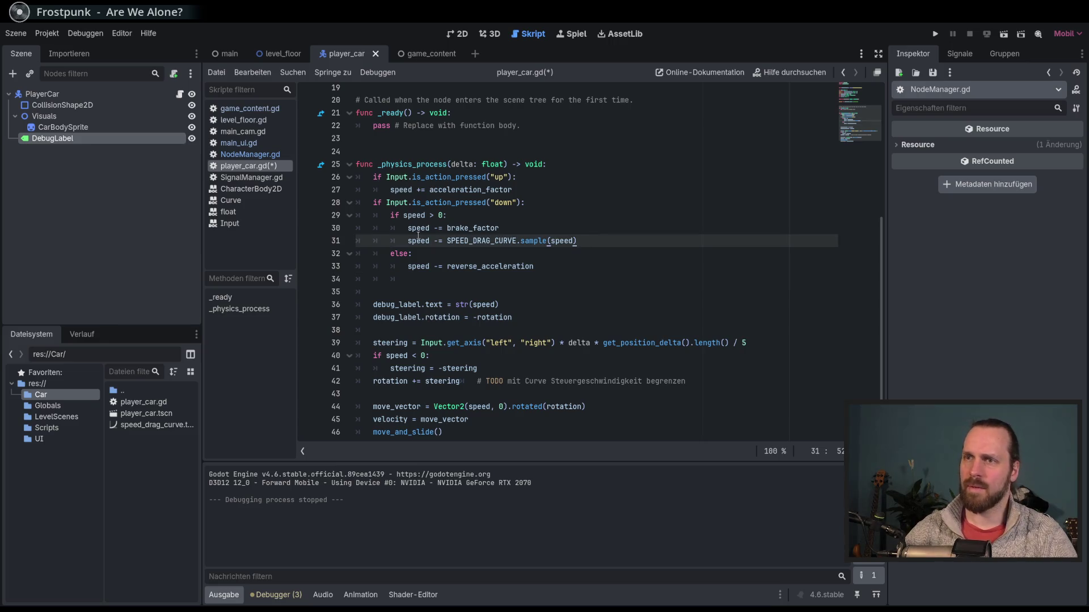
{"action": "key", "text": "shift+Home"}
{"action": "key", "text": "ctrl+c"}
{"action": "left_click", "coordinate": [437, 281]}
{"action": "key", "text": "ctrl+v"}
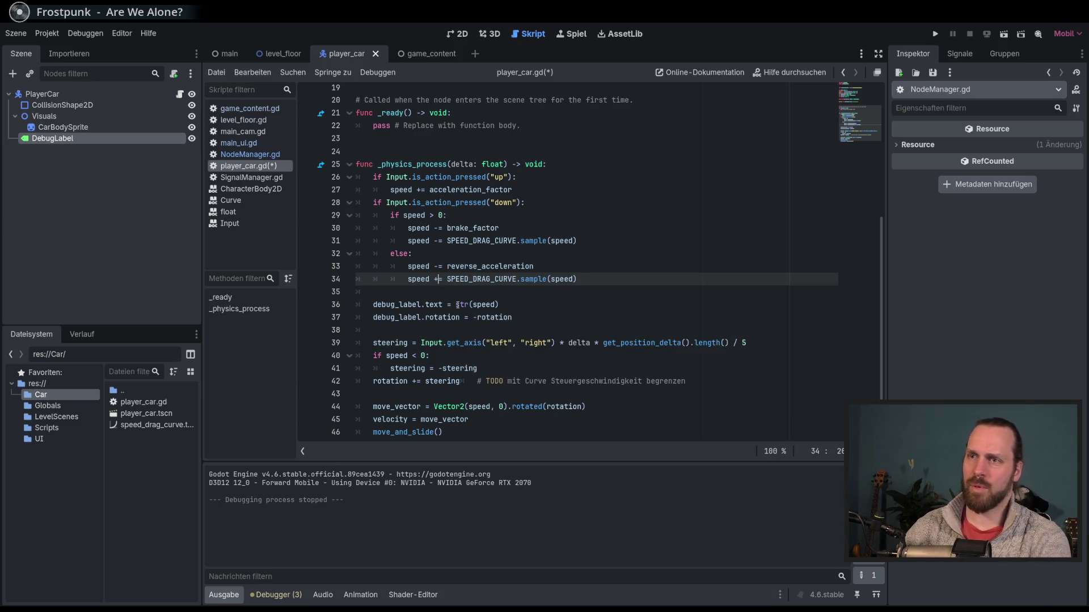
{"action": "key", "text": "F5"}
{"action": "key", "text": "w"}
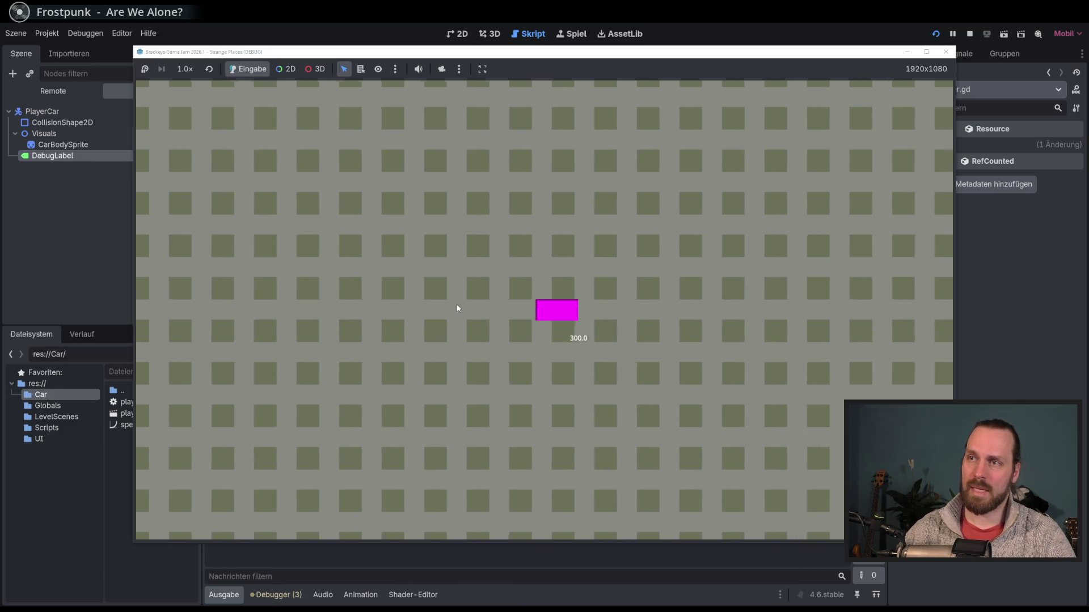
Brake into reverse with S, then stop the game with F8.
{"action": "key", "text": "s"}
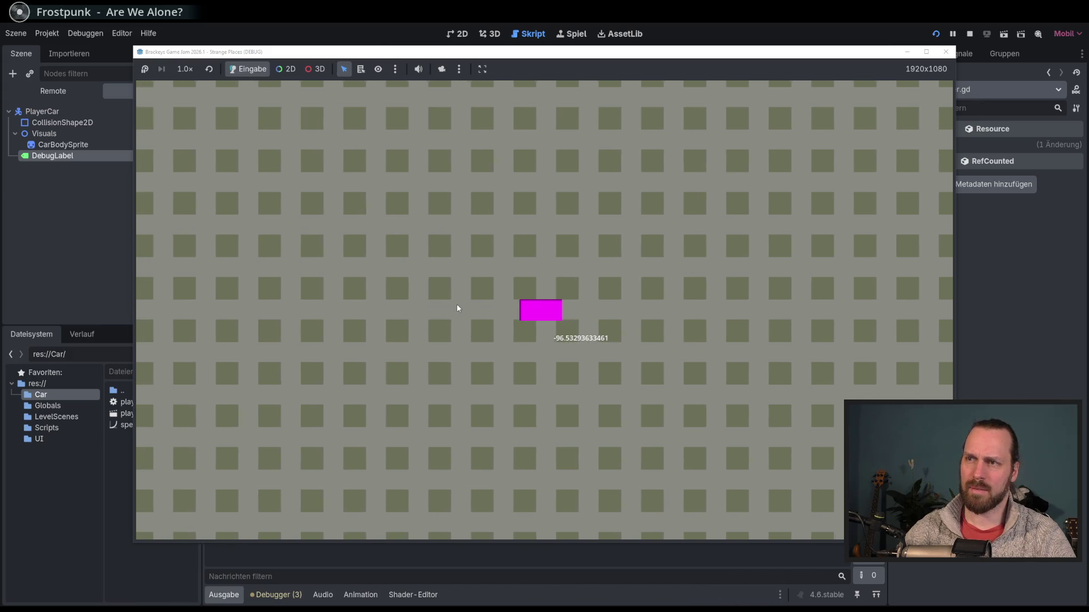
{"action": "key", "text": "F8"}
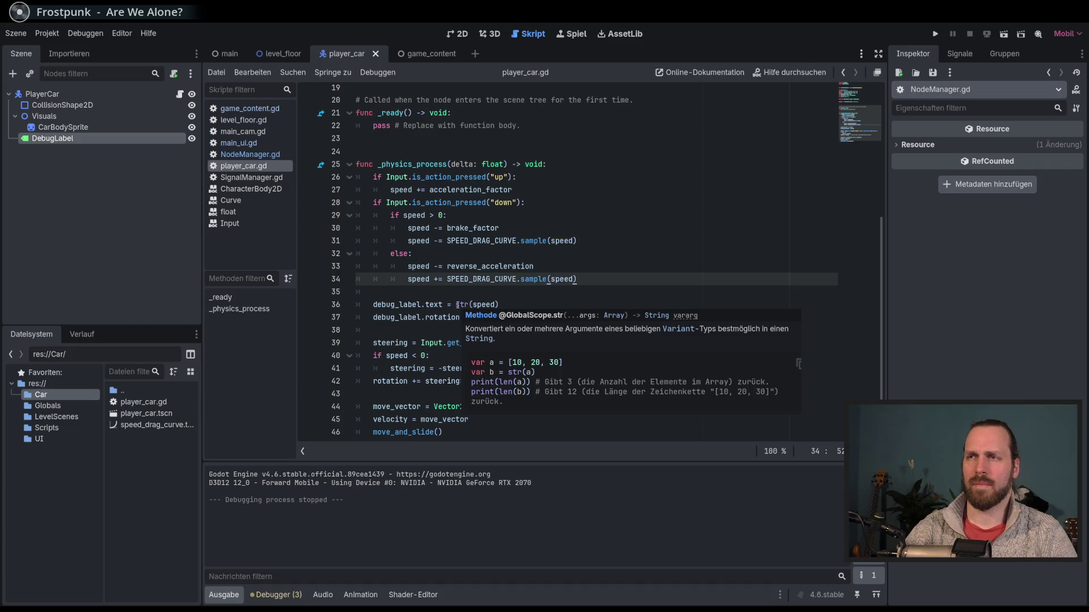
Move the brake-branch drag line into the accelerate branch and remove the leftover blank line.
{"action": "left_click", "coordinate": [550, 194]}
{"action": "key", "text": "Return"}
{"action": "mouse_move", "coordinate": [578, 254]}
{"action": "left_mouse_down"}
{"action": "mouse_move", "coordinate": [407, 254]}
{"action": "mouse_move", "coordinate": [414, 203]}
{"action": "left_mouse_up"}
{"action": "left_click", "coordinate": [607, 198]}
{"action": "left_click", "coordinate": [538, 254]}
{"action": "key", "text": "BackSpace"}
{"action": "key", "text": "BackSpace"}
{"action": "key", "text": "BackSpace"}
{"action": "left_click", "coordinate": [600, 283]}
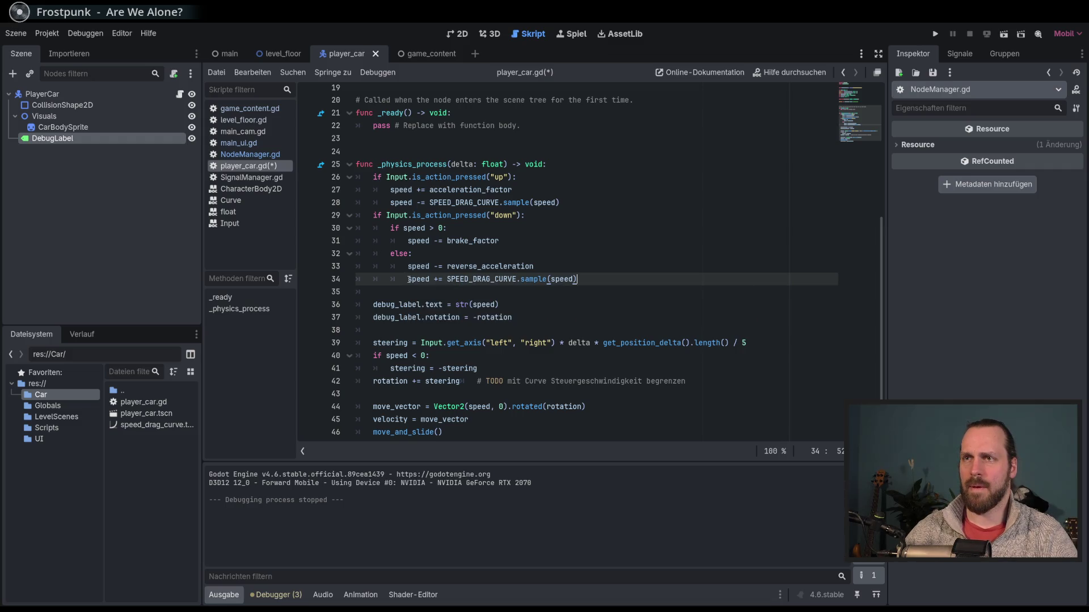
{"action": "left_click", "coordinate": [408, 280], "text": "shift"}
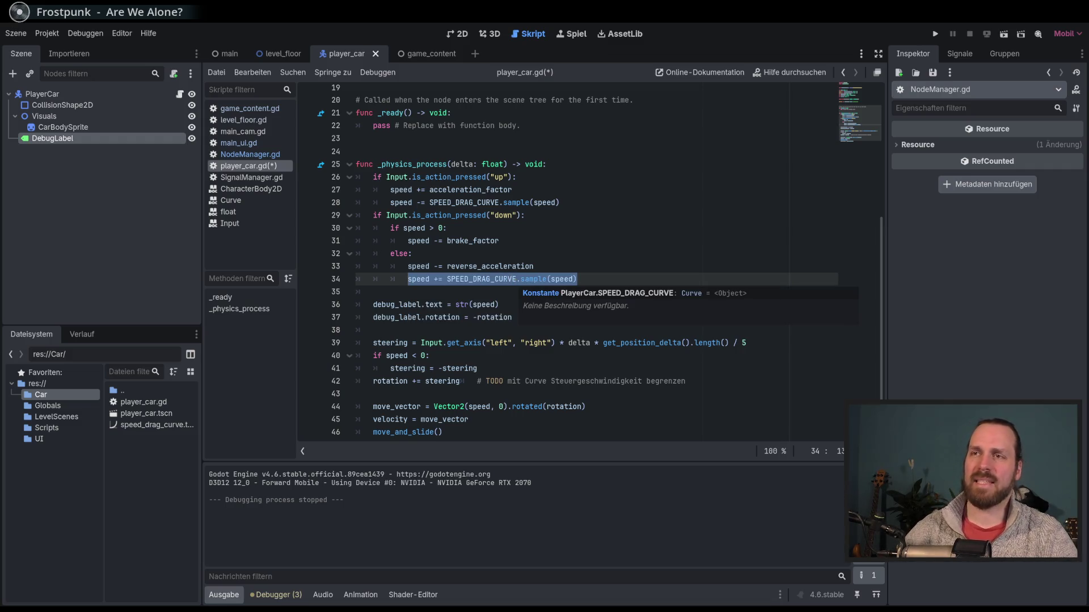
Cut the drag line out of the accelerate branch.
{"action": "double_click", "coordinate": [466, 177]}
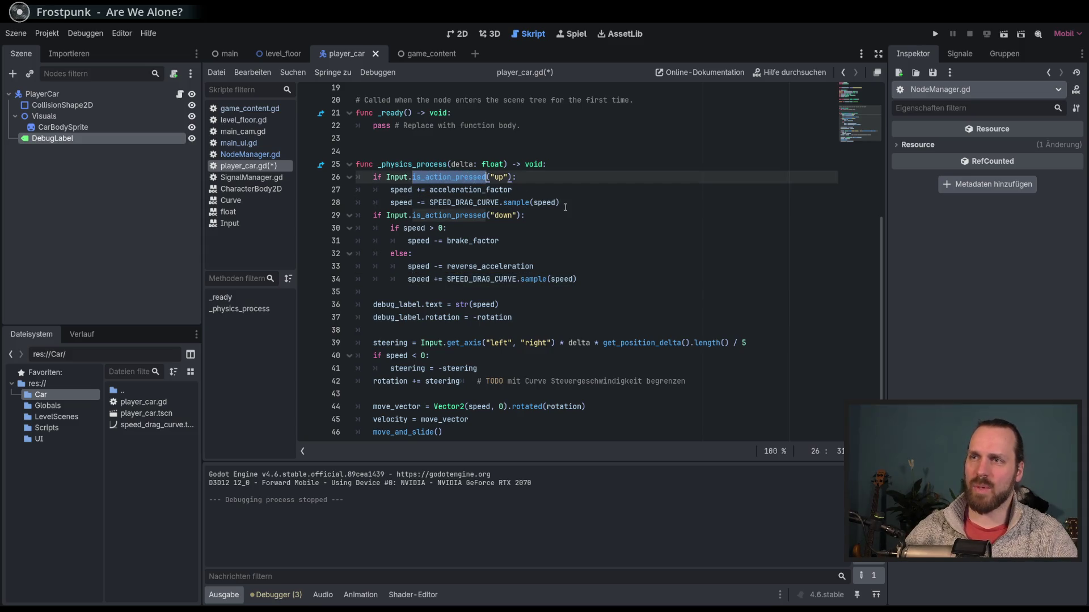
{"action": "left_click", "coordinate": [575, 200]}
{"action": "key", "text": "shift+Up"}
{"action": "key", "text": "ctrl+x"}
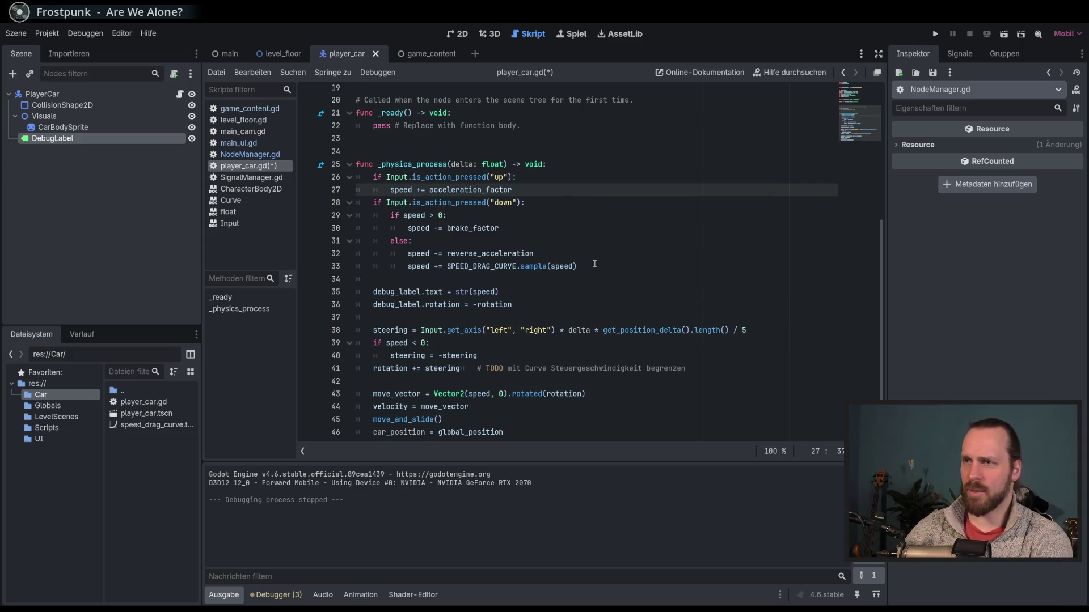
Dedent the += drag line to function level below a blank line, then run the game.
{"action": "left_click", "coordinate": [593, 266]}
{"action": "key", "text": "alt+Down"}
{"action": "key", "text": "shift+Tab"}
{"action": "key", "text": "shift+Tab"}
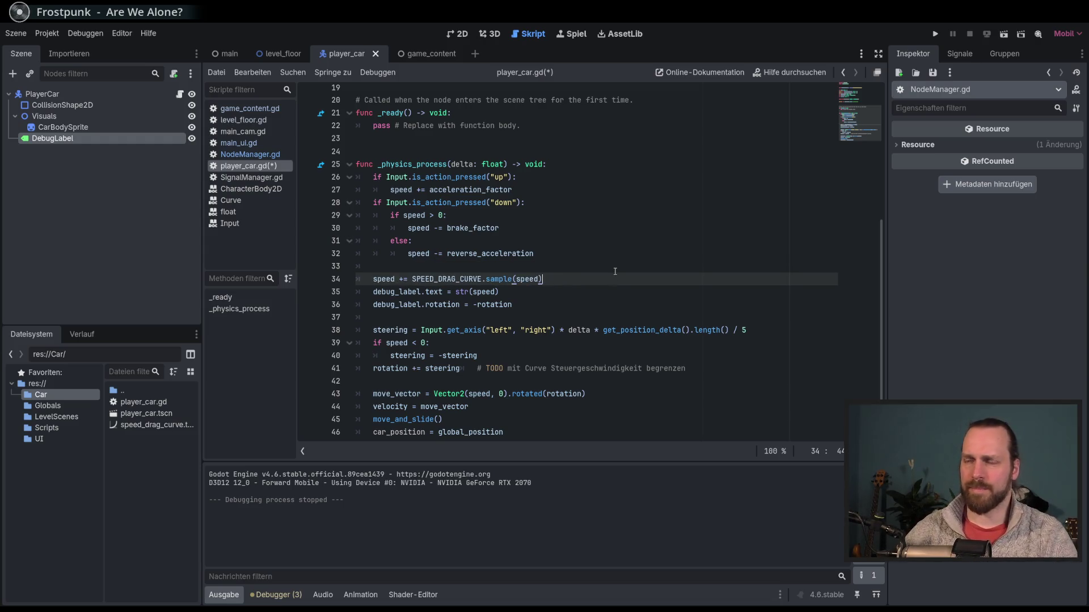
{"action": "left_click", "coordinate": [606, 267]}
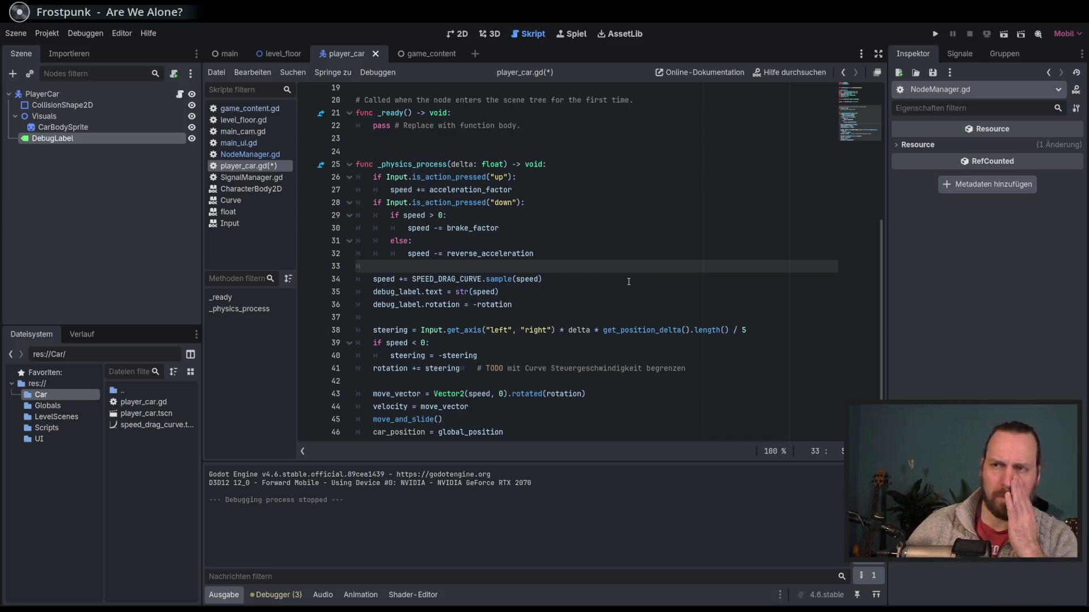
{"action": "left_click", "coordinate": [515, 285]}
{"action": "key", "text": "F5"}
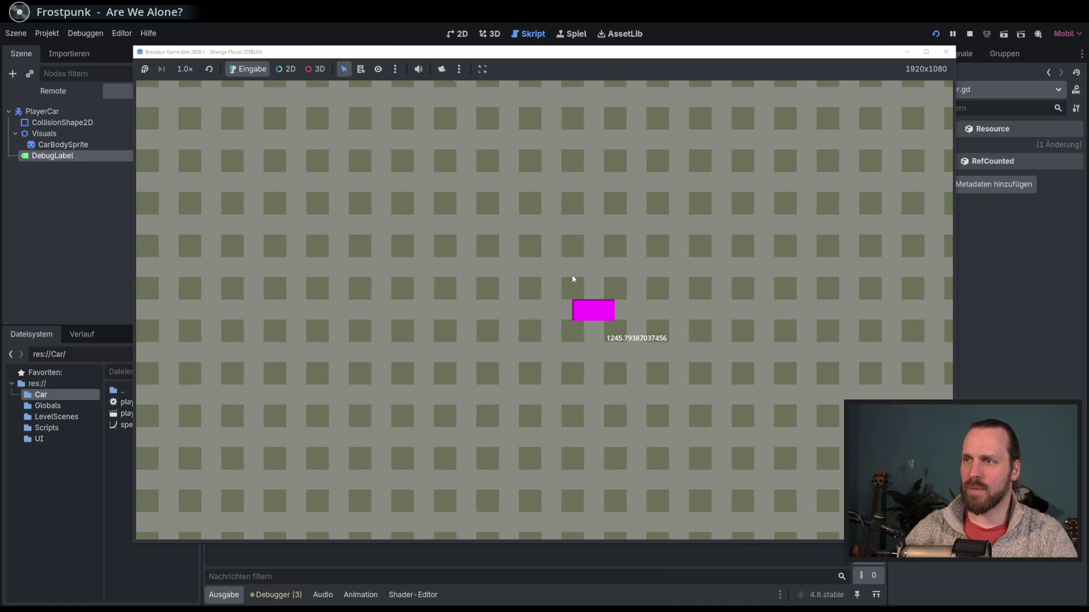
Reverse with the Down key, accelerate forward with Up, then stop the game.
{"action": "key", "text": "Down"}
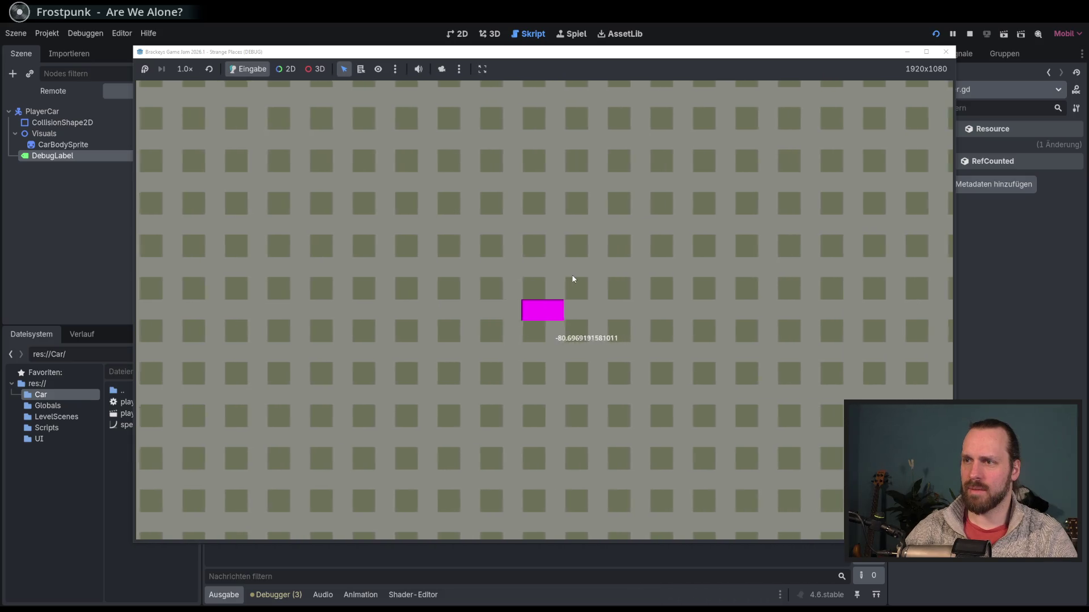
{"action": "key", "text": "Down"}
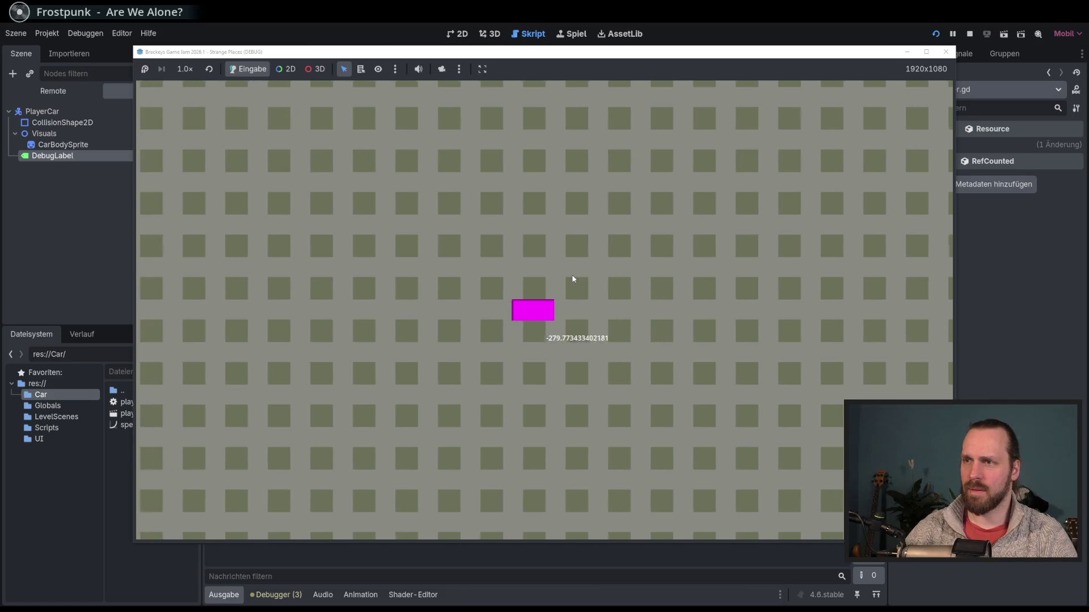
{"action": "key", "text": "Down"}
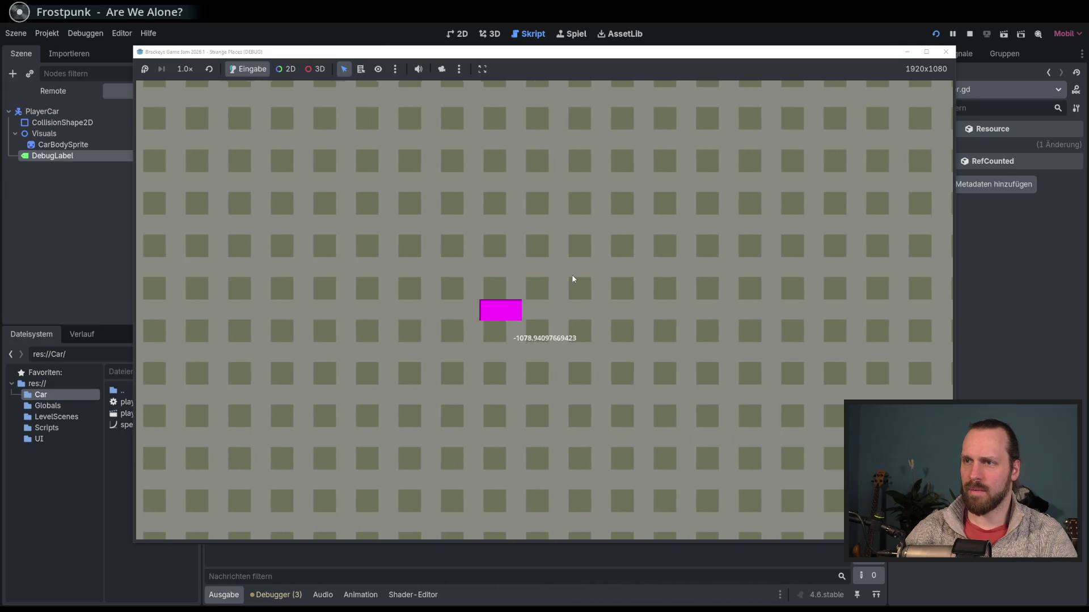
{"action": "key", "text": "Down"}
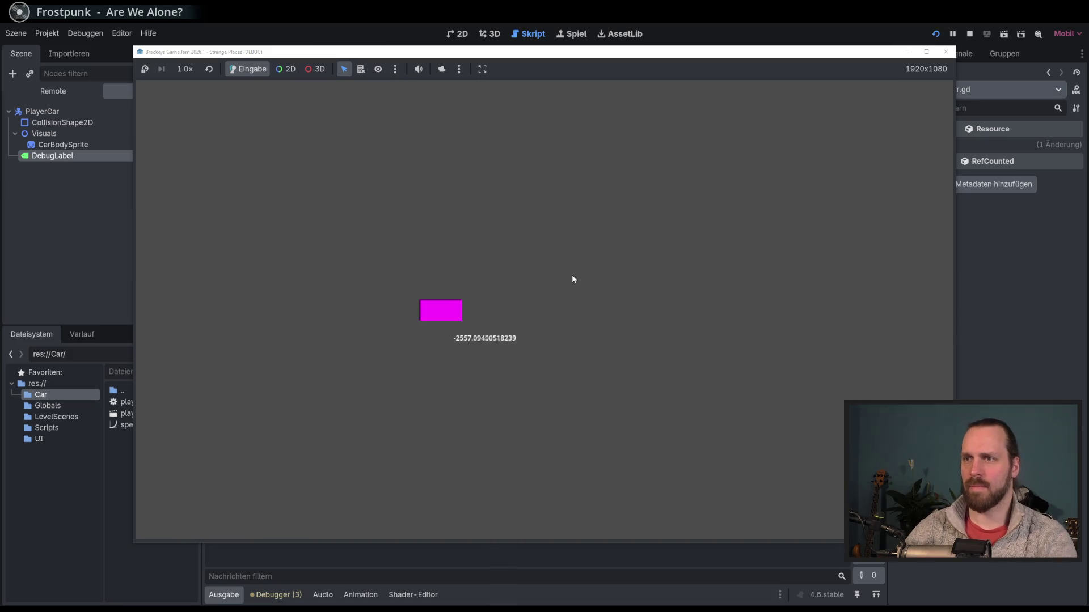
{"action": "key", "text": "Up"}
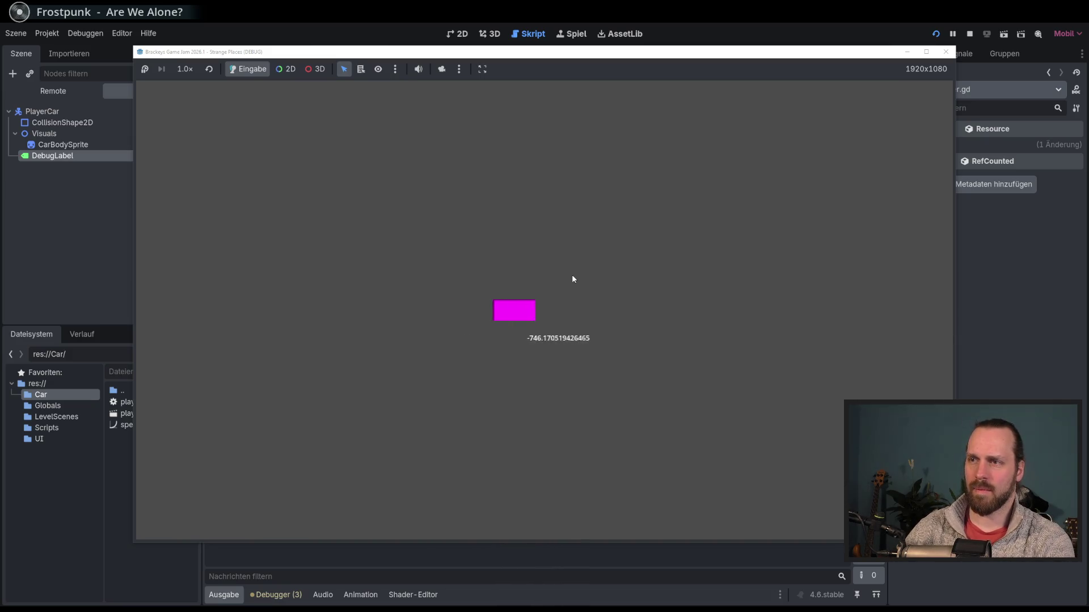
{"action": "key", "text": "Up"}
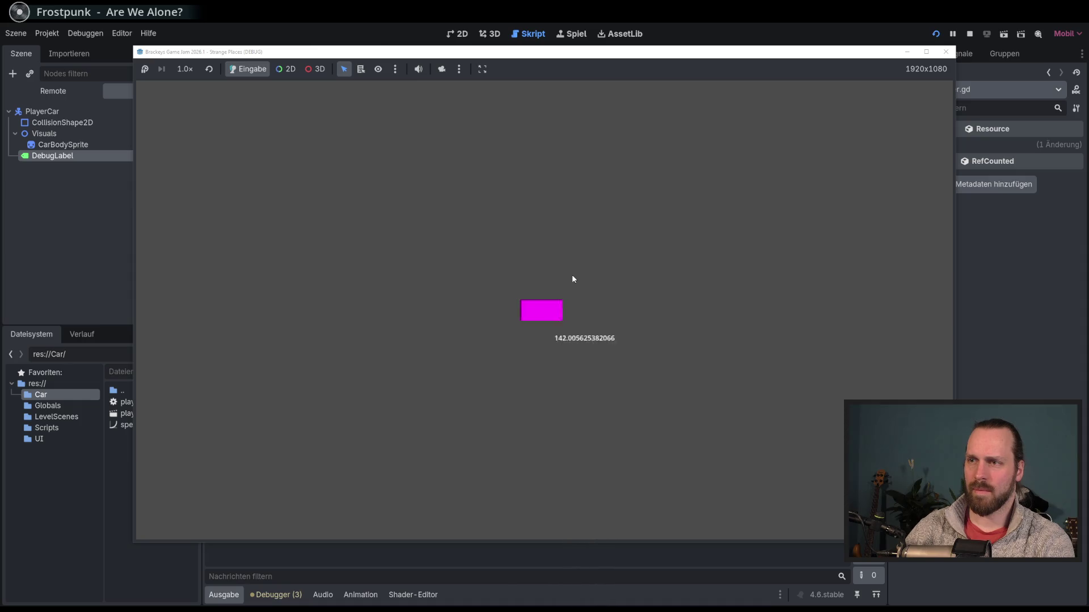
{"action": "key", "text": "F8"}
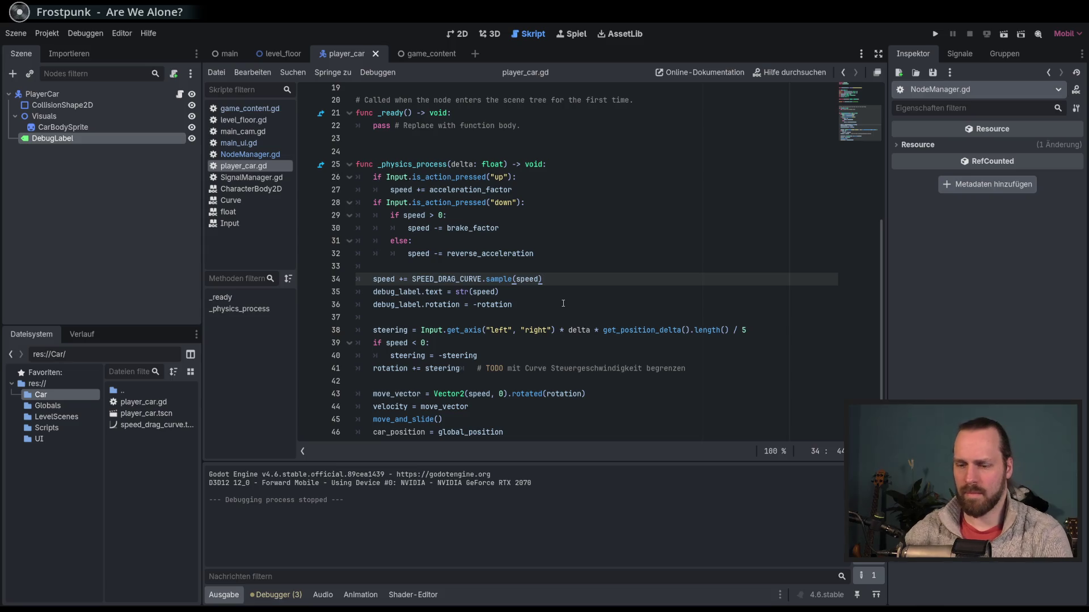
Open speed_drag_curve.tres, set Max Domain to 1000, and drag the end point out to 1000.
{"action": "left_click", "coordinate": [149, 425]}
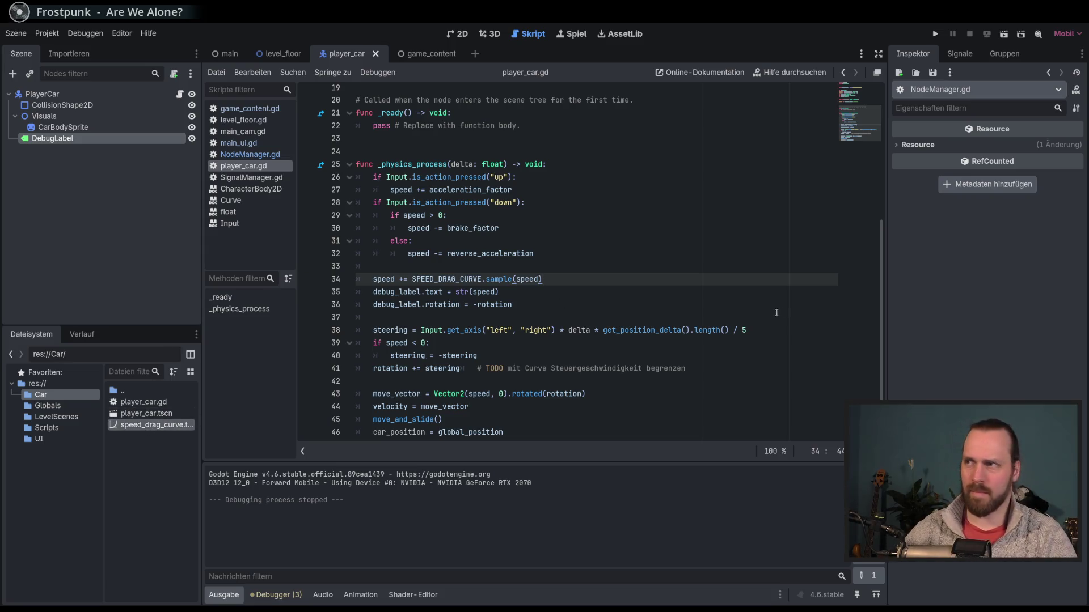
{"action": "double_click", "coordinate": [149, 425]}
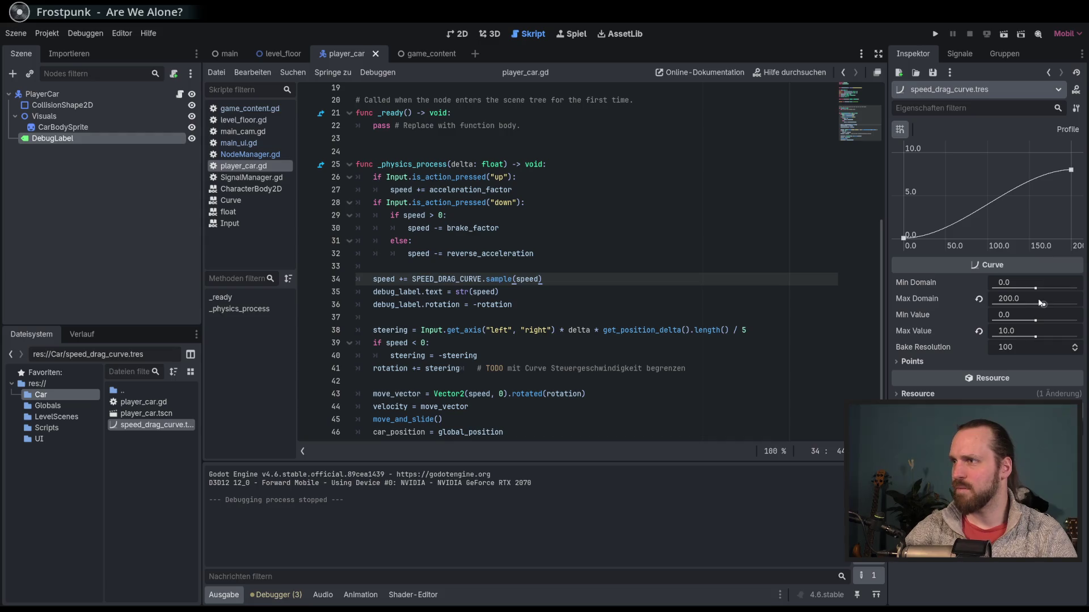
{"action": "left_click", "coordinate": [1034, 298]}
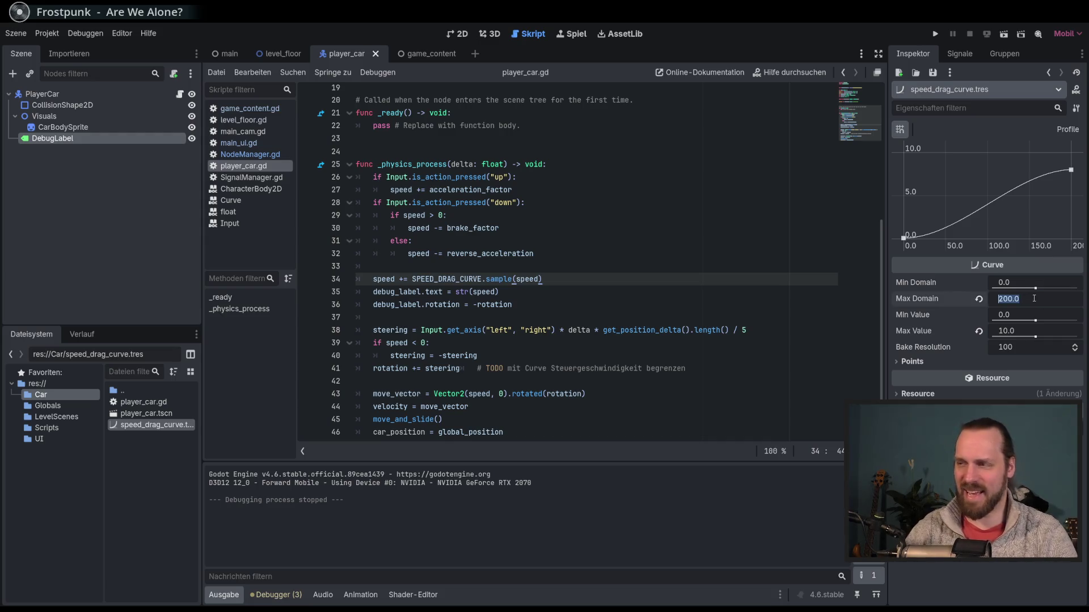
{"action": "type", "text": "2"}
{"action": "key", "text": "BackSpace"}
{"action": "type", "text": "100"}
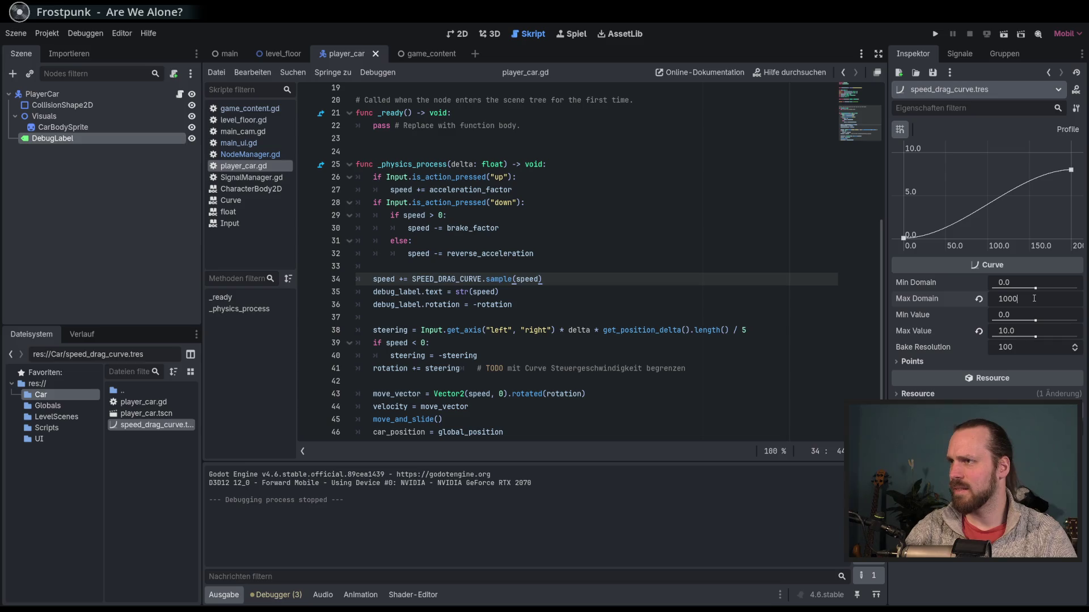
{"action": "key", "text": "Return"}
{"action": "left_click_drag", "start_coordinate": [937, 170], "coordinate": [1072, 169]}
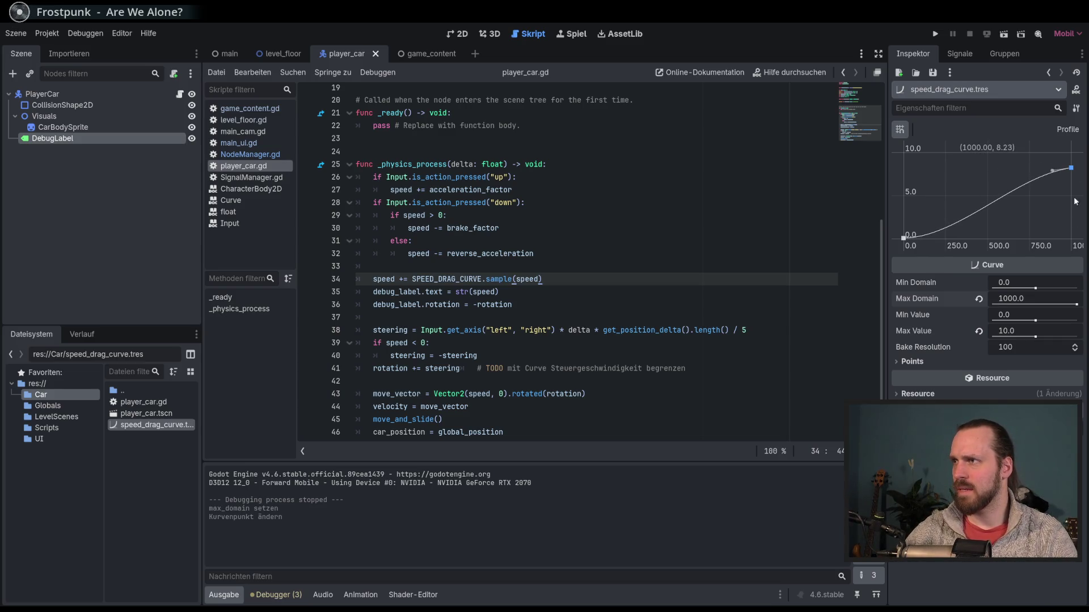
Set Max Value to 100, raise the end point to the top, lift the start point, then launch.
{"action": "left_click", "coordinate": [1049, 335]}
{"action": "type", "text": "100"}
{"action": "key", "text": "Return"}
{"action": "mouse_move", "coordinate": [1081, 239]}
{"action": "left_mouse_down"}
{"action": "mouse_move", "coordinate": [1071, 164]}
{"action": "mouse_move", "coordinate": [1048, 177]}
{"action": "left_mouse_up"}
{"action": "left_click_drag", "start_coordinate": [904, 239], "coordinate": [905, 235]}
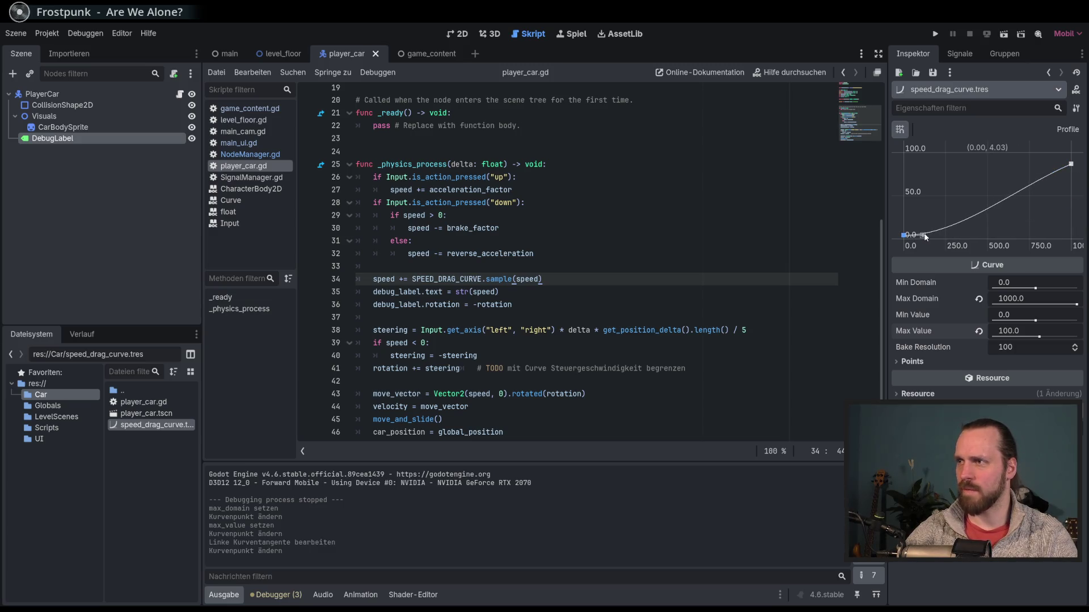
{"action": "key", "text": "F5"}
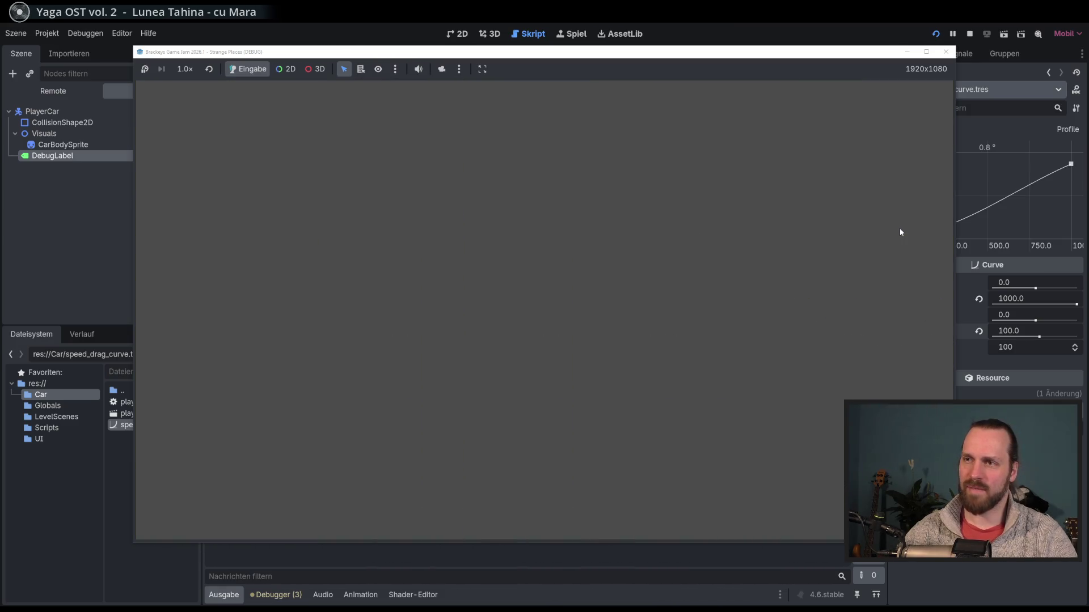
Stop the game and change the drag update to speed -= SPEED_DRAG_CURVE.sample(speed).
{"action": "key", "text": "F8"}
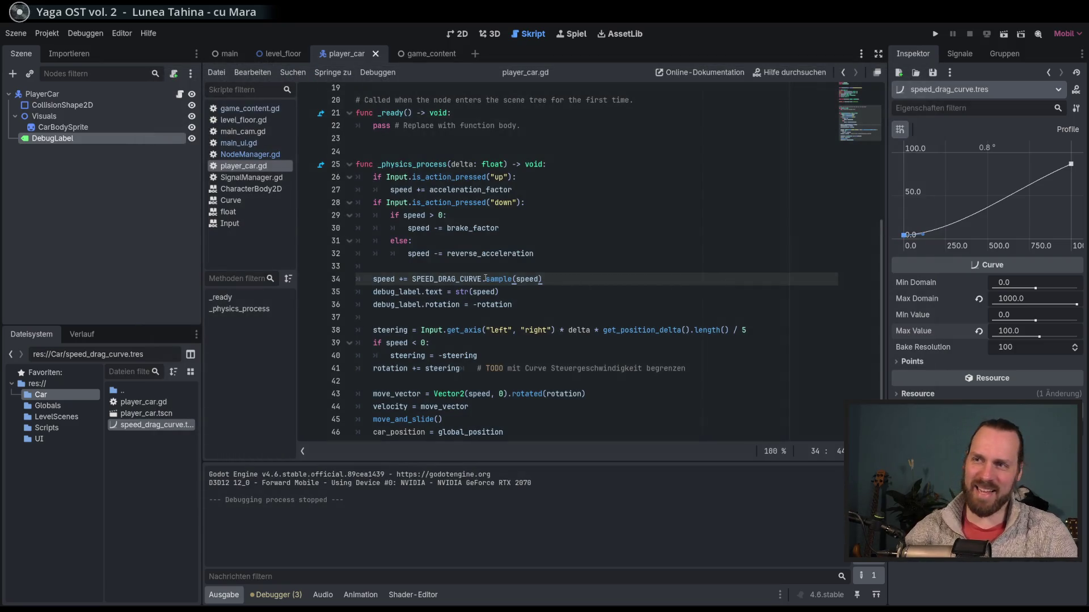
{"action": "key", "text": "BackSpace"}
{"action": "type", "text": "-"}
Start and then delete an unfinished 'if speed' line, then begin editing the curve's Min Domain.
{"action": "key", "text": "ctrl+shift+Return"}
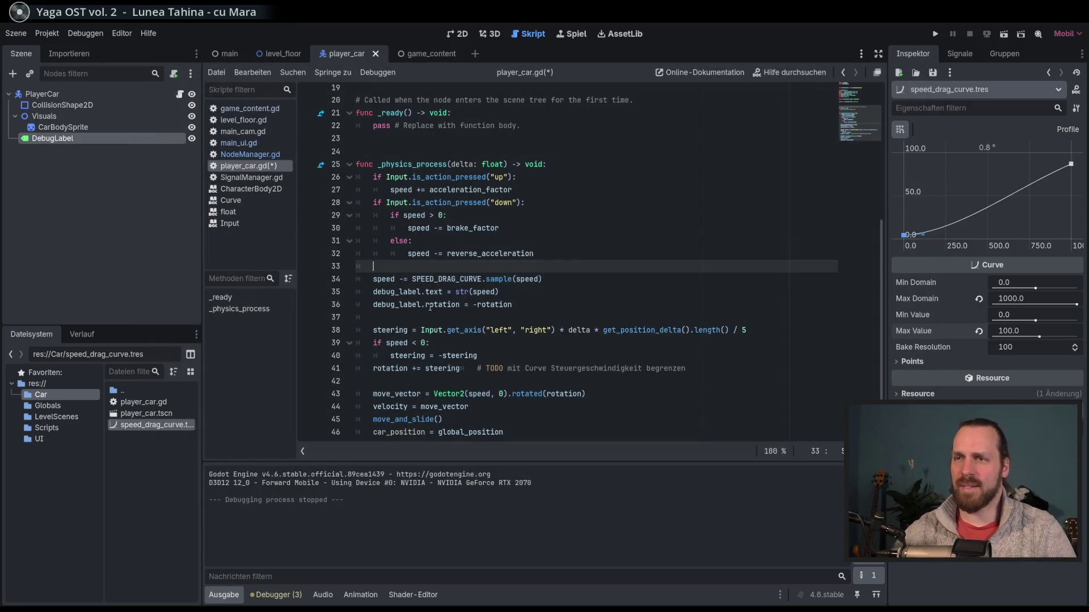
{"action": "type", "text": "if speed"}
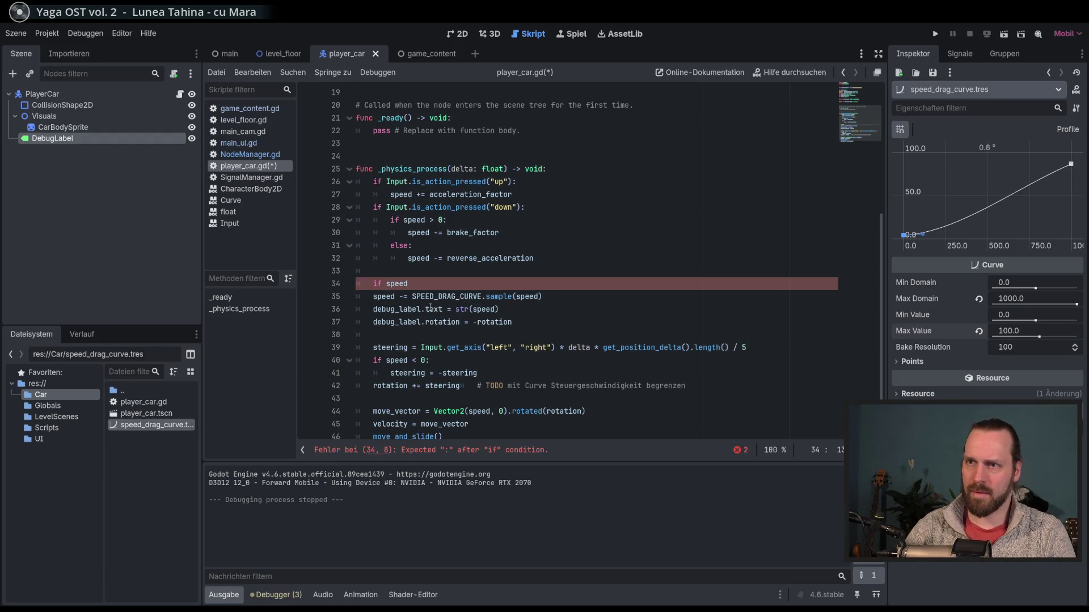
{"action": "key", "text": "BackSpace"}
{"action": "key", "text": "BackSpace"}
{"action": "key", "text": "BackSpace"}
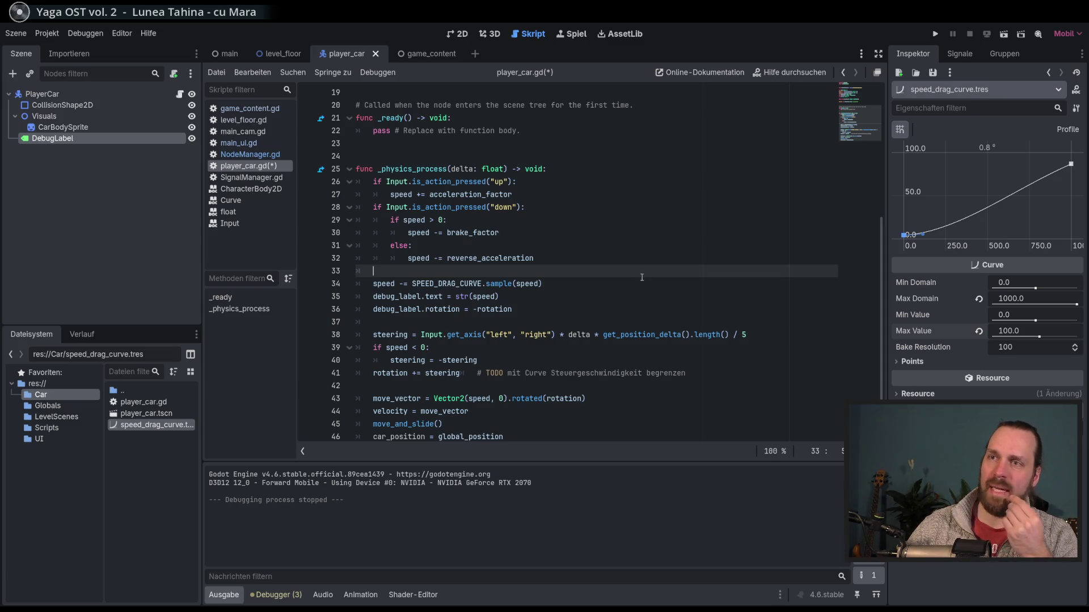
{"action": "left_click", "coordinate": [1016, 282]}
Set Min Domain to -1000, add a high point at -1000, bend the curve into a valley at zero, then launch.
{"action": "type", "text": "-1000"}
{"action": "key", "text": "Return"}
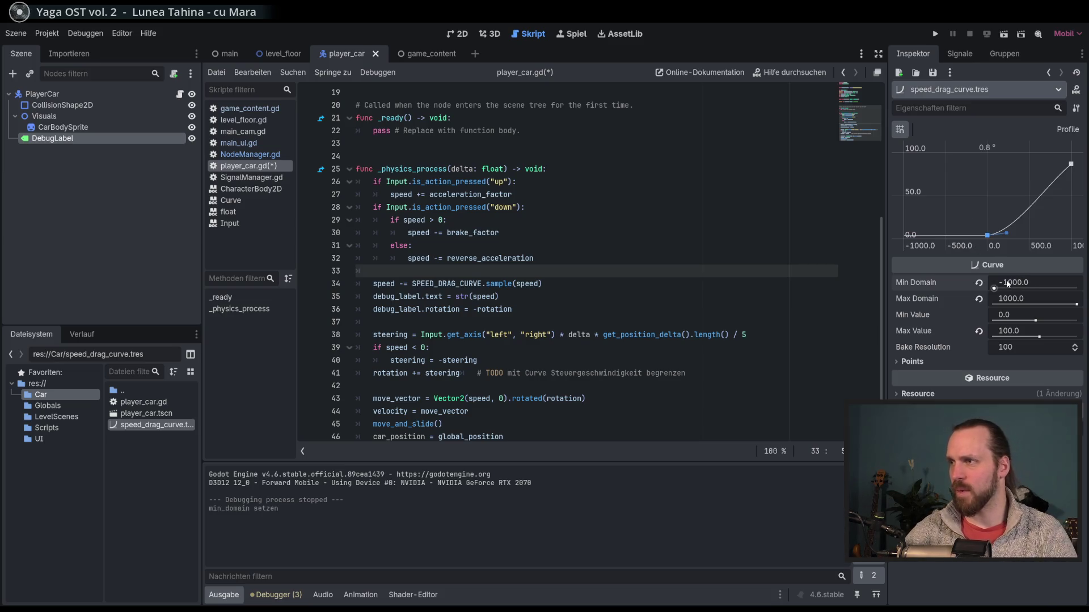
{"action": "mouse_move", "coordinate": [914, 234]}
{"action": "left_mouse_down"}
{"action": "mouse_move", "coordinate": [887, 202]}
{"action": "mouse_move", "coordinate": [887, 163]}
{"action": "mouse_move", "coordinate": [920, 180]}
{"action": "left_mouse_up"}
{"action": "left_click", "coordinate": [1070, 165]}
{"action": "left_click_drag", "start_coordinate": [1059, 176], "coordinate": [1057, 177]}
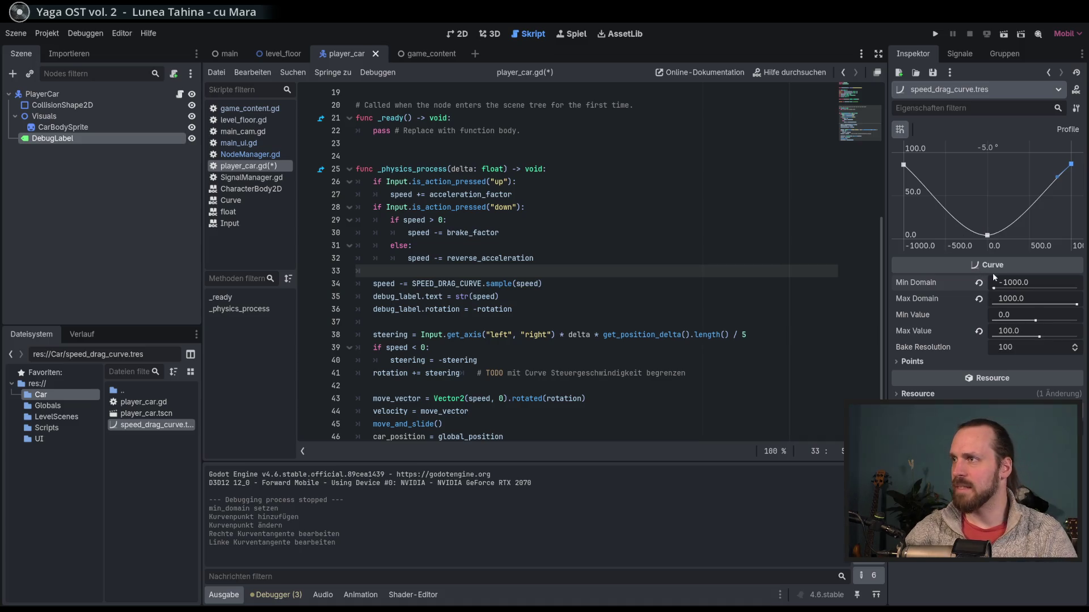
{"action": "key", "text": "F5"}
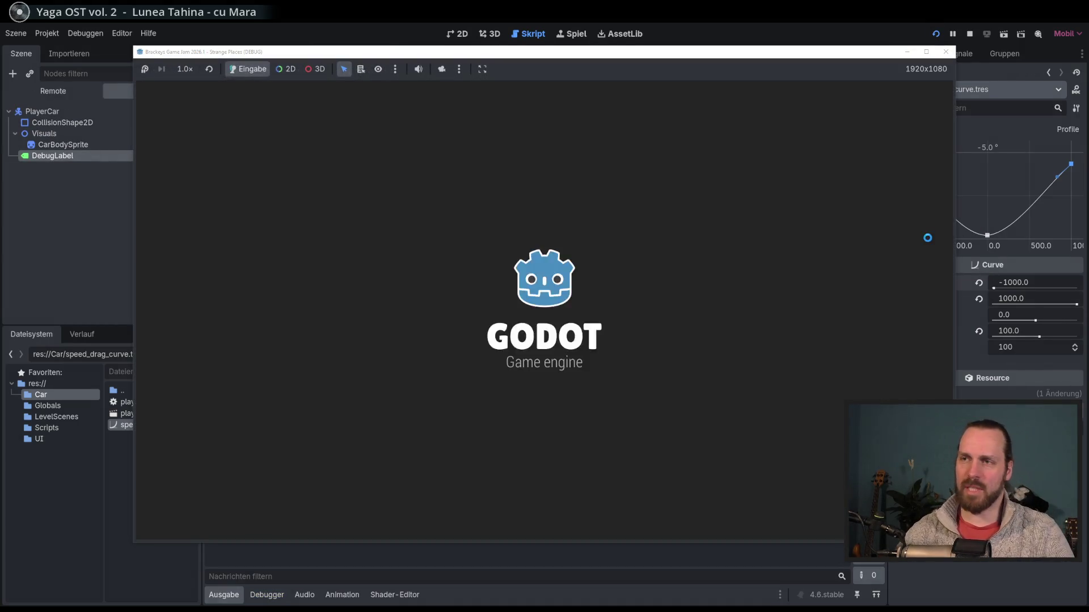
Drive backwards with the Left key, stop the game, and start editing the curve's Min Value.
{"action": "key", "text": "Left"}
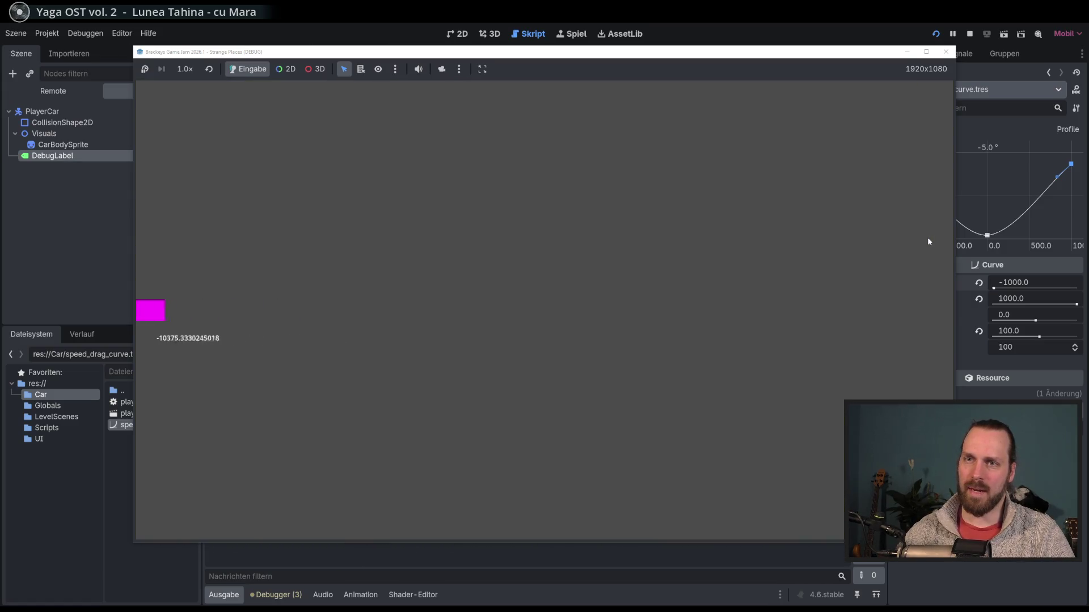
{"action": "key", "text": "F8"}
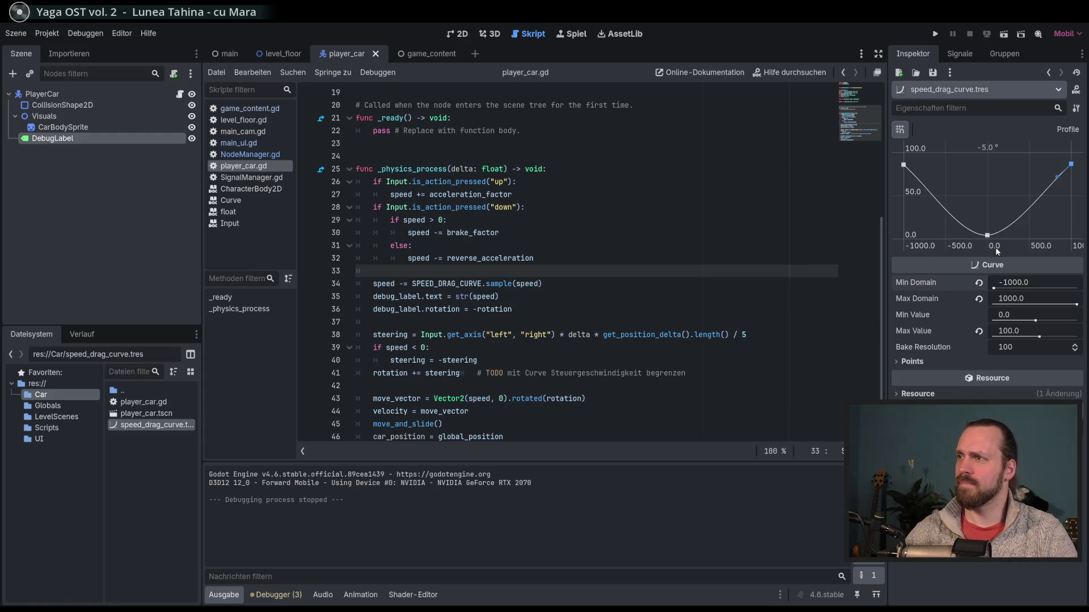
{"action": "left_click", "coordinate": [1019, 317]}
Set Min Value to -100, pull the left point down to about -86, and center the middle point at zero.
{"action": "type", "text": "-100"}
{"action": "key", "text": "Return"}
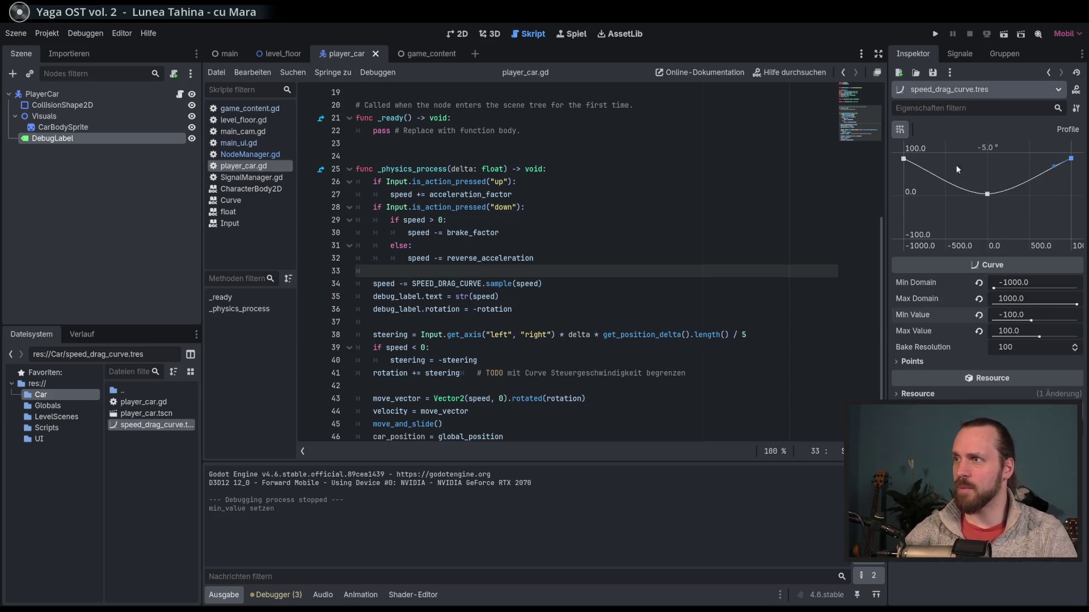
{"action": "mouse_move", "coordinate": [903, 159]}
{"action": "left_mouse_down"}
{"action": "mouse_move", "coordinate": [916, 233]}
{"action": "mouse_move", "coordinate": [929, 236]}
{"action": "left_mouse_up"}
{"action": "left_click", "coordinate": [991, 194]}
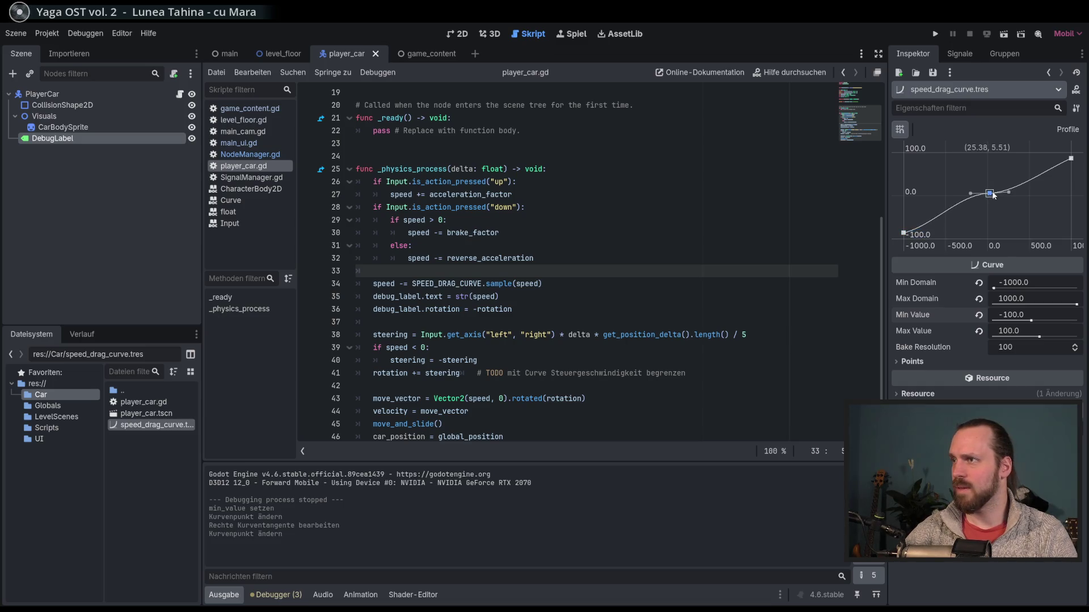
{"action": "left_click_drag", "start_coordinate": [992, 195], "coordinate": [989, 200]}
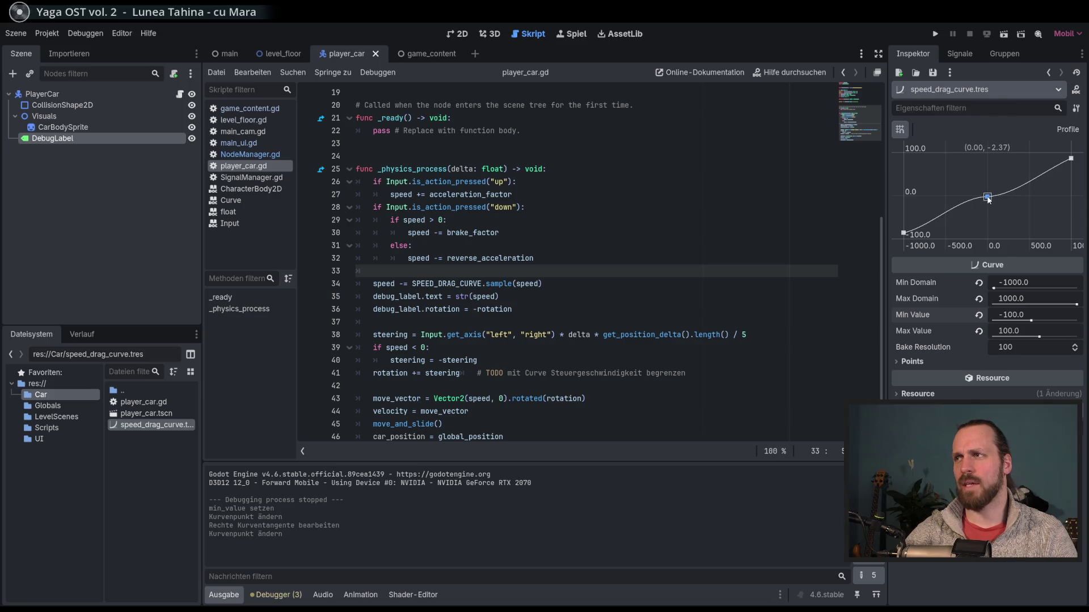
{"action": "left_click", "coordinate": [989, 199]}
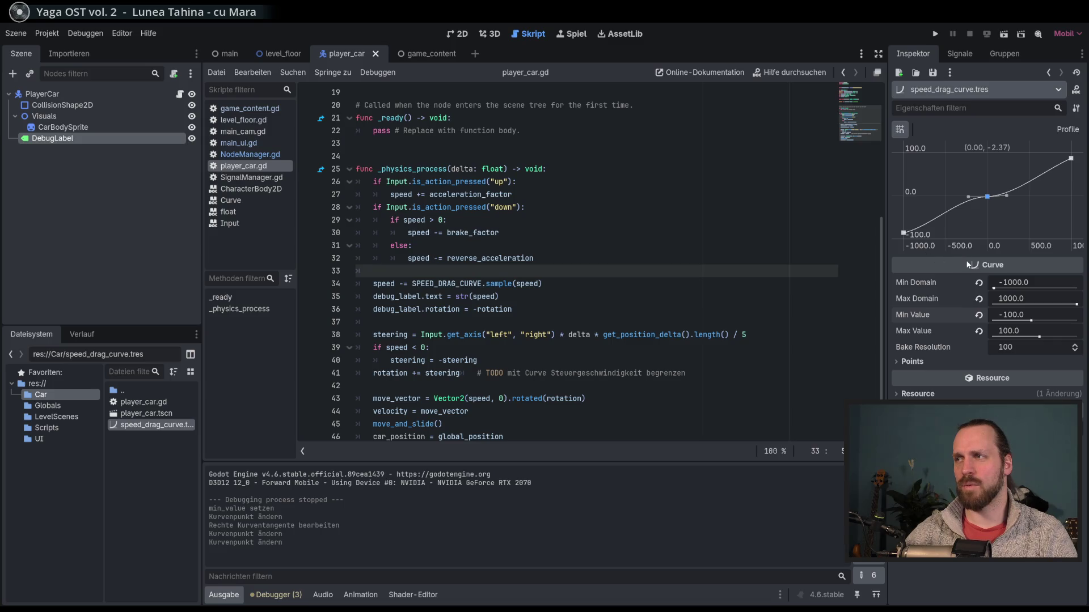
{"action": "left_click", "coordinate": [1032, 282]}
{"action": "key", "text": "Return"}
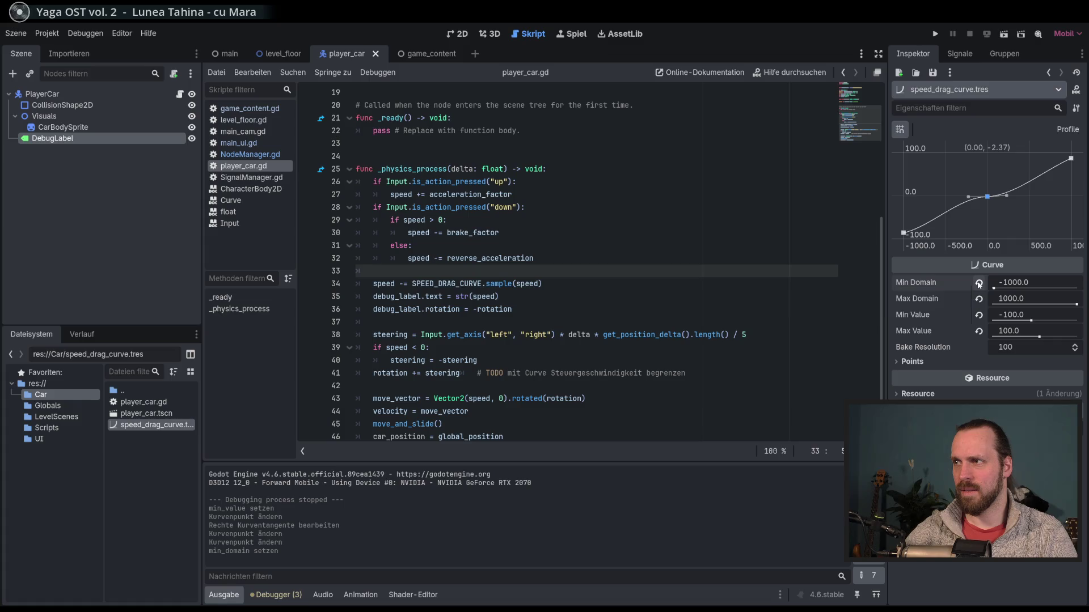
Delete the curve's left end point and change Min Domain to 0.0.
{"action": "left_click", "coordinate": [978, 283]}
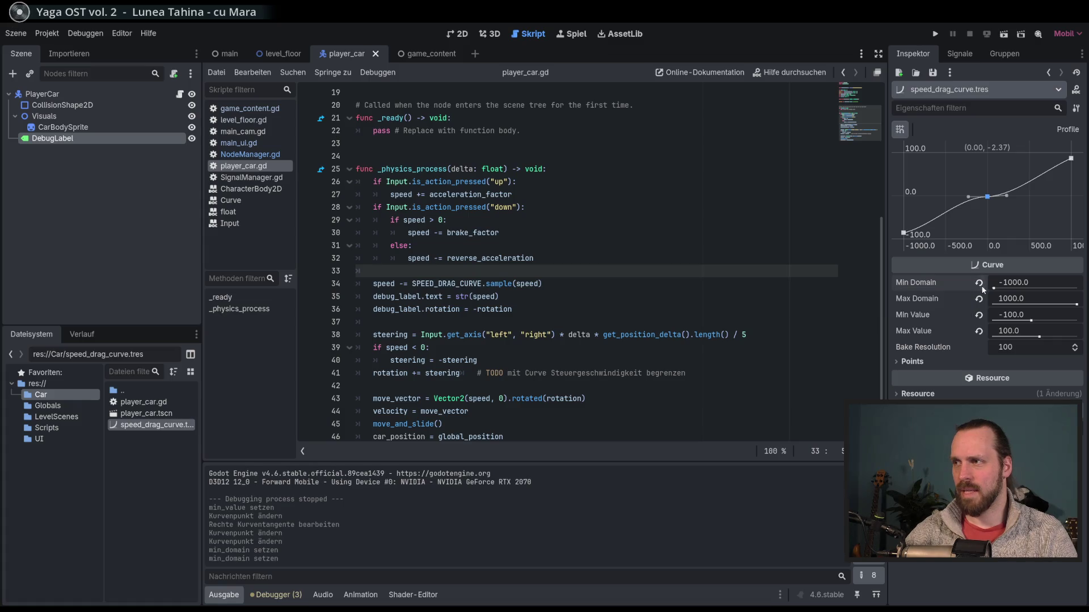
{"action": "left_click", "coordinate": [978, 284]}
{"action": "left_click", "coordinate": [979, 284]}
{"action": "left_click", "coordinate": [979, 286]}
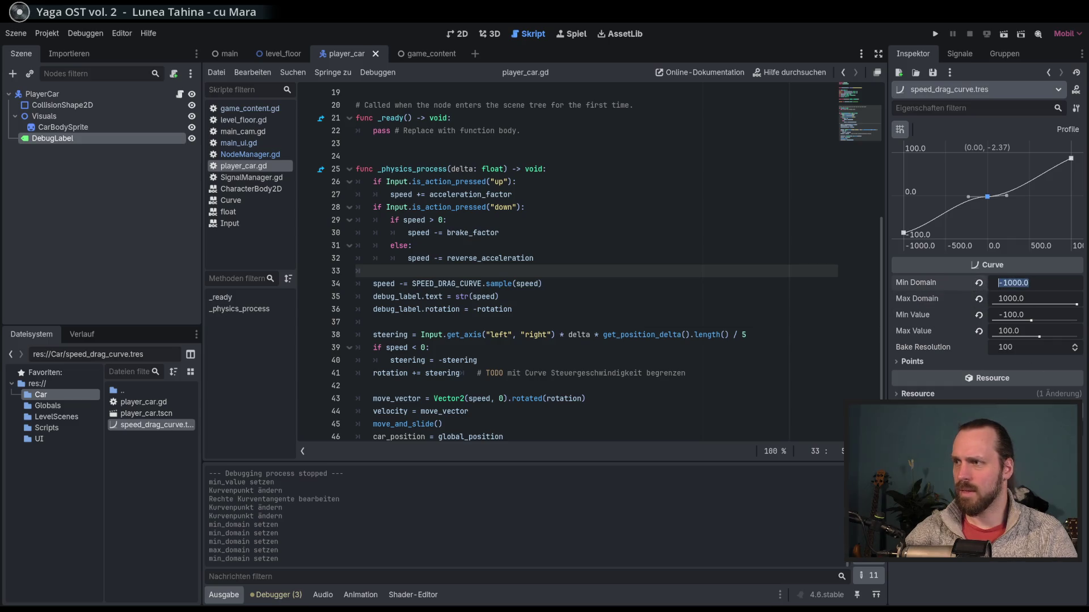
{"action": "left_click", "coordinate": [1028, 285]}
{"action": "left_click", "coordinate": [1001, 286]}
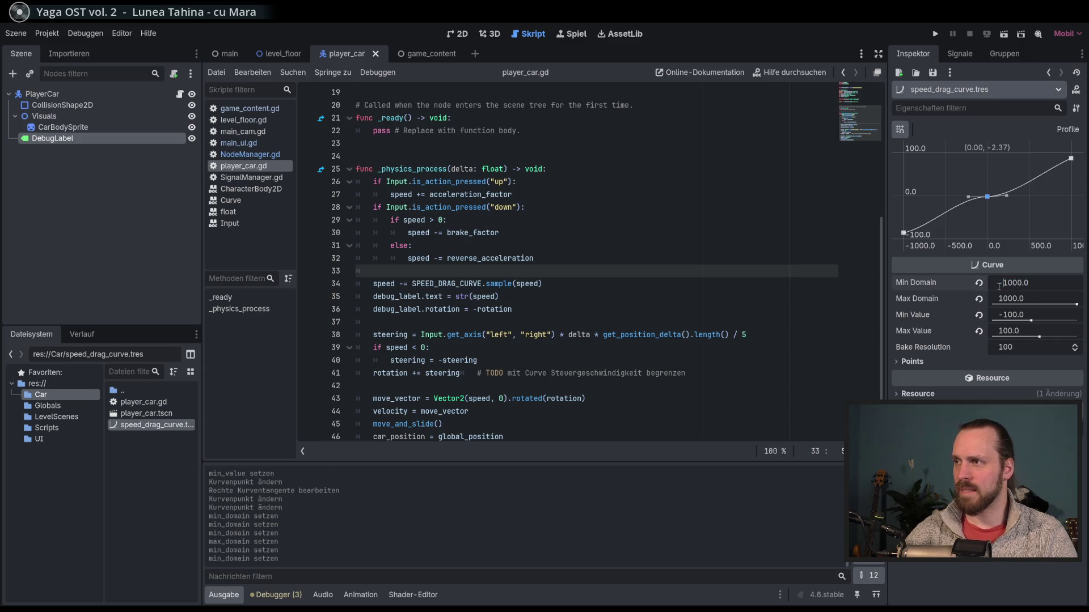
{"action": "right_click", "coordinate": [902, 234]}
{"action": "right_click", "coordinate": [903, 234]}
{"action": "left_click", "coordinate": [1021, 283]}
Set the curve's Min Domain and Min Value to 0, starting at zero drag with a gentle upward tangent.
{"action": "type", "text": "0"}
{"action": "key", "text": "Return"}
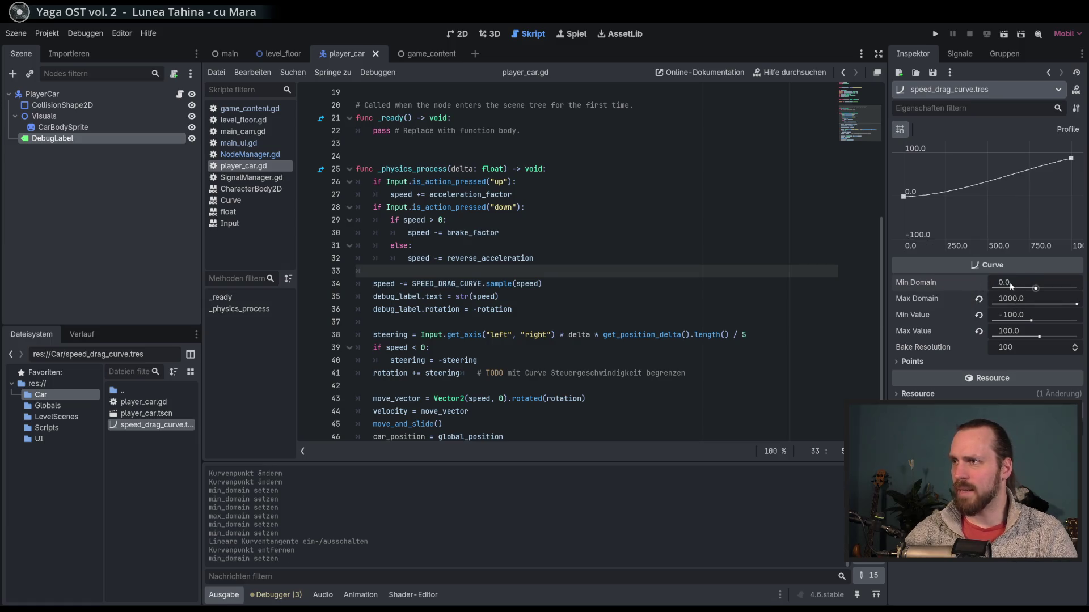
{"action": "left_click", "coordinate": [979, 315]}
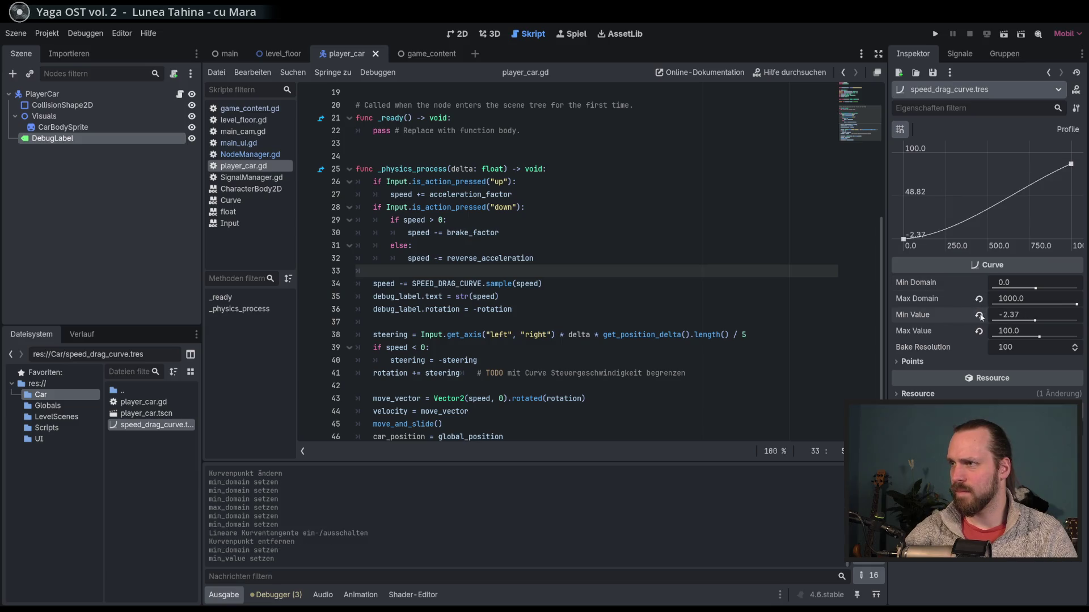
{"action": "left_click", "coordinate": [1034, 321]}
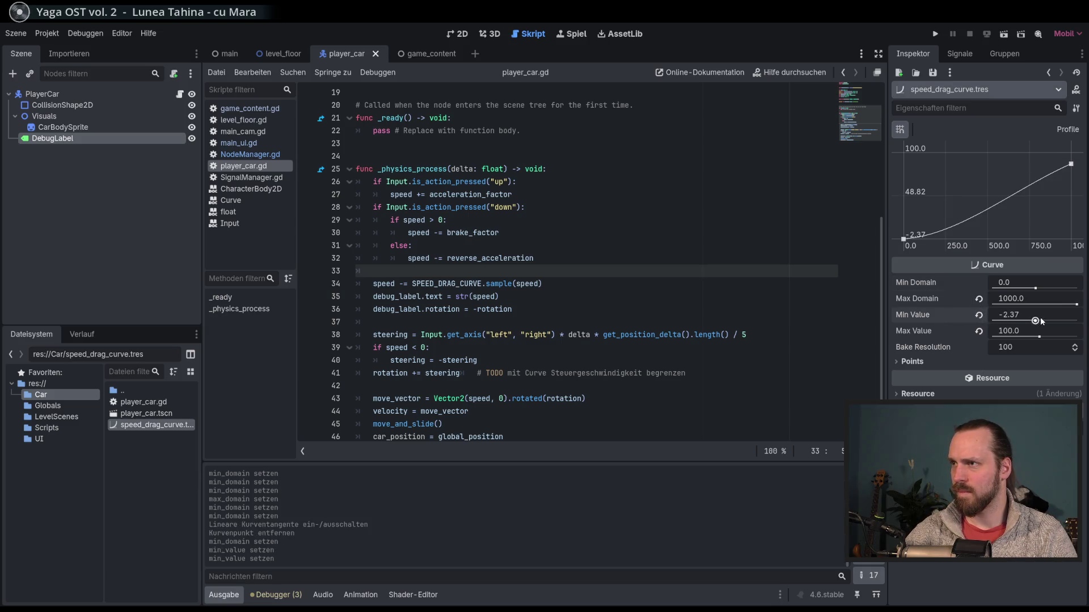
{"action": "left_click_drag", "start_coordinate": [1034, 321], "coordinate": [1038, 321]}
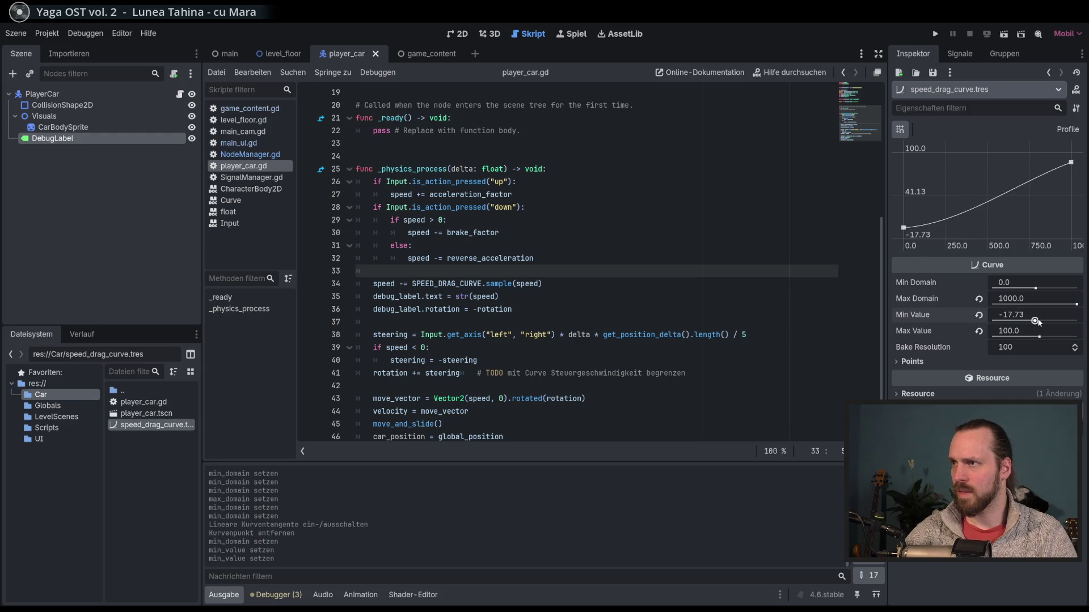
{"action": "key", "text": "Escape"}
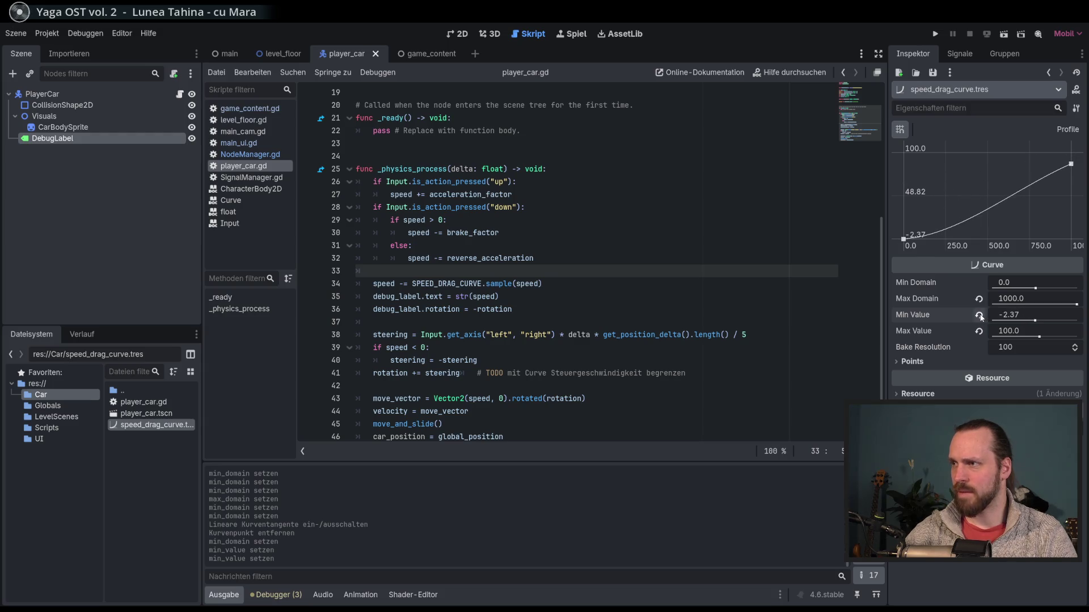
{"action": "mouse_move", "coordinate": [903, 239]}
{"action": "left_mouse_down"}
{"action": "mouse_move", "coordinate": [903, 219]}
{"action": "mouse_move", "coordinate": [894, 231]}
{"action": "left_mouse_up"}
{"action": "left_click", "coordinate": [978, 315]}
{"action": "left_click_drag", "start_coordinate": [893, 227], "coordinate": [894, 227]}
{"action": "left_click", "coordinate": [923, 227]}
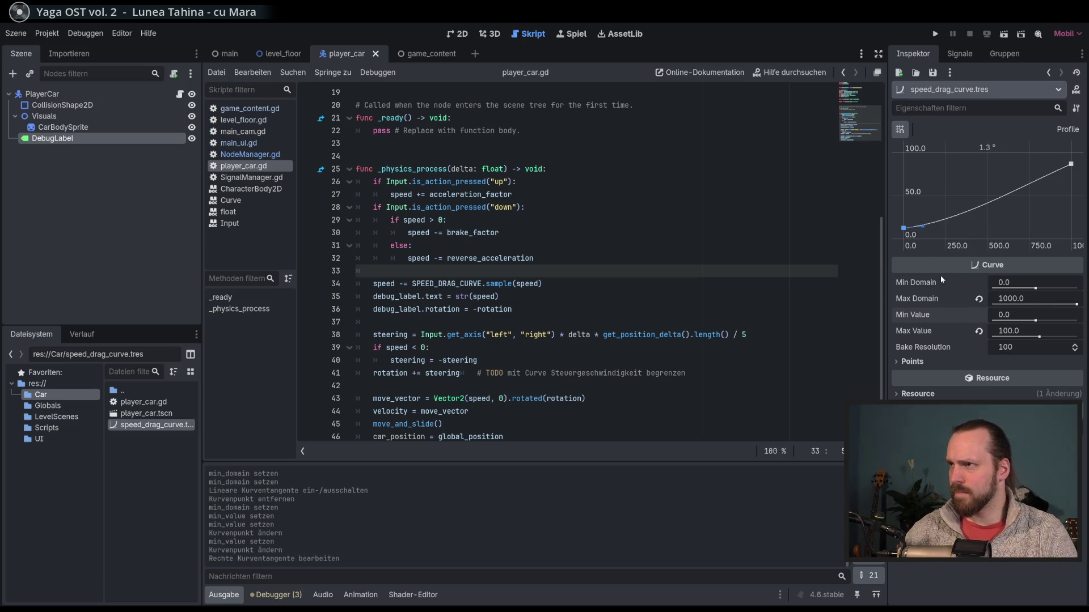
{"action": "left_click", "coordinate": [551, 278]}
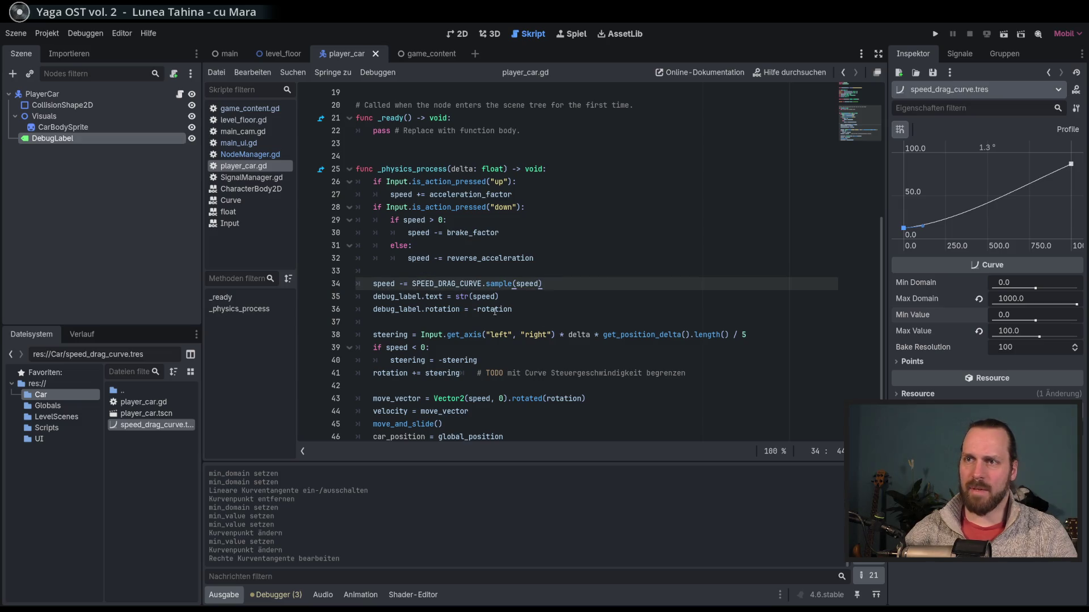
Wrap the forward drag line in an `if speed >= 0:` condition.
{"action": "key", "text": "Home"}
{"action": "key", "text": "Return"}
{"action": "key", "text": "Up"}
{"action": "type", "text": "if speed Y>"}
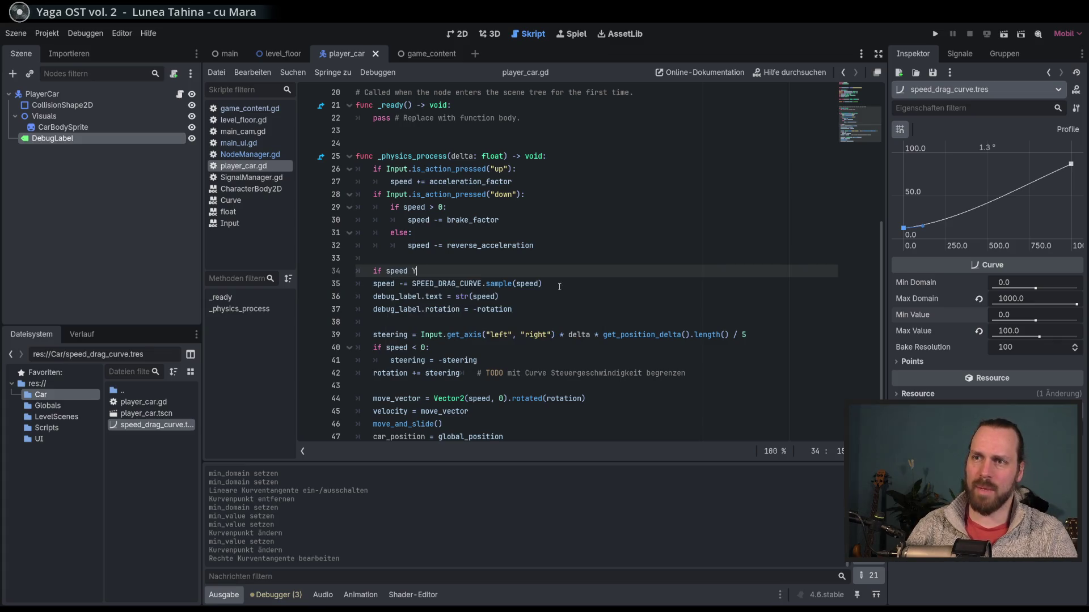
{"action": "key", "text": "BackSpace"}
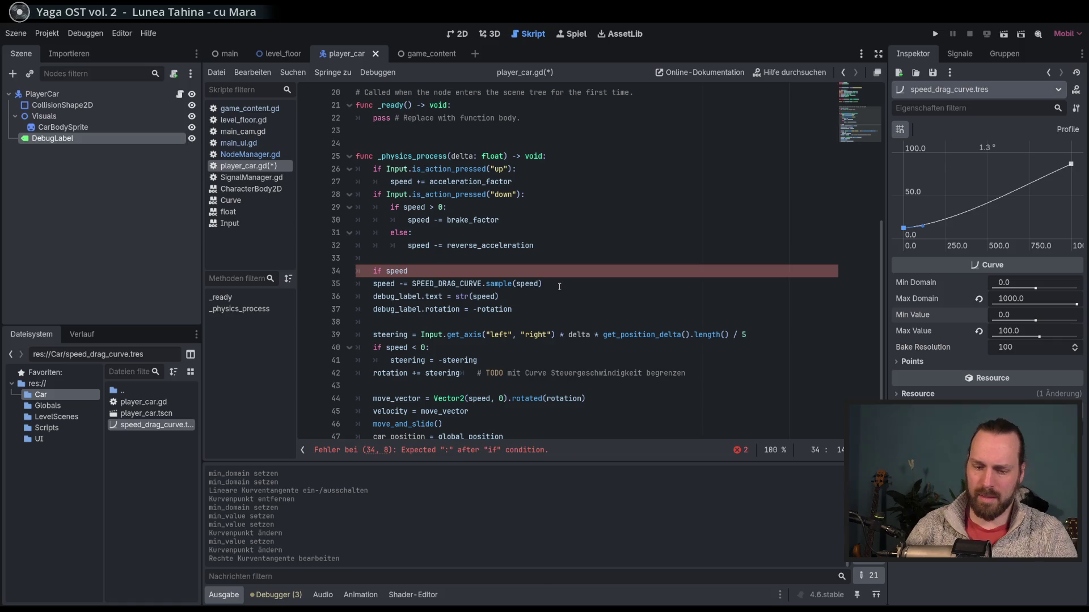
{"action": "type", "text": ">0"}
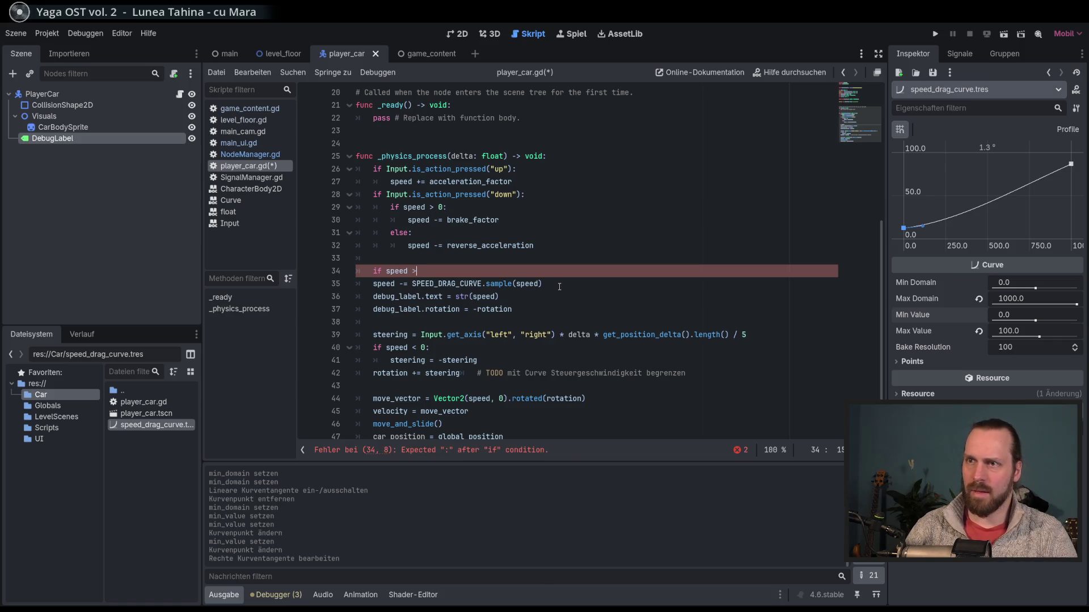
{"action": "key", "text": "BackSpace"}
{"action": "type", "text": "= 0:"}
{"action": "key", "text": "Return"}
{"action": "key", "text": "Delete"}
{"action": "key", "text": "End"}
{"action": "key", "text": "Return"}
Add an `else:` branch below the forward drag line.
{"action": "type", "text": "if speed"}
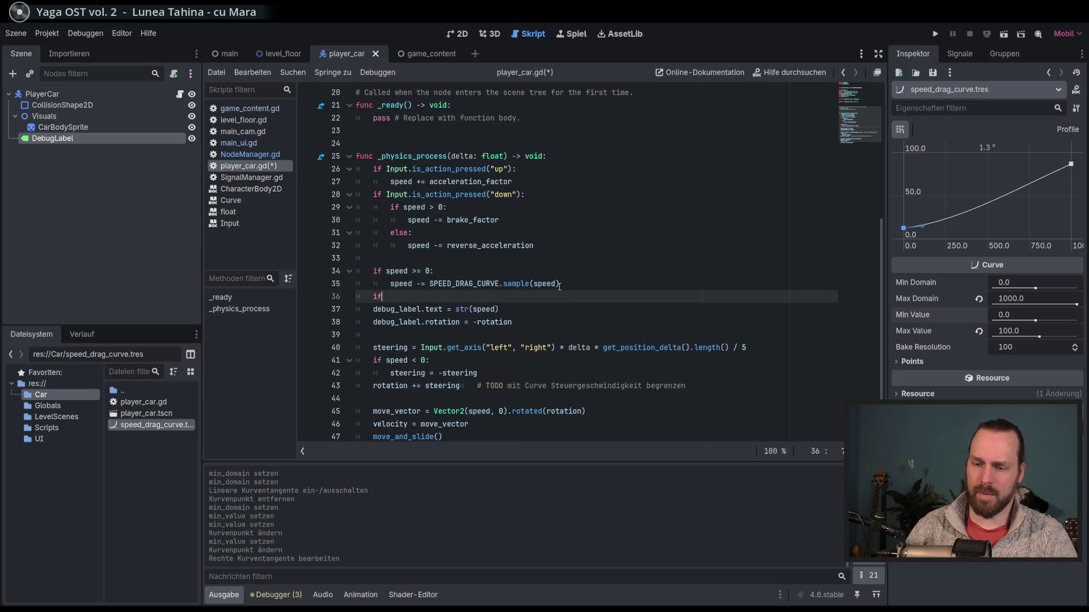
{"action": "key", "text": "Escape"}
{"action": "type", "text": ">"}
{"action": "type", "text": "="}
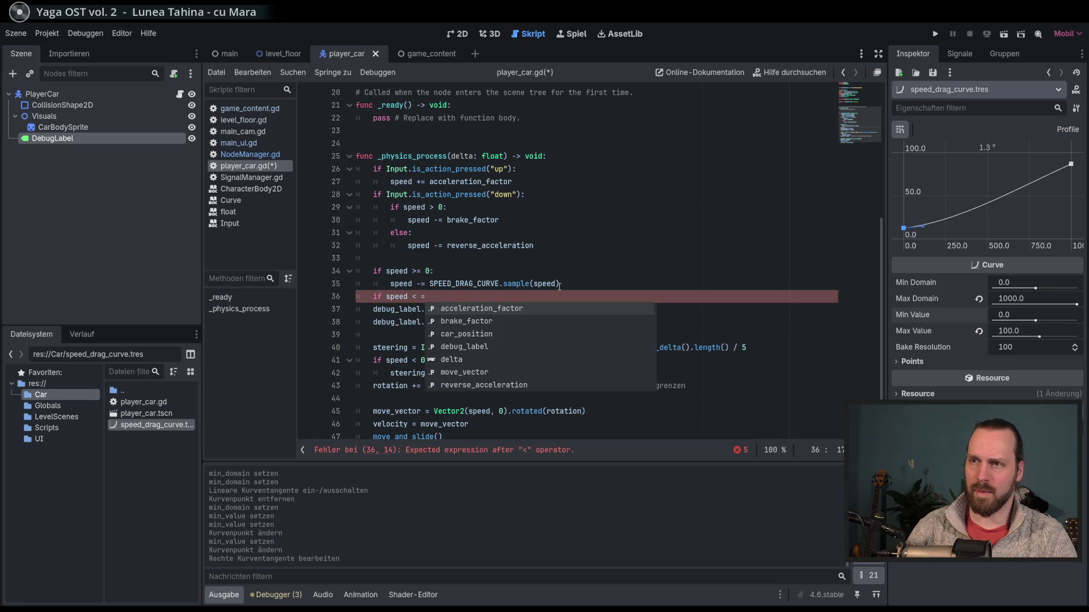
{"action": "type", "text": "speed -= SPEED_DRAG_CURVE.sample(speed)"}
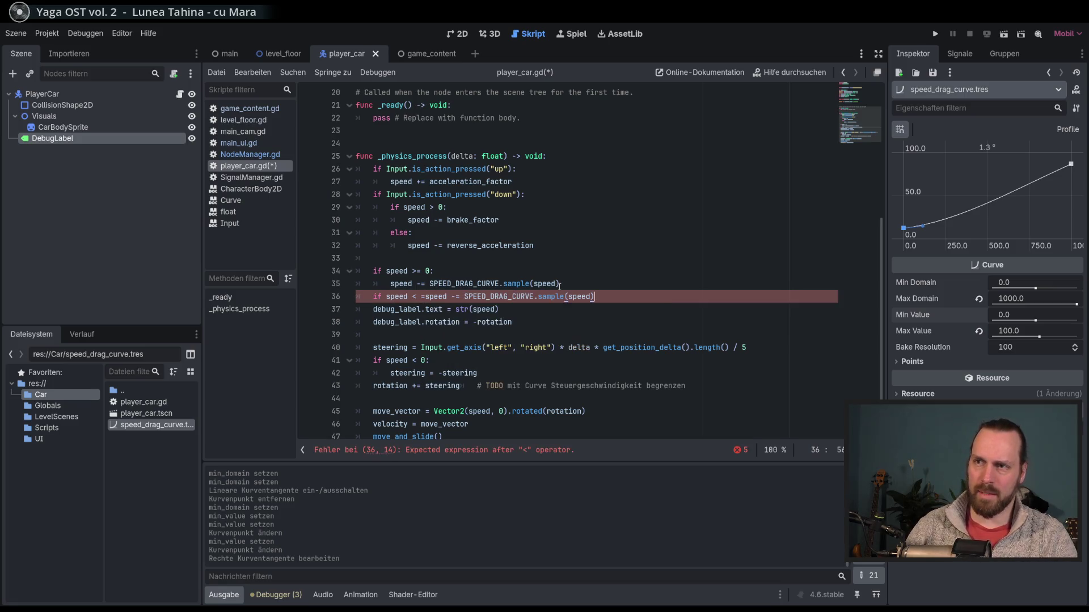
{"action": "key", "text": "shift+Home"}
{"action": "type", "text": "else"}
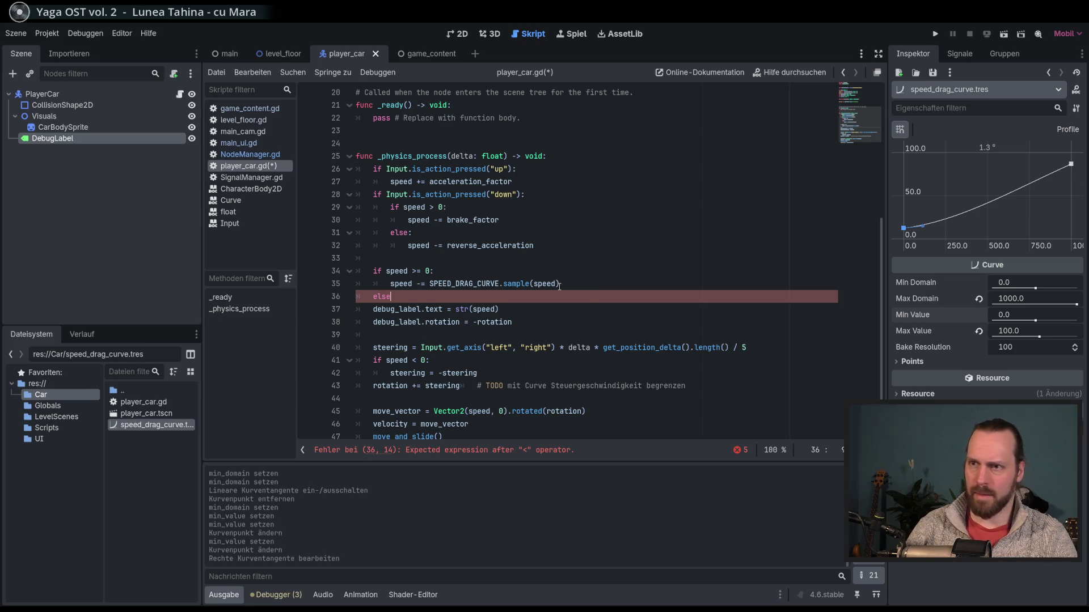
{"action": "type", "text": ":"}
{"action": "key", "text": "Return"}
Make the else branch add SPEED_DRAG_CURVE.sample(speed) to speed, then run the game.
{"action": "type", "text": "speed"}
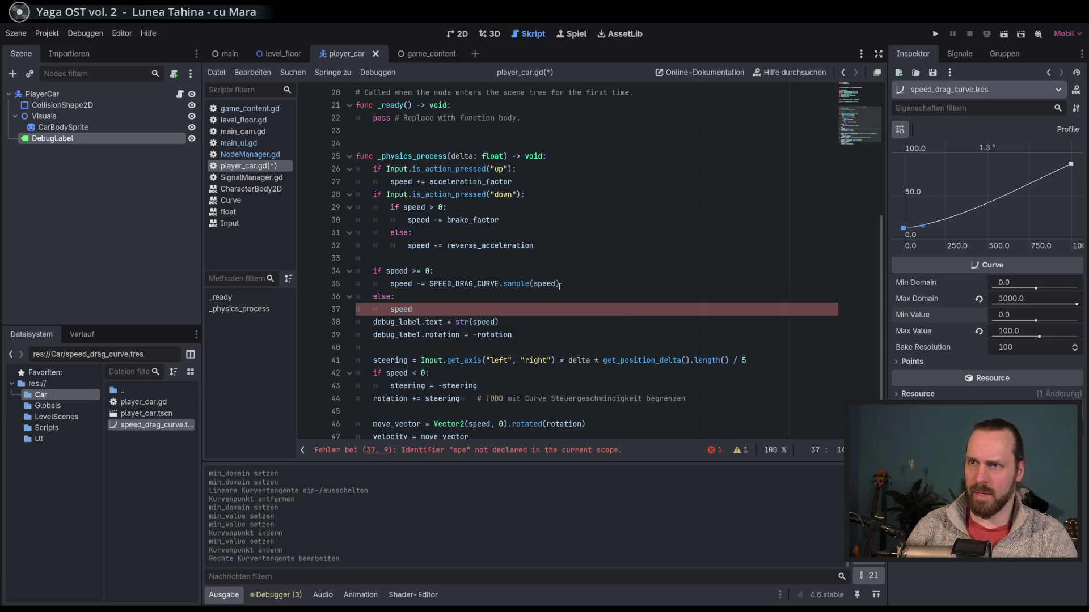
{"action": "type", "text": " +"}
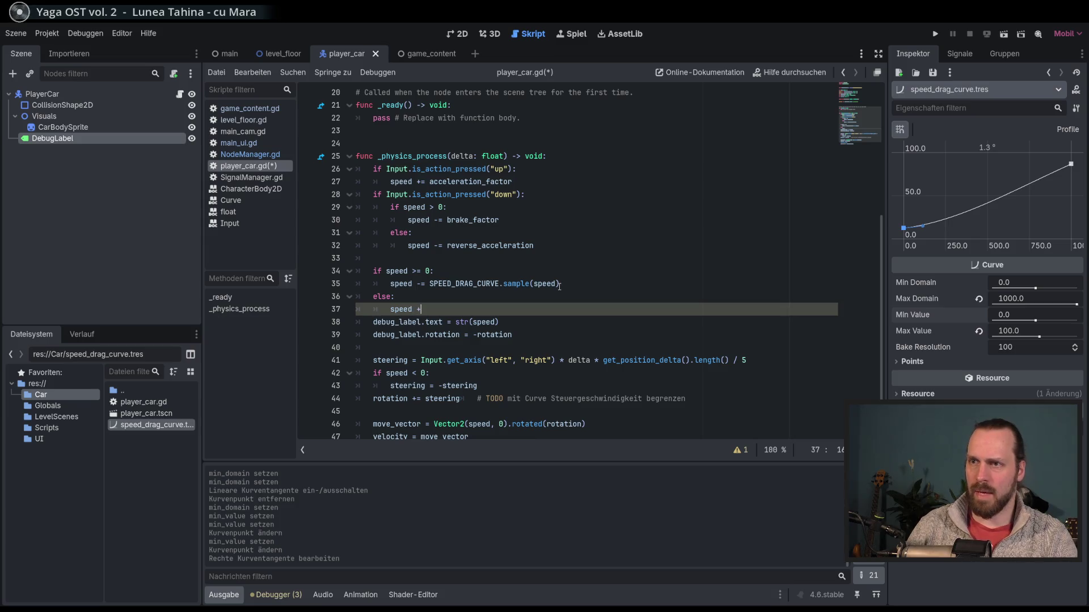
{"action": "type", "text": "="}
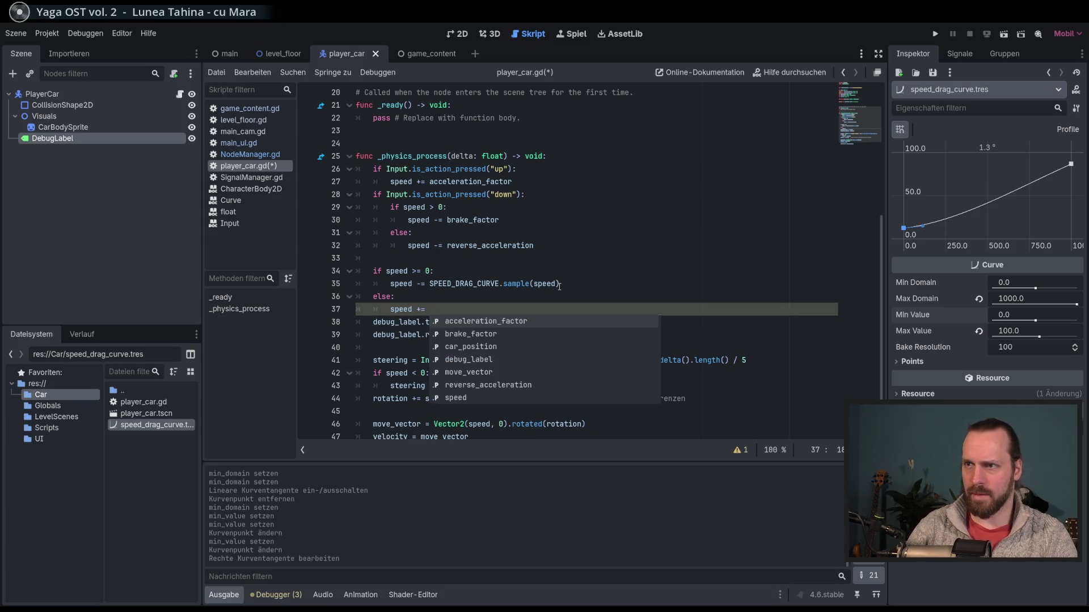
{"action": "left_click", "coordinate": [560, 283]}
{"action": "left_click", "coordinate": [431, 284], "text": "shift"}
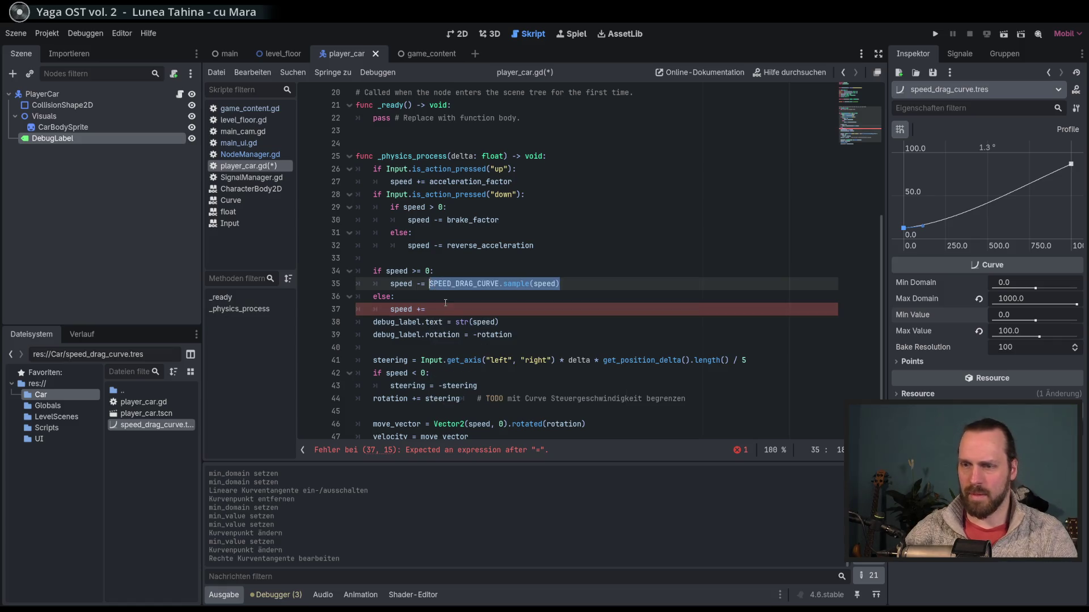
{"action": "key", "text": "ctrl+c"}
{"action": "left_click", "coordinate": [434, 314]}
{"action": "key", "text": "ctrl+v"}
{"action": "key", "text": "F5"}
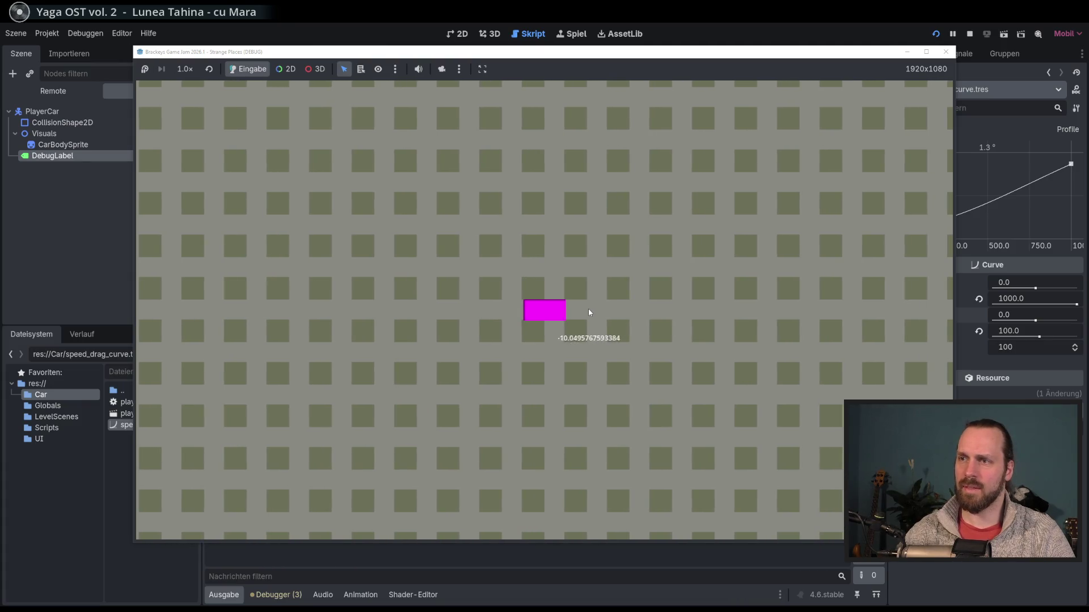
Drive the car forward, steering left and right, then brake it to a stop.
{"action": "key", "text": "Up"}
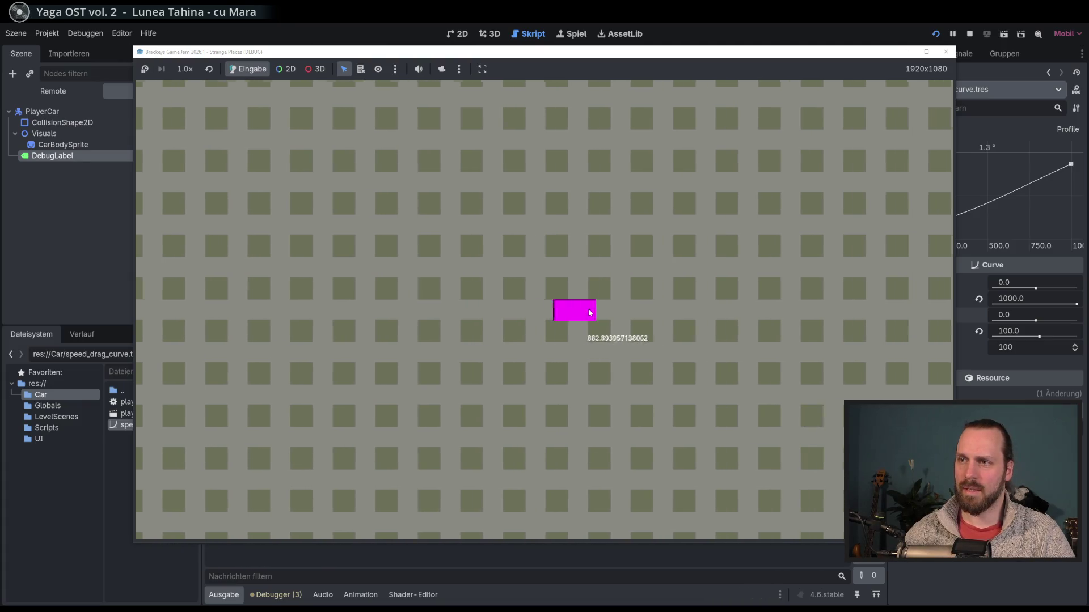
{"action": "key", "text": "Up"}
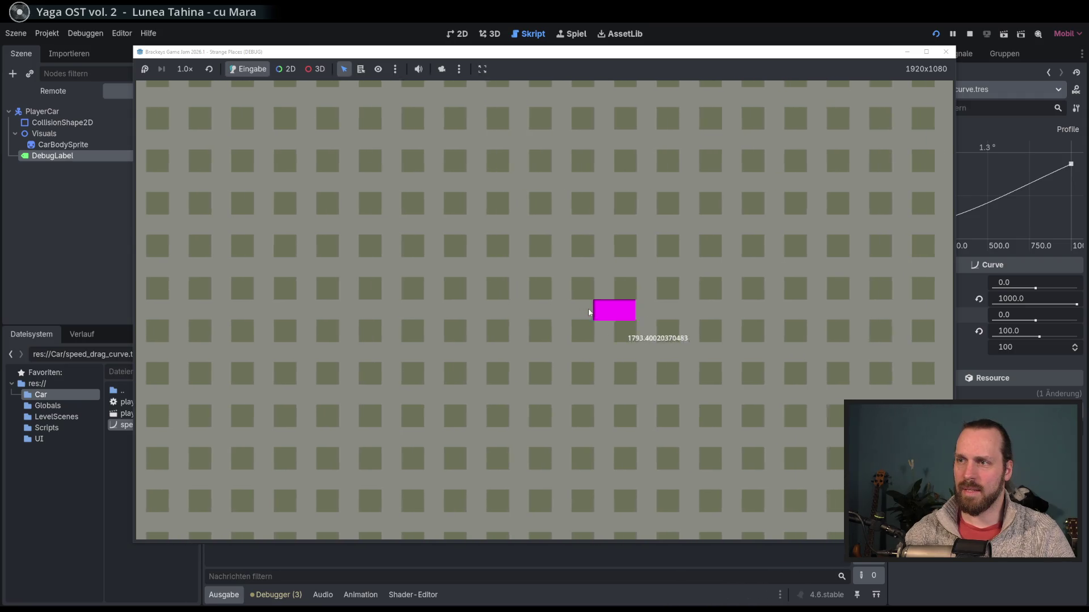
{"action": "key", "text": "Up"}
{"action": "key", "text": "Left"}
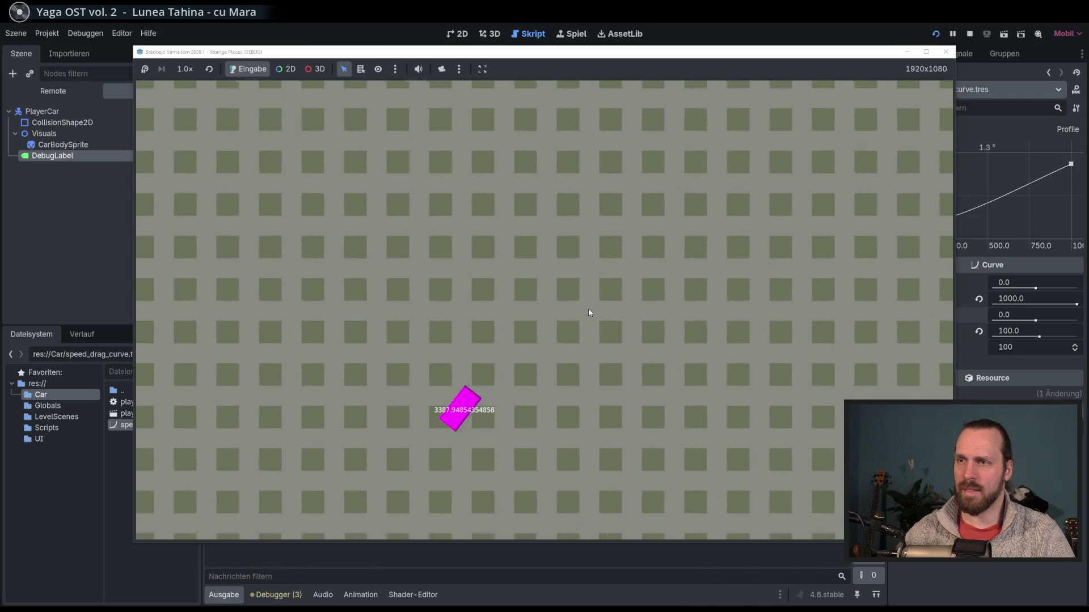
{"action": "key", "text": "Down"}
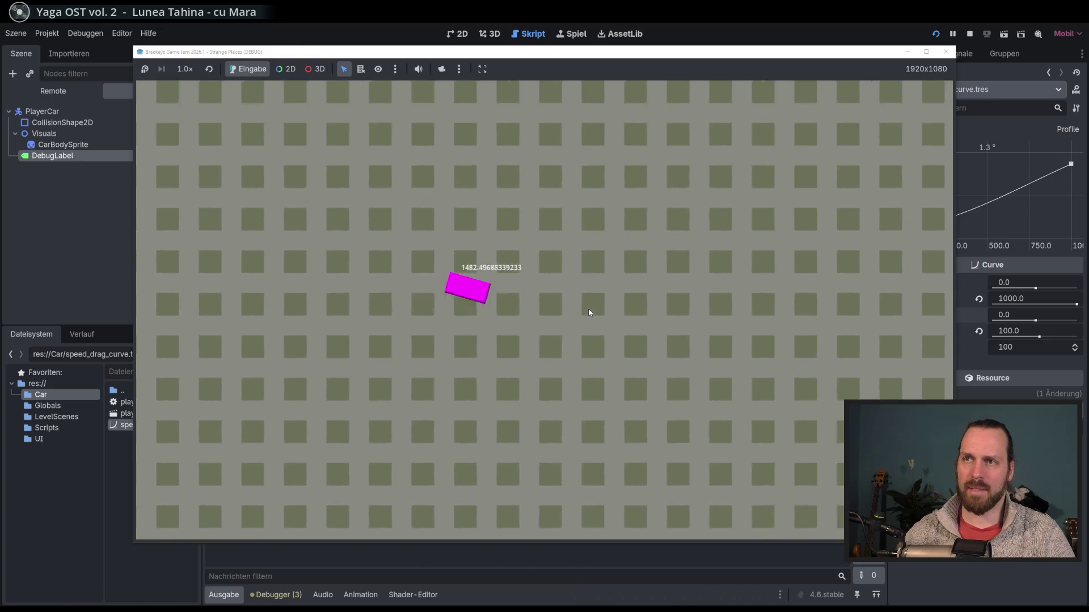
{"action": "key", "text": "Up"}
{"action": "key", "text": "Right"}
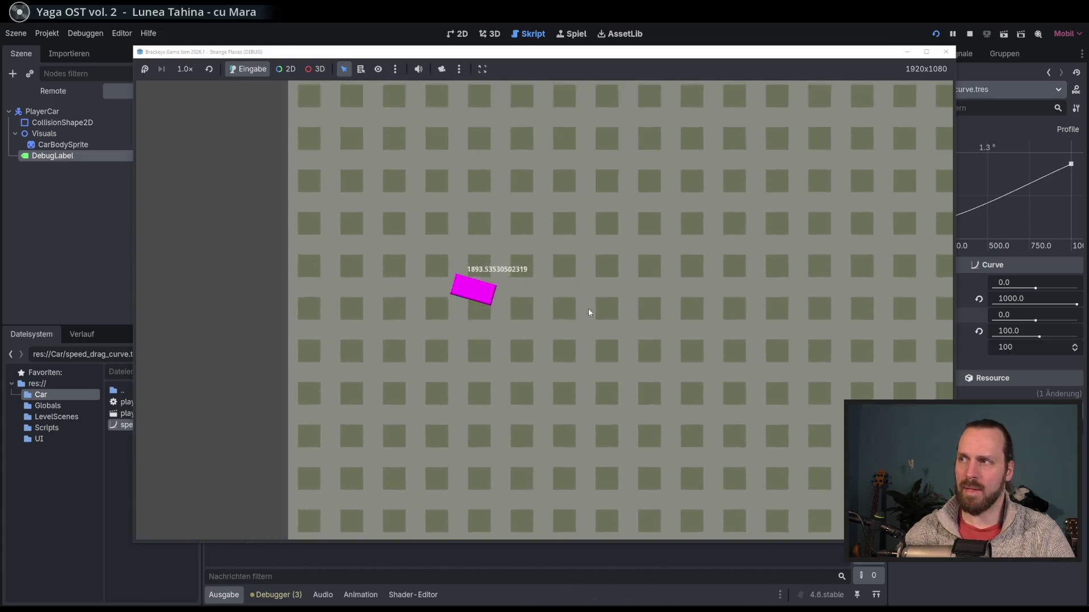
{"action": "key", "text": "Up"}
{"action": "key", "text": "Left"}
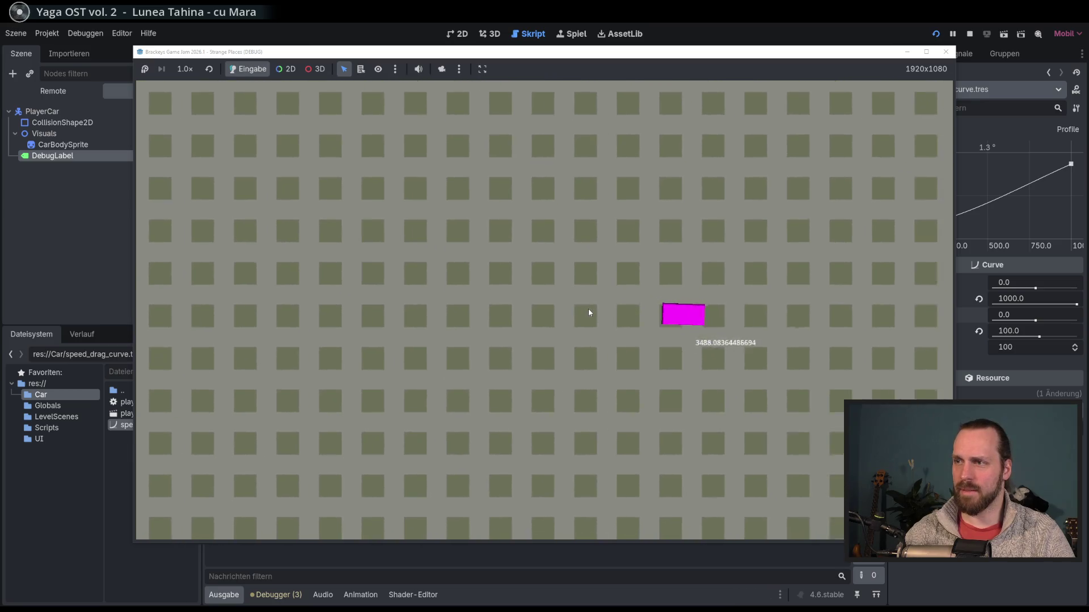
{"action": "key", "text": "Down"}
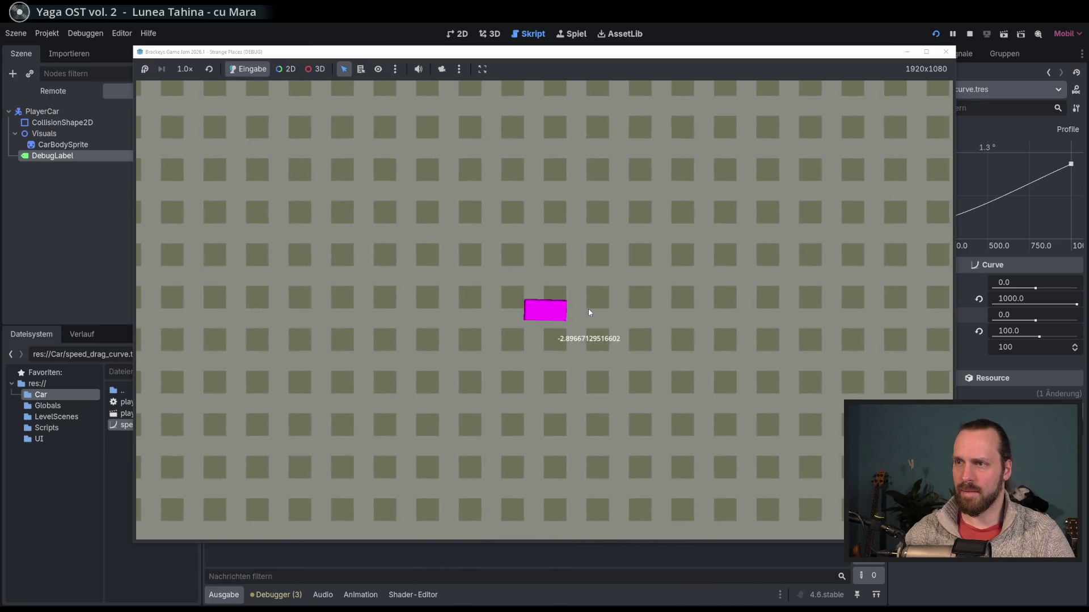
Reverse the car, let drag slow it, drive forward and reverse again, then stop the game.
{"action": "key", "text": "Down"}
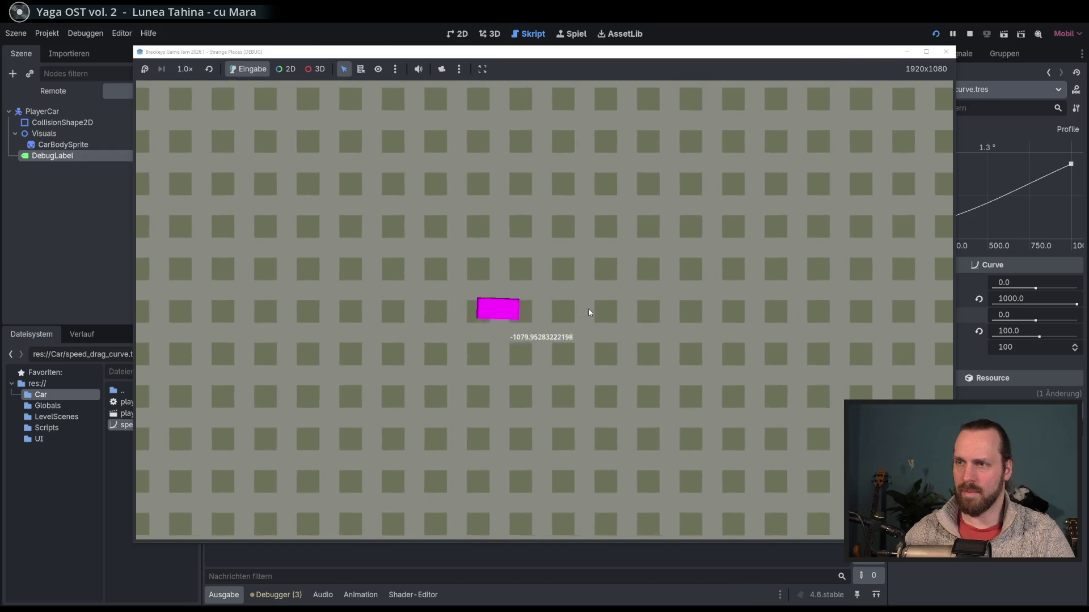
{"action": "key", "text": "Down"}
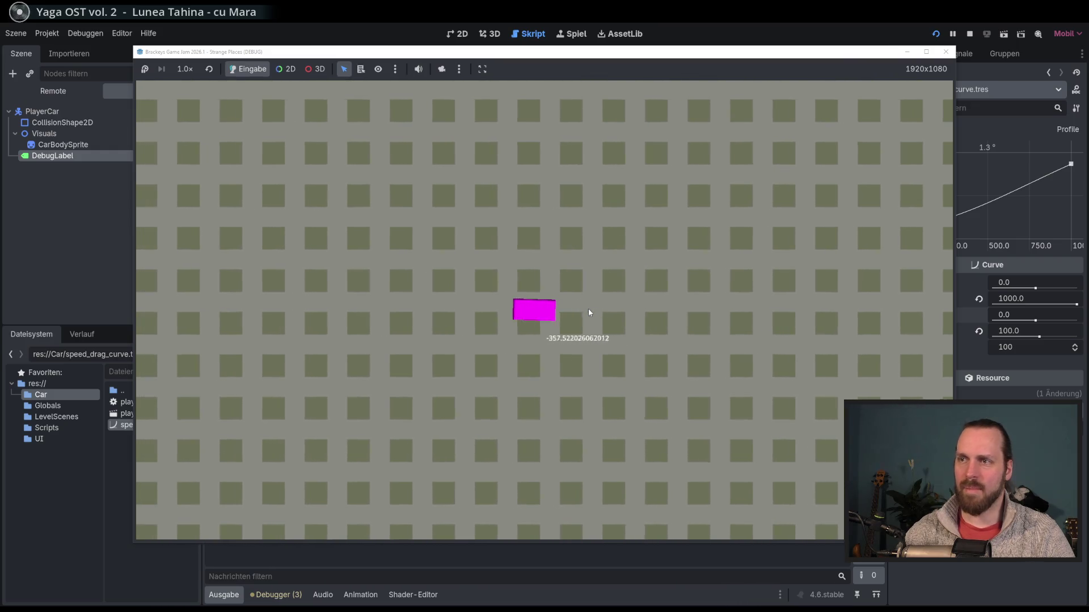
{"action": "key", "text": "Down"}
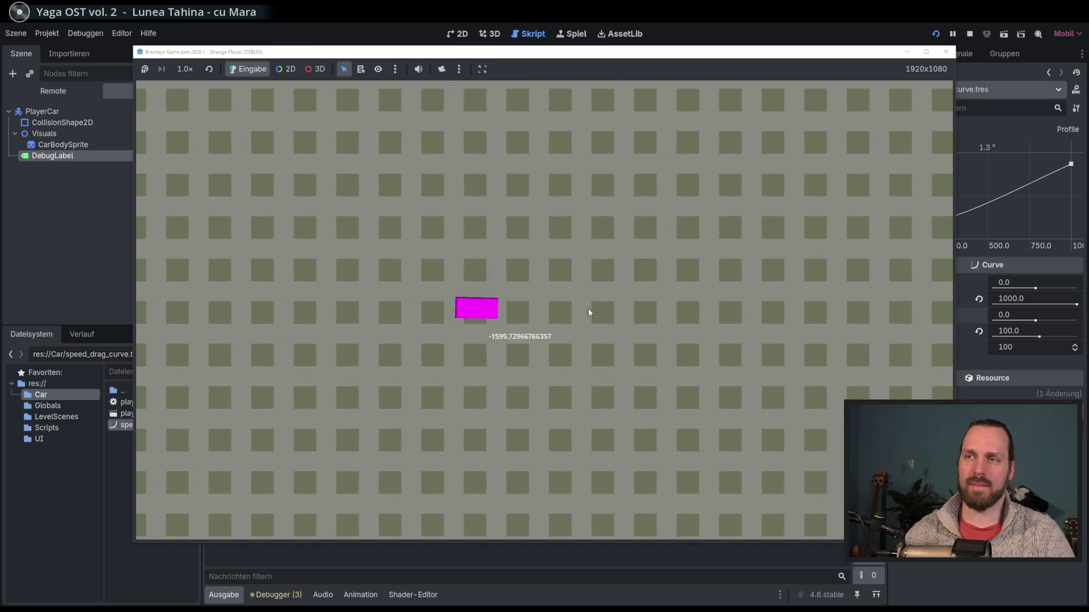
{"action": "key", "text": "Up"}
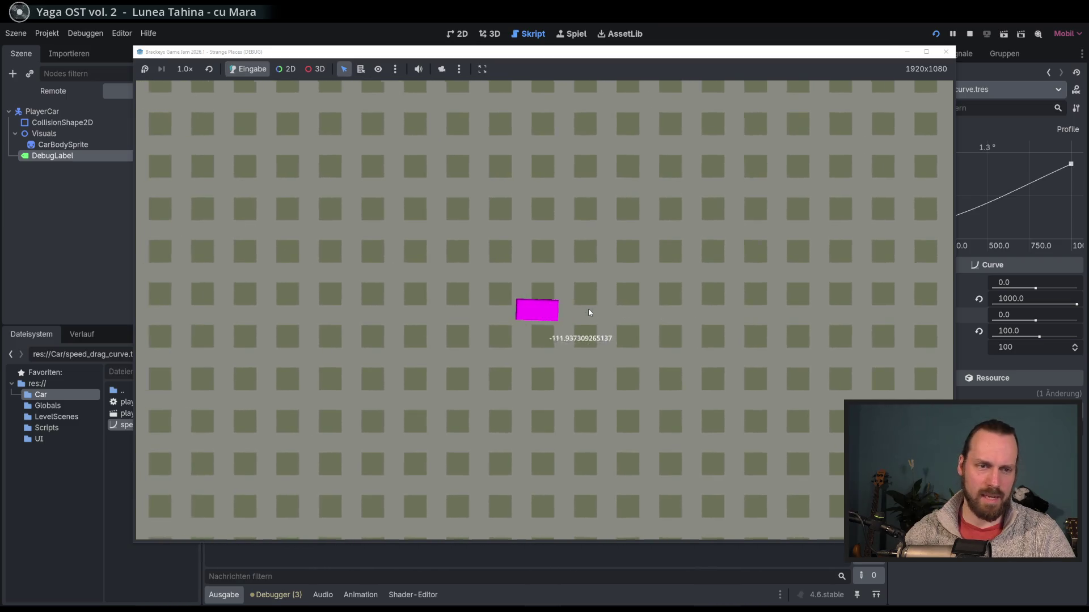
{"action": "key", "text": "Up"}
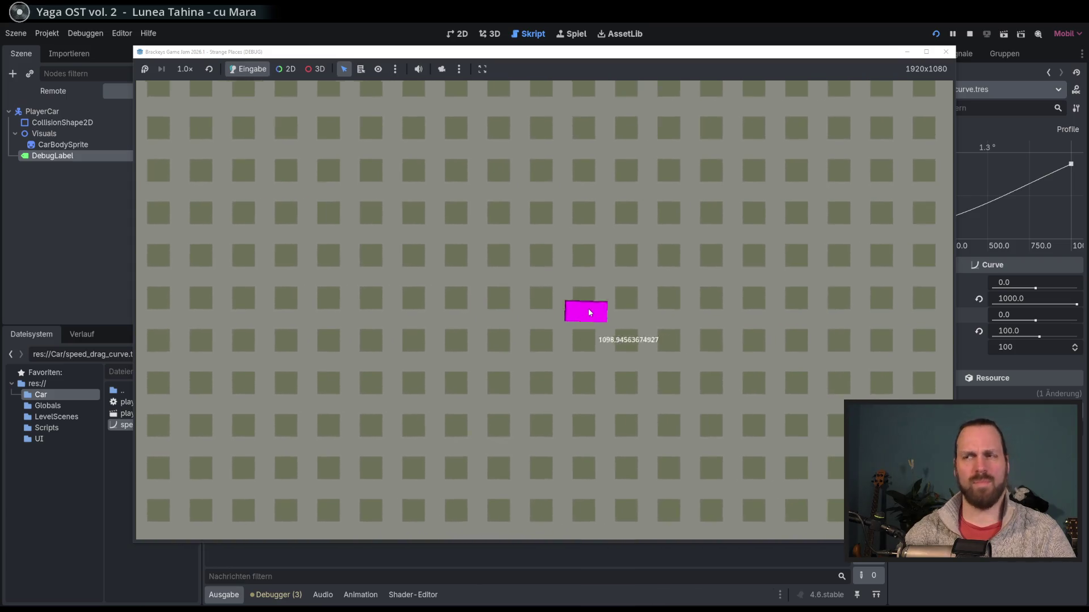
{"action": "key", "text": "Left"}
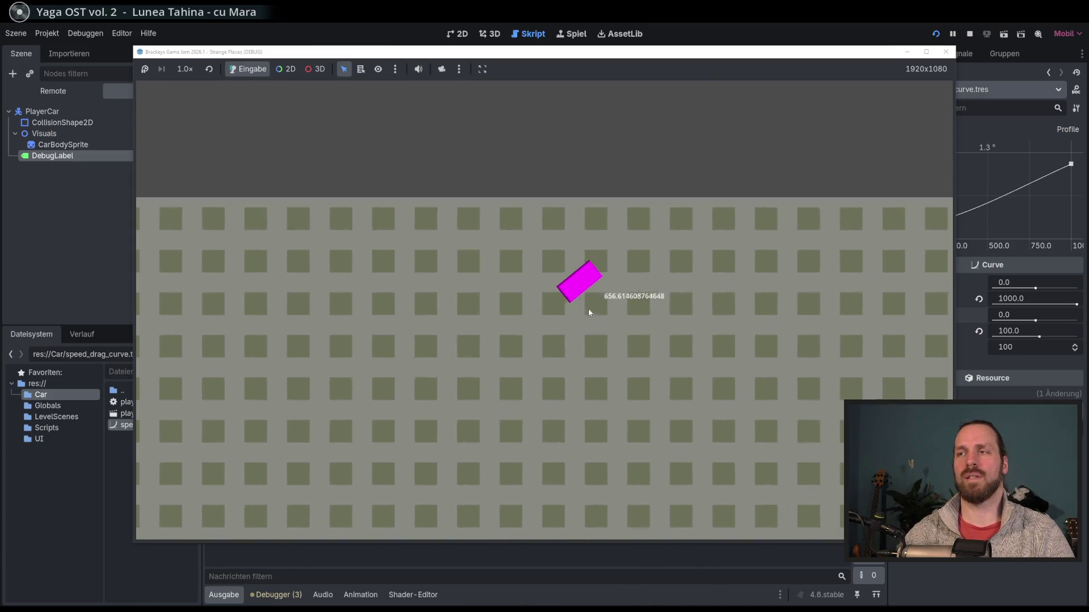
{"action": "key", "text": "Down"}
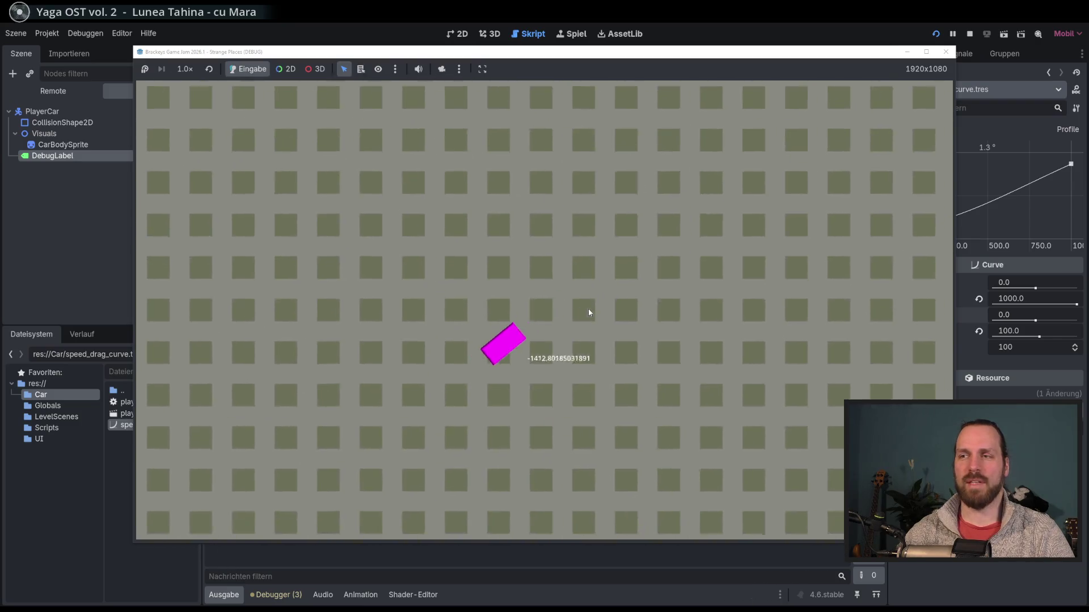
{"action": "key", "text": "F8"}
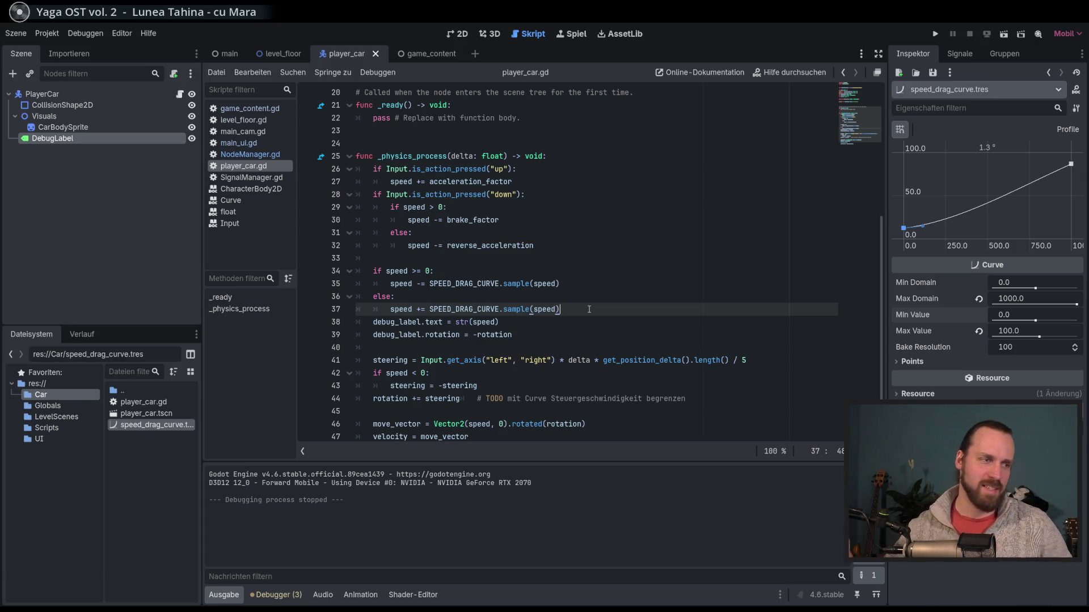
Review the drag branches on lines 35–37, then rerun the game and drive forward and in reverse.
{"action": "left_click", "coordinate": [615, 294]}
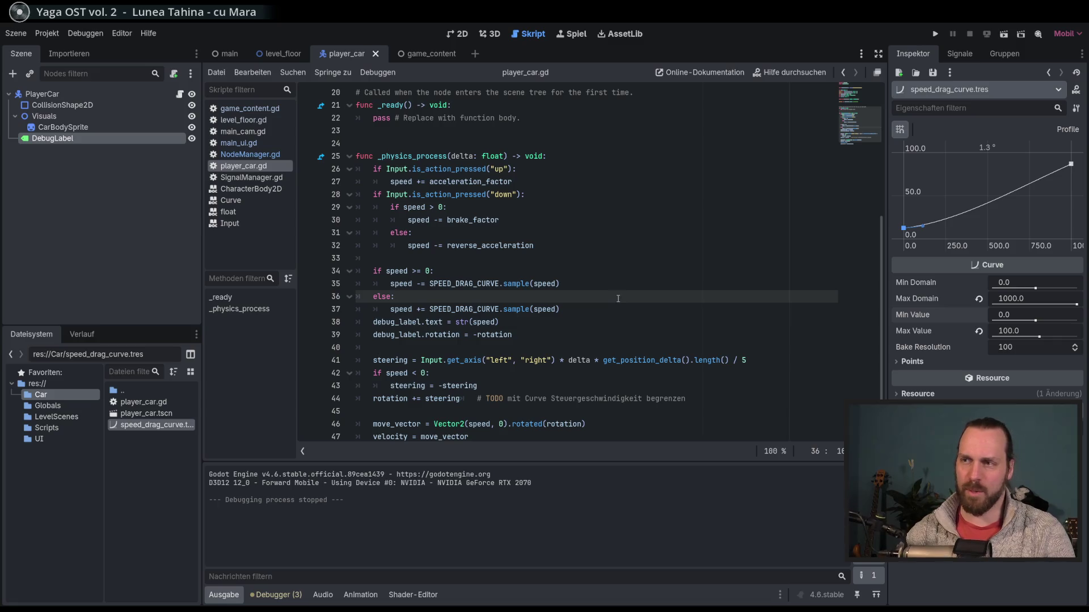
{"action": "key", "text": "Up"}
{"action": "key", "text": "Down"}
{"action": "key", "text": "Down"}
{"action": "key", "text": "Up"}
{"action": "key", "text": "Up"}
{"action": "key", "text": "Down"}
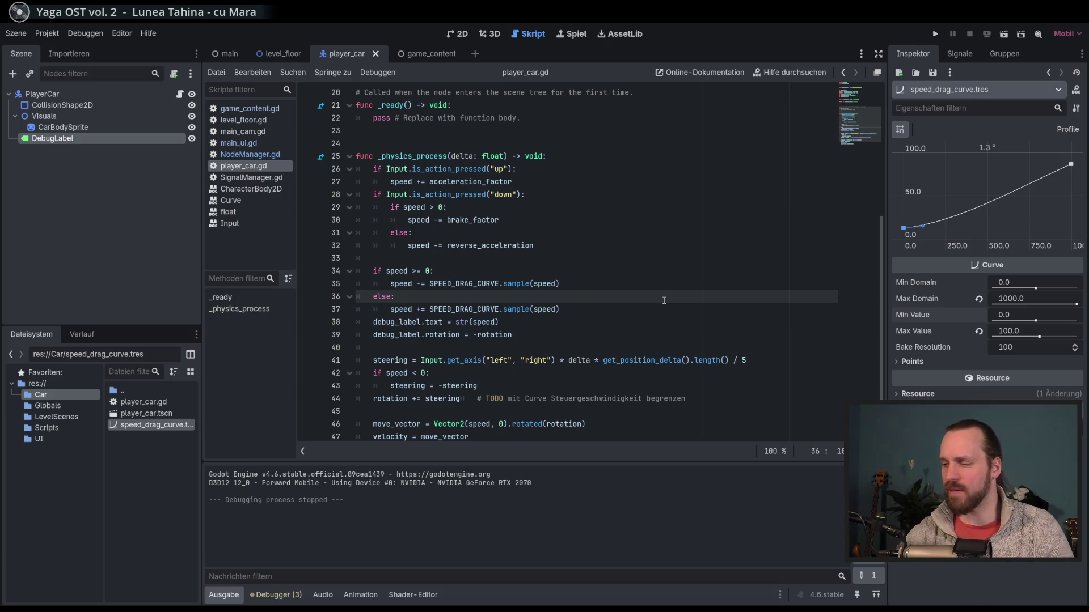
{"action": "key", "text": "F5"}
{"action": "key", "text": "Up"}
{"action": "key", "text": "Down"}
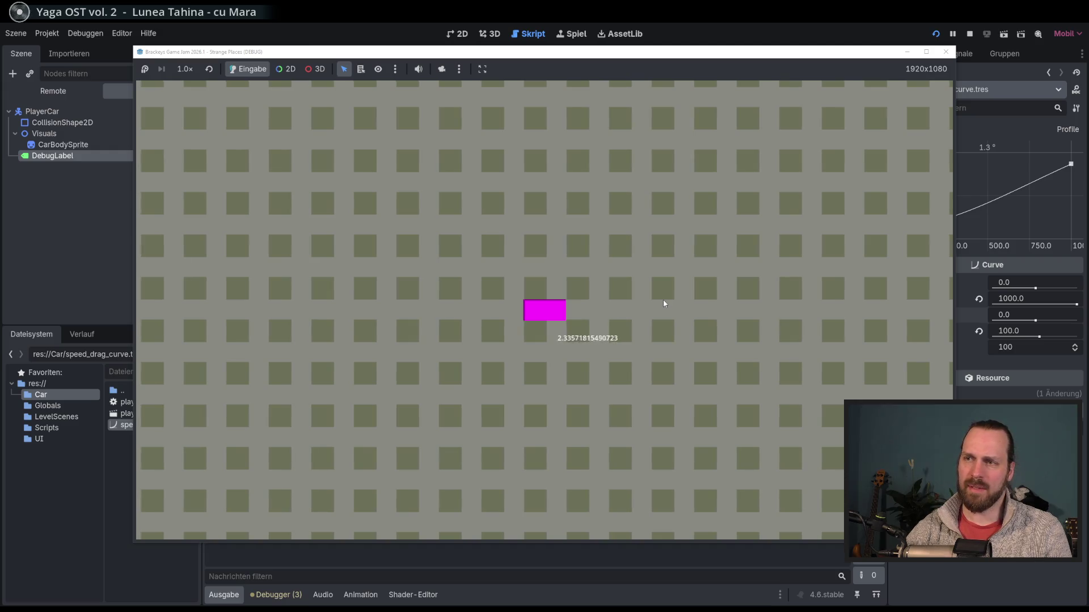
Stop the test drive and change line 34's condition to `if speed > 0:`.
{"action": "key", "text": "Up"}
{"action": "key", "text": "F8"}
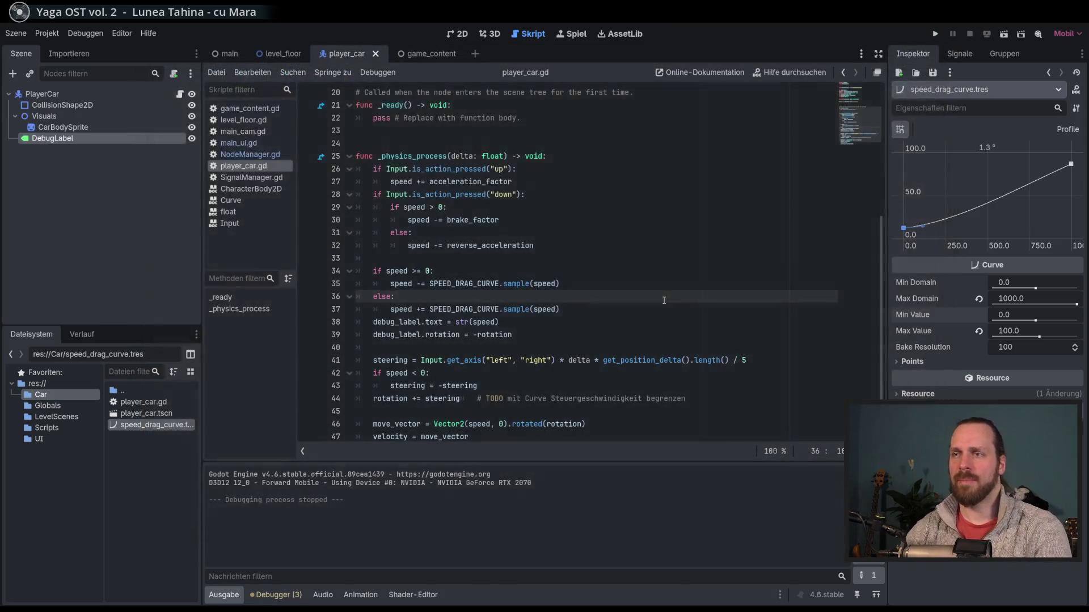
{"action": "left_click", "coordinate": [421, 274]}
{"action": "key", "text": "BackSpace"}
{"action": "left_click", "coordinate": [573, 301]}
{"action": "left_click", "coordinate": [575, 309]}
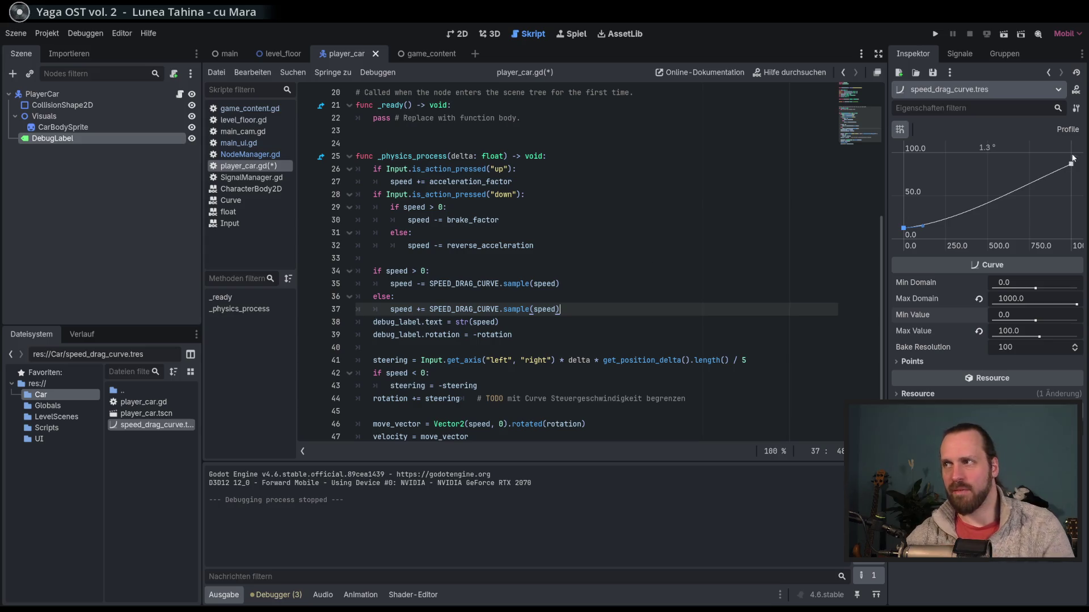
Set the speed drag curve's Max Domain to 5000.
{"action": "left_click", "coordinate": [1002, 299]}
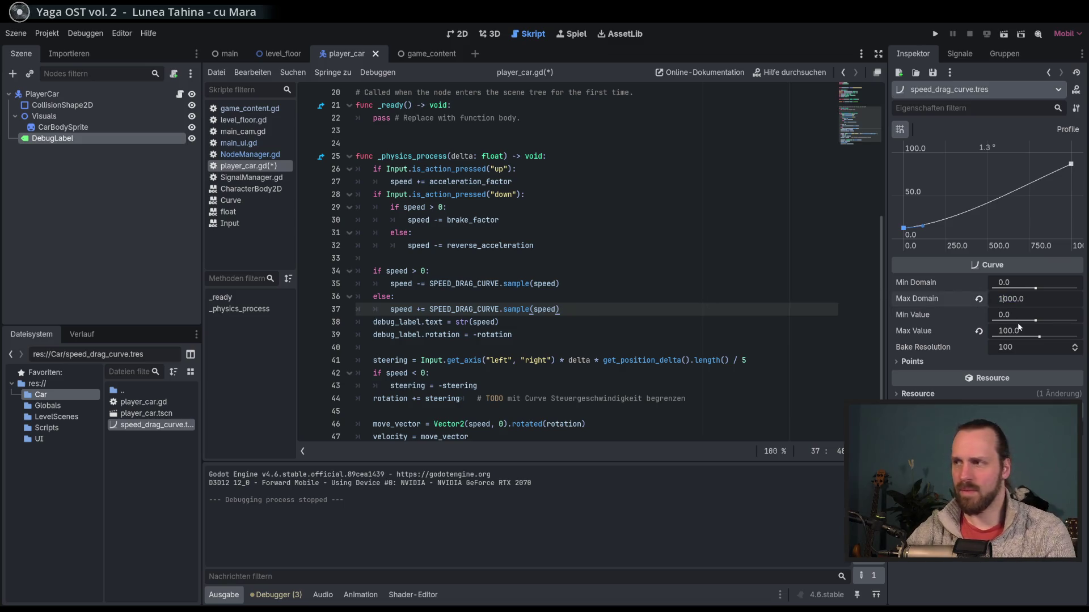
{"action": "key", "text": "BackSpace"}
{"action": "type", "text": "5"}
{"action": "key", "text": "Return"}
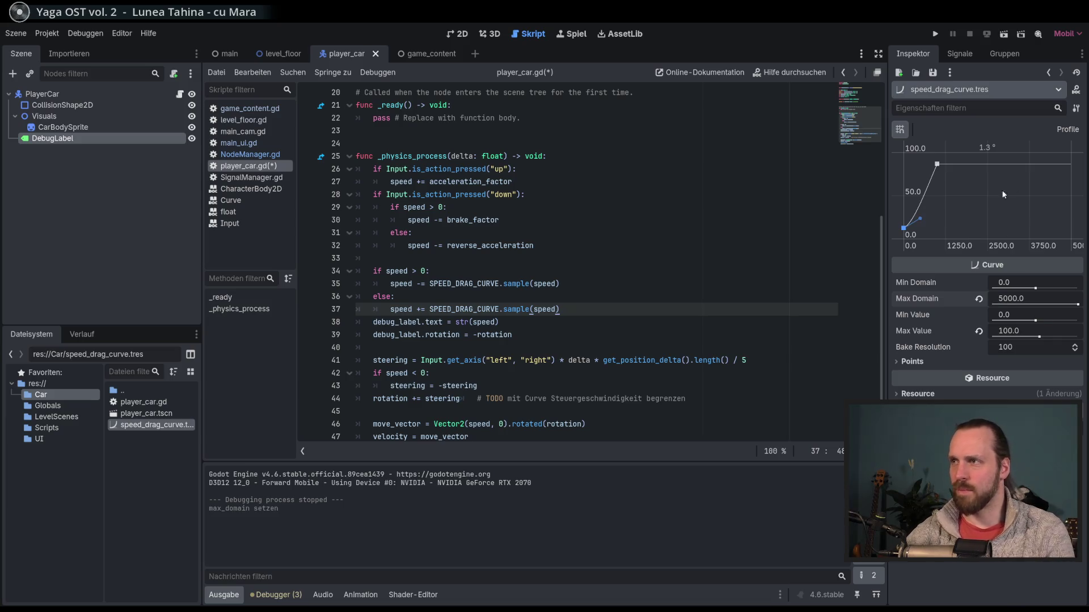
Reshape the curve's start and top points and tangents, then test-drive the game and stop it.
{"action": "mouse_move", "coordinate": [937, 164]}
{"action": "left_mouse_down"}
{"action": "mouse_move", "coordinate": [1071, 164]}
{"action": "mouse_move", "coordinate": [1059, 182]}
{"action": "mouse_move", "coordinate": [1022, 176]}
{"action": "left_mouse_up"}
{"action": "left_click", "coordinate": [921, 219]}
{"action": "left_click_drag", "start_coordinate": [921, 218], "coordinate": [922, 222]}
{"action": "left_click", "coordinate": [1071, 162]}
{"action": "left_click_drag", "start_coordinate": [1051, 167], "coordinate": [1022, 191]}
{"action": "left_click_drag", "start_coordinate": [907, 230], "coordinate": [928, 223]}
{"action": "key", "text": "F5"}
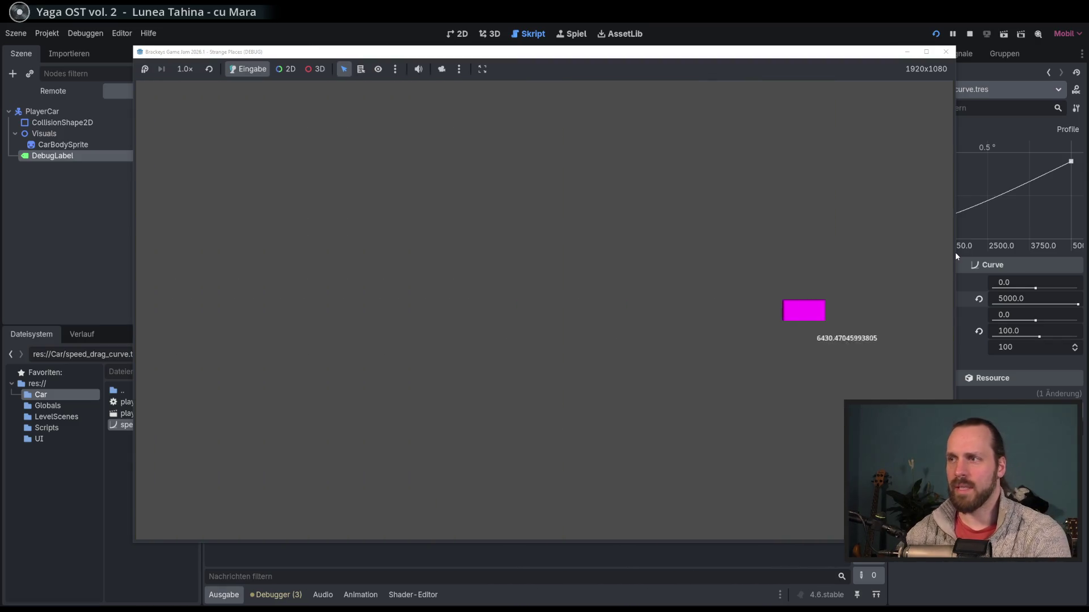
{"action": "key", "text": "F8"}
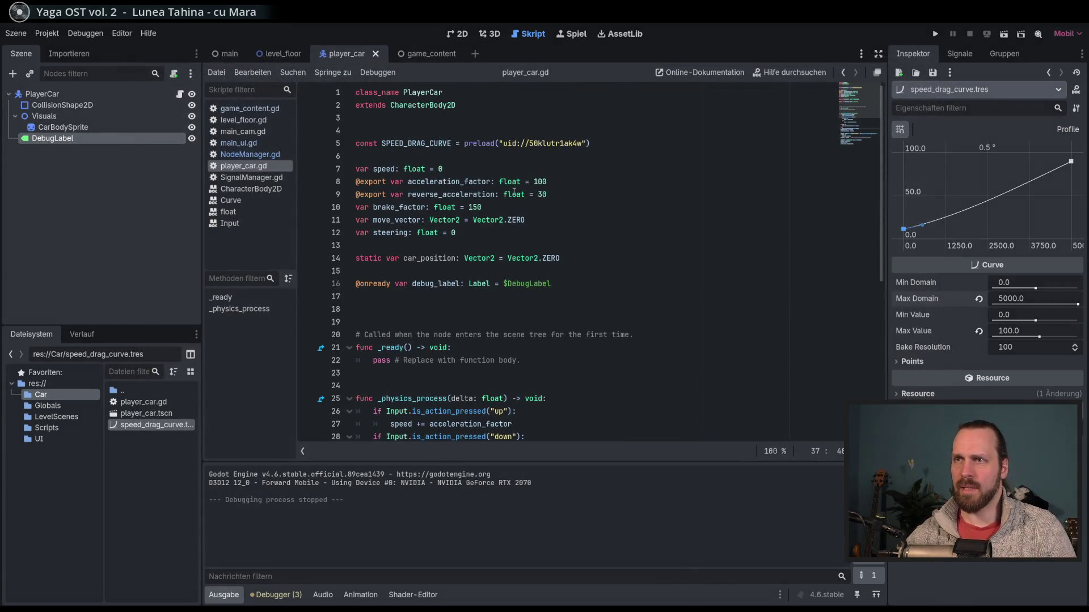
Set the drag curve's Max Value to 200, raise its end point, and test reversing.
{"action": "scroll", "coordinate": [565, 275], "scroll_direction": "down", "scroll_amount": 7}
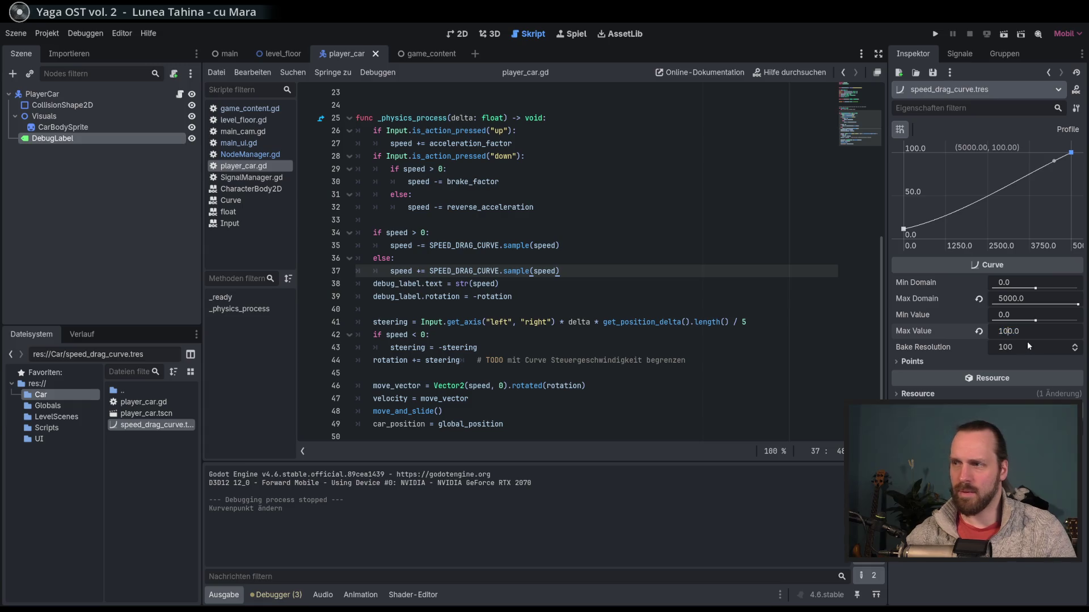
{"action": "type", "text": "0"}
{"action": "key", "text": "Return"}
{"action": "mouse_move", "coordinate": [1071, 192]}
{"action": "left_mouse_down"}
{"action": "mouse_move", "coordinate": [1070, 168]}
{"action": "mouse_move", "coordinate": [1047, 177]}
{"action": "mouse_move", "coordinate": [1071, 152]}
{"action": "mouse_move", "coordinate": [1051, 171]}
{"action": "left_mouse_up"}
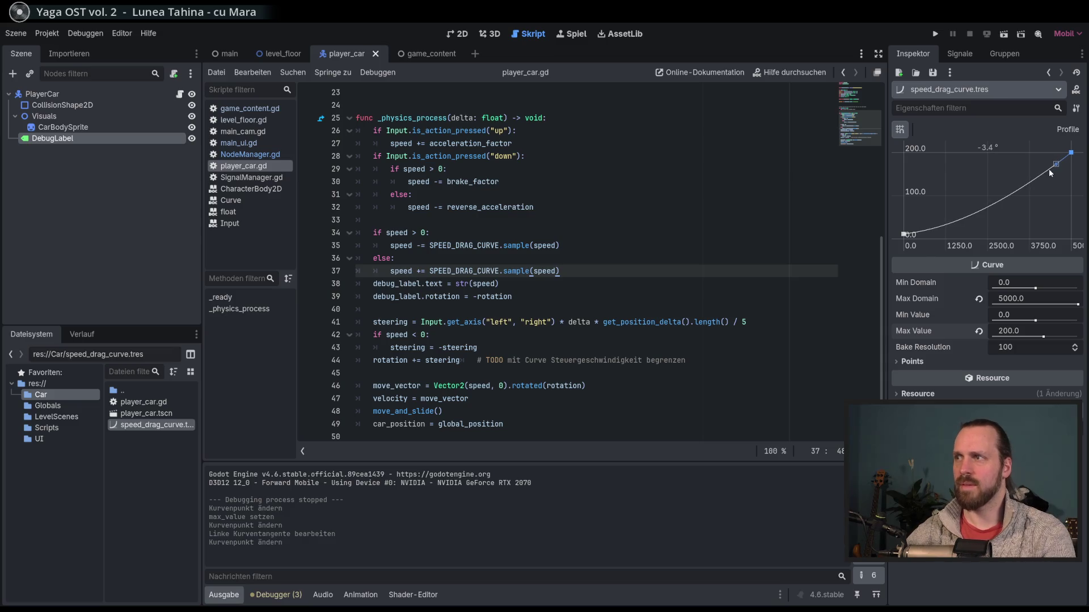
{"action": "key", "text": "F5"}
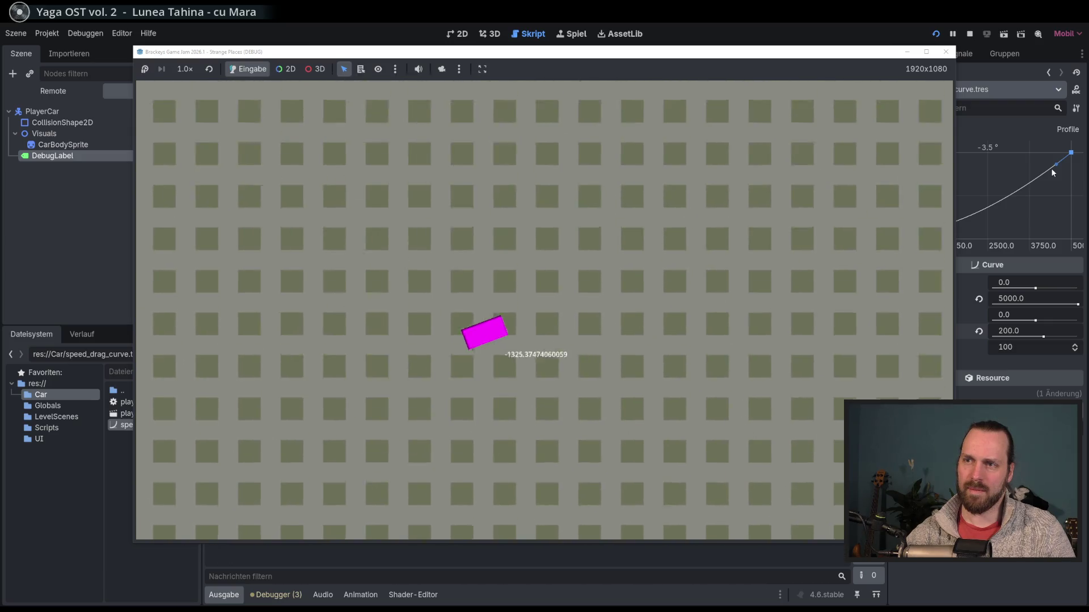
{"action": "key", "text": "Down"}
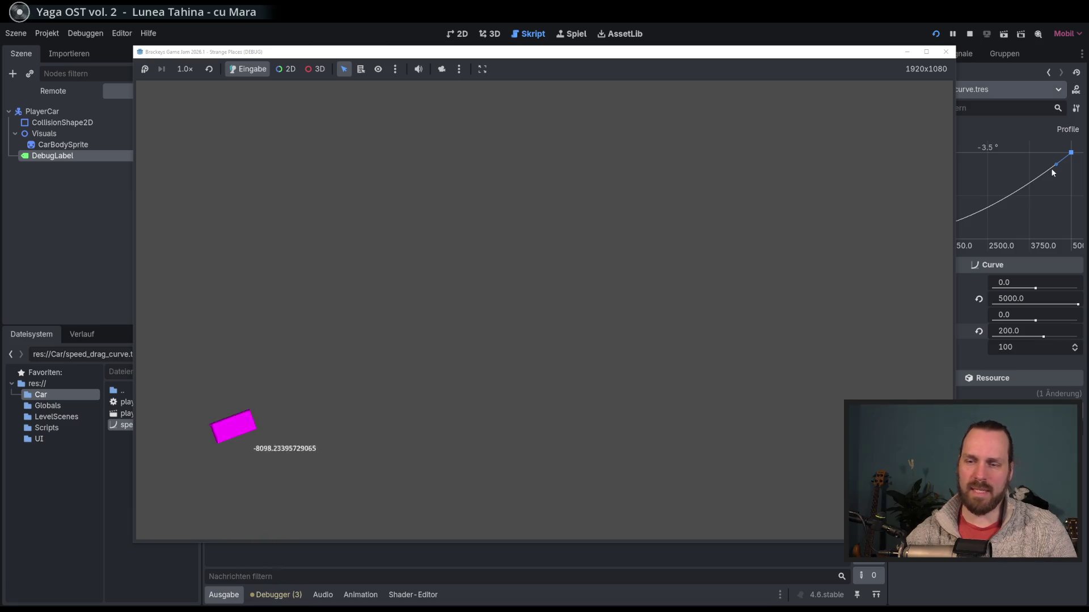
{"action": "key", "text": "F8"}
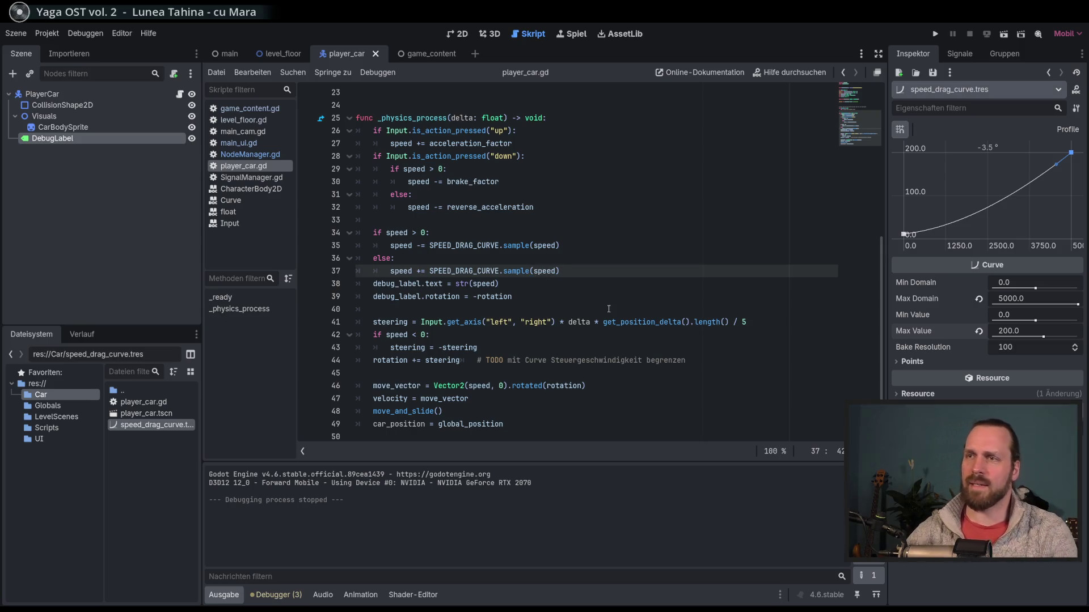
Rerun the game, drive forward and in reverse while steering with WASD, then stop it.
{"action": "key", "text": "F5"}
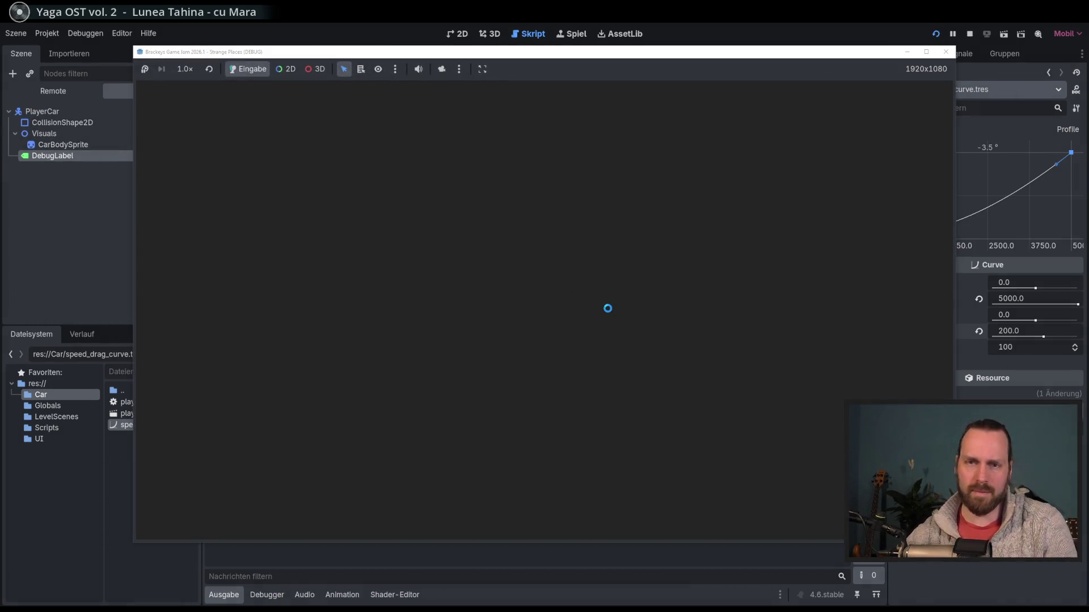
{"action": "key", "text": "w"}
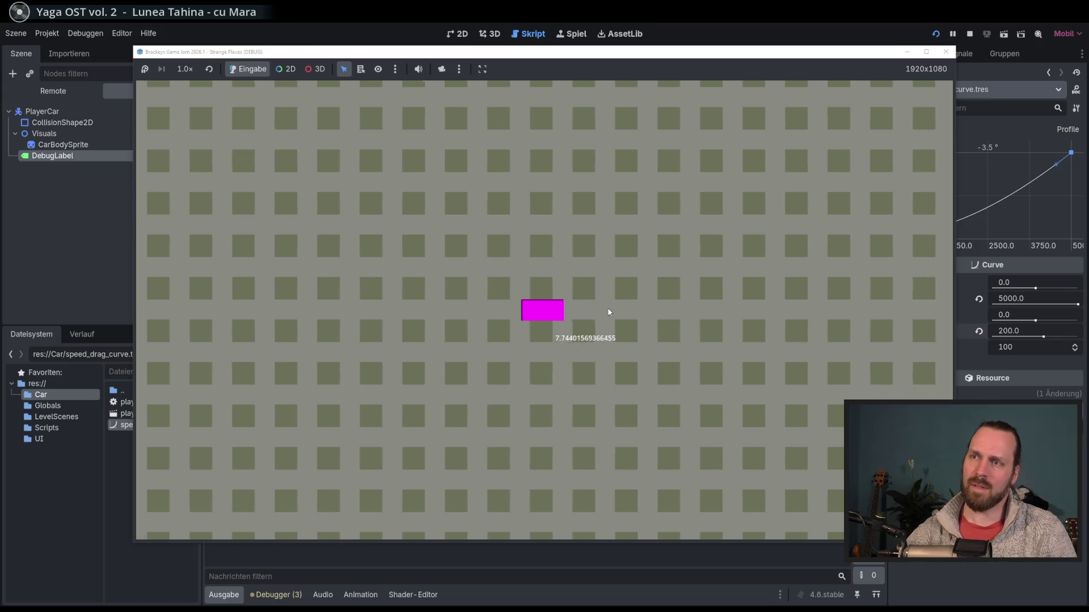
{"action": "key", "text": "s"}
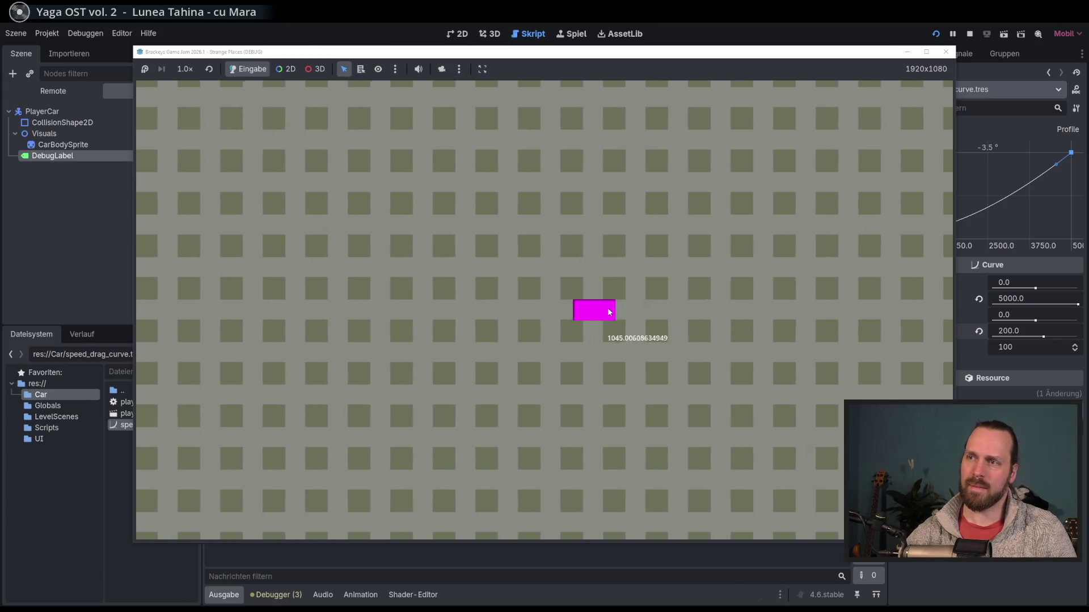
{"action": "key", "text": "w"}
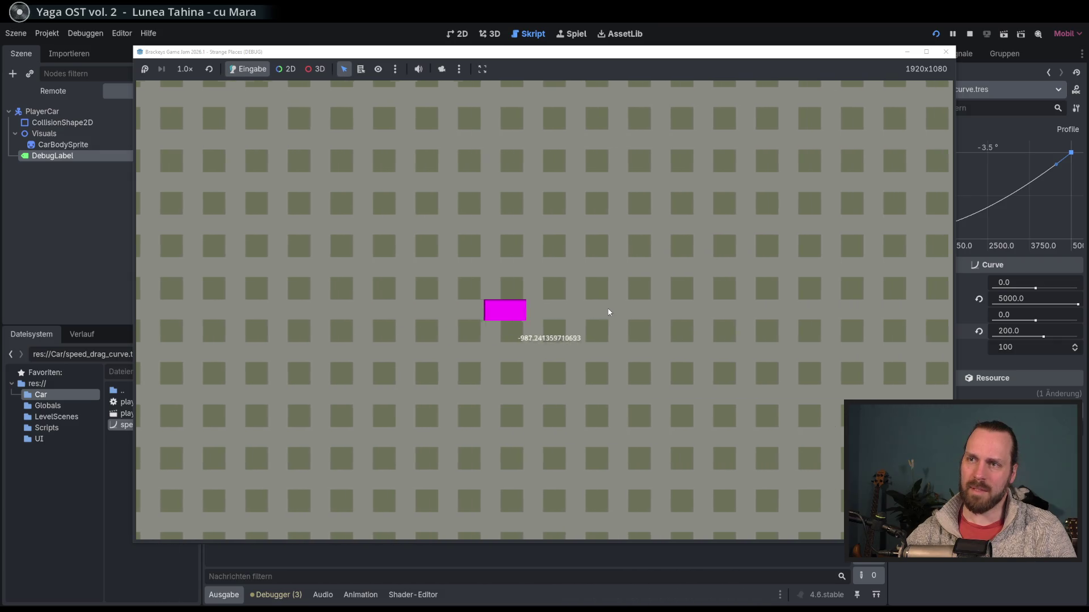
{"action": "key", "text": "a"}
{"action": "key", "text": "a"}
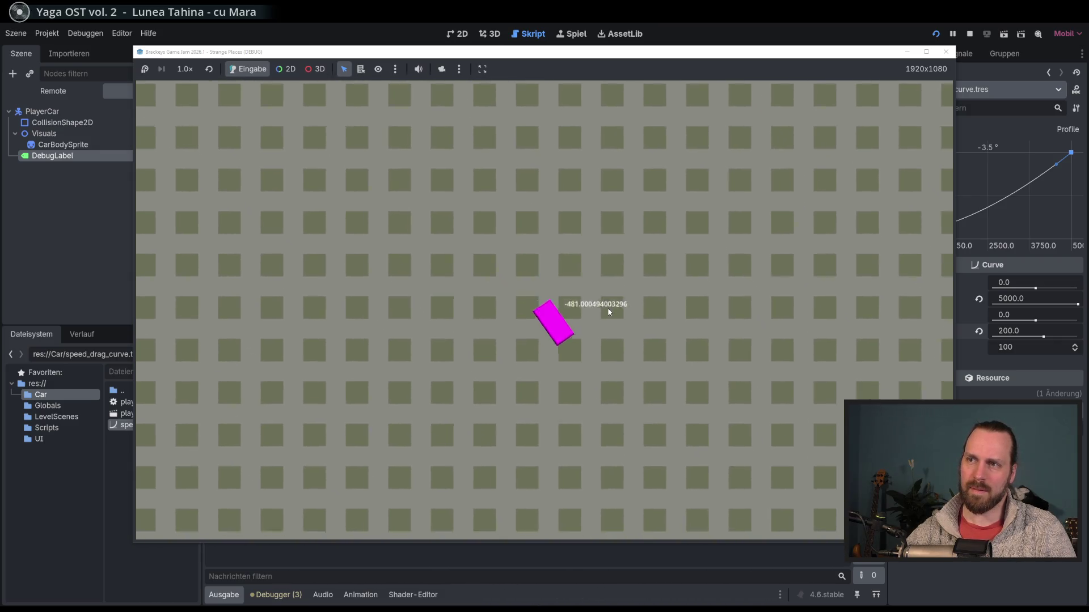
{"action": "key", "text": "s"}
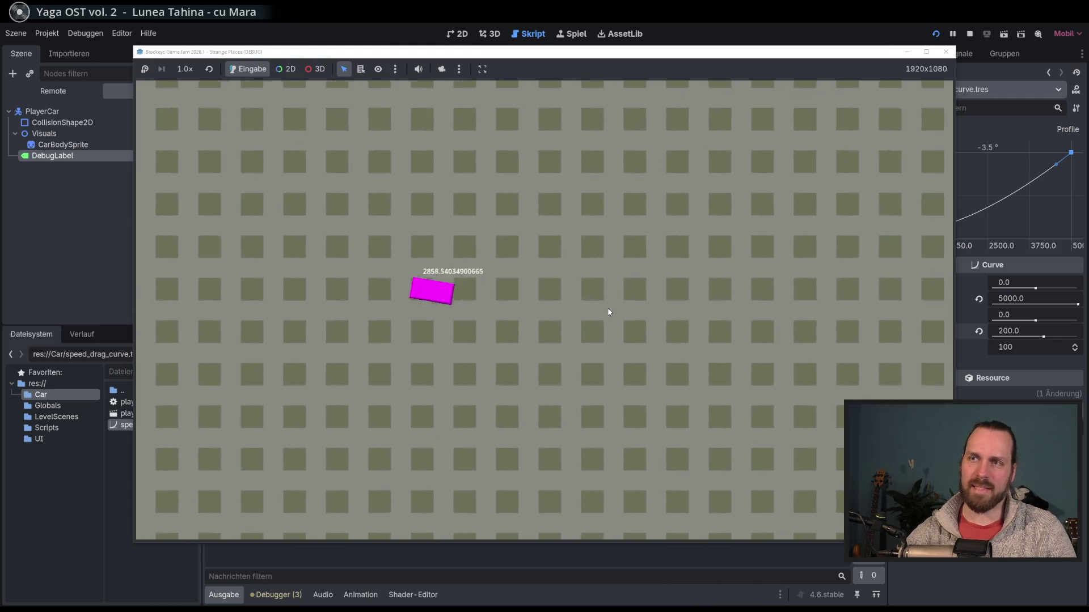
{"action": "key", "text": "w"}
{"action": "key", "text": "d"}
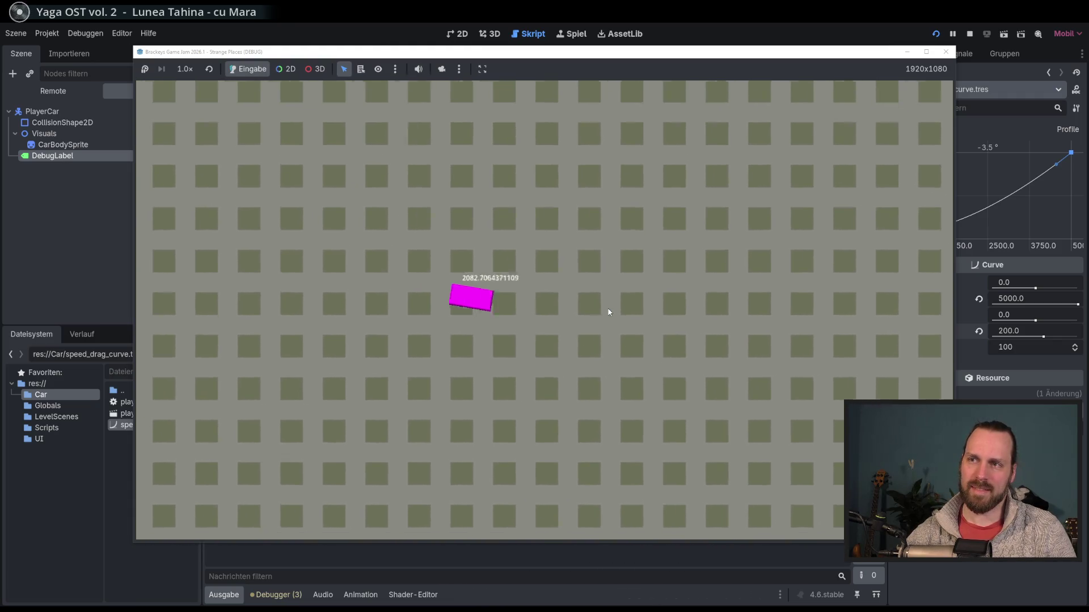
{"action": "key", "text": "F8"}
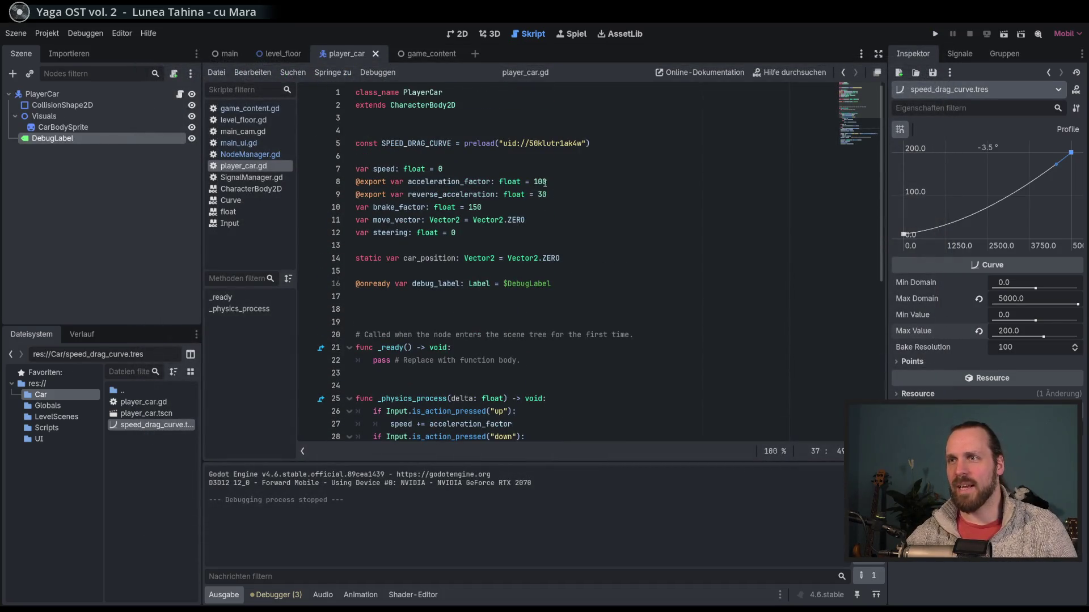
Set brake_factor to 100 on line 10, test-drive, then nudge the curve's start point to about 7.08.
{"action": "scroll", "coordinate": [558, 230], "scroll_direction": "down", "scroll_amount": 6}
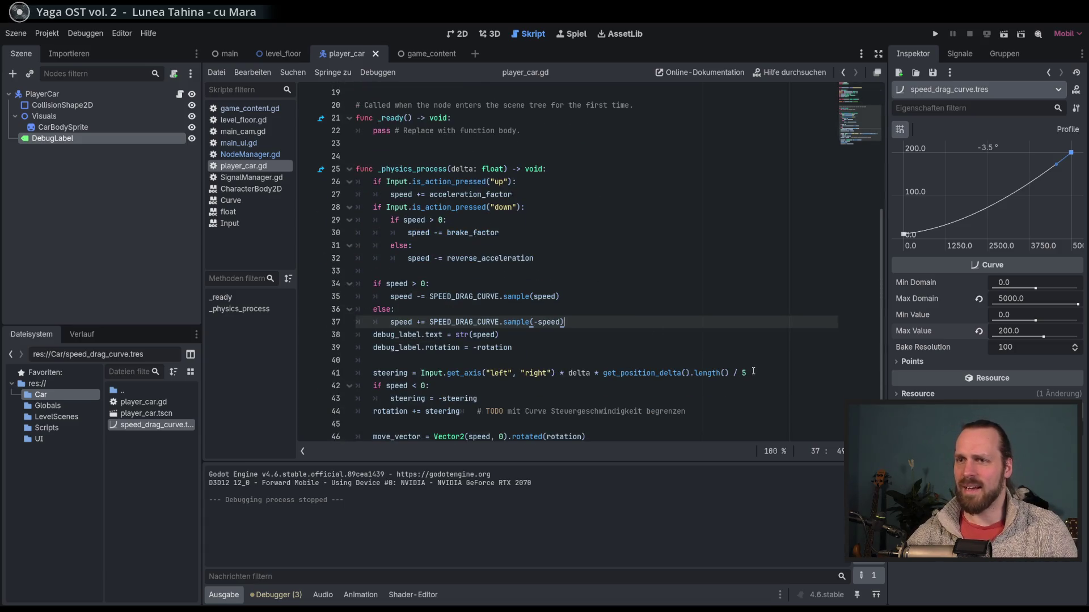
{"action": "scroll", "coordinate": [697, 324], "scroll_direction": "up", "scroll_amount": 6}
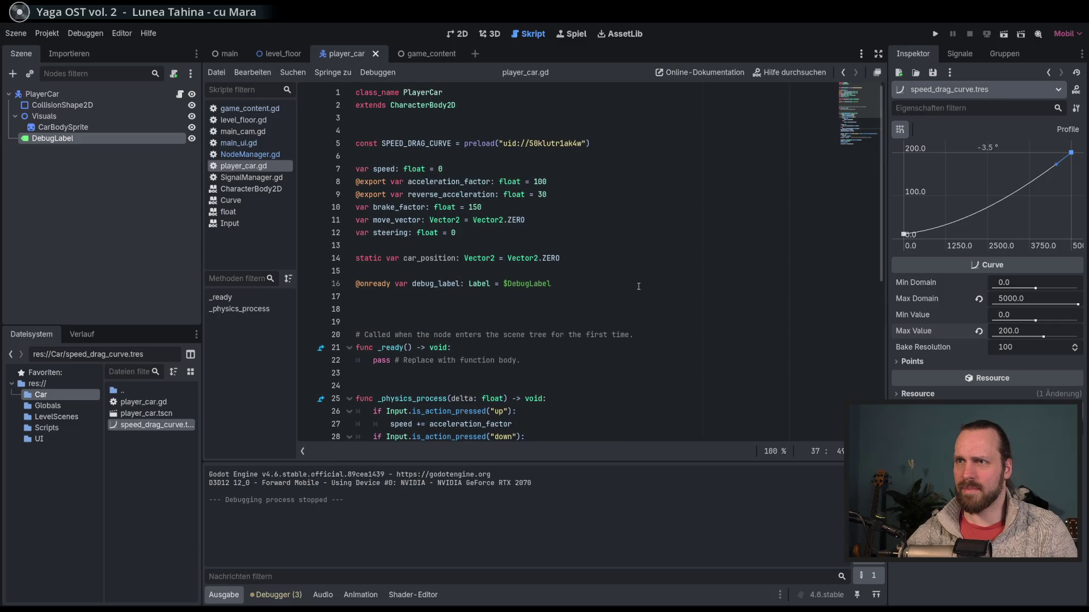
{"action": "left_click", "coordinate": [478, 207]}
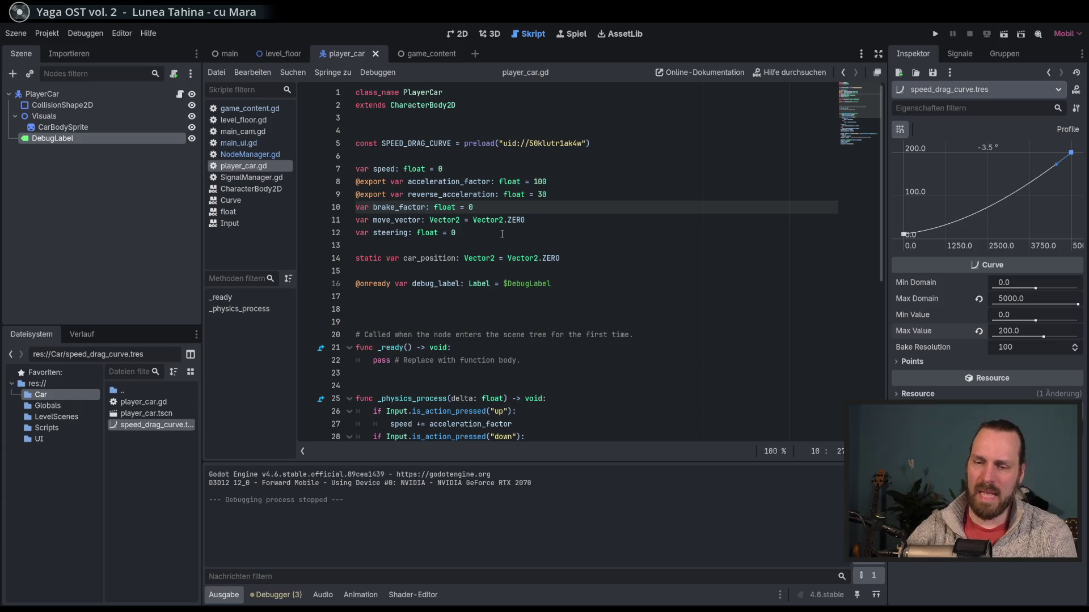
{"action": "key", "text": "F5"}
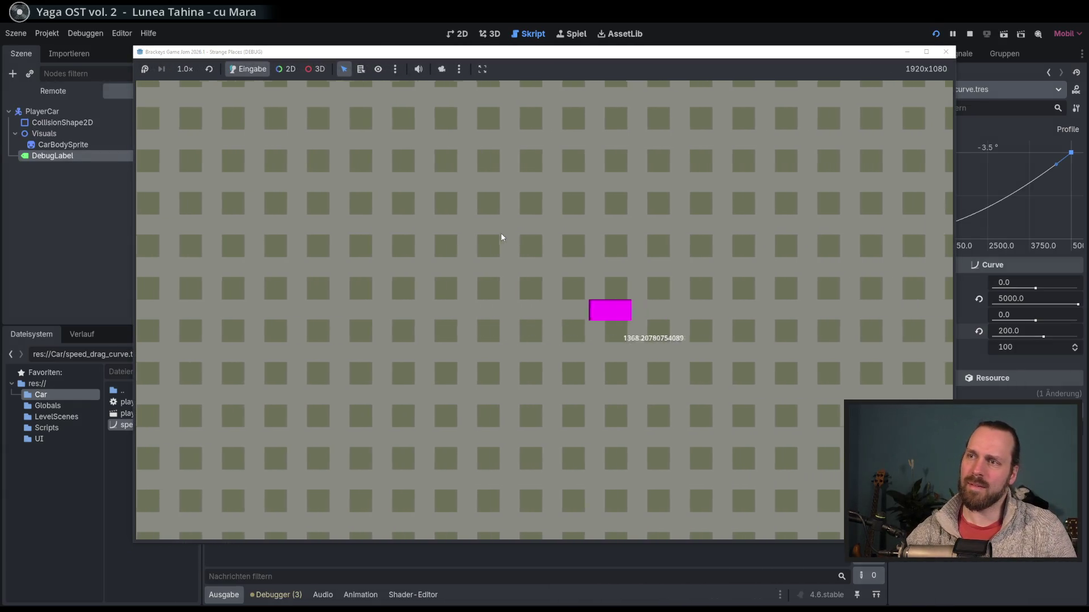
{"action": "key", "text": "Left"}
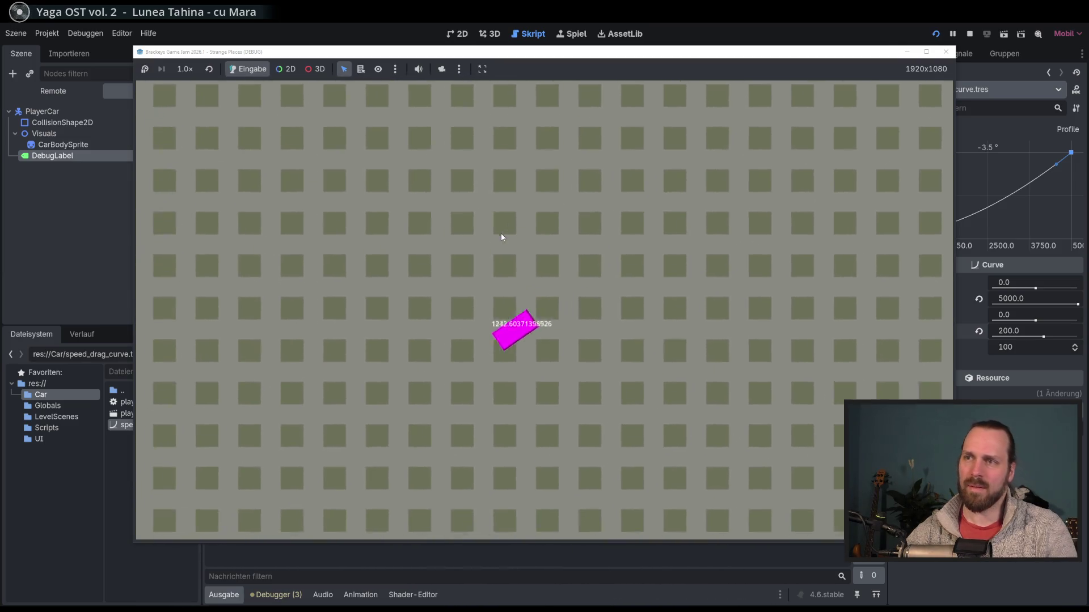
{"action": "key", "text": "F8"}
{"action": "left_click", "coordinate": [904, 237]}
{"action": "left_click_drag", "start_coordinate": [900, 237], "coordinate": [900, 233]}
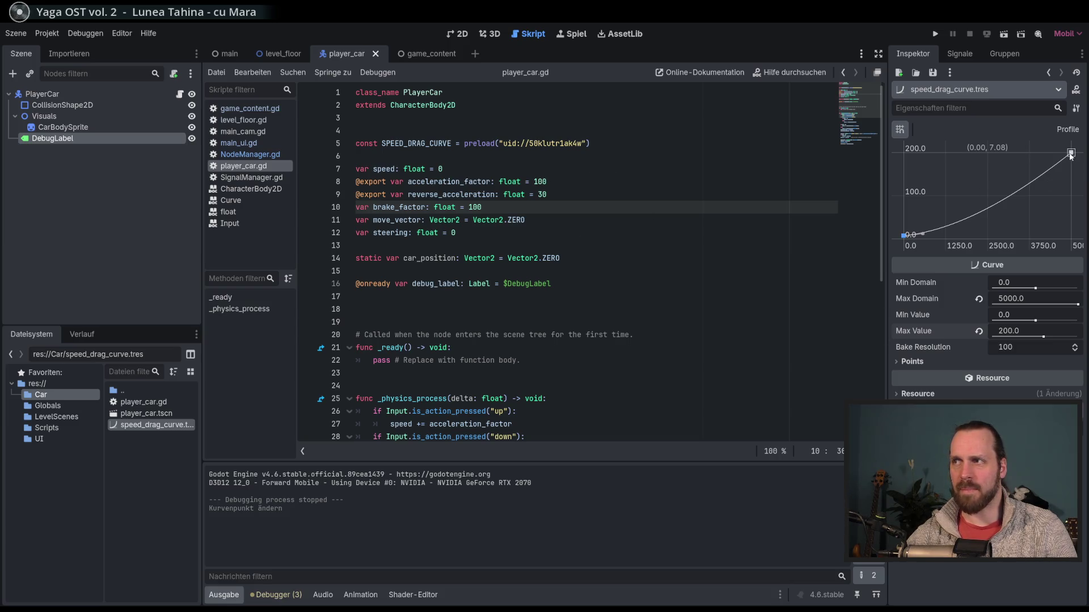
Adjust the end point's left tangent and flatten the start tangent, then test-drive the car.
{"action": "mouse_move", "coordinate": [1056, 164]}
{"action": "left_mouse_down"}
{"action": "mouse_move", "coordinate": [1041, 177]}
{"action": "mouse_move", "coordinate": [1058, 166]}
{"action": "left_mouse_up"}
{"action": "left_click_drag", "start_coordinate": [920, 237], "coordinate": [931, 235]}
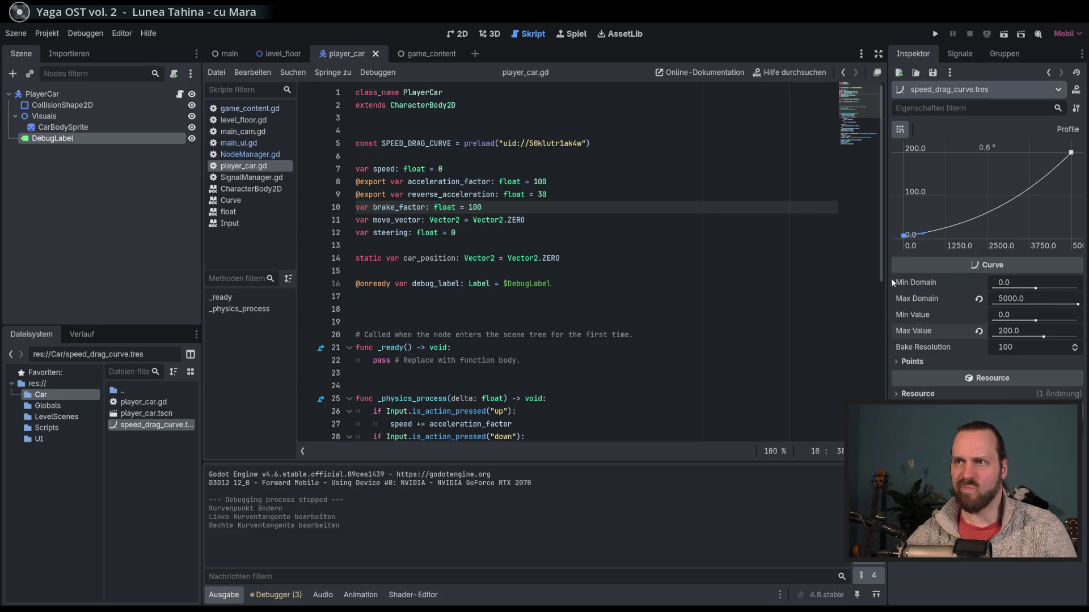
{"action": "left_click", "coordinate": [670, 194]}
{"action": "key", "text": "F5"}
{"action": "key", "text": "w"}
{"action": "key", "text": "a"}
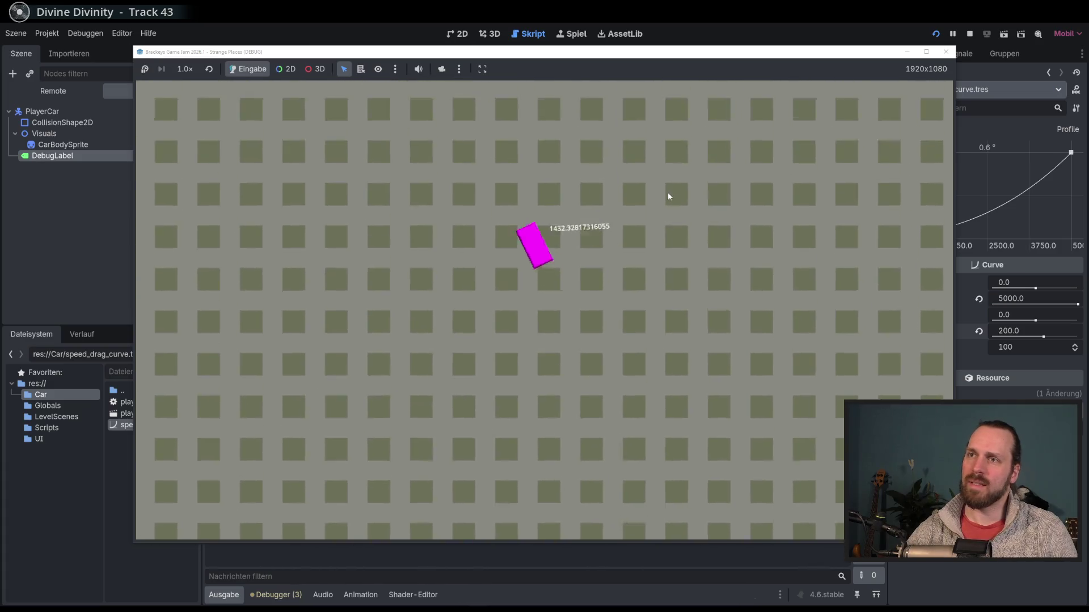
{"action": "key", "text": "F8"}
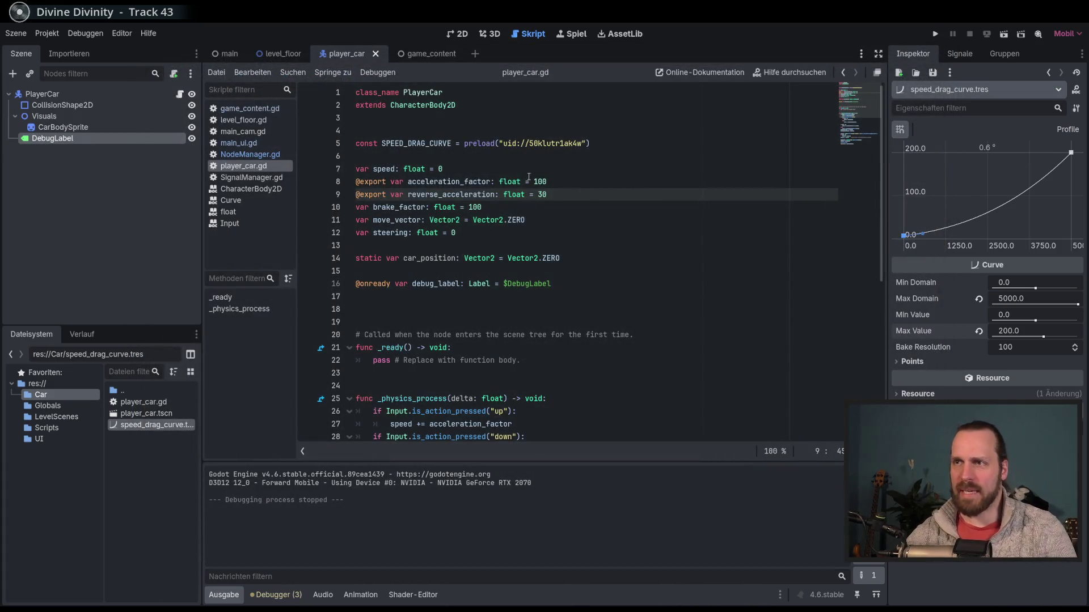
Change acceleration_factor on line 8 to 50, then drive, steer and reverse to test it.
{"action": "left_click", "coordinate": [536, 182]}
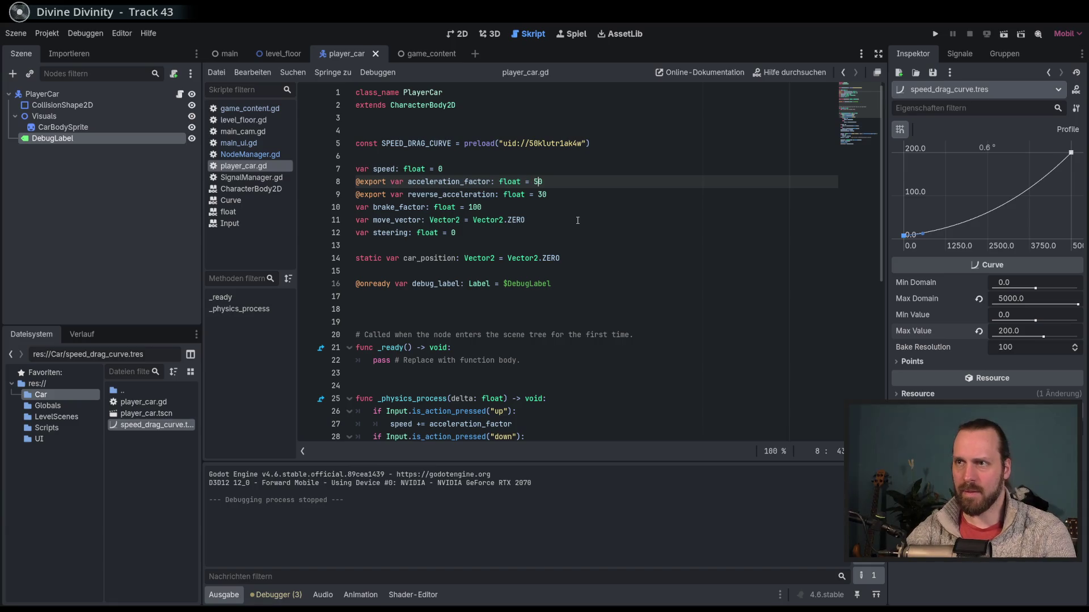
{"action": "key", "text": "F5"}
{"action": "key", "text": "w"}
{"action": "key", "text": "a"}
{"action": "key", "text": "d"}
{"action": "key", "text": "w"}
{"action": "key", "text": "d"}
{"action": "key", "text": "d"}
{"action": "key", "text": "d"}
{"action": "key", "text": "s"}
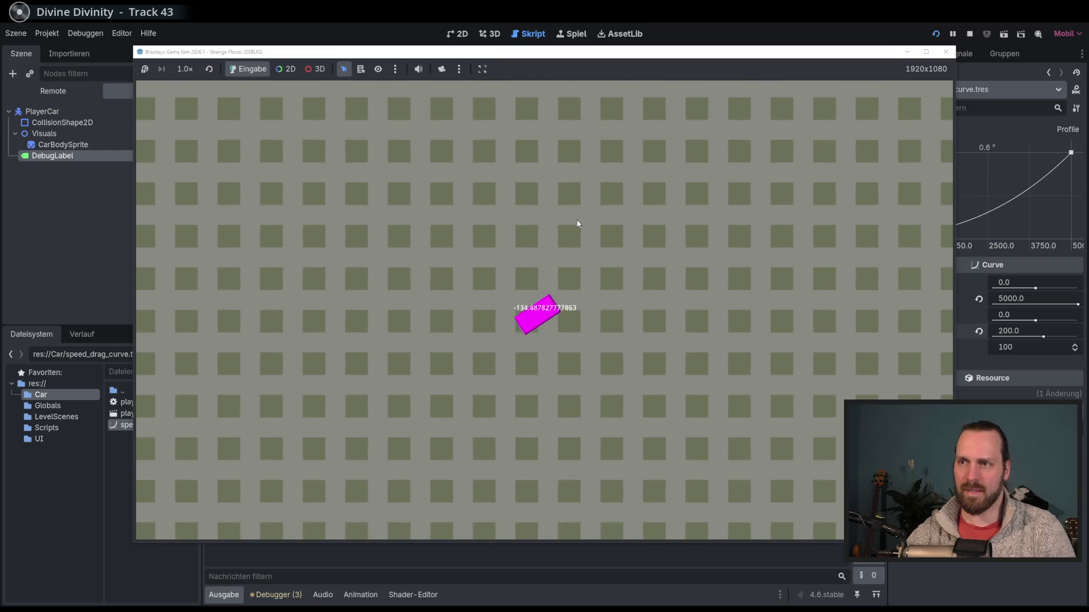
{"action": "key", "text": "F8"}
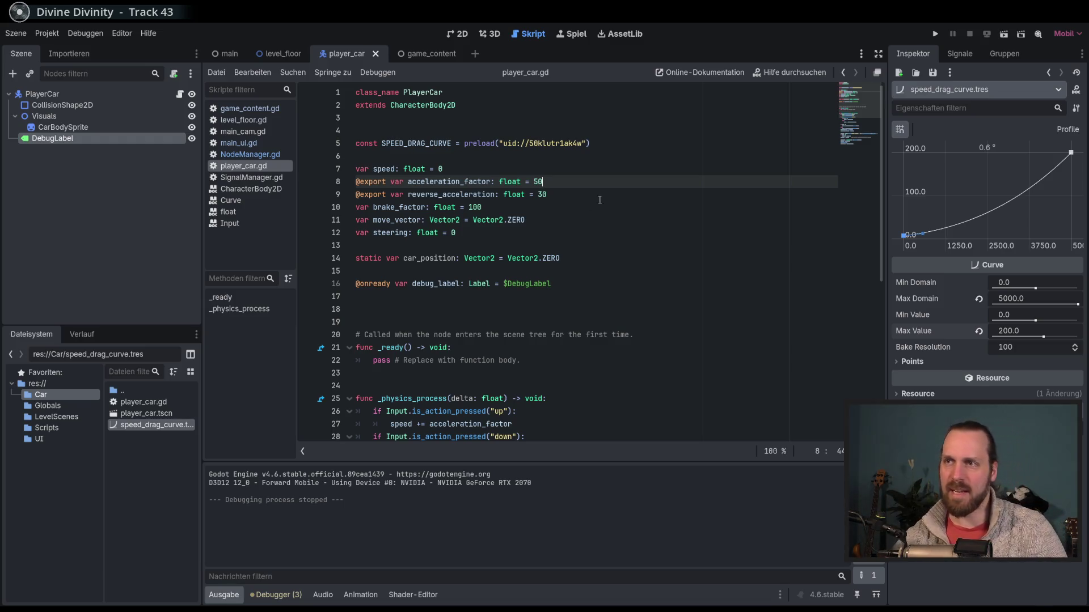
Change brake_factor on line 10 to 50.
{"action": "left_click", "coordinate": [483, 207]}
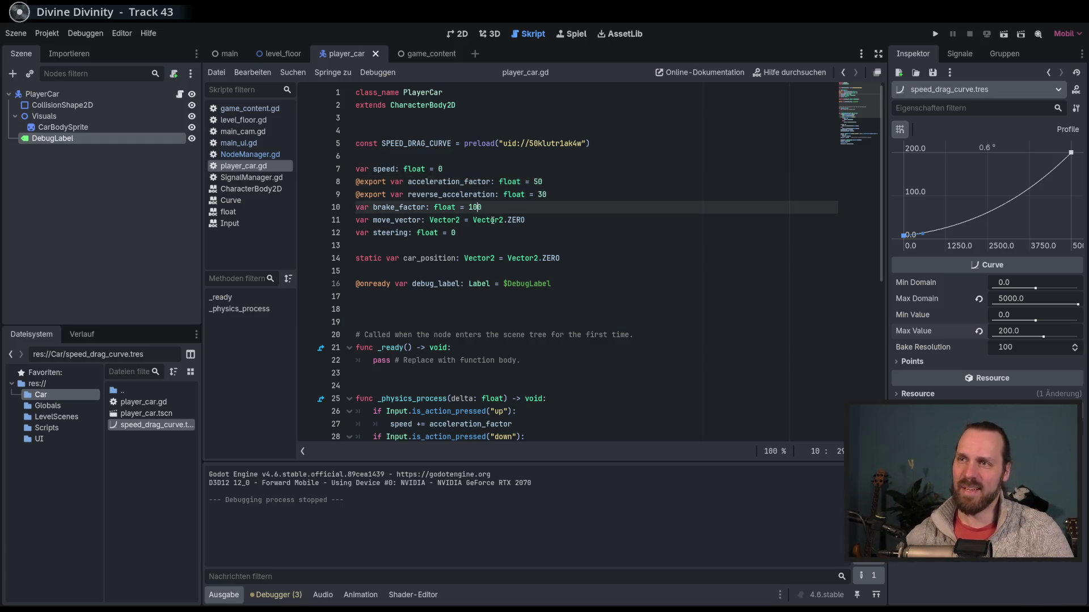
{"action": "key", "text": "BackSpace"}
{"action": "key", "text": "Delete"}
{"action": "type", "text": "5"}
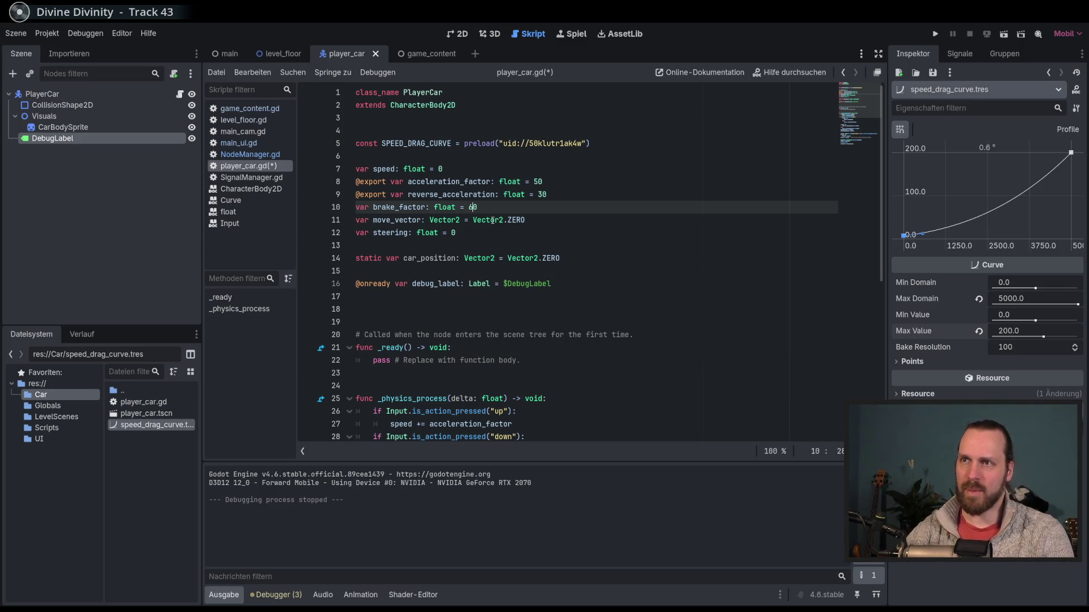
Launch the game and test-drive the car with brake_factor 50, braking into reverse and turning.
{"action": "key", "text": "F5"}
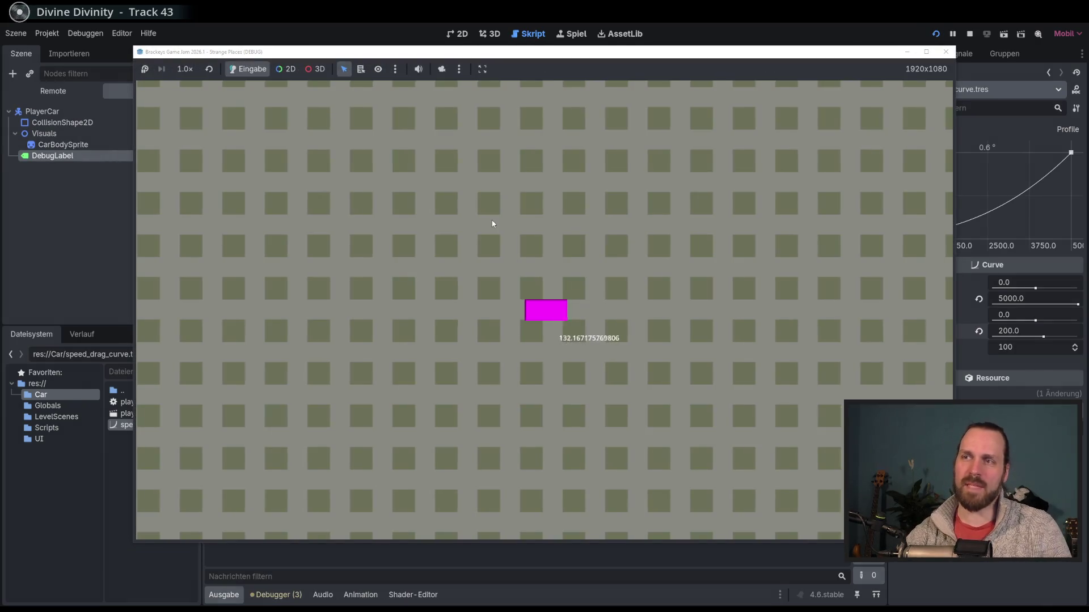
{"action": "key", "text": "Left"}
{"action": "key", "text": "Down"}
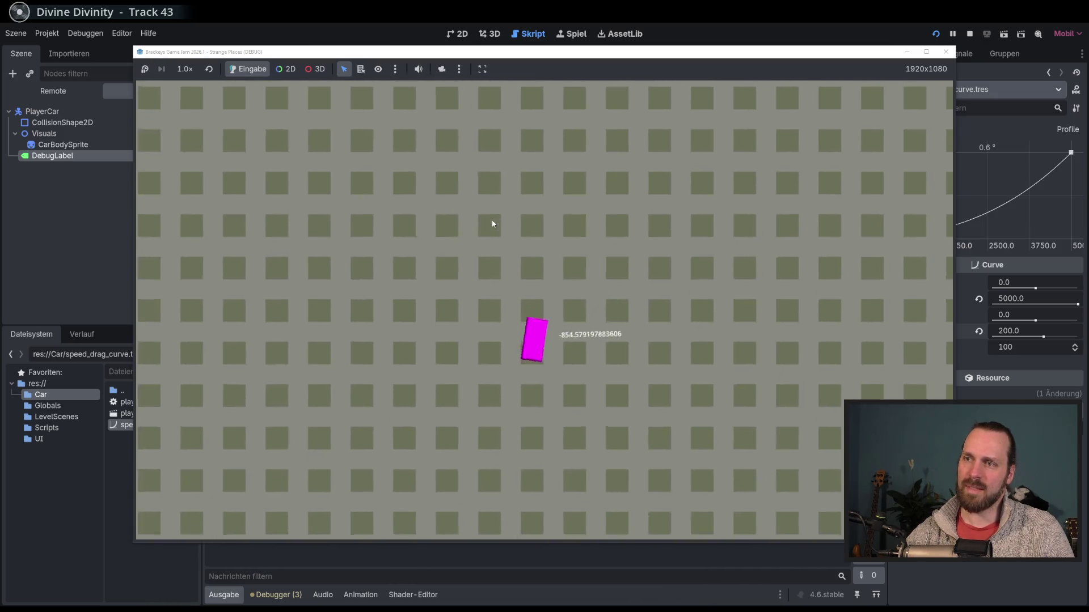
{"action": "key", "text": "Up"}
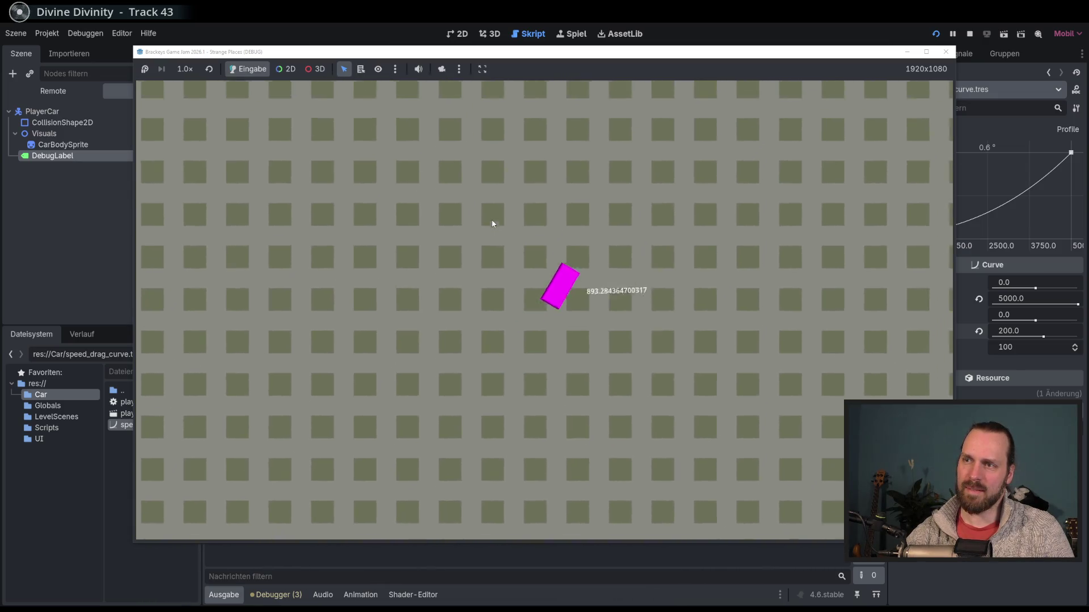
{"action": "key", "text": "Left"}
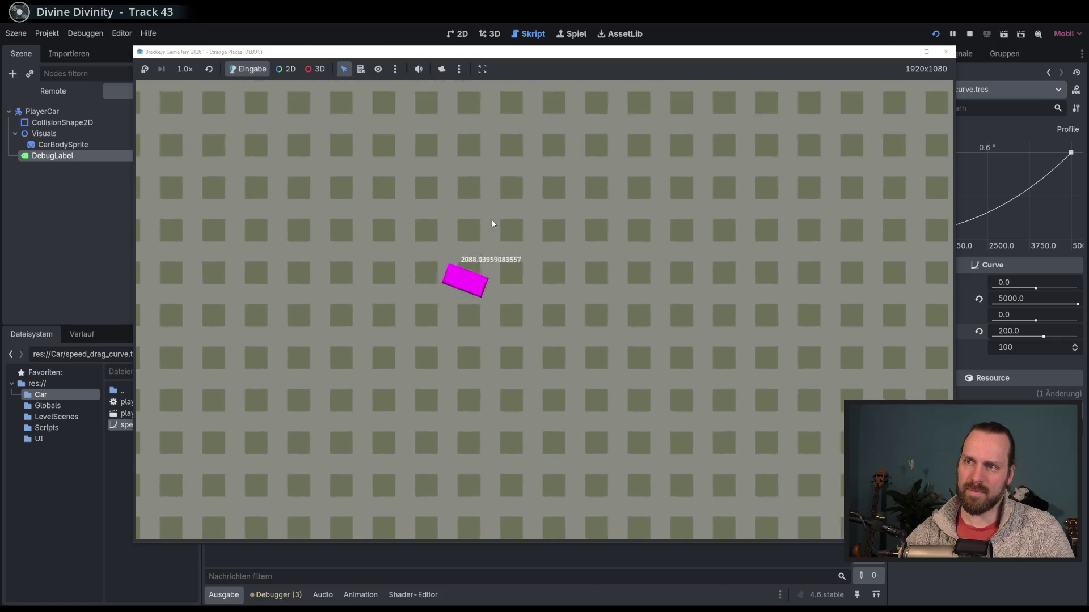
{"action": "key", "text": "Right"}
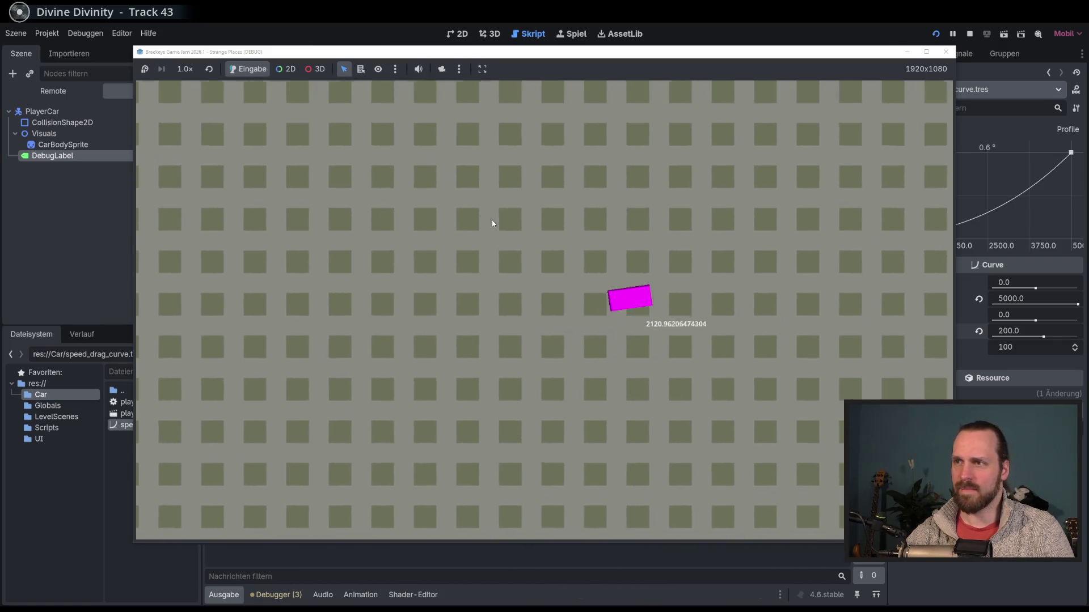
{"action": "key", "text": "Left"}
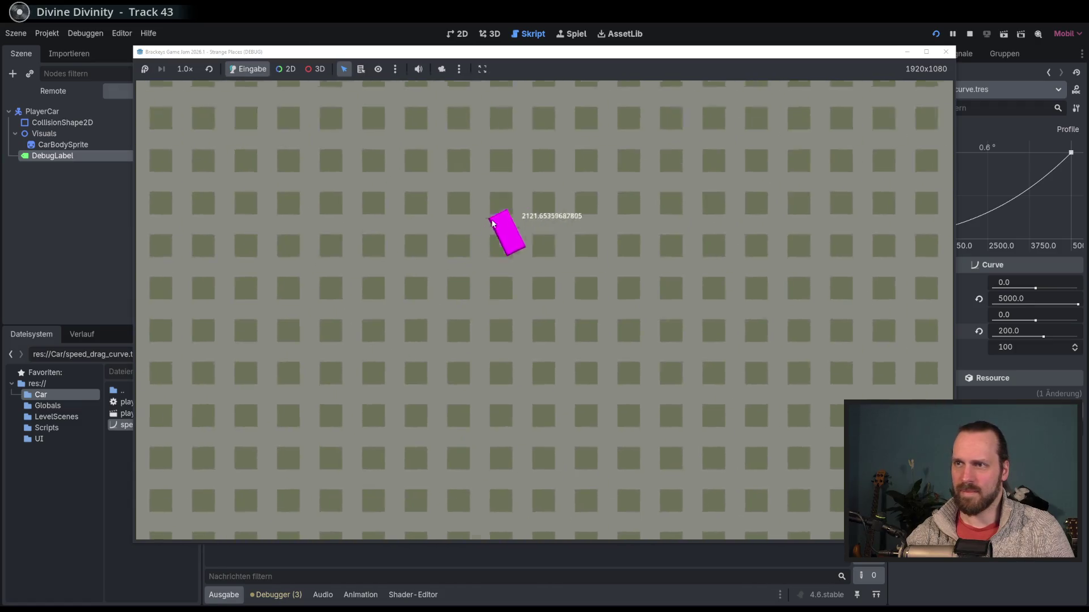
{"action": "key", "text": "Right"}
{"action": "key", "text": "Left"}
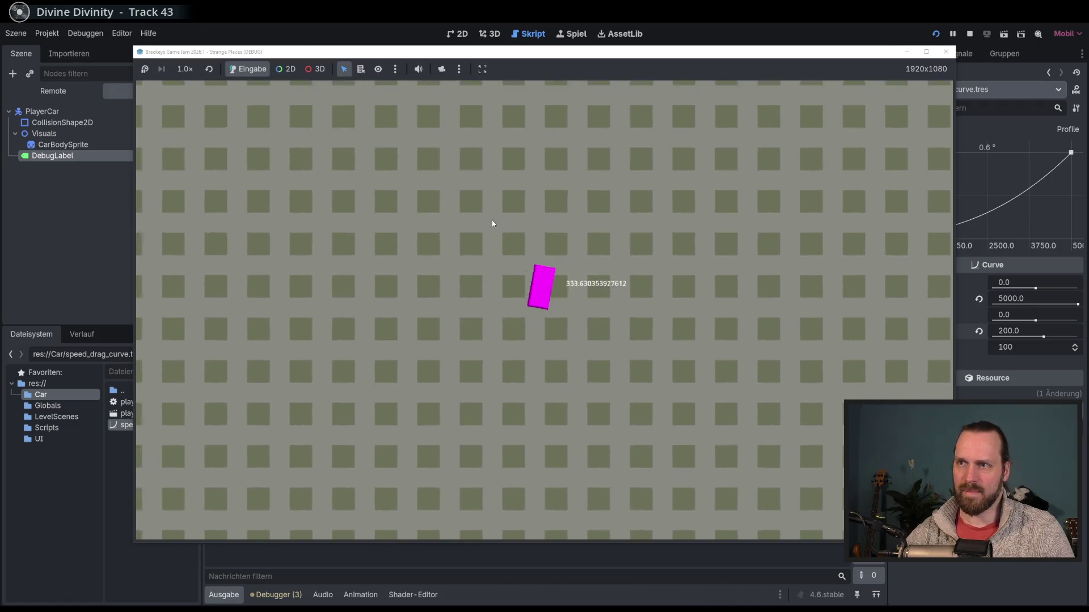
Keep steering and accelerating the car around the map, then stop the game.
{"action": "key", "text": "Left"}
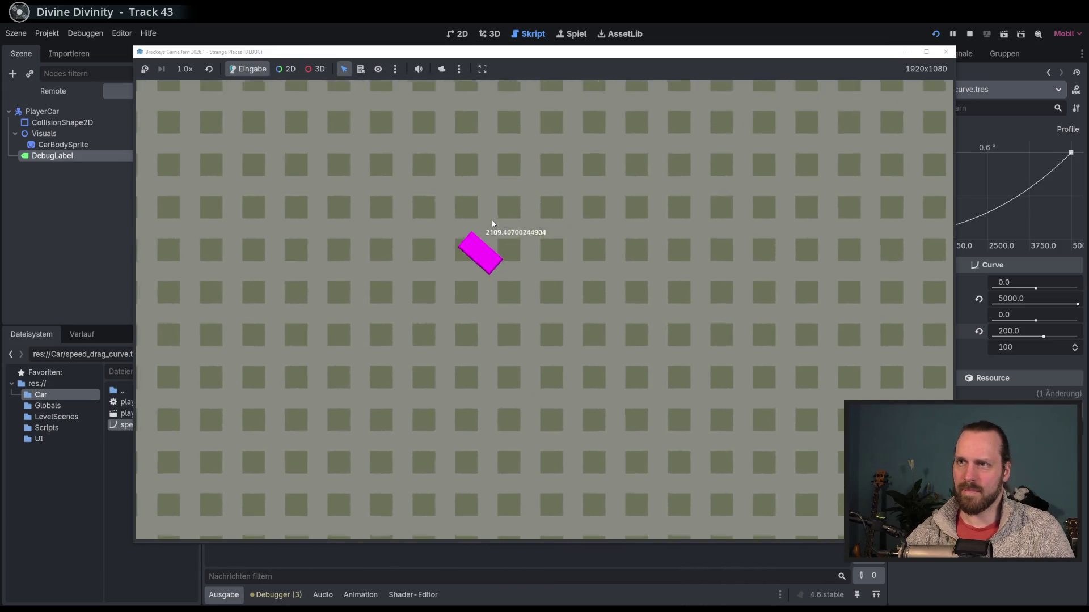
{"action": "key", "text": "Left"}
{"action": "key", "text": "Right"}
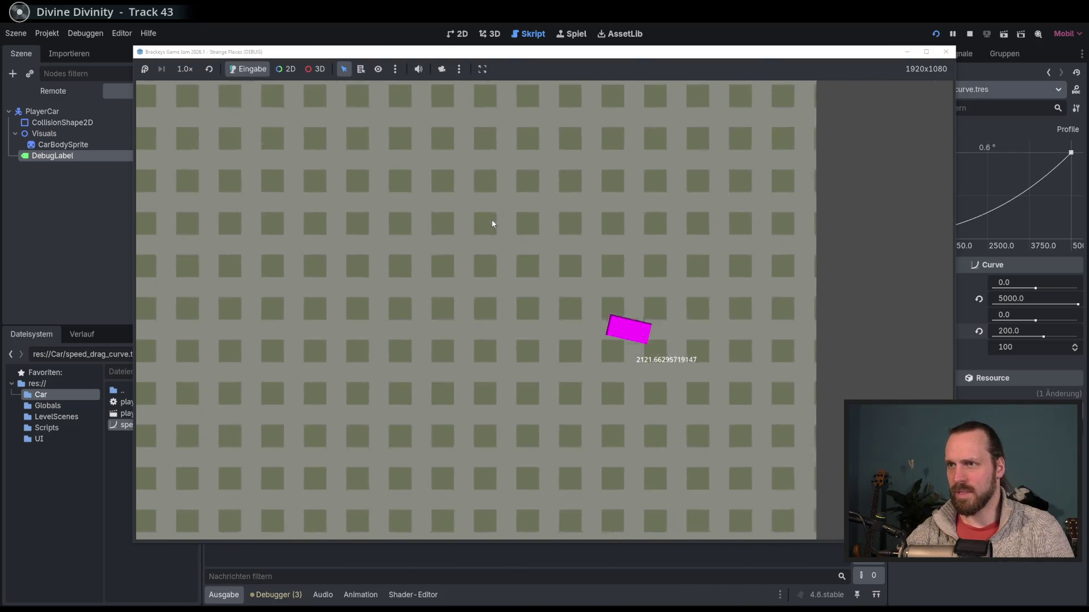
{"action": "key", "text": "Left"}
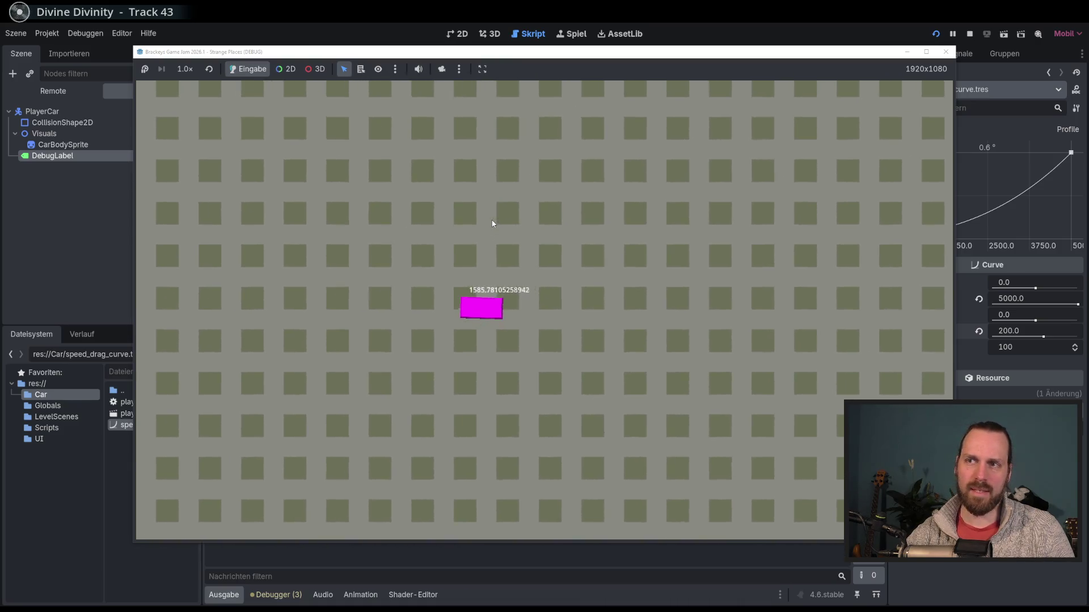
{"action": "key", "text": "Up"}
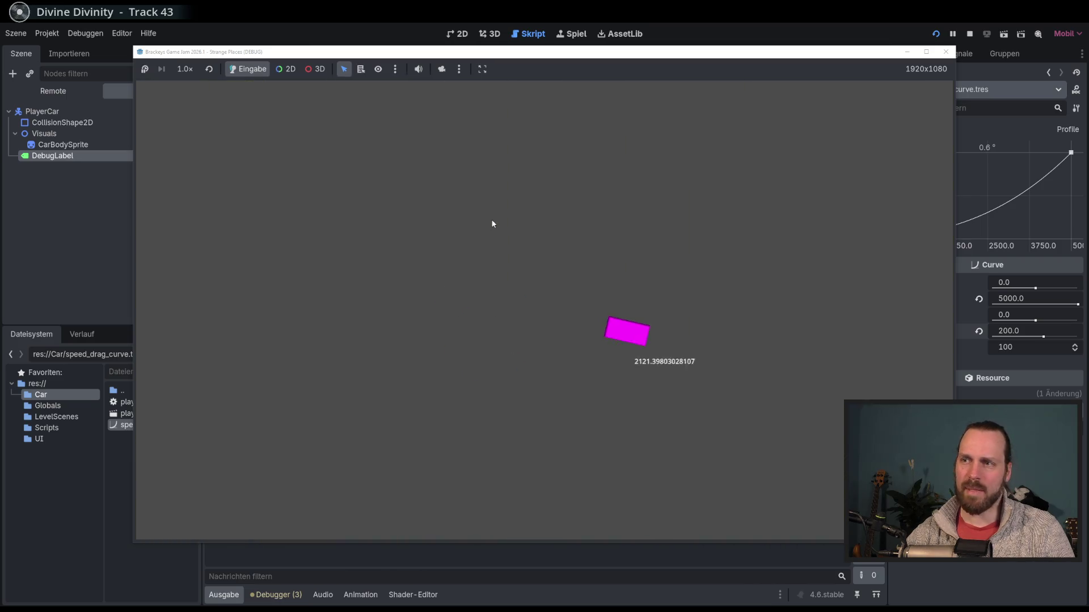
{"action": "key", "text": "Right"}
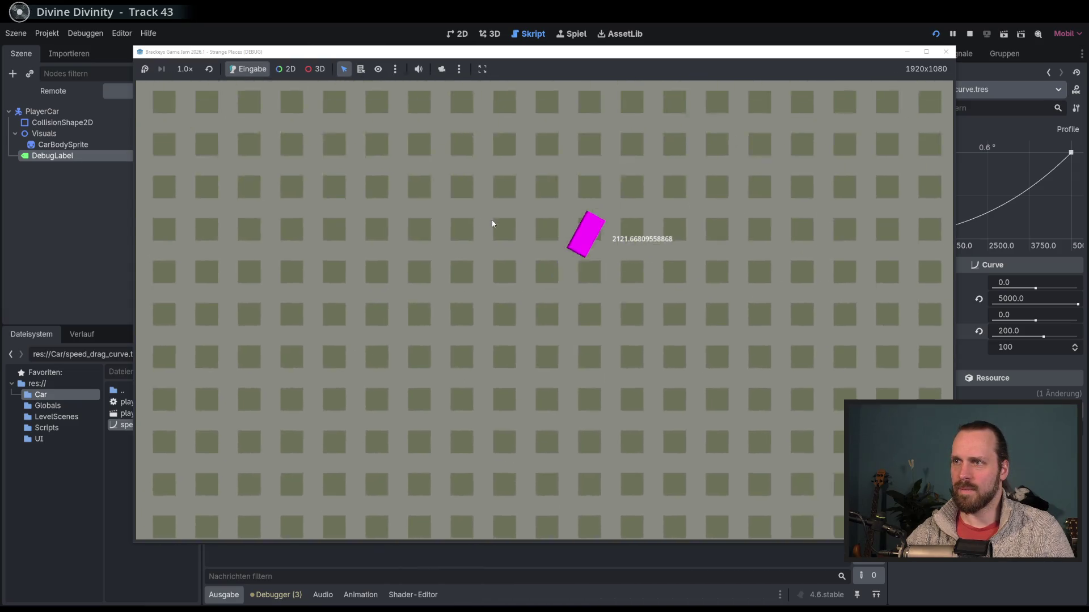
{"action": "key", "text": "Right"}
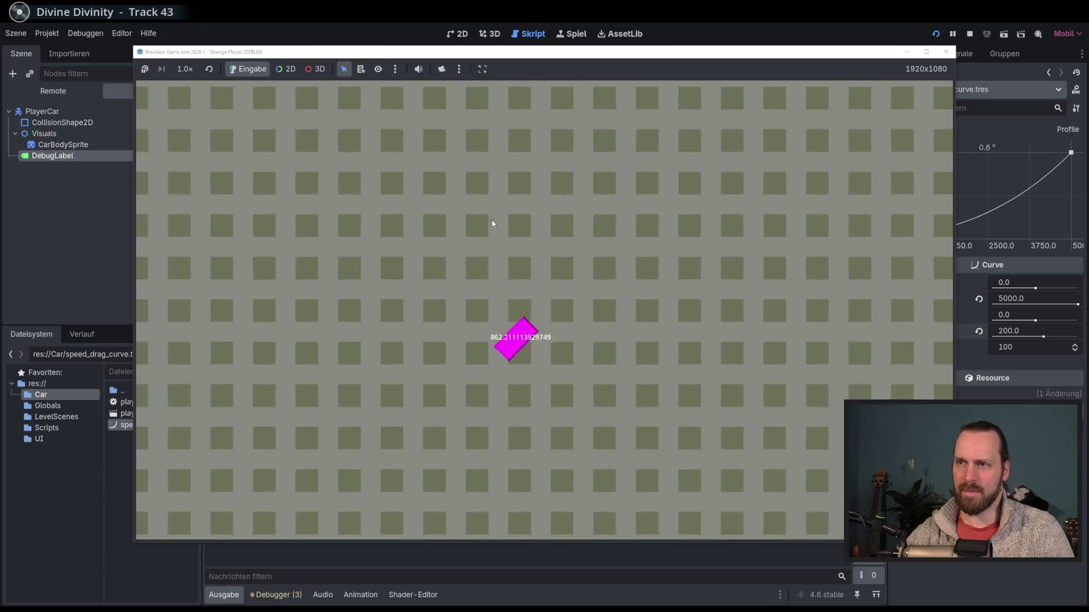
{"action": "key", "text": "Right"}
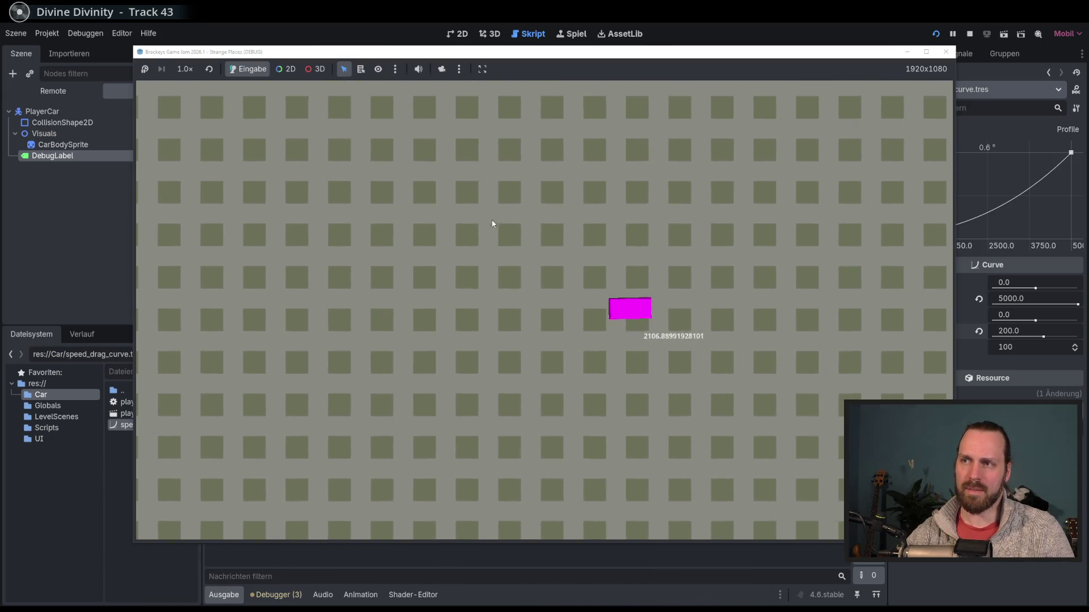
{"action": "key", "text": "F8"}
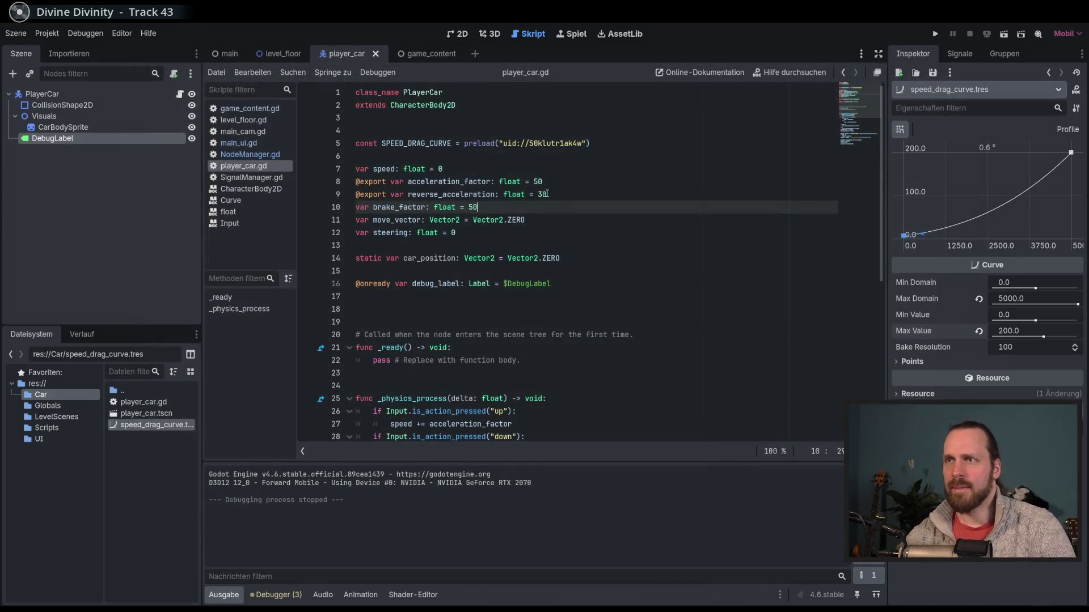
Lower the drag curve's end point, set Max Value to 88.78, and reshape its tangents.
{"action": "left_click_drag", "start_coordinate": [1068, 153], "coordinate": [1080, 206]}
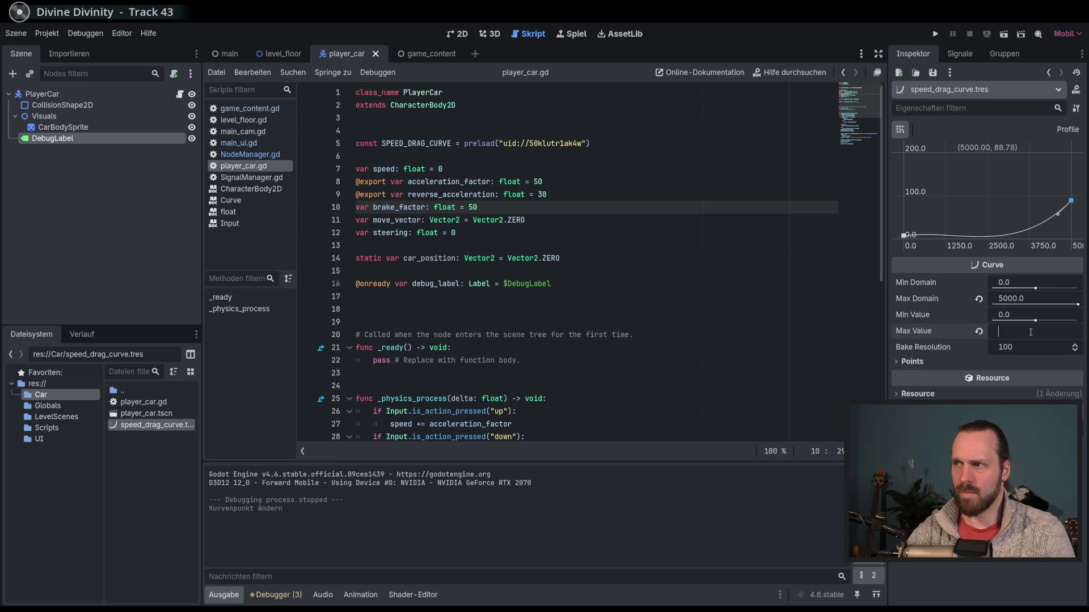
{"action": "type", "text": "88.78"}
{"action": "key", "text": "Return"}
{"action": "mouse_move", "coordinate": [1063, 166]}
{"action": "left_mouse_down"}
{"action": "mouse_move", "coordinate": [1042, 161]}
{"action": "mouse_move", "coordinate": [1064, 163]}
{"action": "mouse_move", "coordinate": [1049, 179]}
{"action": "left_mouse_up"}
{"action": "left_click", "coordinate": [904, 233]}
{"action": "left_click_drag", "start_coordinate": [926, 230], "coordinate": [930, 233]}
Launch the game and test-drive the car with the new curve, accelerating and turning.
{"action": "key", "text": "F5"}
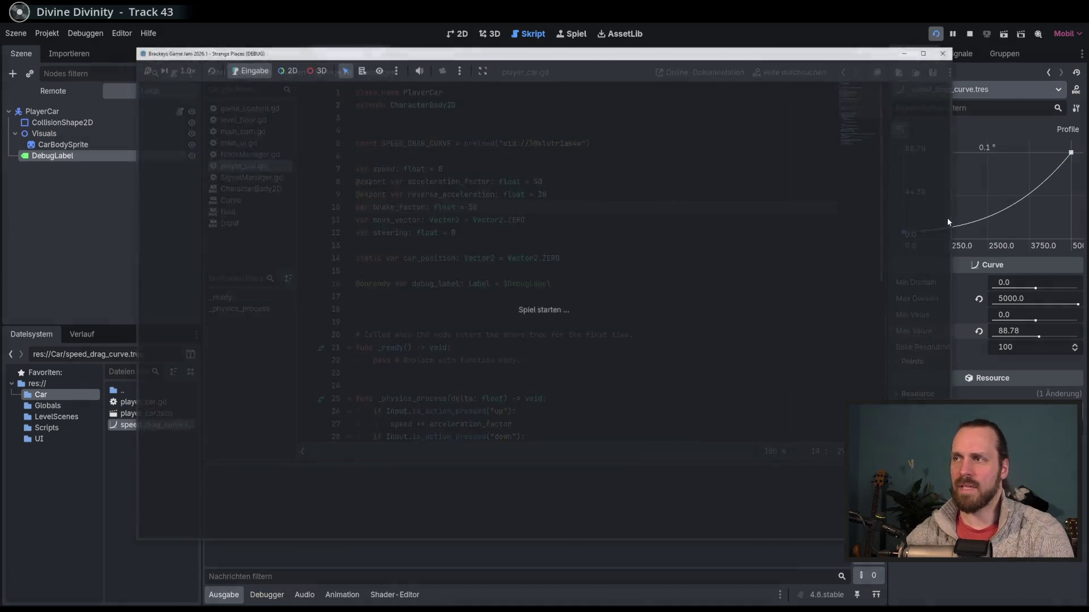
{"action": "key", "text": "w"}
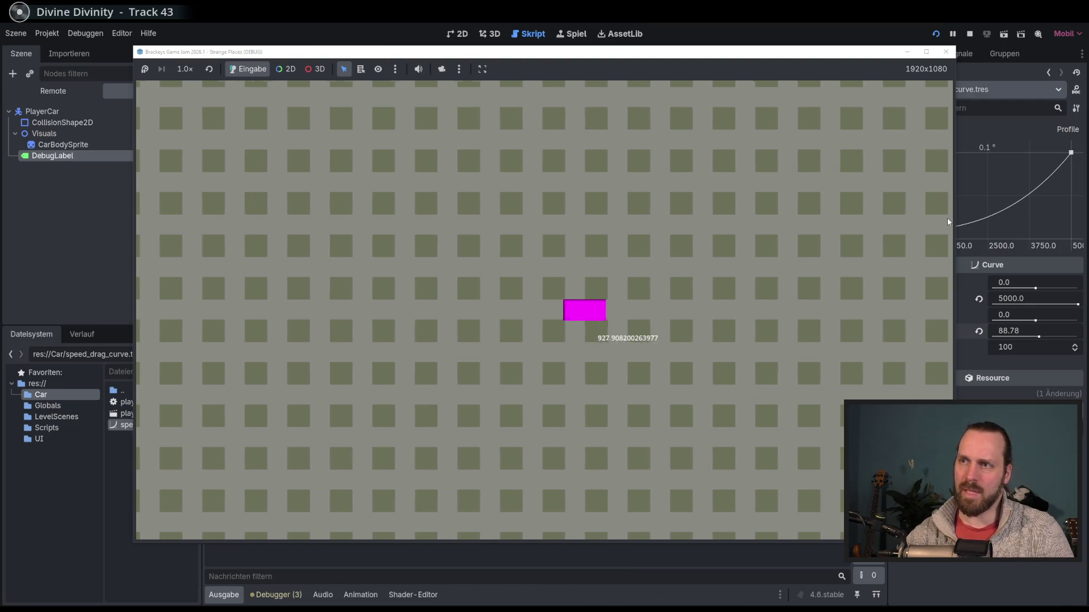
{"action": "key", "text": "Left"}
{"action": "key", "text": "Left"}
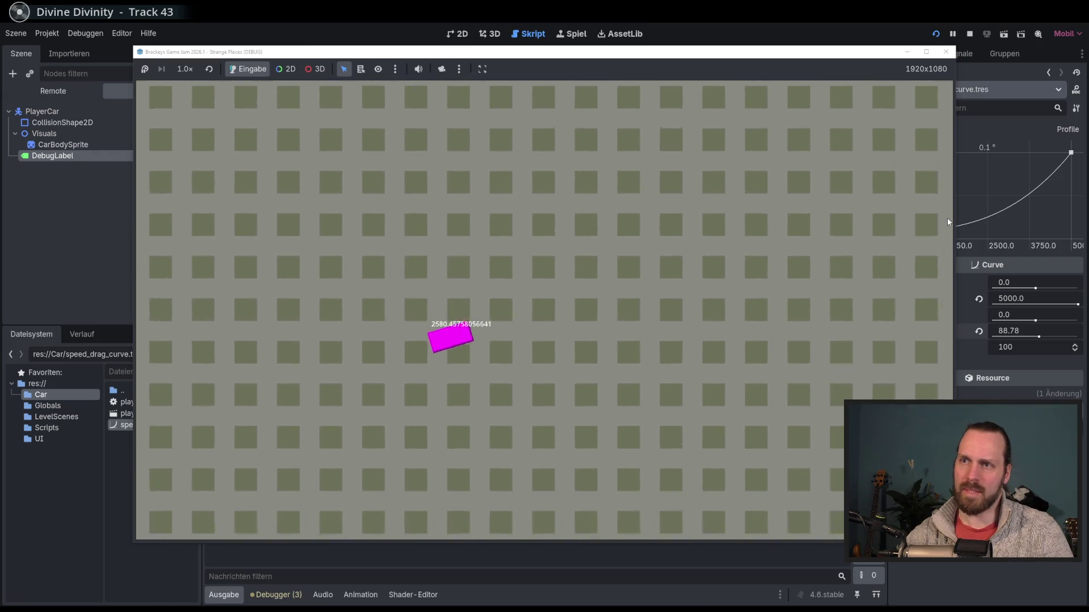
{"action": "key", "text": "Up"}
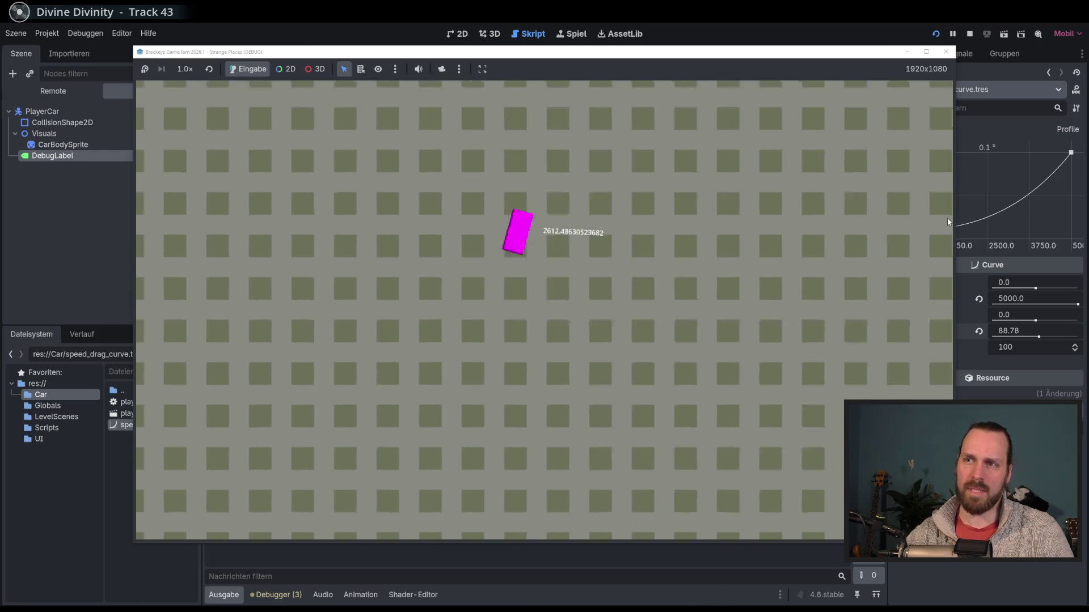
{"action": "key", "text": "Left"}
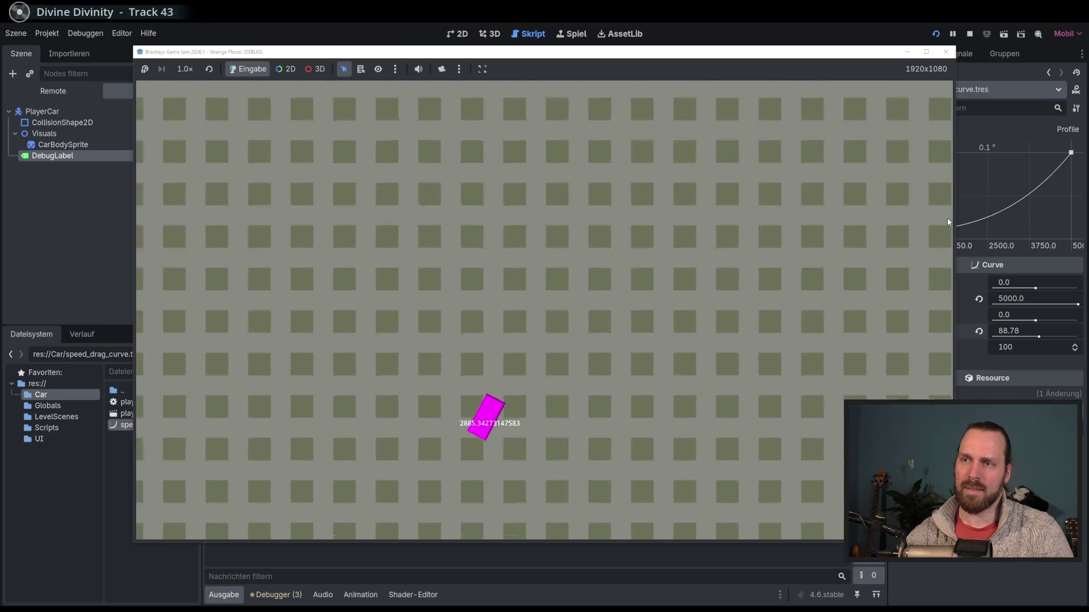
{"action": "key", "text": "Up"}
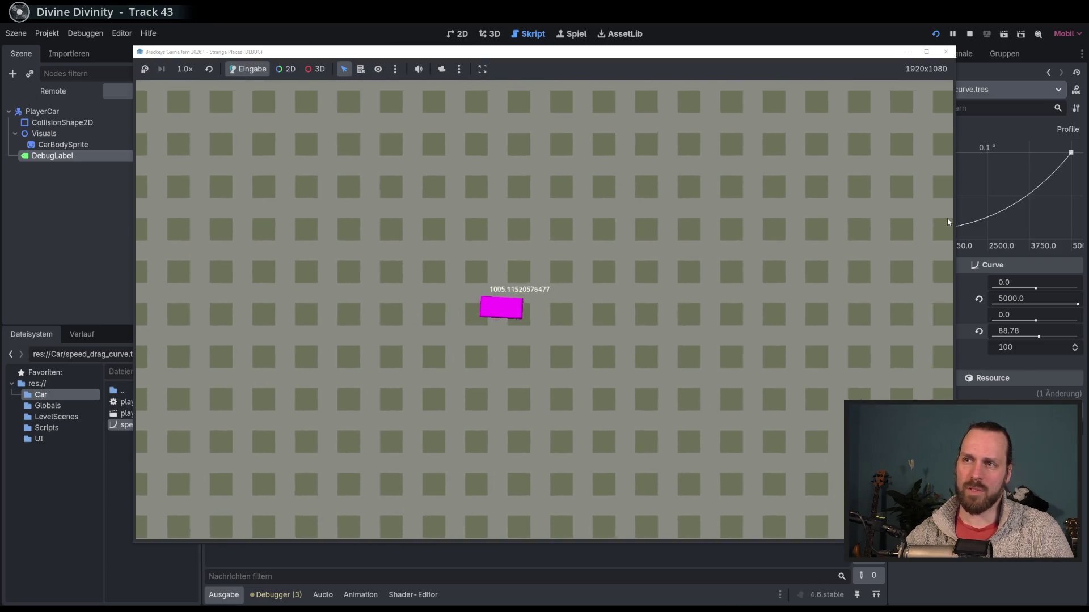
{"action": "key", "text": "Left"}
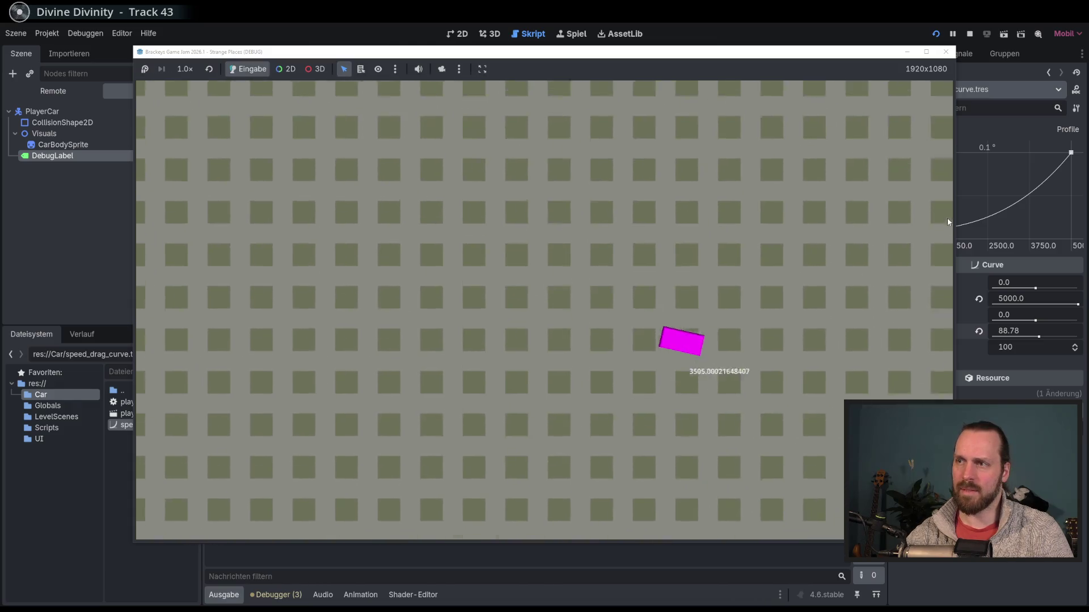
{"action": "key", "text": "Right"}
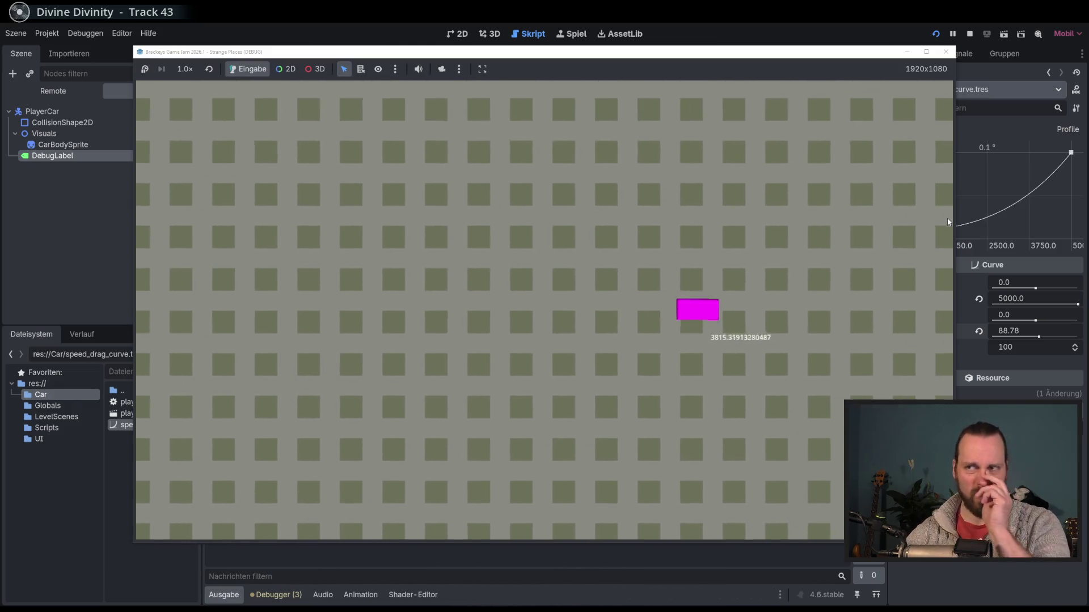
{"action": "key", "text": "Right"}
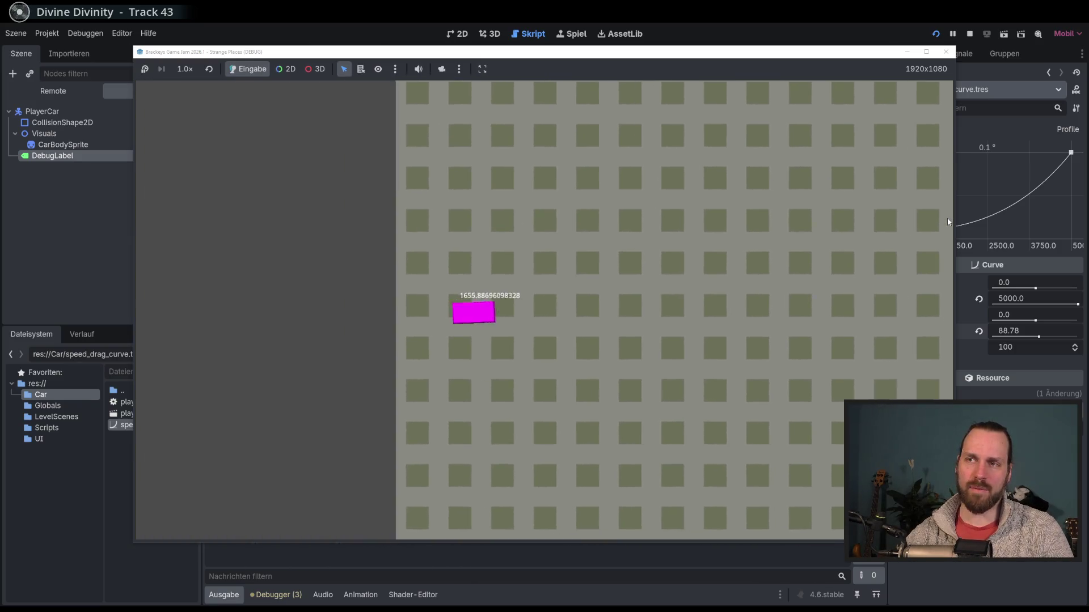
{"action": "key", "text": "Left"}
{"action": "key", "text": "Left"}
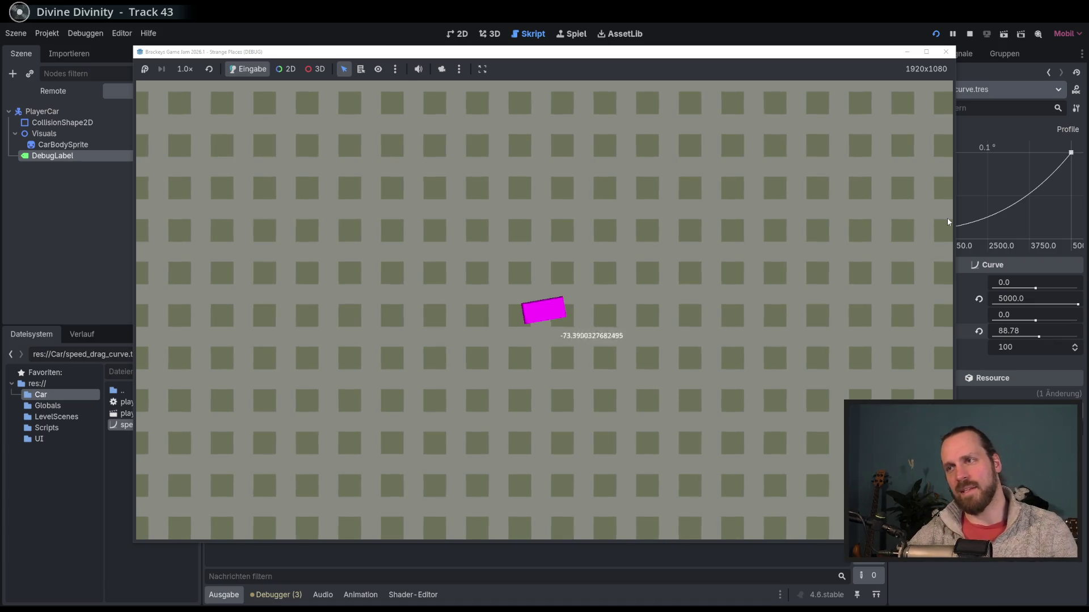
Accelerate from standstill to top speed, spin and slow the car, then stop the game.
{"action": "key", "text": "w"}
{"action": "key", "text": "a"}
{"action": "key", "text": "d"}
{"action": "key", "text": "w"}
{"action": "key", "text": "d"}
{"action": "key", "text": "s"}
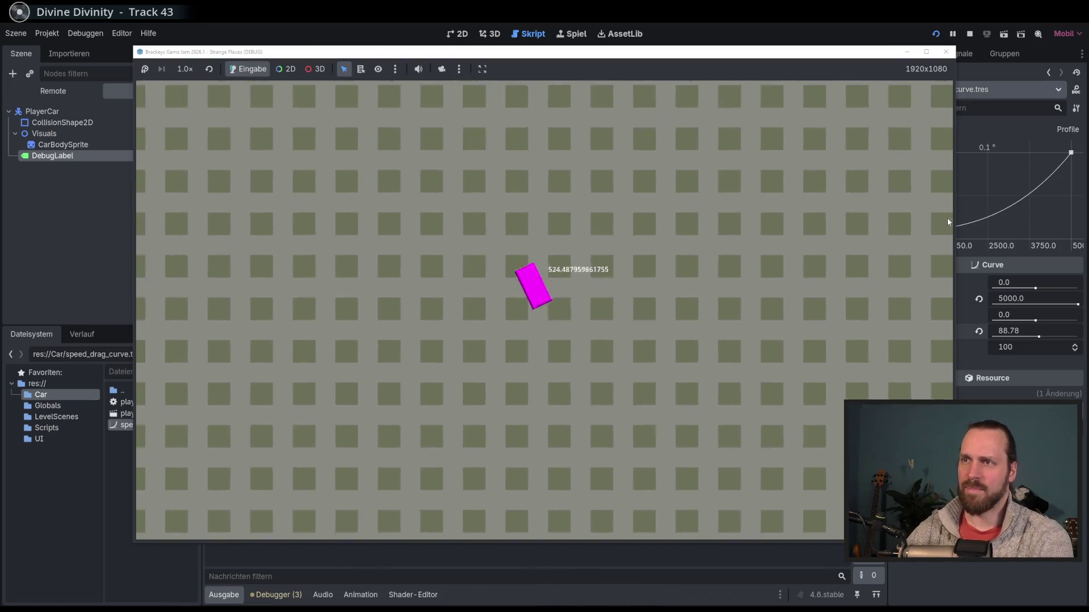
{"action": "key", "text": "F8"}
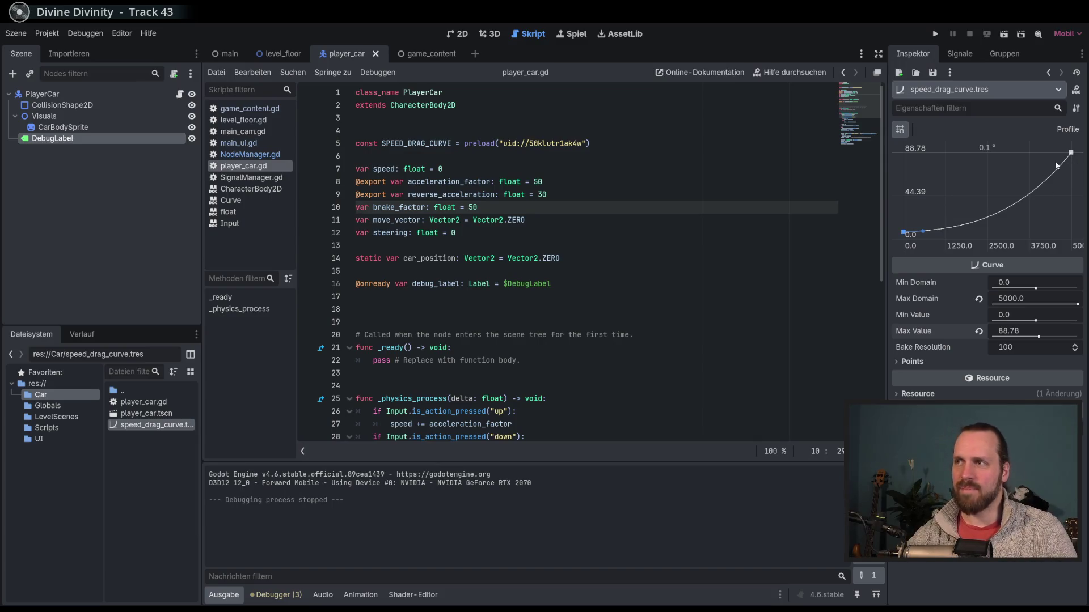
Adjust the drag curve's start-point tangent and the end point's left tangent.
{"action": "left_click_drag", "start_coordinate": [899, 232], "coordinate": [900, 233]}
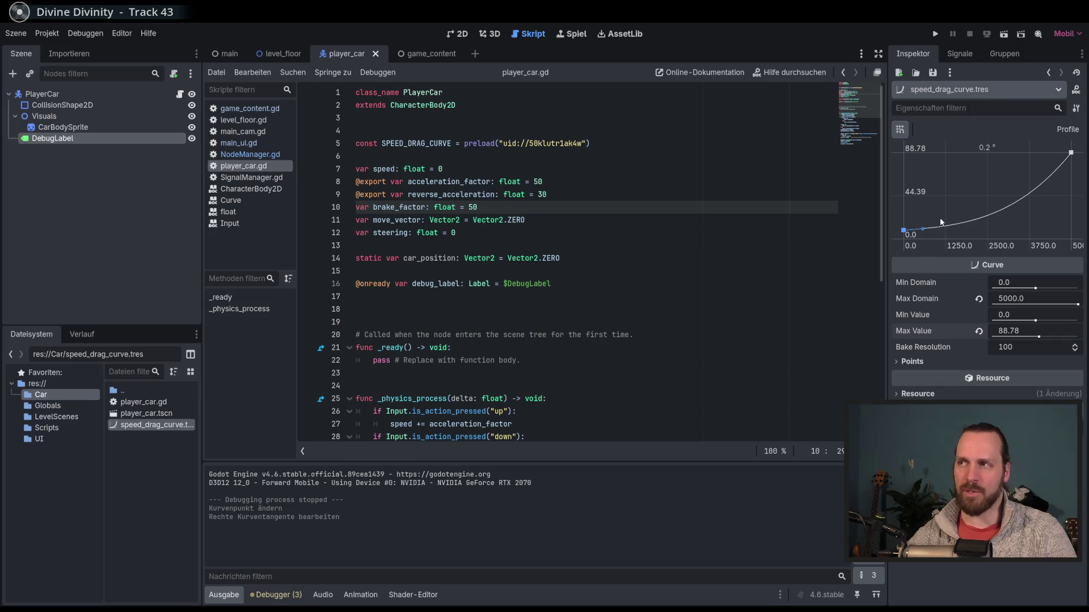
{"action": "left_click", "coordinate": [1072, 153]}
{"action": "left_click_drag", "start_coordinate": [1071, 153], "coordinate": [1074, 154]}
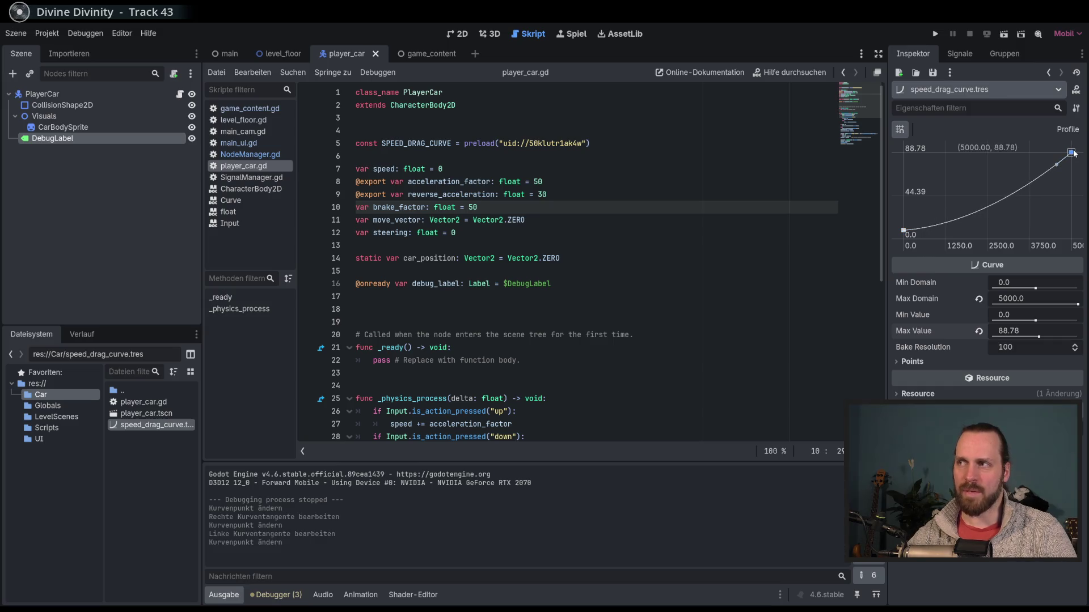
Run the game, drive the car forward, then close the game window.
{"action": "key", "text": "F5"}
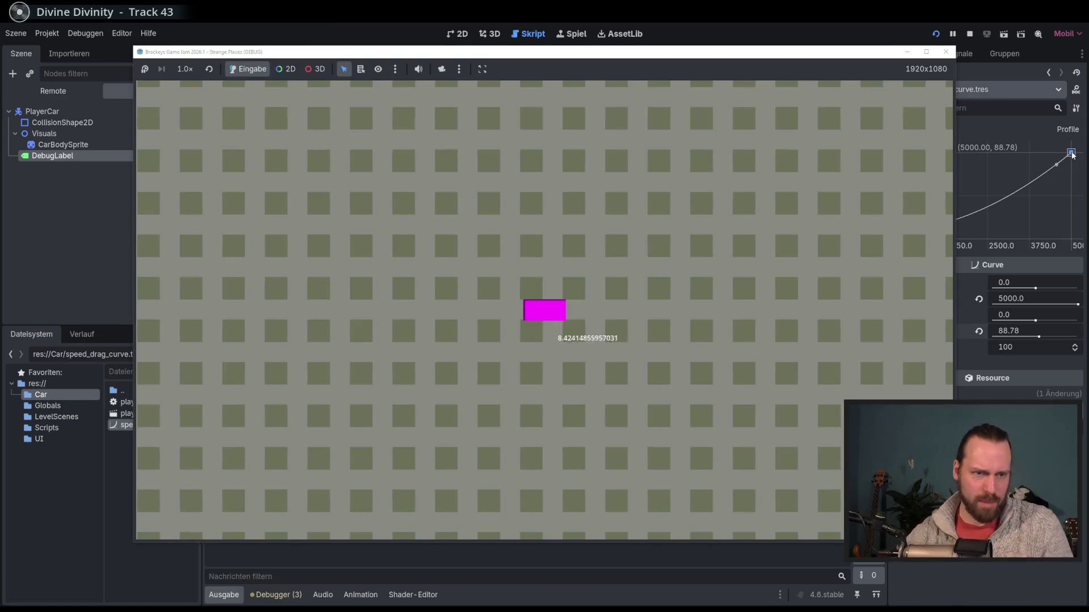
{"action": "key", "text": "Right"}
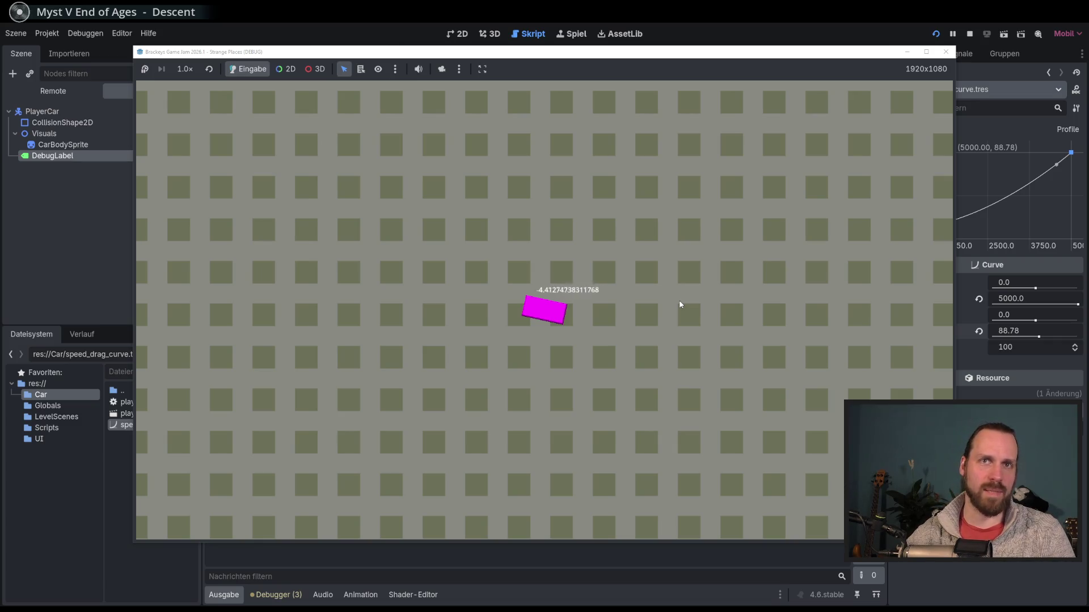
{"action": "left_click", "coordinate": [945, 51]}
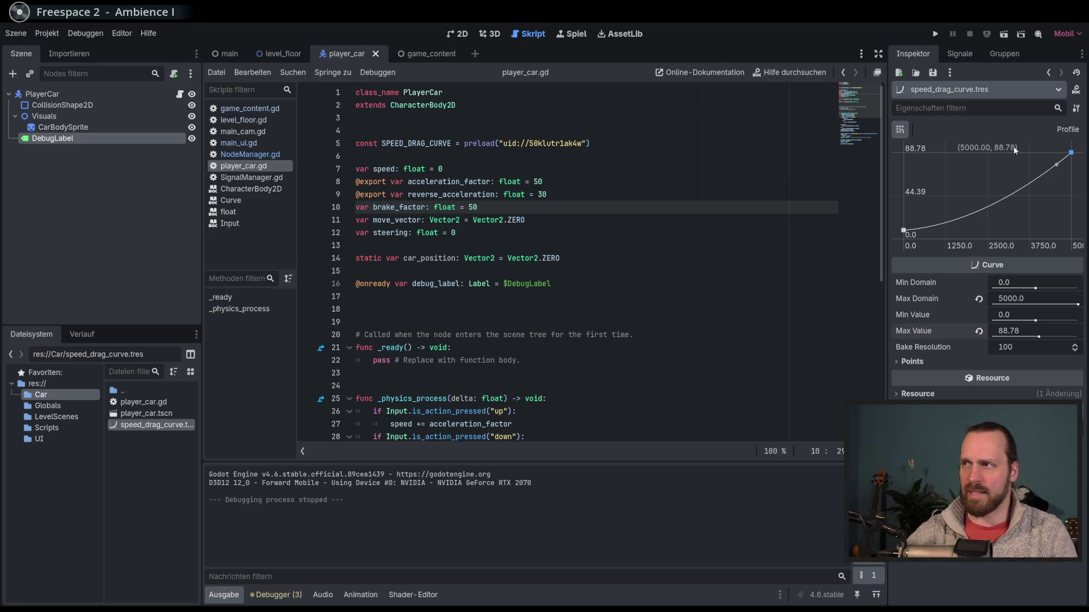
Pull the curve's end point down and flatten it, then test-drive briefly and stop.
{"action": "mouse_move", "coordinate": [1068, 156]}
{"action": "left_mouse_down"}
{"action": "mouse_move", "coordinate": [1070, 193]}
{"action": "mouse_move", "coordinate": [1019, 198]}
{"action": "left_mouse_up"}
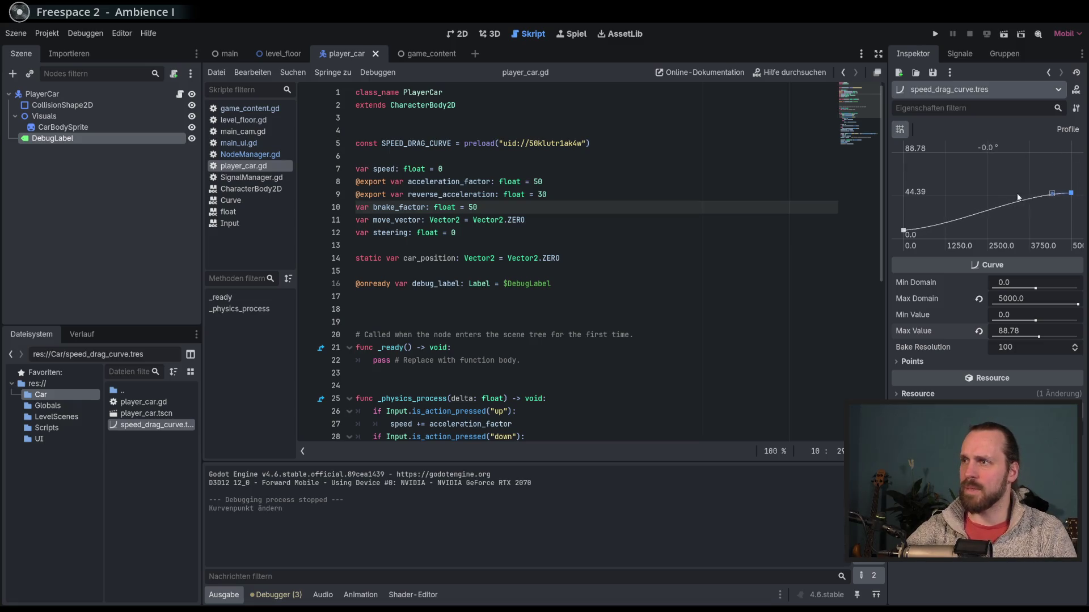
{"action": "key", "text": "F5"}
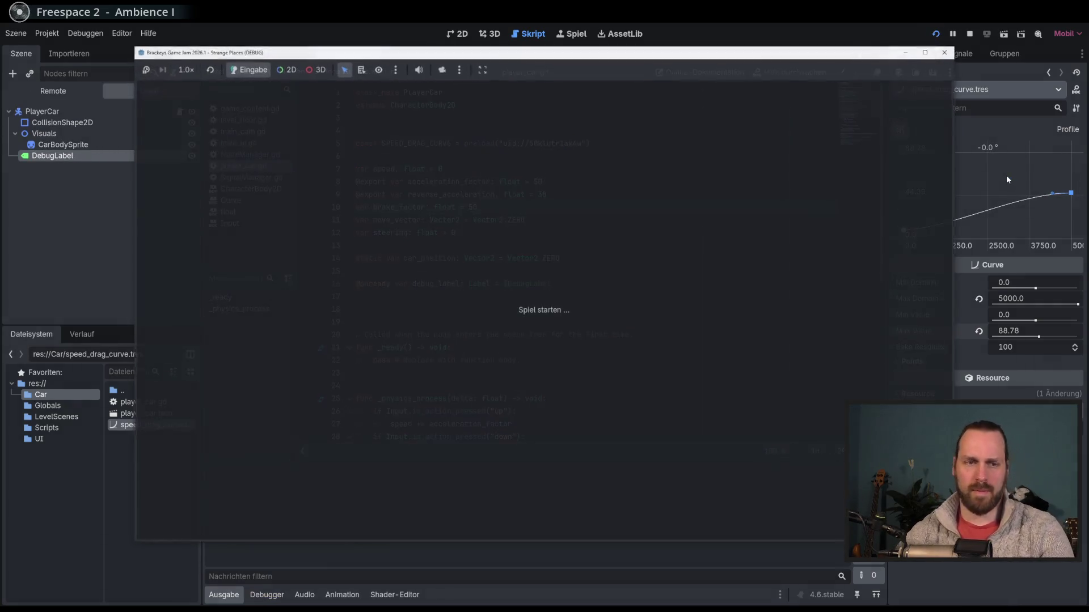
{"action": "key", "text": "Up"}
{"action": "key", "text": "Left"}
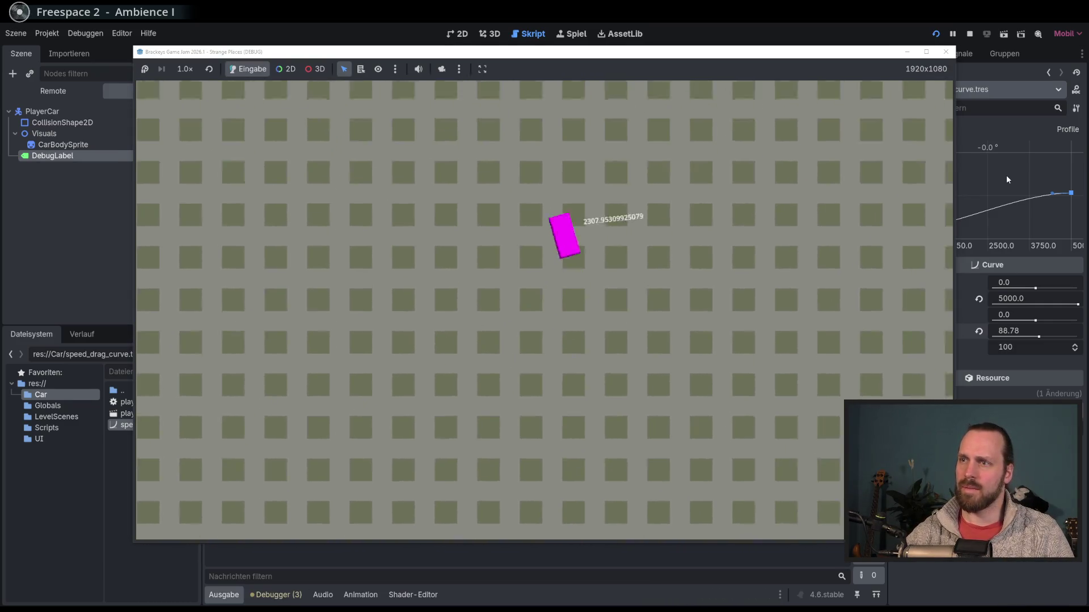
{"action": "key", "text": "Left"}
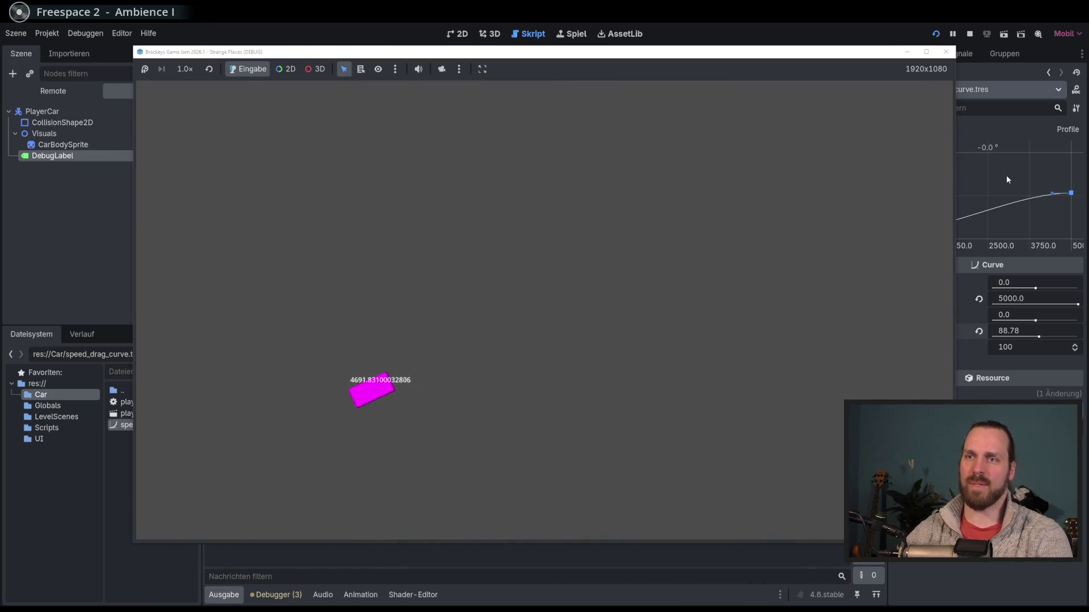
{"action": "key", "text": "F8"}
Raise the curve's end point, relaunch with F6, drive through several turns, then stop.
{"action": "mouse_move", "coordinate": [1070, 194]}
{"action": "left_mouse_down"}
{"action": "mouse_move", "coordinate": [1070, 153]}
{"action": "mouse_move", "coordinate": [1037, 159]}
{"action": "left_mouse_up"}
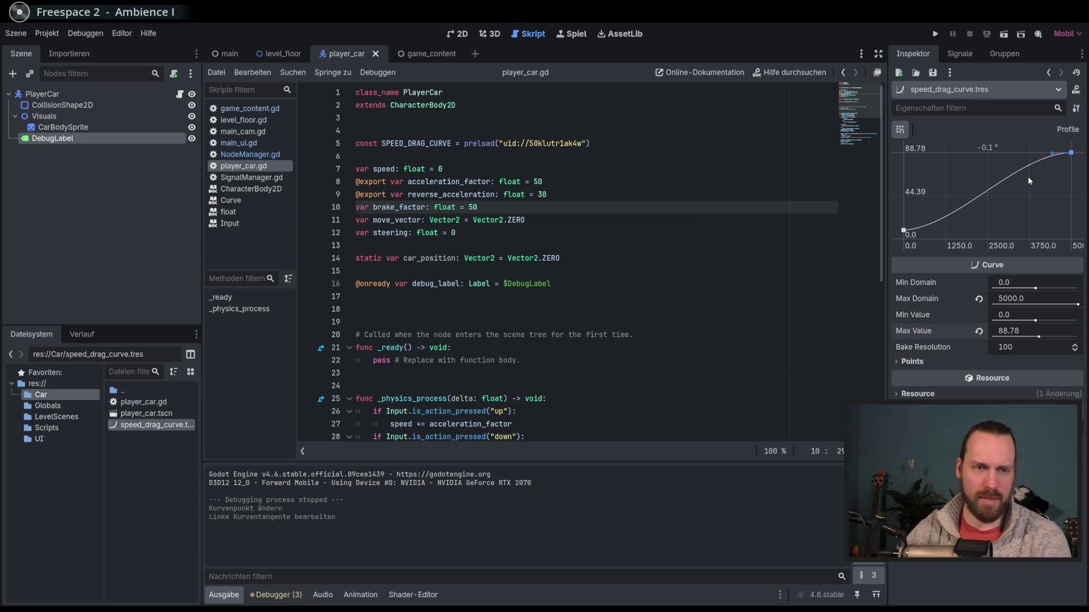
{"action": "key", "text": "F6"}
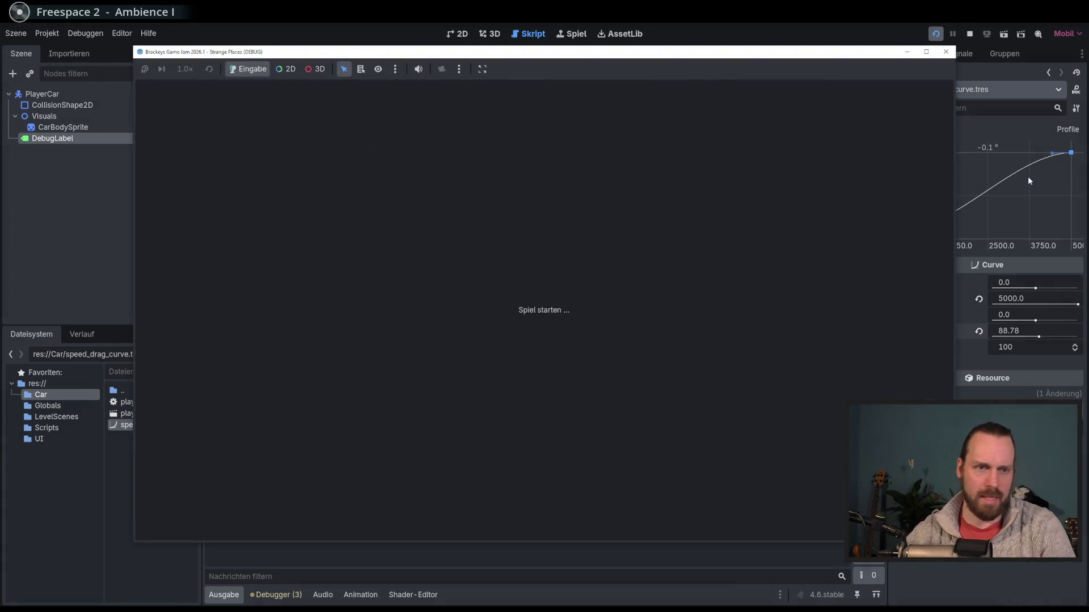
{"action": "key", "text": "Up"}
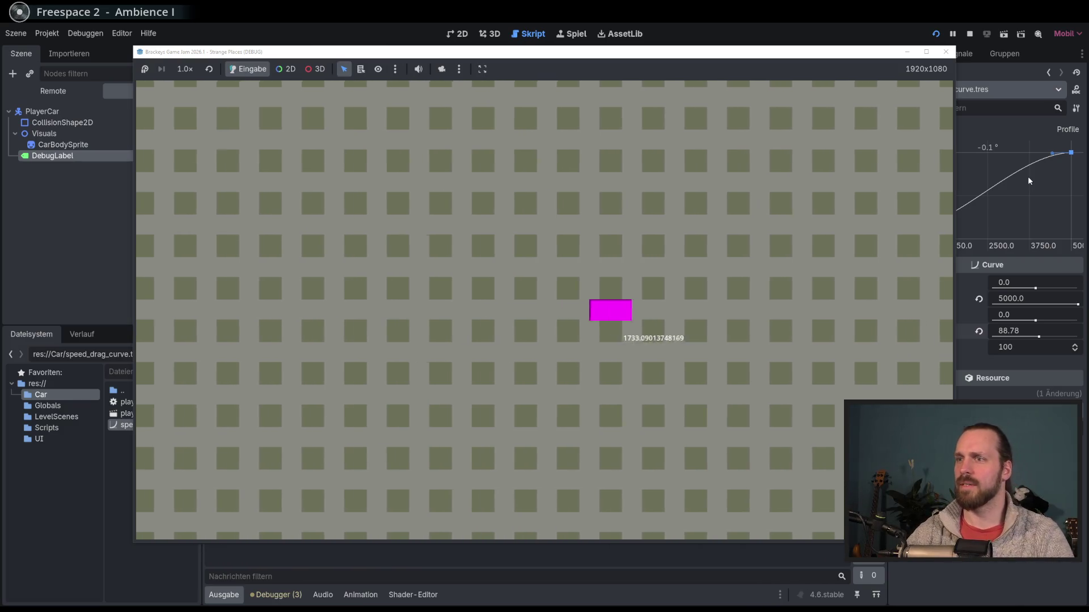
{"action": "key", "text": "Right"}
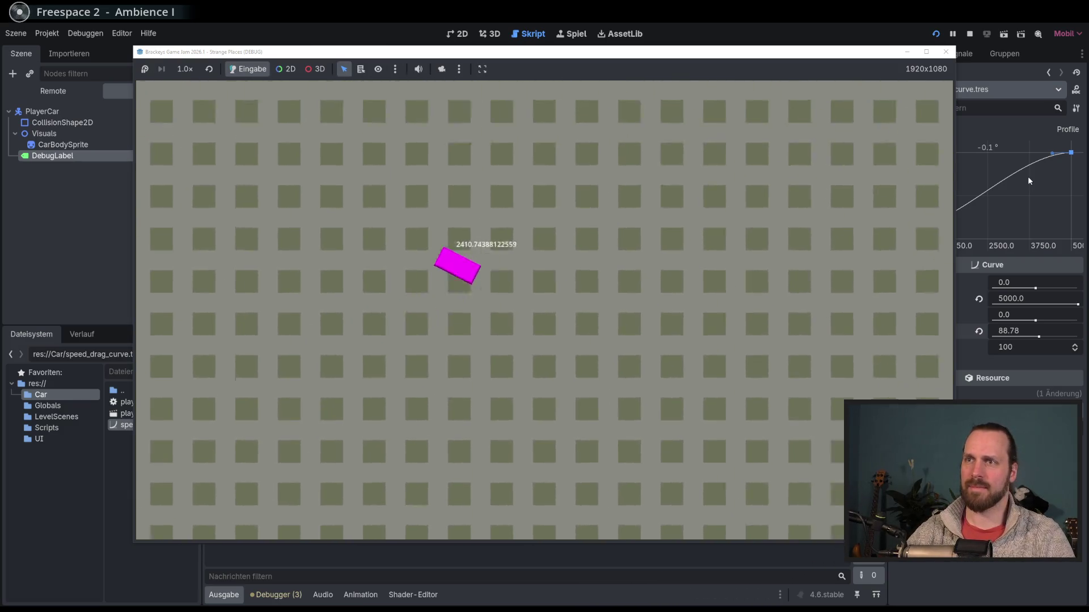
{"action": "key", "text": "Left"}
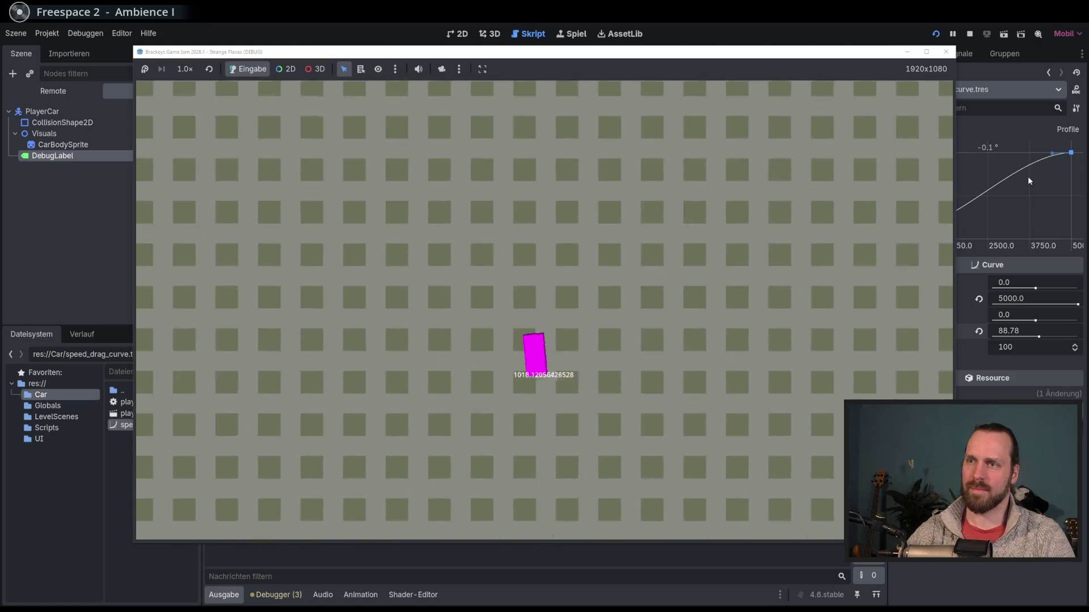
{"action": "key", "text": "Right"}
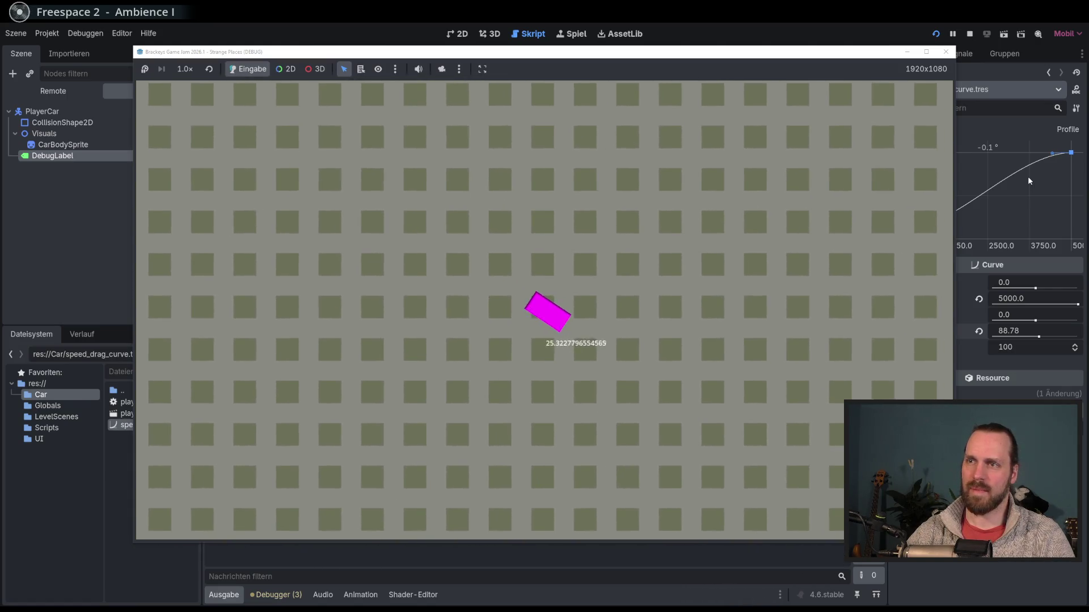
{"action": "key", "text": "Left"}
{"action": "key", "text": "Right"}
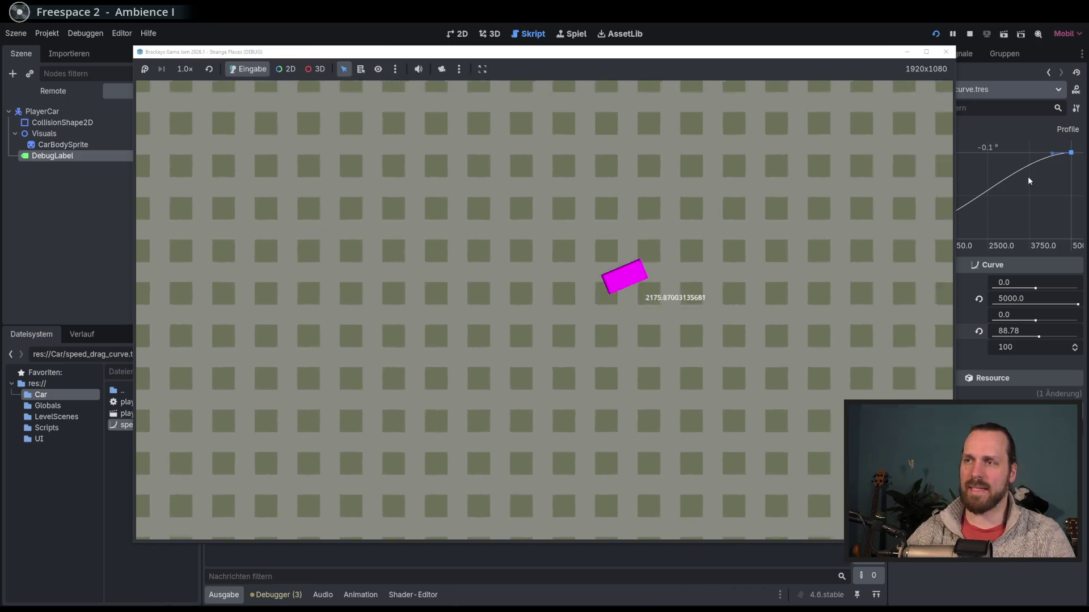
{"action": "key", "text": "Left"}
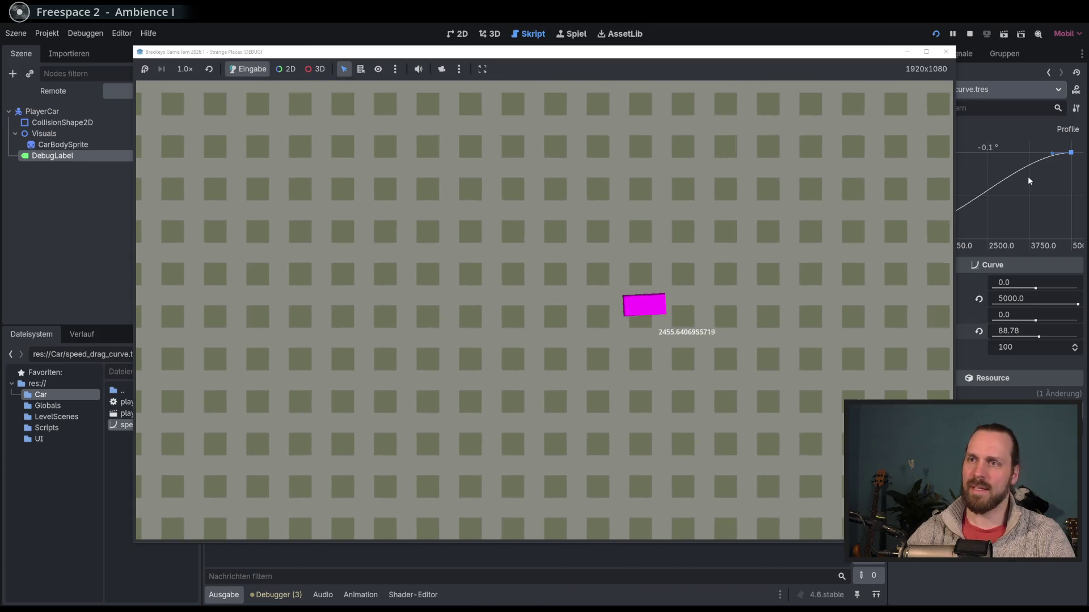
{"action": "key", "text": "F8"}
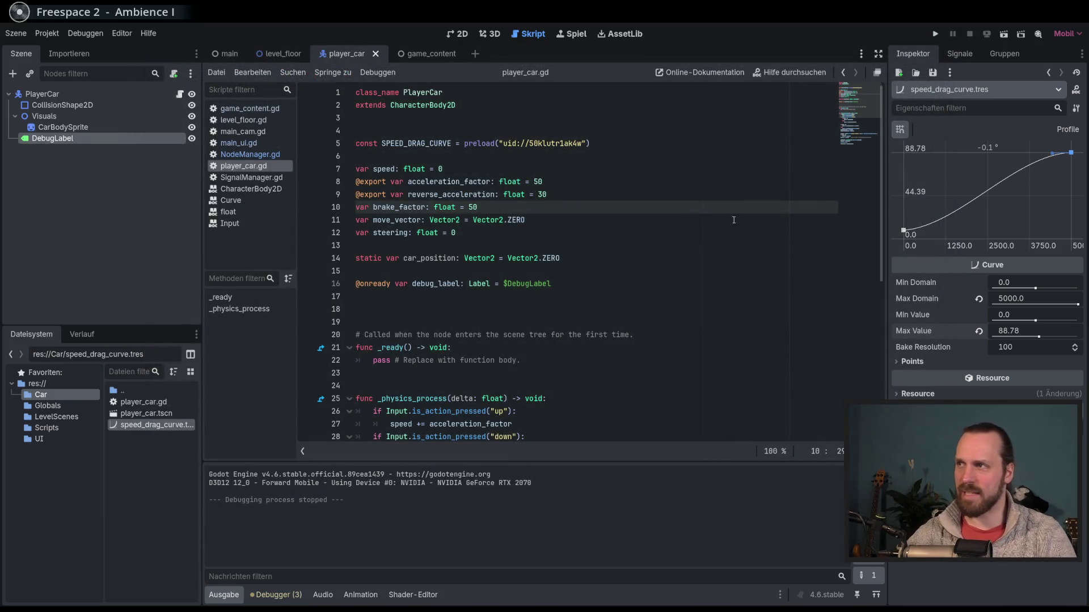
Check acceleration_factor at 50 and run a quick test drive.
{"action": "left_click", "coordinate": [538, 182]}
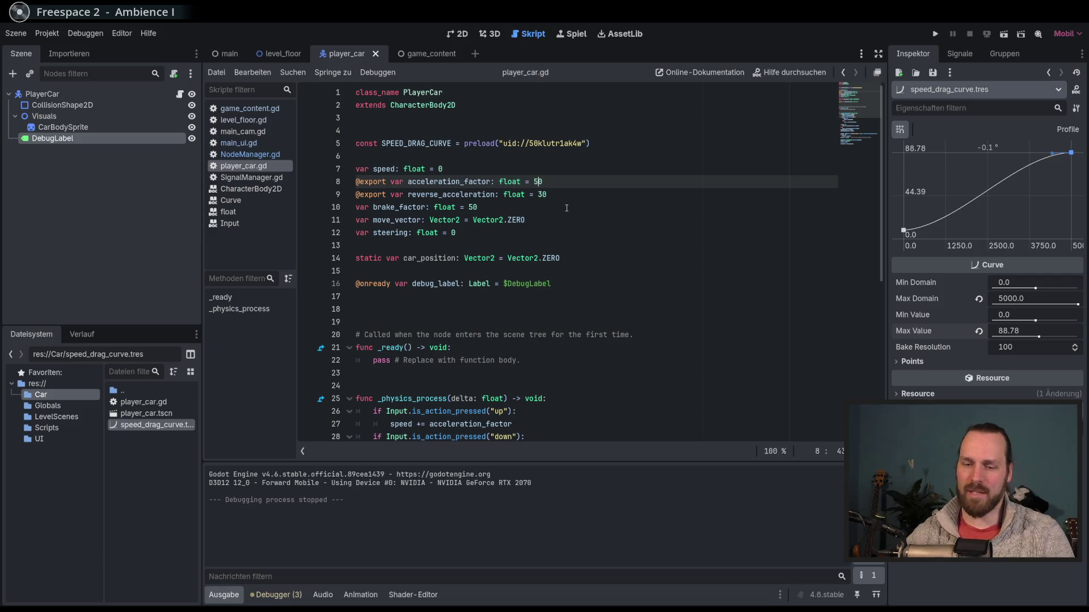
{"action": "key", "text": "F5"}
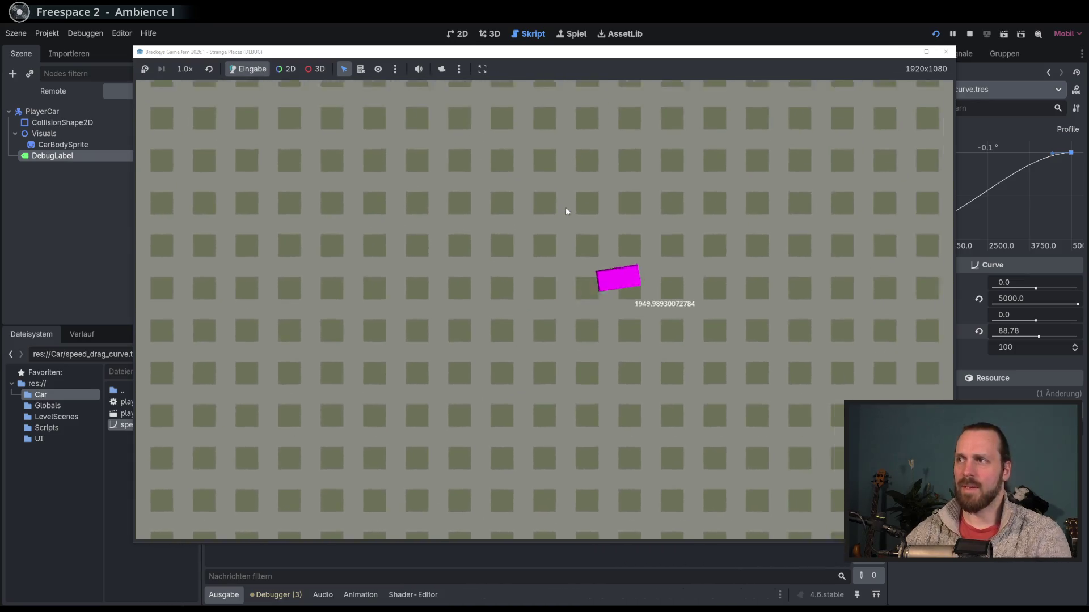
{"action": "key", "text": "F8"}
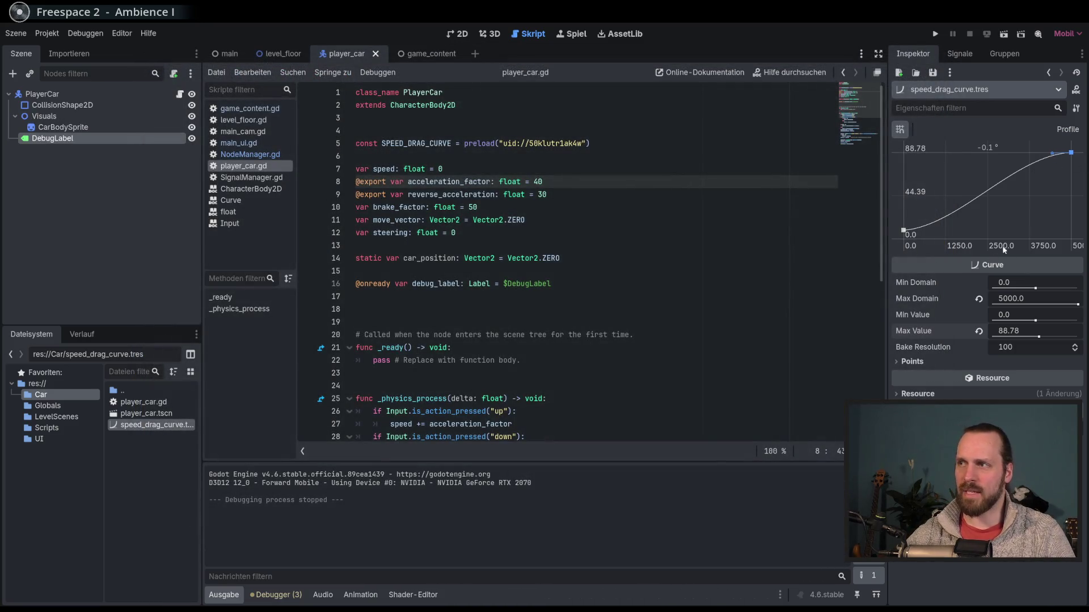
Tilt the curve's right end tangent downward and test-drive the car.
{"action": "left_click_drag", "start_coordinate": [1050, 159], "coordinate": [1041, 177]}
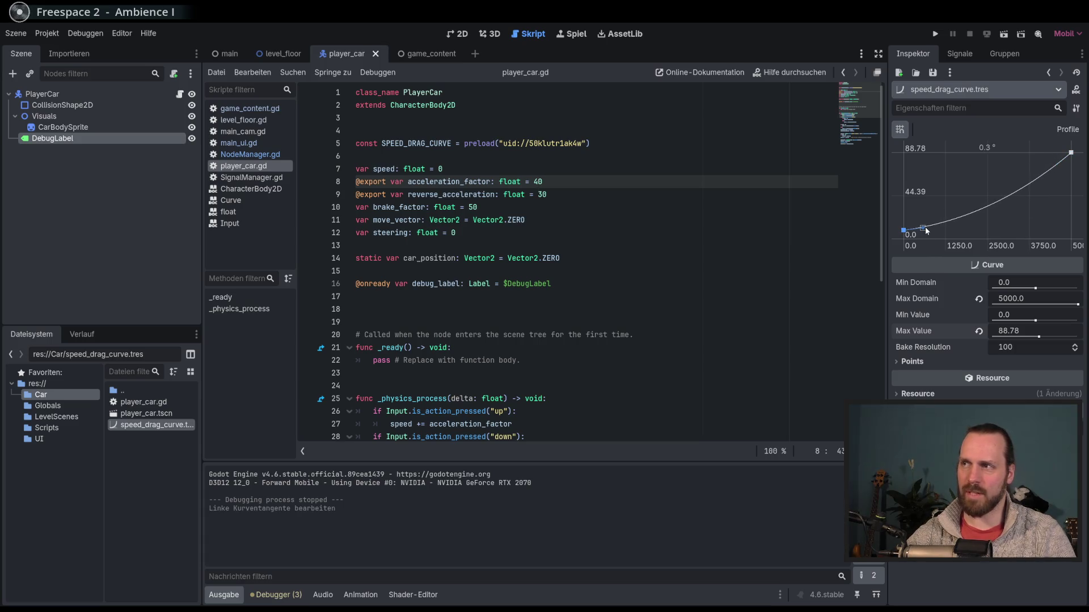
{"action": "key", "text": "F5"}
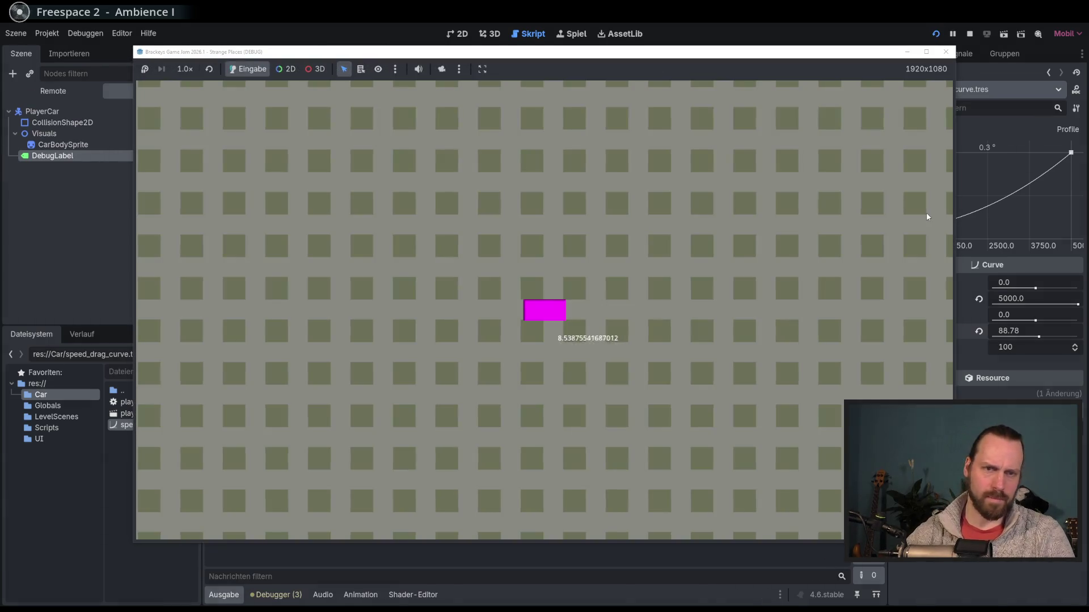
{"action": "key", "text": "Right"}
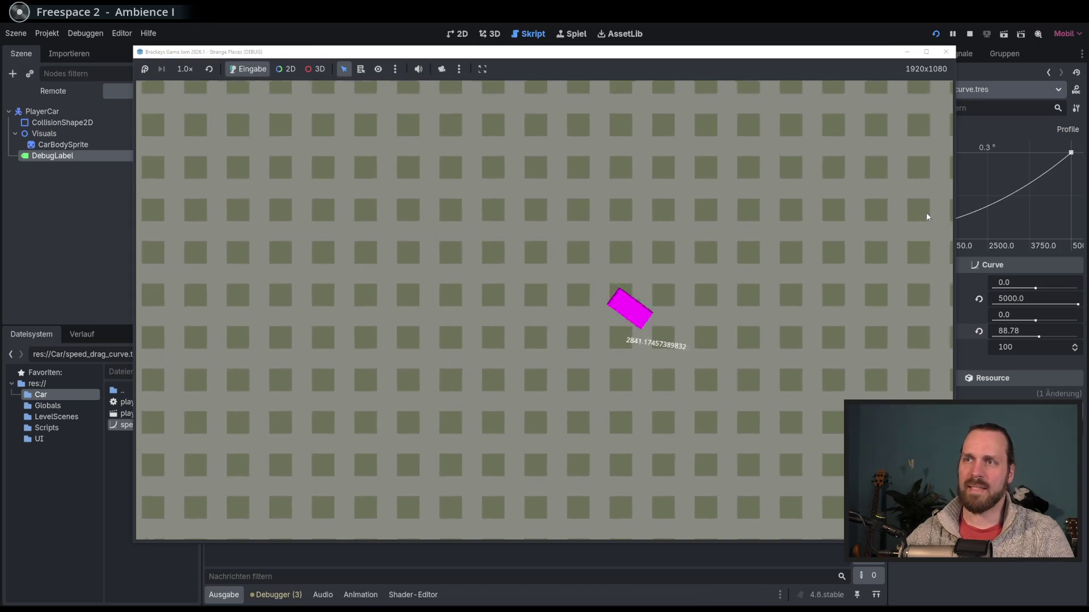
{"action": "key", "text": "F8"}
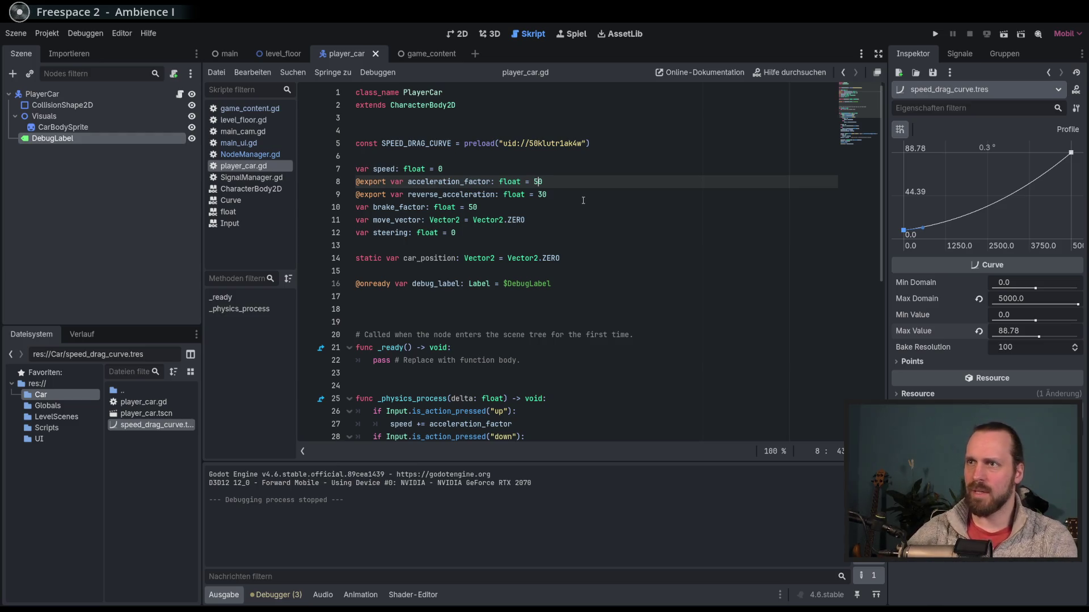
Lower the curve's right end point, straighten its left tangent, and test-drive again.
{"action": "mouse_move", "coordinate": [1070, 153]}
{"action": "left_mouse_down"}
{"action": "mouse_move", "coordinate": [1075, 171]}
{"action": "mouse_move", "coordinate": [1039, 178]}
{"action": "left_mouse_up"}
{"action": "left_click_drag", "start_coordinate": [906, 231], "coordinate": [897, 230]}
{"action": "key", "text": "F5"}
{"action": "key", "text": "Up"}
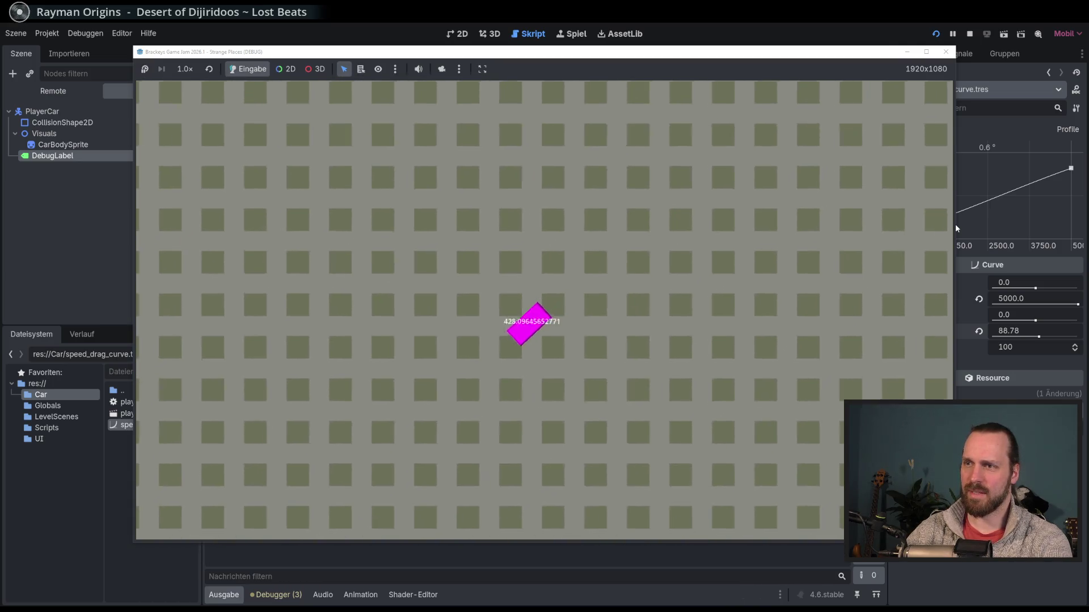
{"action": "key", "text": "F8"}
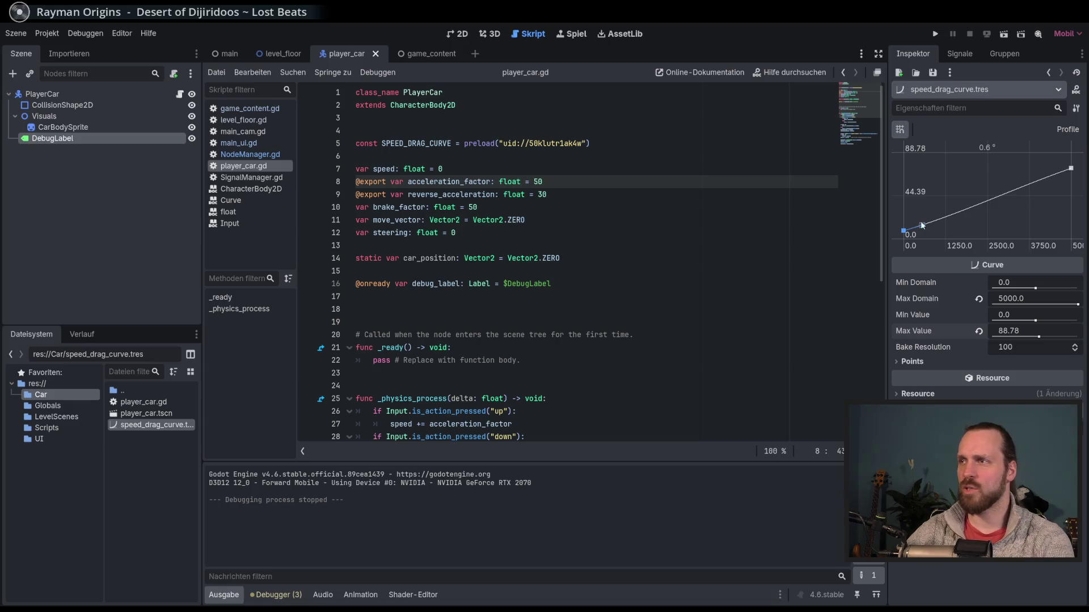
Adjust the curve start point's outgoing tangent and launch a test run.
{"action": "left_click", "coordinate": [903, 234]}
{"action": "mouse_move", "coordinate": [920, 228]}
{"action": "left_mouse_down"}
{"action": "mouse_move", "coordinate": [897, 233]}
{"action": "mouse_move", "coordinate": [923, 233]}
{"action": "left_mouse_up"}
{"action": "key", "text": "F5"}
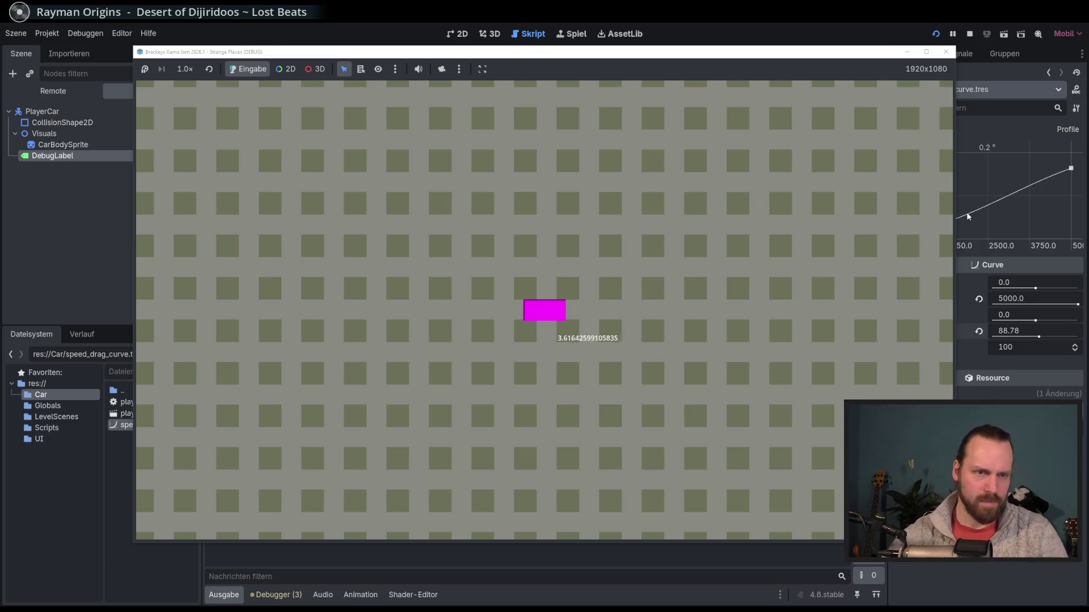
Drive briefly, stop, then flatten the left tangent and raise the curve's right end point.
{"action": "key", "text": "w"}
{"action": "key", "text": "a"}
{"action": "key", "text": "d"}
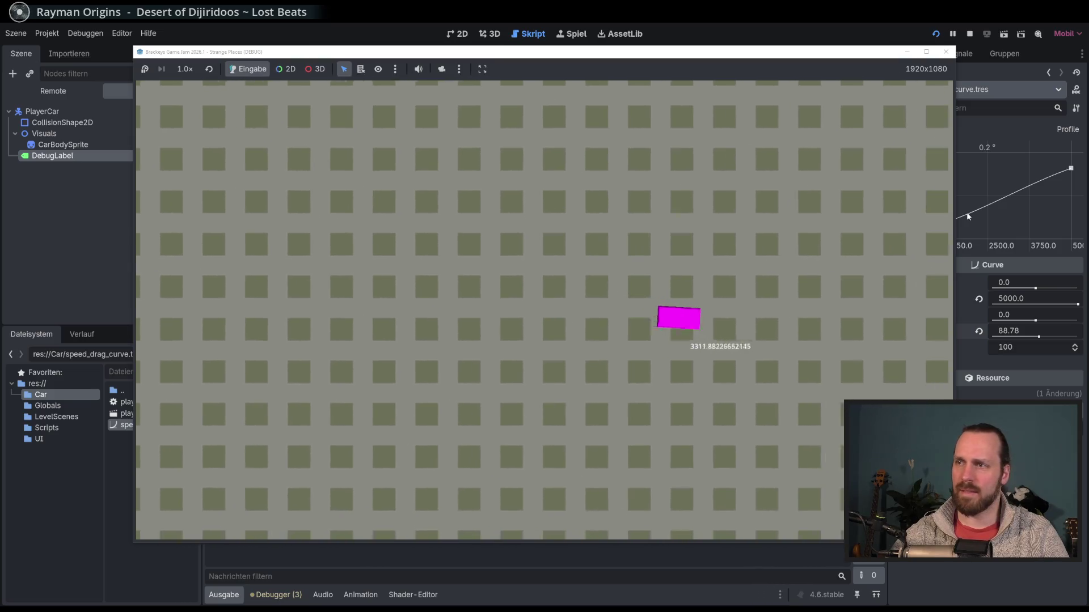
{"action": "key", "text": "F8"}
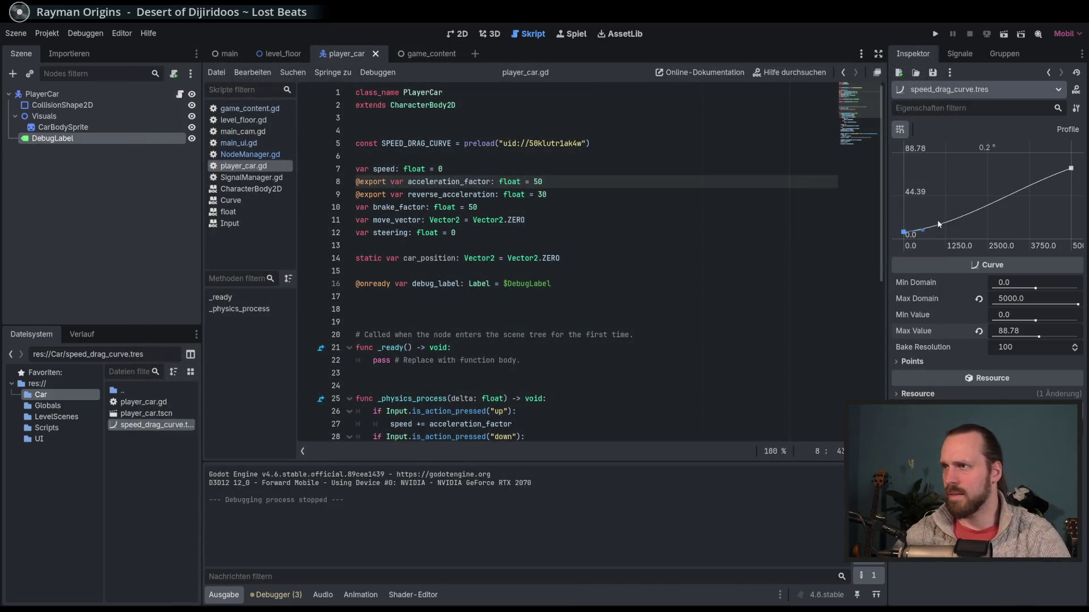
{"action": "left_click_drag", "start_coordinate": [926, 230], "coordinate": [935, 231]}
{"action": "mouse_move", "coordinate": [1071, 169]}
{"action": "left_mouse_down"}
{"action": "mouse_move", "coordinate": [1074, 155]}
{"action": "mouse_move", "coordinate": [1026, 166]}
{"action": "left_mouse_up"}
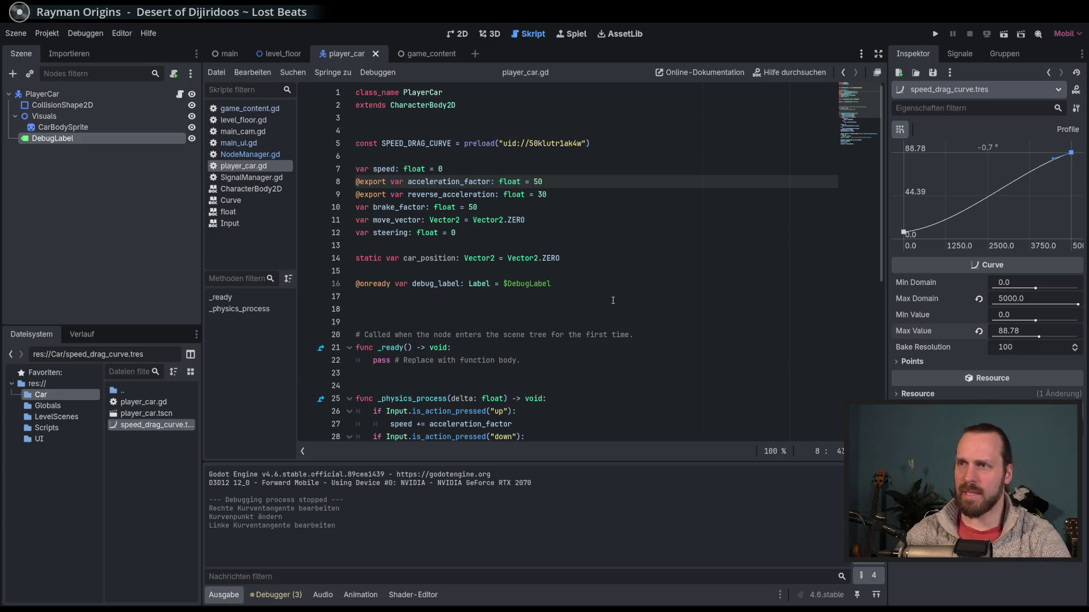
{"action": "left_click", "coordinate": [601, 283]}
{"action": "key", "text": "F5"}
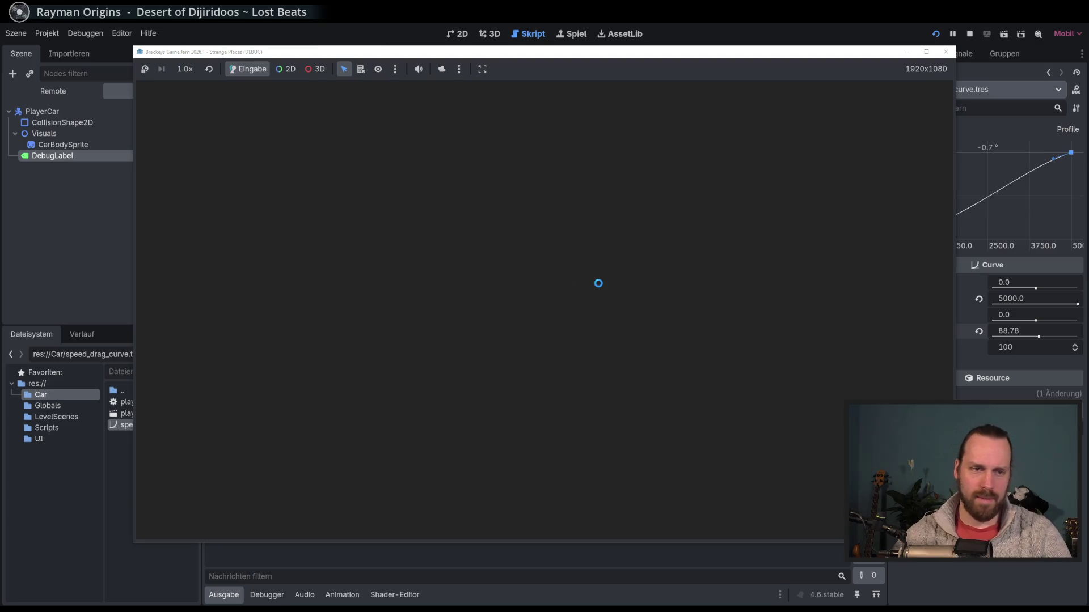
{"action": "key", "text": "w"}
{"action": "key", "text": "a"}
{"action": "key", "text": "a"}
{"action": "key", "text": "a"}
{"action": "key", "text": "d"}
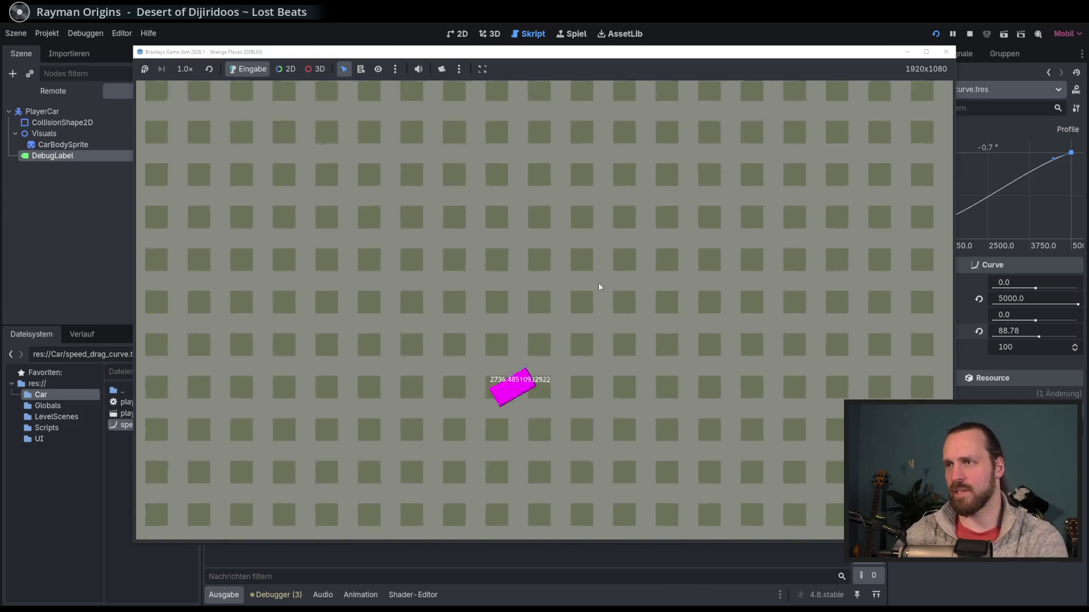
{"action": "key", "text": "F8"}
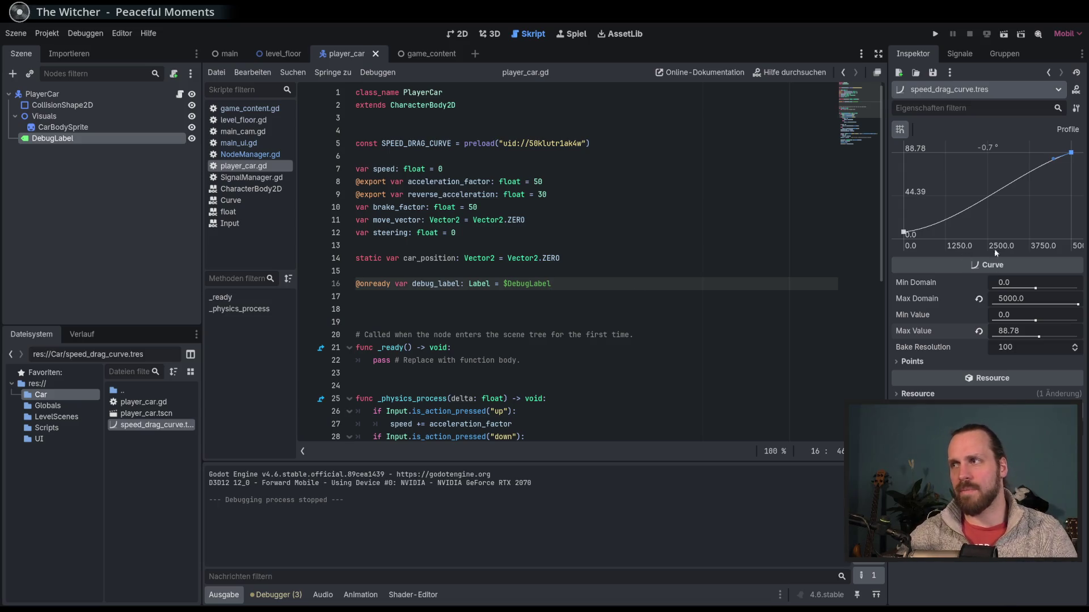
Review where acceleration_factor is used and locate the drag curve sampling line in player_car.gd.
{"action": "scroll", "coordinate": [676, 273], "scroll_direction": "down", "scroll_amount": 4}
{"action": "scroll", "coordinate": [676, 273], "scroll_direction": "up", "scroll_amount": 4}
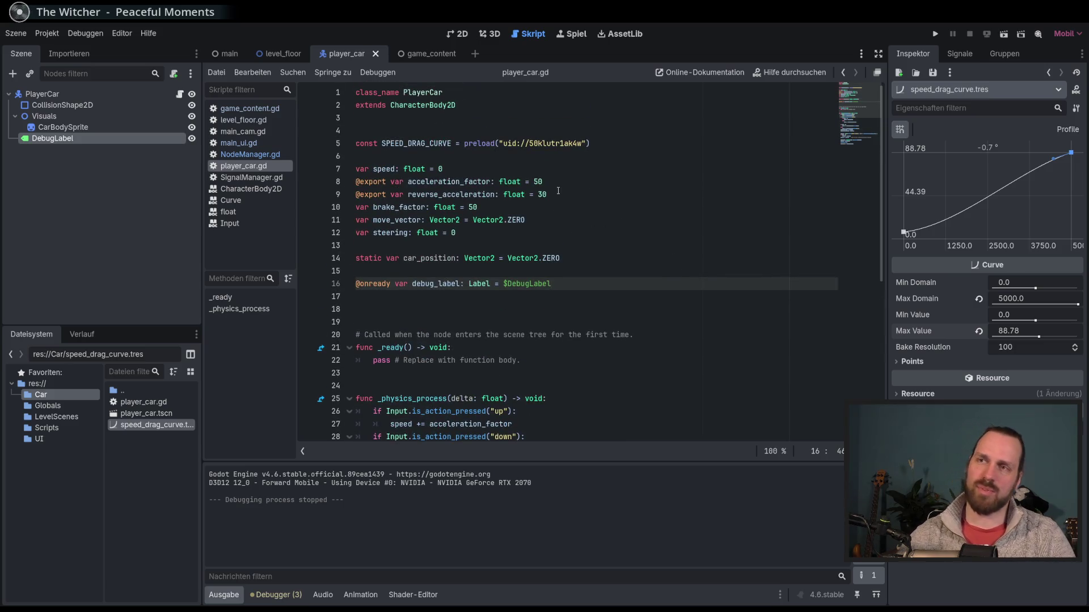
{"action": "double_click", "coordinate": [448, 181]}
{"action": "scroll", "coordinate": [448, 182], "scroll_direction": "down", "scroll_amount": 6}
{"action": "double_click", "coordinate": [470, 194]}
{"action": "key", "text": "Down"}
{"action": "key", "text": "Down"}
{"action": "key", "text": "Down"}
{"action": "left_click", "coordinate": [562, 298]}
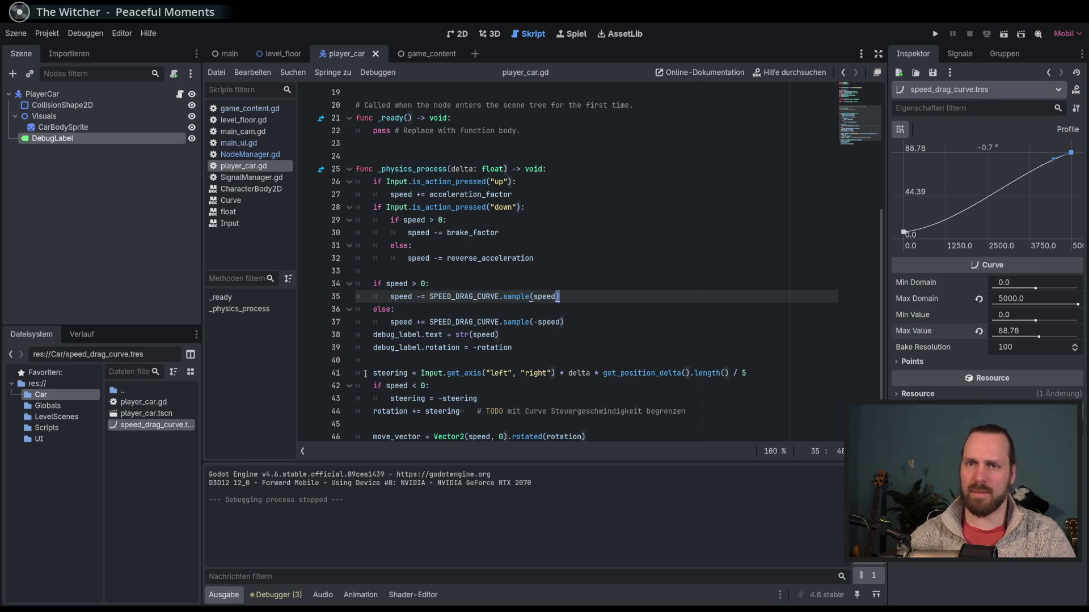
Rename speed_drag_curve.tres to acceleration_curve.tres in the FileSystem dock.
{"action": "right_click", "coordinate": [153, 427]}
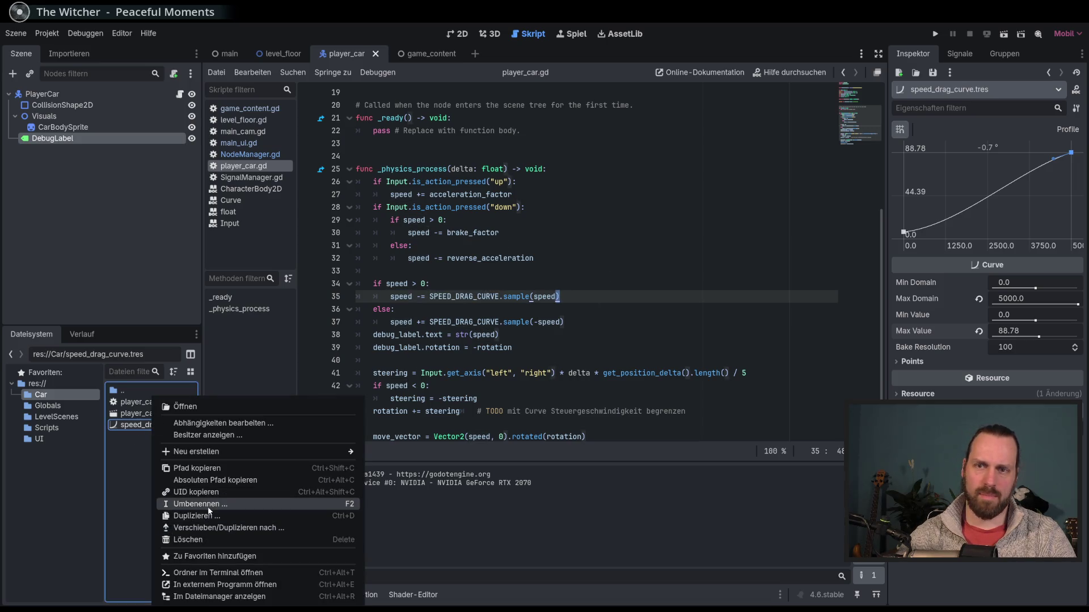
{"action": "left_click", "coordinate": [208, 506]}
{"action": "key", "text": "Left"}
{"action": "key", "text": "Delete"}
{"action": "key", "text": "Delete"}
{"action": "key", "text": "Delete"}
{"action": "key", "text": "Delete"}
{"action": "key", "text": "Delete"}
{"action": "type", "text": "accelerat"}
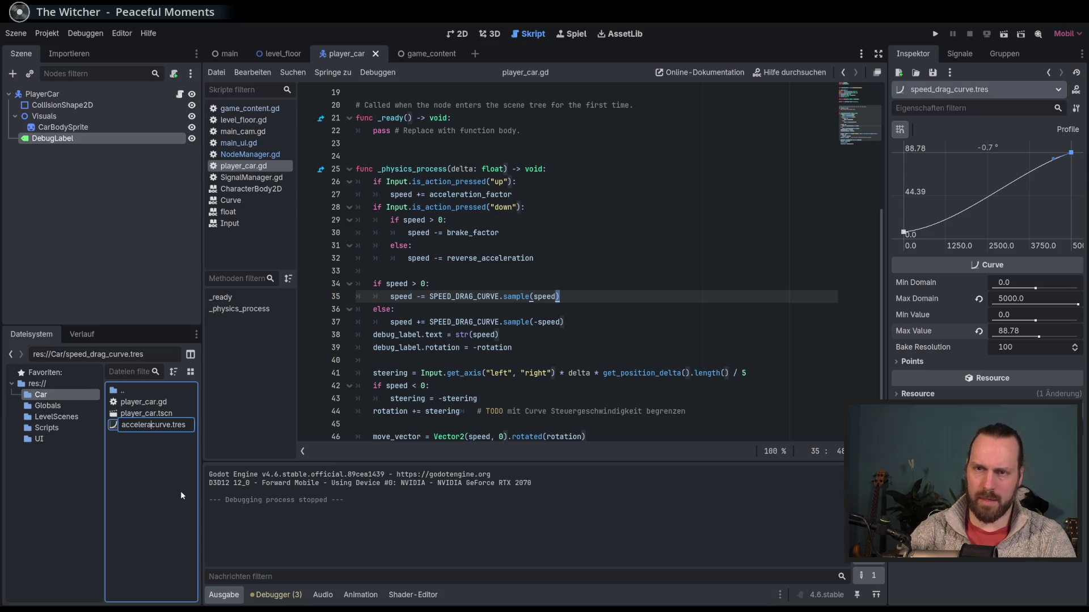
{"action": "type", "text": "ion_"}
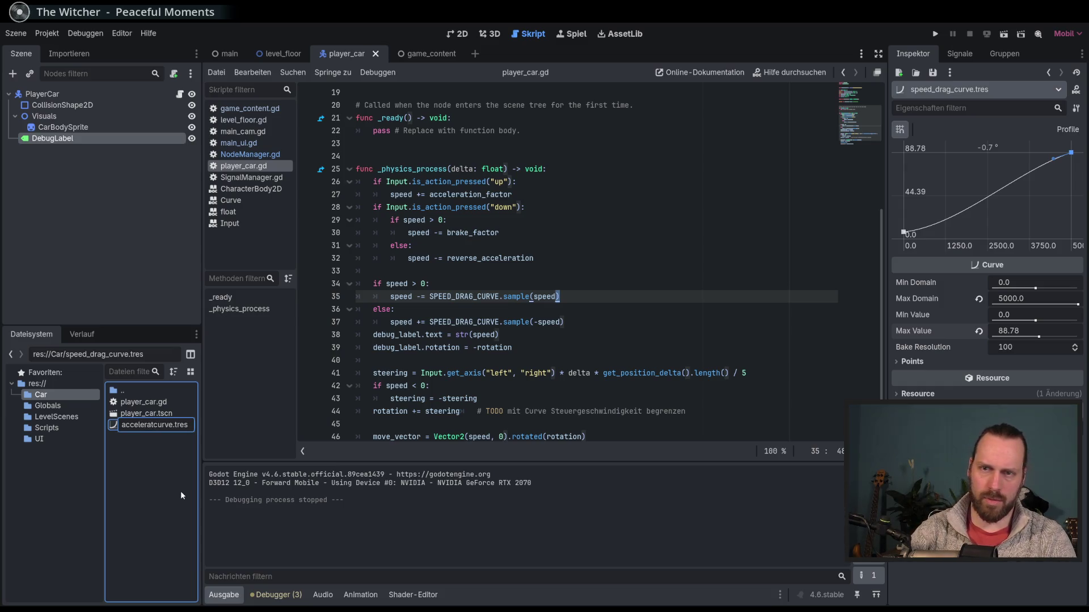
{"action": "key", "text": "Return"}
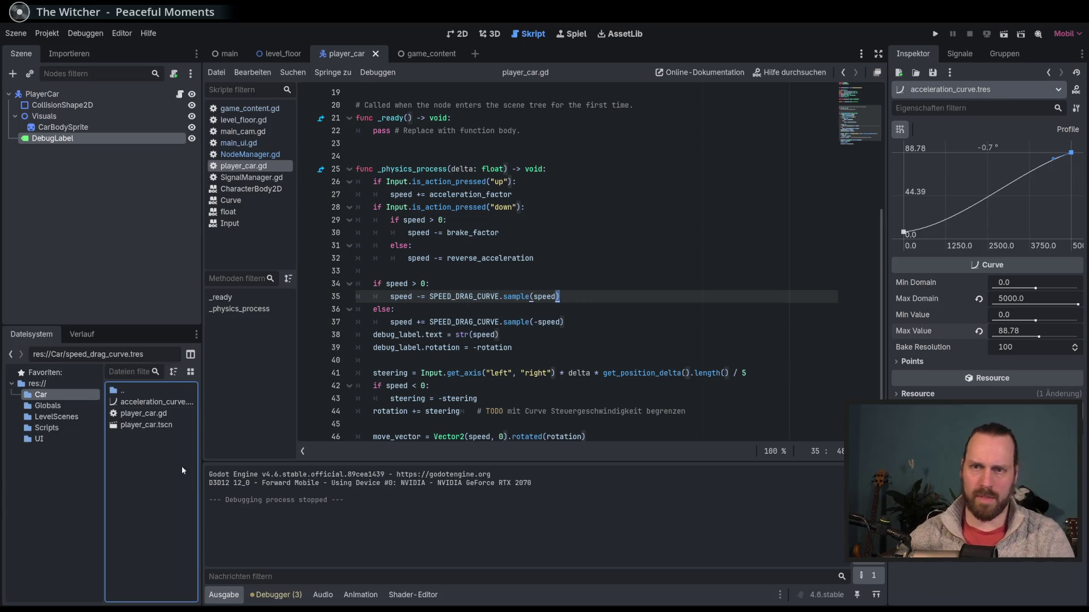
{"action": "scroll", "coordinate": [547, 354], "scroll_direction": "up", "scroll_amount": 6}
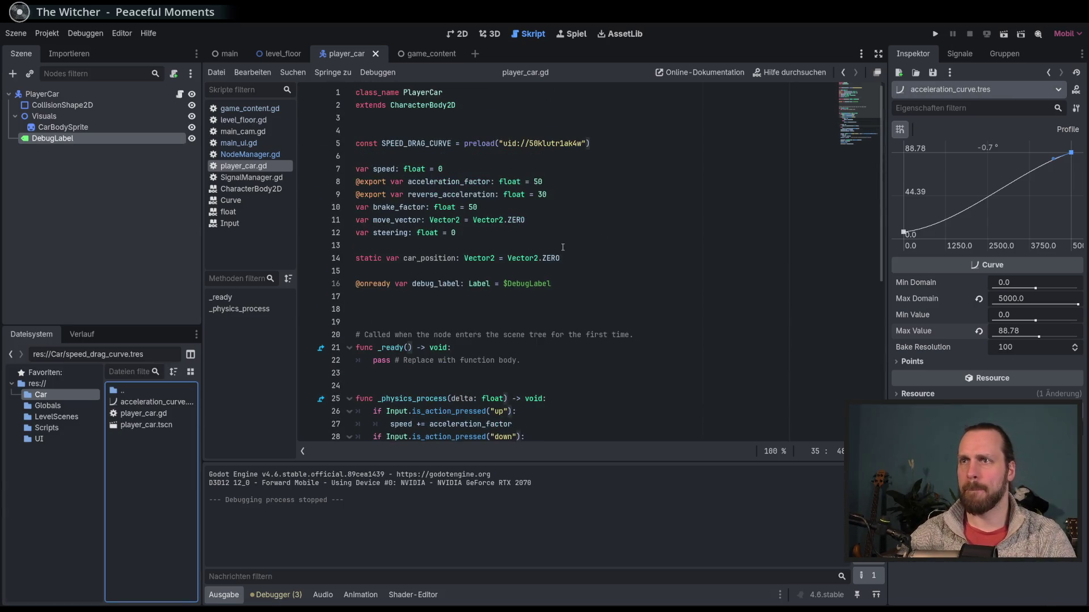
{"action": "left_click", "coordinate": [567, 185]}
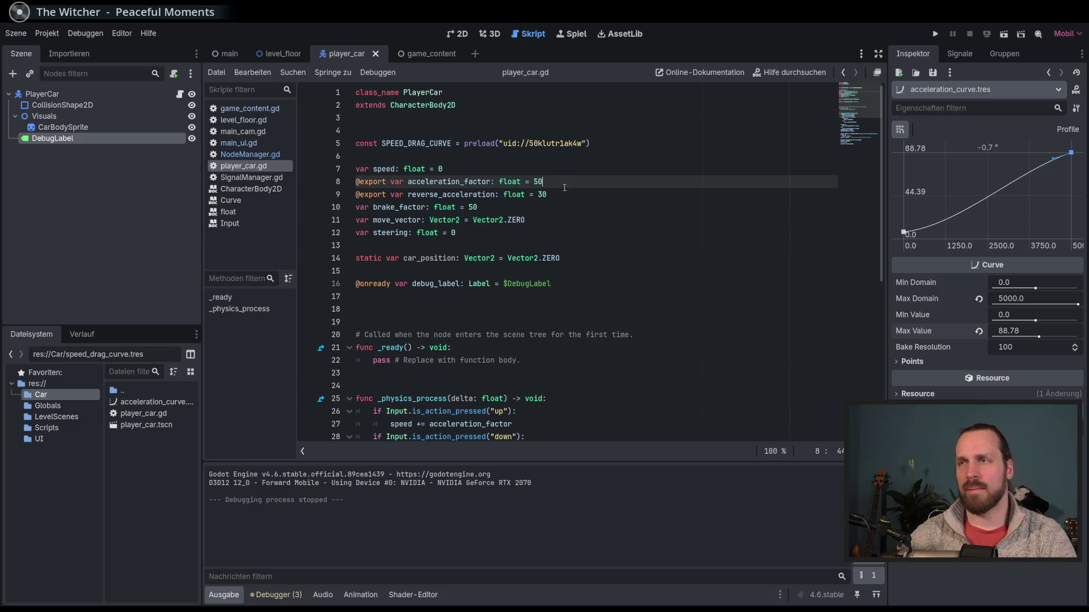
Remove the acceleration_factor declaration and old preload line, and preload acceleration_curve.tres instead.
{"action": "key", "text": "shift+Up"}
{"action": "key", "text": "BackSpace"}
{"action": "key", "text": "Return"}
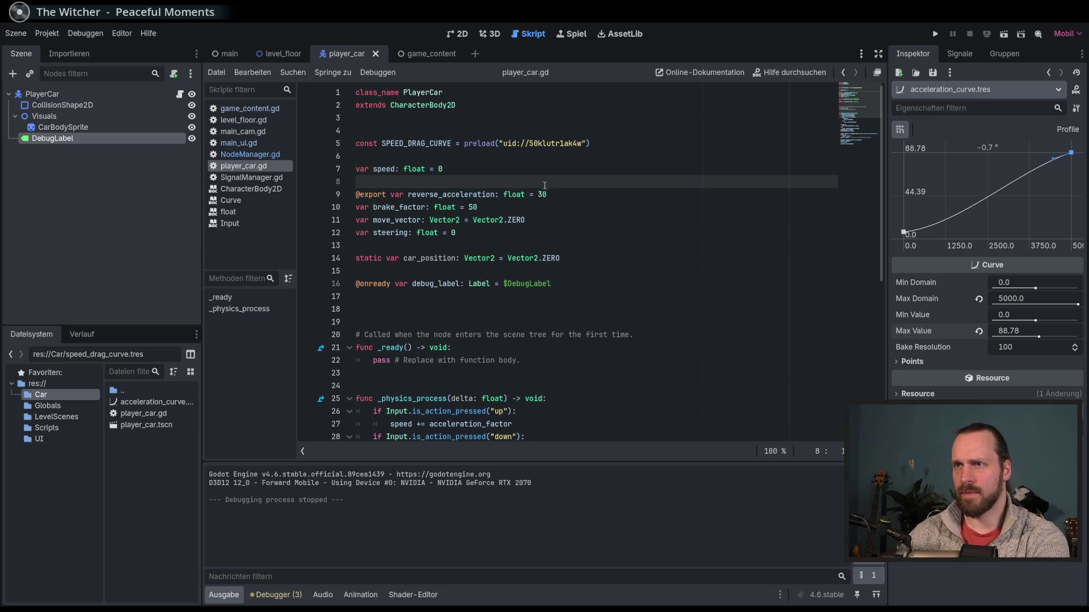
{"action": "triple_click", "coordinate": [603, 144]}
{"action": "key", "text": "BackSpace"}
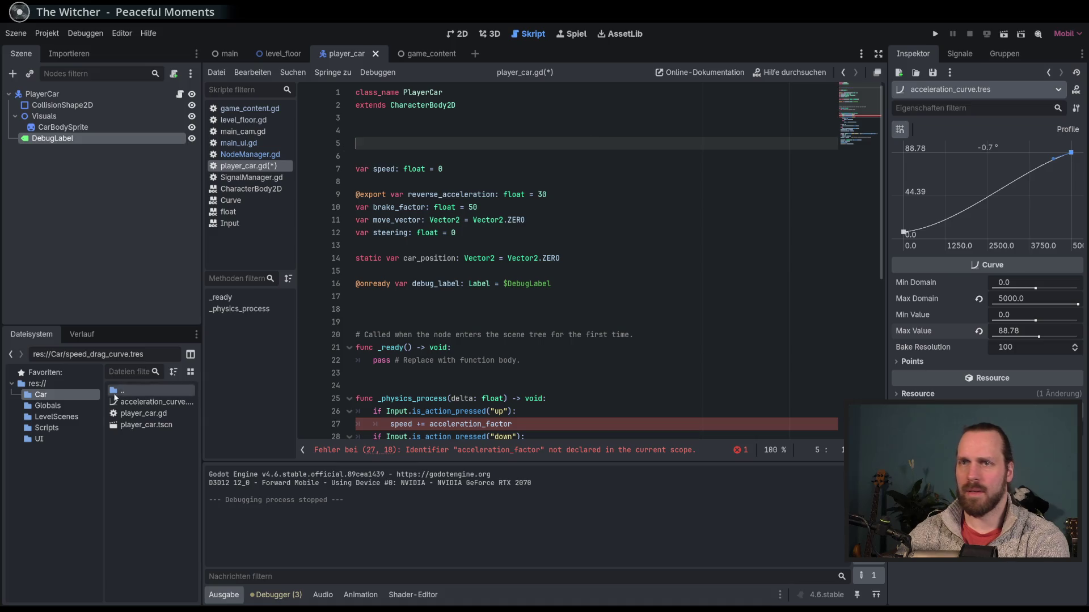
{"action": "mouse_move", "coordinate": [120, 401]}
{"action": "left_mouse_down"}
{"action": "mouse_move", "coordinate": [417, 170]}
{"action": "mouse_move", "coordinate": [421, 146]}
{"action": "left_mouse_up"}
{"action": "key", "text": "BackSpace"}
Comment out the speed-drag block on lines 34–37 with Ctrl+K.
{"action": "scroll", "coordinate": [534, 274], "scroll_direction": "down", "scroll_amount": 4}
{"action": "left_click", "coordinate": [534, 271]}
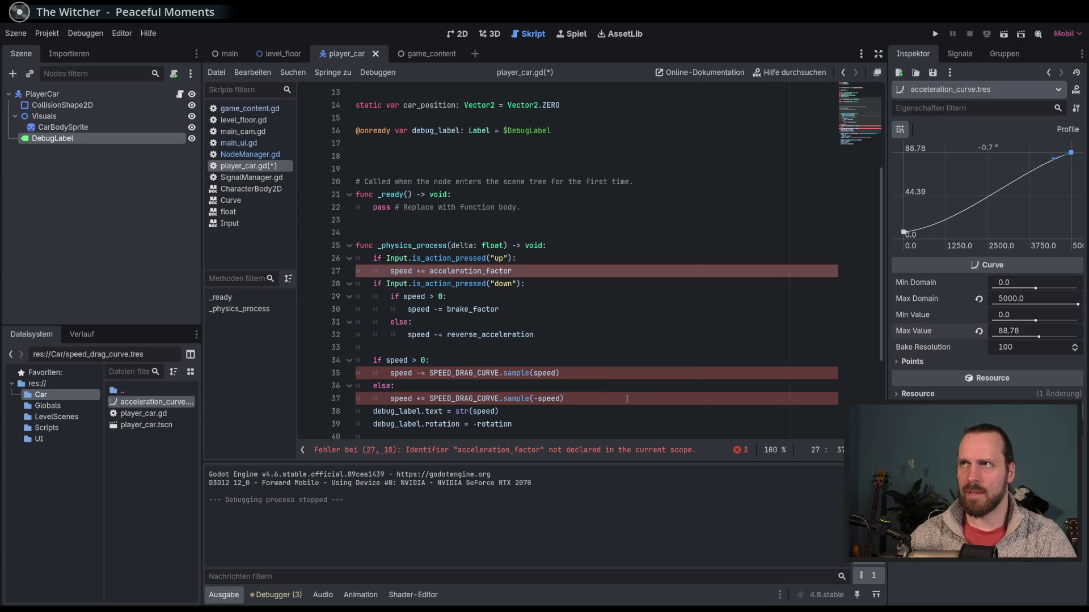
{"action": "left_click", "coordinate": [587, 398]}
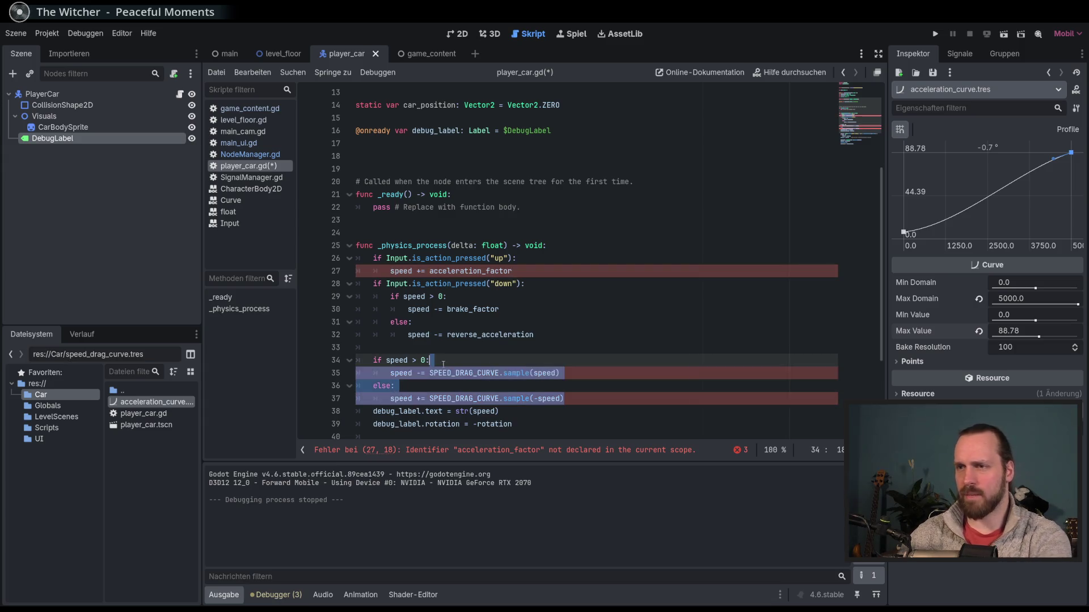
{"action": "left_click_drag", "start_coordinate": [585, 398], "coordinate": [527, 359]}
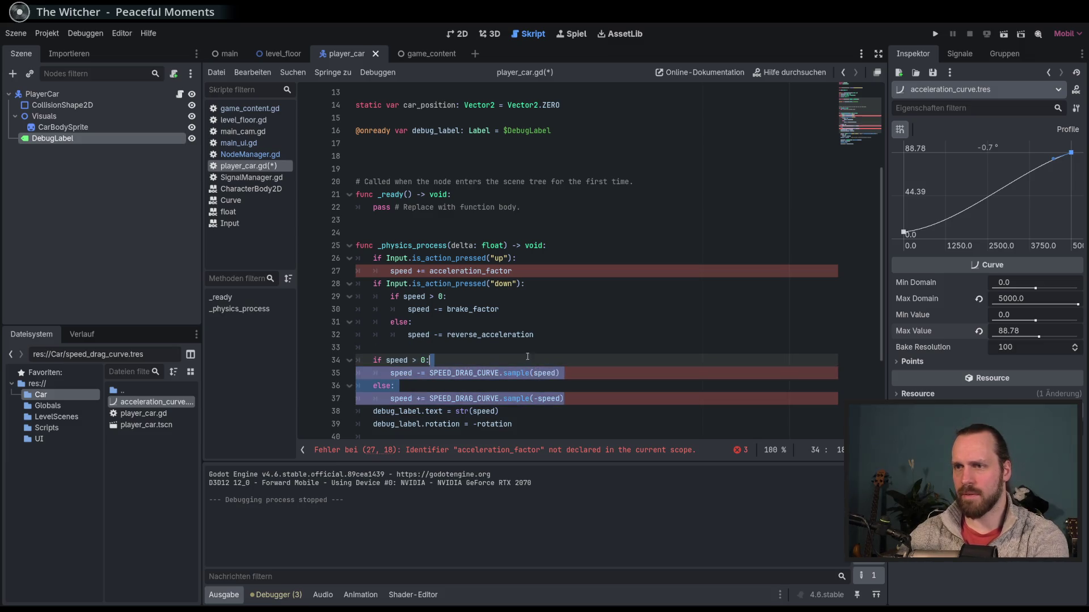
{"action": "key", "text": "ctrl+k"}
Change line 27 to speed += ACCELERATION_CURVE.sample(speed) and raise the curve's left point to the top.
{"action": "left_click", "coordinate": [604, 337]}
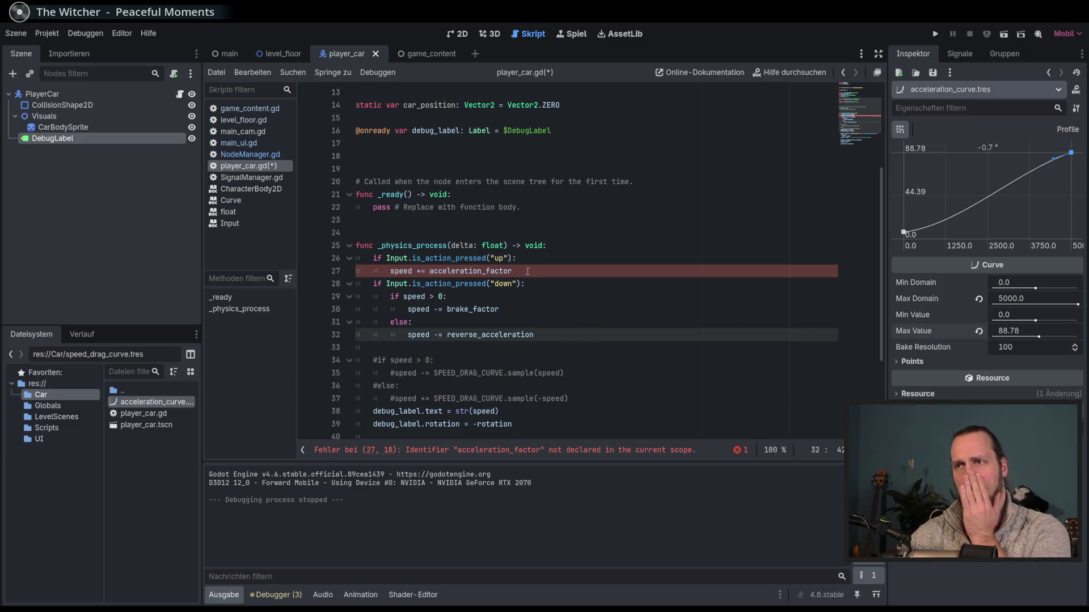
{"action": "left_click_drag", "start_coordinate": [529, 272], "coordinate": [424, 266]}
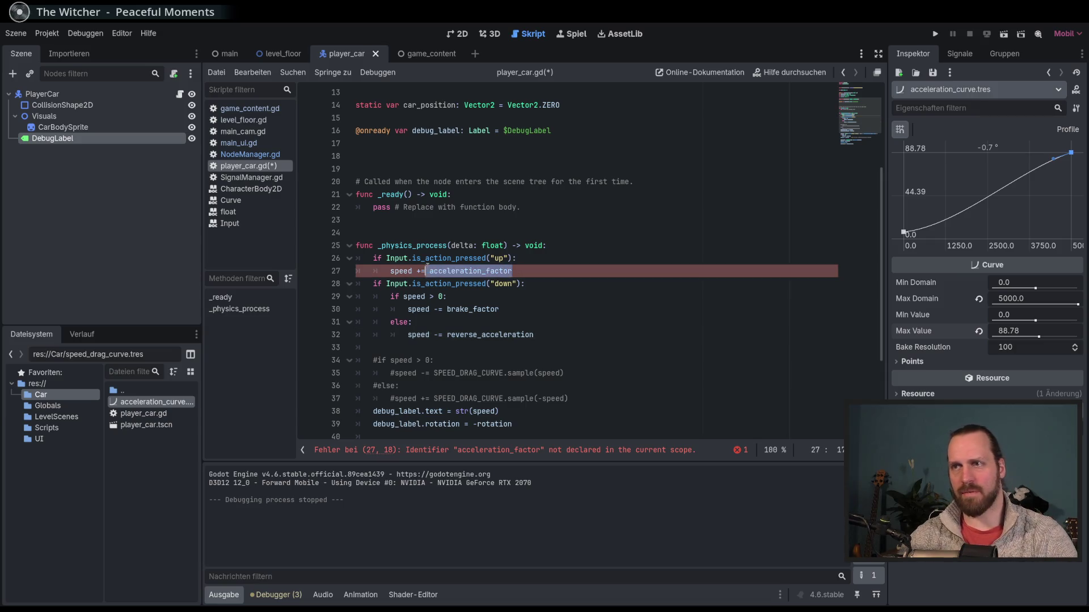
{"action": "type", "text": "ACCELERATION_CURVE"}
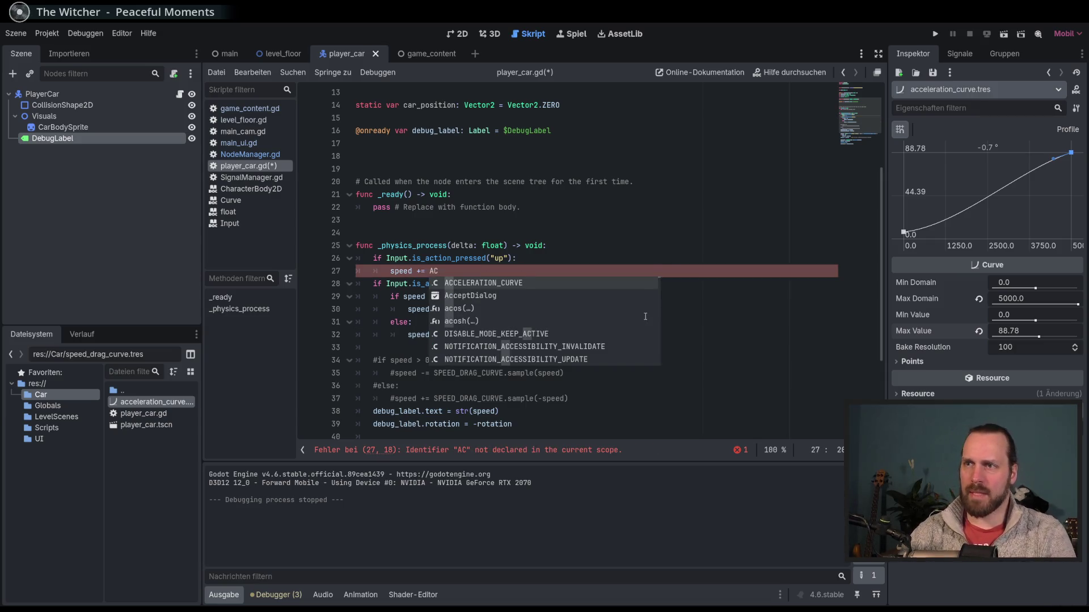
{"action": "key", "text": "Return"}
{"action": "type", "text": ".sa"}
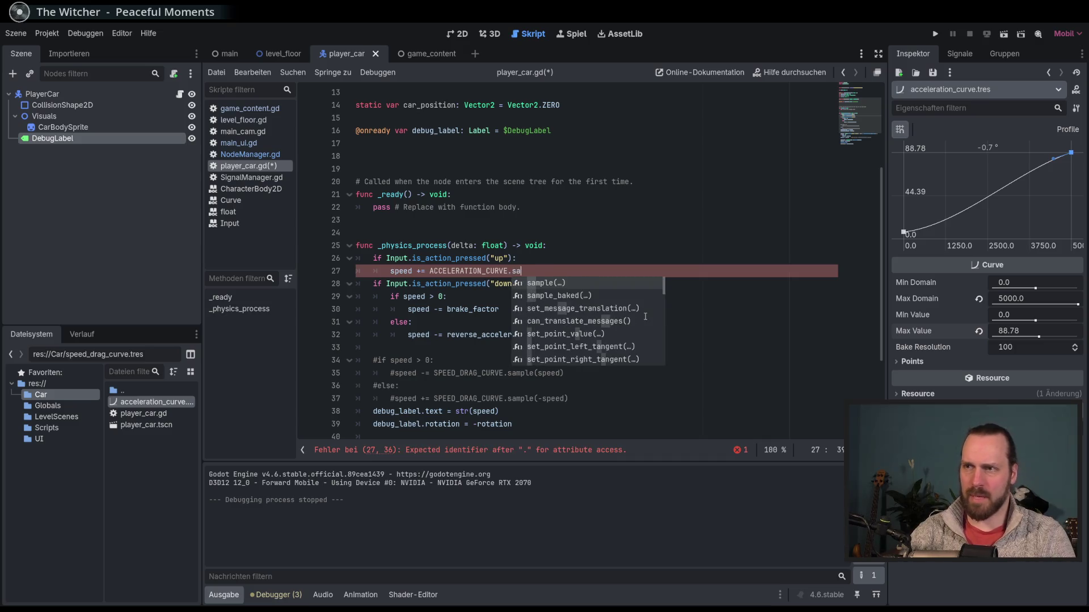
{"action": "key", "text": "Return"}
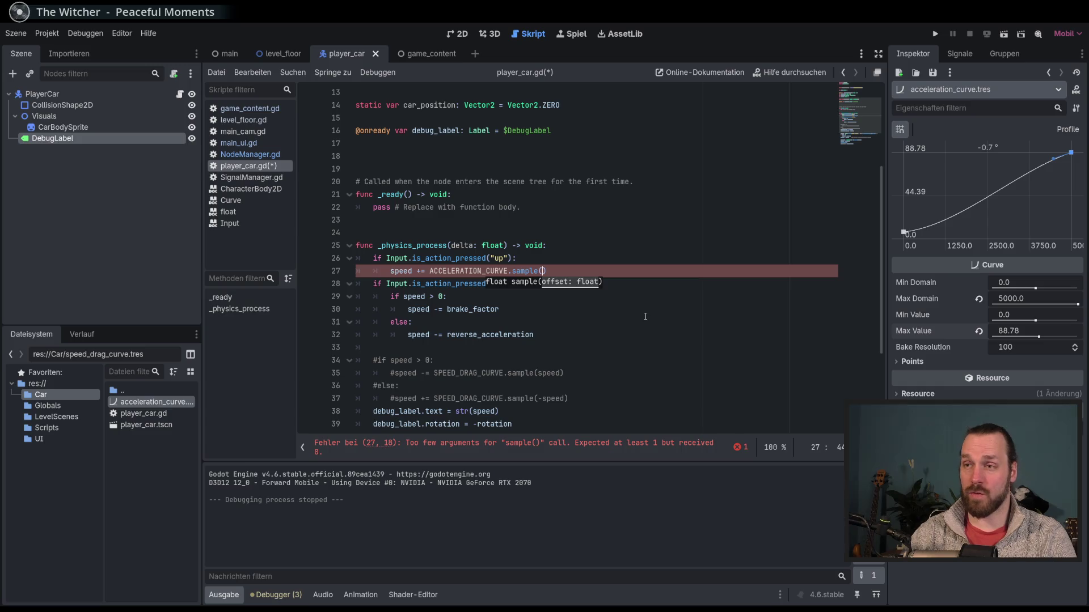
{"action": "type", "text": "peed"}
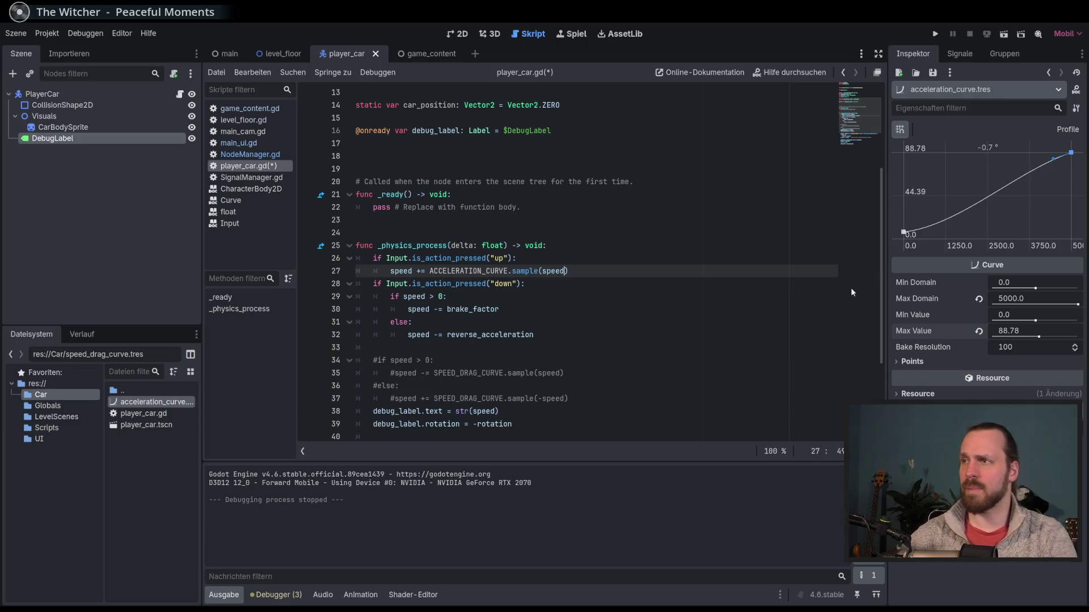
{"action": "left_click_drag", "start_coordinate": [903, 227], "coordinate": [890, 168]}
Drag the curve's right point down to zero and pull the first point up to 88.78.
{"action": "mouse_move", "coordinate": [1071, 152]}
{"action": "left_mouse_down"}
{"action": "mouse_move", "coordinate": [1082, 212]}
{"action": "mouse_move", "coordinate": [1064, 224]}
{"action": "mouse_move", "coordinate": [1076, 249]}
{"action": "mouse_move", "coordinate": [1042, 247]}
{"action": "mouse_move", "coordinate": [1078, 249]}
{"action": "mouse_move", "coordinate": [1009, 254]}
{"action": "left_mouse_up"}
{"action": "left_click", "coordinate": [1027, 296]}
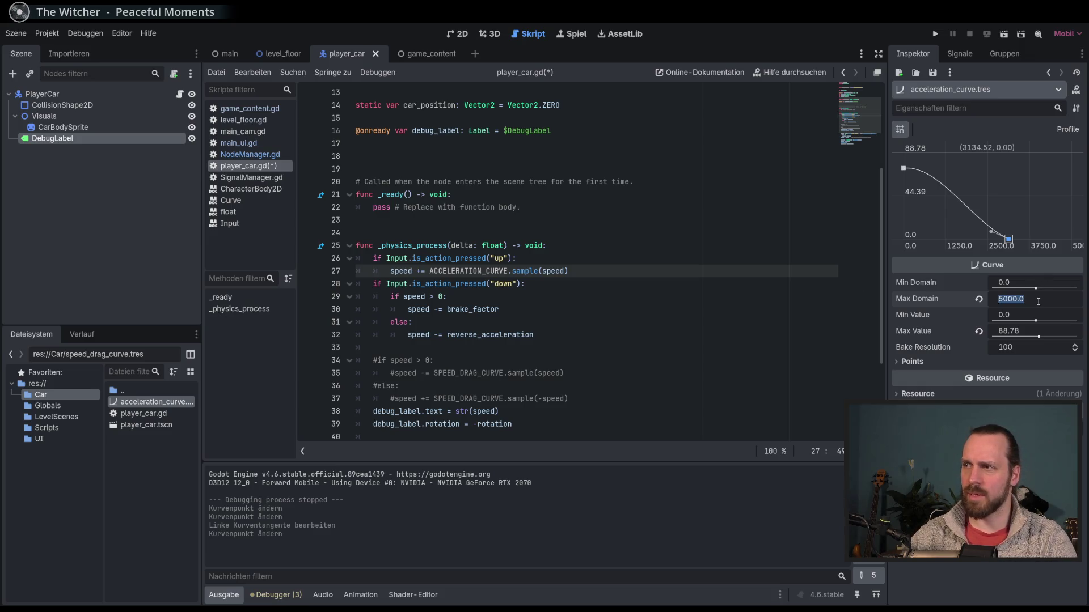
{"action": "left_click_drag", "start_coordinate": [1009, 239], "coordinate": [1005, 239]}
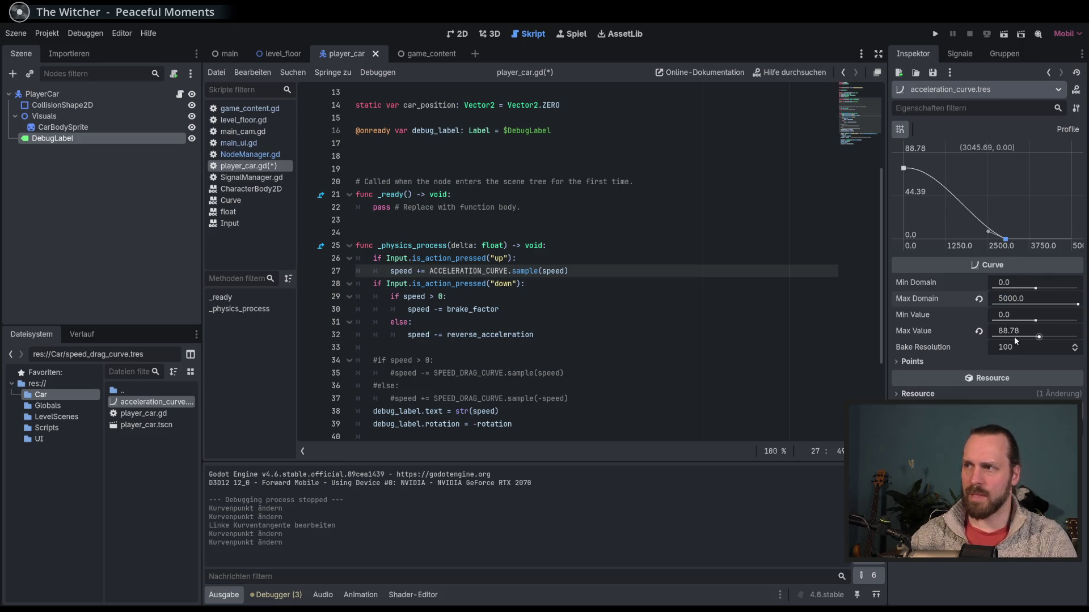
{"action": "mouse_move", "coordinate": [903, 169]}
{"action": "left_mouse_down"}
{"action": "mouse_move", "coordinate": [892, 153]}
{"action": "mouse_move", "coordinate": [901, 151]}
{"action": "left_mouse_up"}
{"action": "left_click", "coordinate": [1019, 332]}
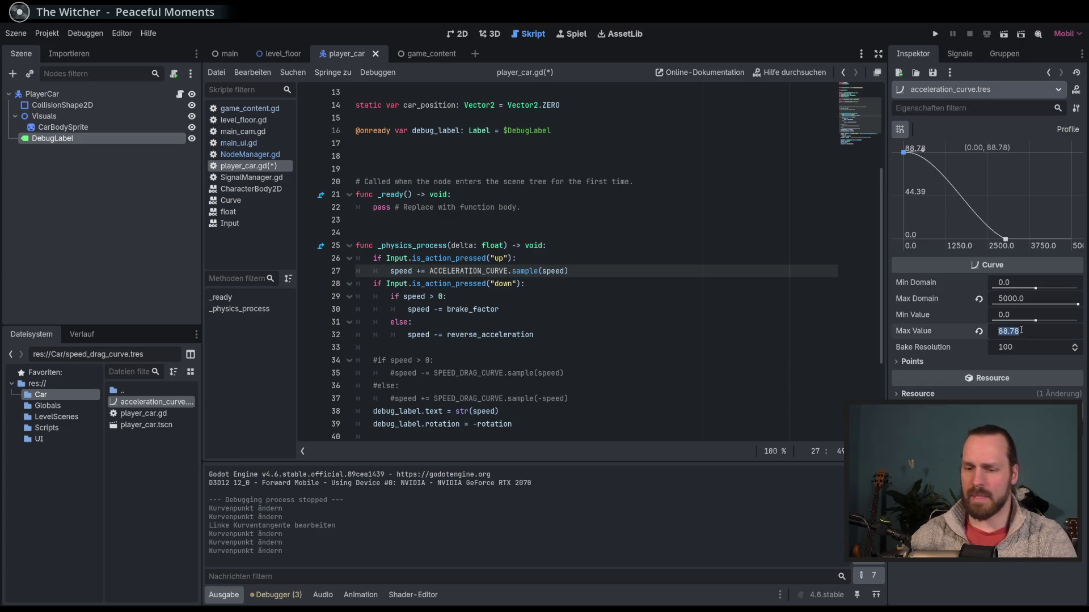
{"action": "key", "text": "Return"}
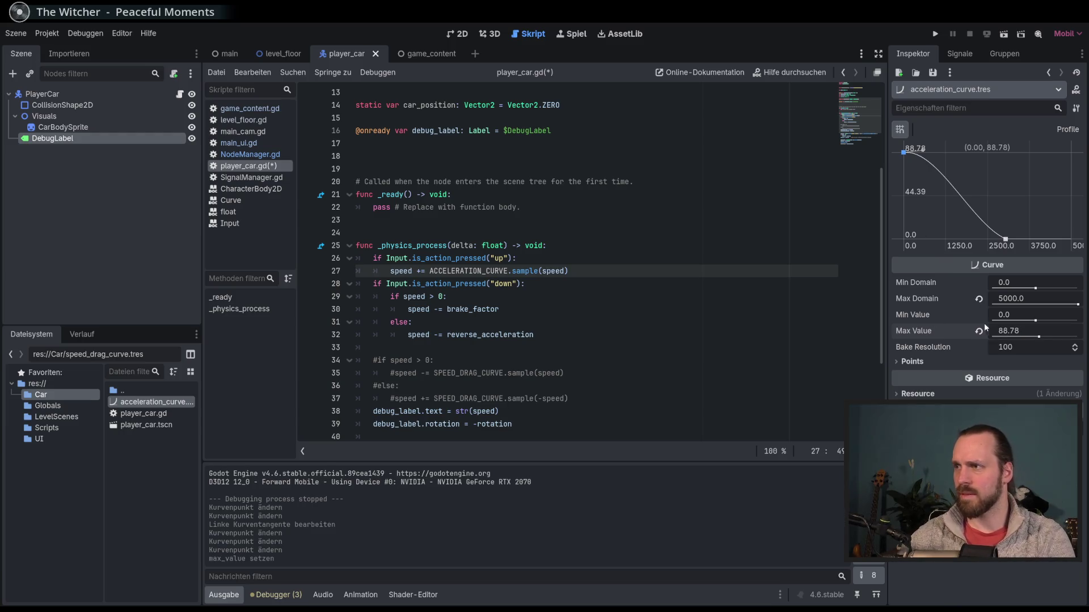
Set the curve's Max Value to 50 and shape its start into an ease-out from 50.
{"action": "left_click_drag", "start_coordinate": [899, 157], "coordinate": [890, 199]}
{"action": "left_click", "coordinate": [1019, 331]}
{"action": "type", "text": "50"}
{"action": "key", "text": "Return"}
{"action": "mouse_move", "coordinate": [904, 186]}
{"action": "left_mouse_down"}
{"action": "mouse_move", "coordinate": [903, 152]}
{"action": "mouse_move", "coordinate": [1008, 232]}
{"action": "mouse_move", "coordinate": [964, 240]}
{"action": "mouse_move", "coordinate": [972, 235]}
{"action": "left_mouse_up"}
{"action": "left_click", "coordinate": [904, 153]}
{"action": "mouse_move", "coordinate": [917, 166]}
{"action": "left_mouse_down"}
{"action": "mouse_move", "coordinate": [924, 181]}
{"action": "mouse_move", "coordinate": [913, 173]}
{"action": "left_mouse_up"}
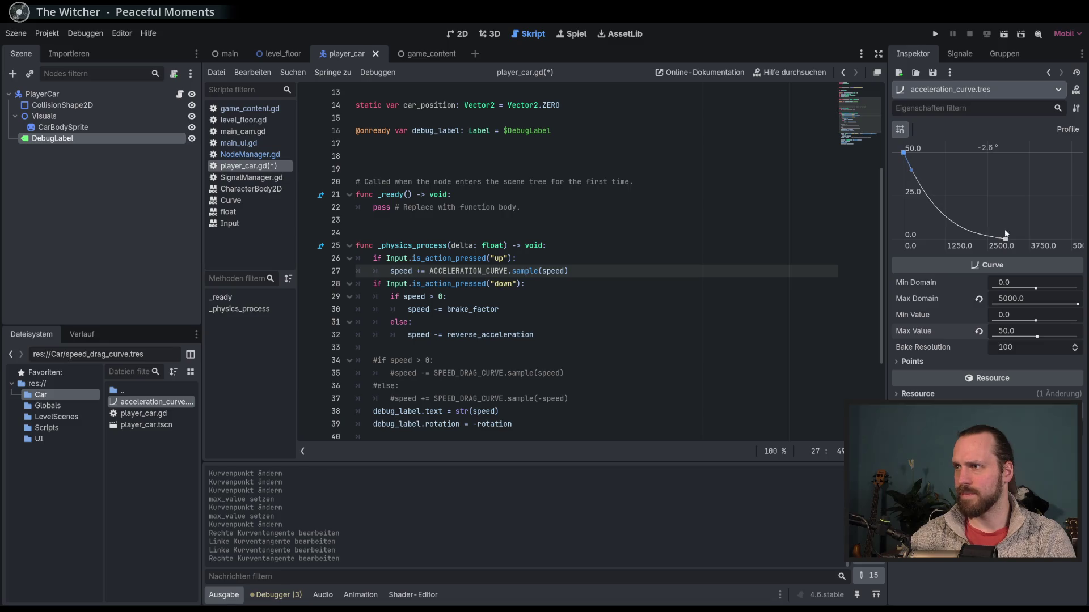
Move the curve's end point to speed 2500 and set Max Domain to 3000.
{"action": "left_click", "coordinate": [1030, 298]}
{"action": "left_click_drag", "start_coordinate": [1009, 247], "coordinate": [989, 240]}
{"action": "left_click", "coordinate": [1033, 300]}
{"action": "type", "text": "2"}
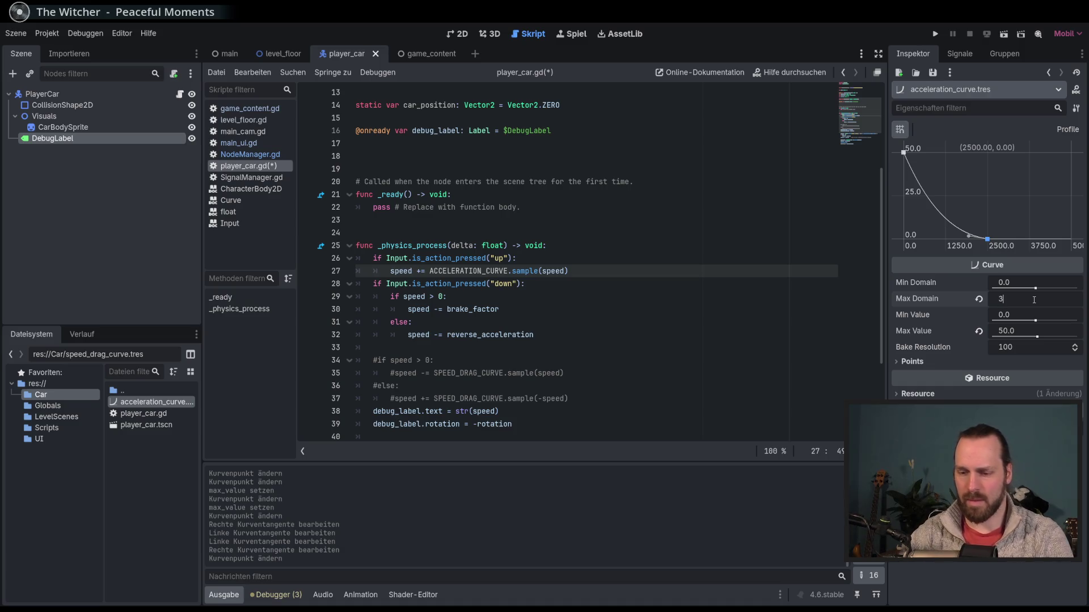
{"action": "type", "text": "000"}
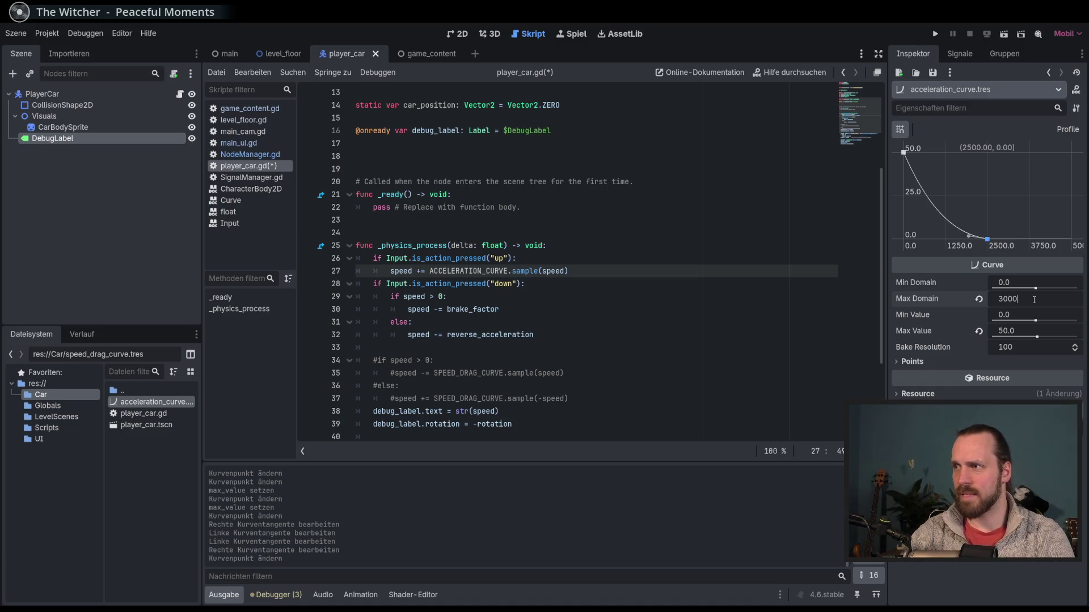
{"action": "key", "text": "Return"}
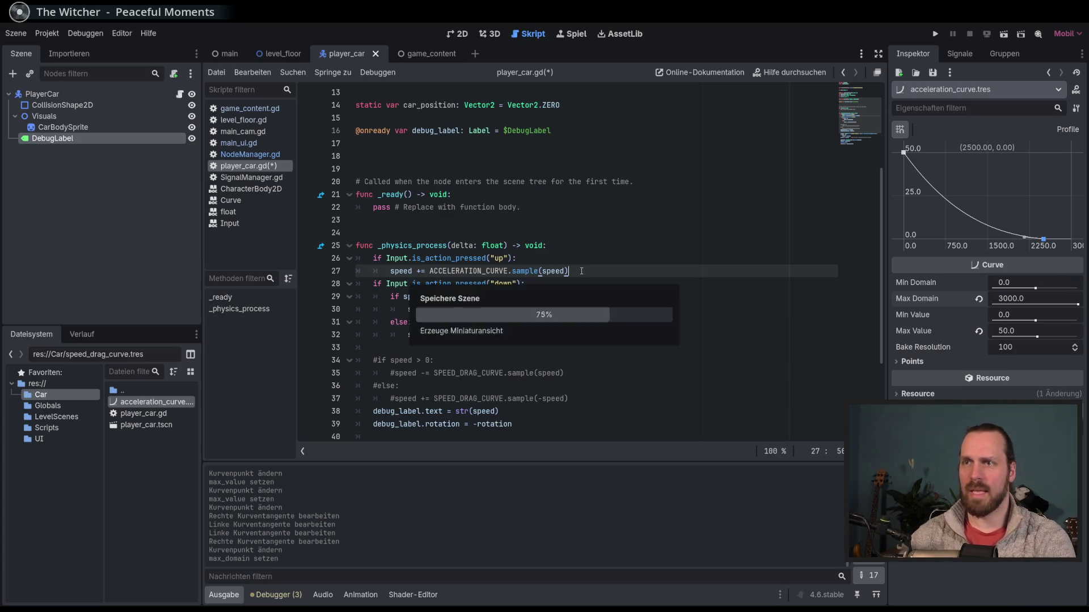
Run the game, test-drive the car forward, then stop it.
{"action": "key", "text": "F5"}
{"action": "key", "text": "Up"}
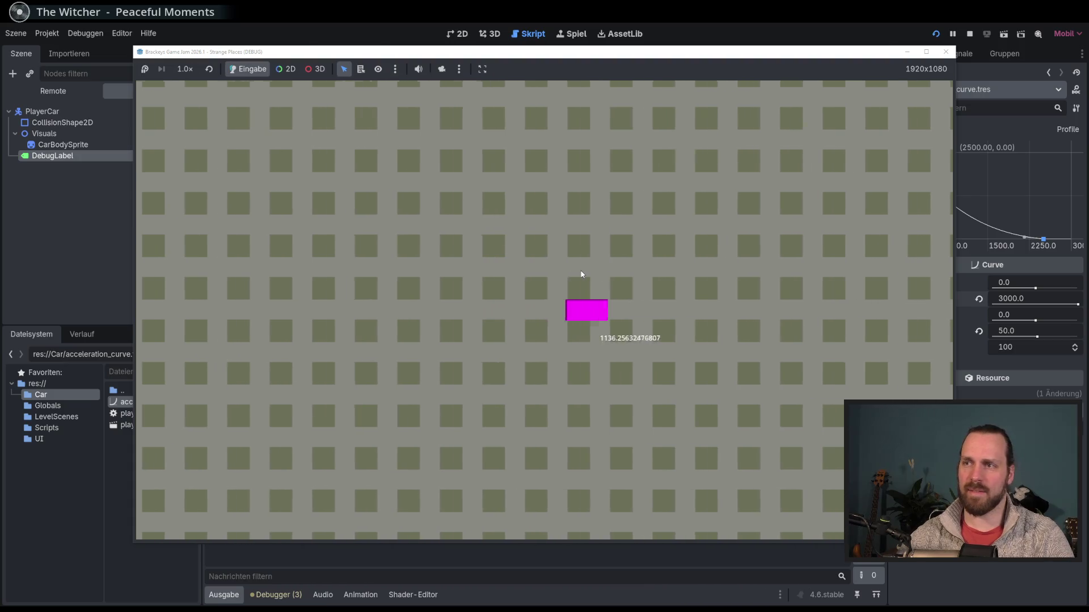
{"action": "key", "text": "Right"}
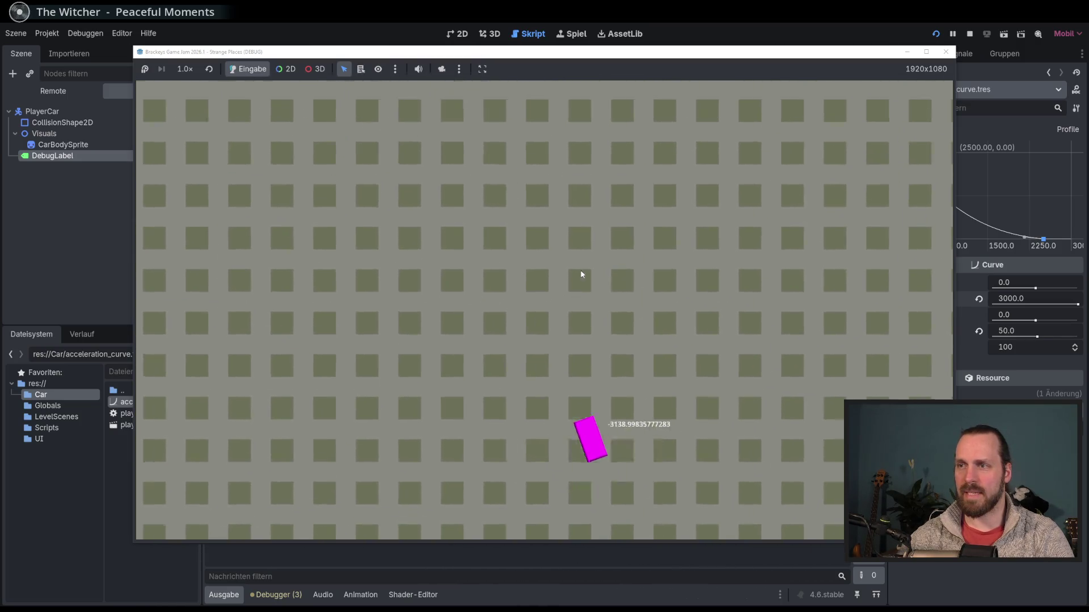
{"action": "key", "text": "F8"}
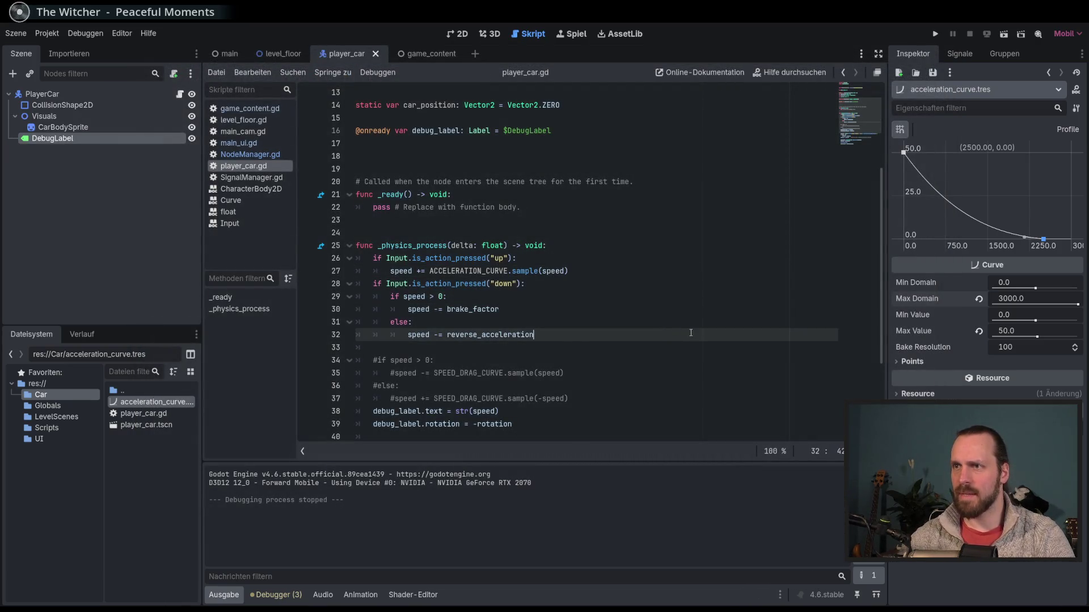
Flatten the acceleration curve's start and pull its end point back to about 1500.
{"action": "key", "text": "Down"}
{"action": "left_click", "coordinate": [903, 152]}
{"action": "left_click_drag", "start_coordinate": [913, 168], "coordinate": [918, 165]}
{"action": "left_click_drag", "start_coordinate": [1043, 239], "coordinate": [975, 226]}
Rerun the game and drive the car through left and right turns, then stop it.
{"action": "key", "text": "F5"}
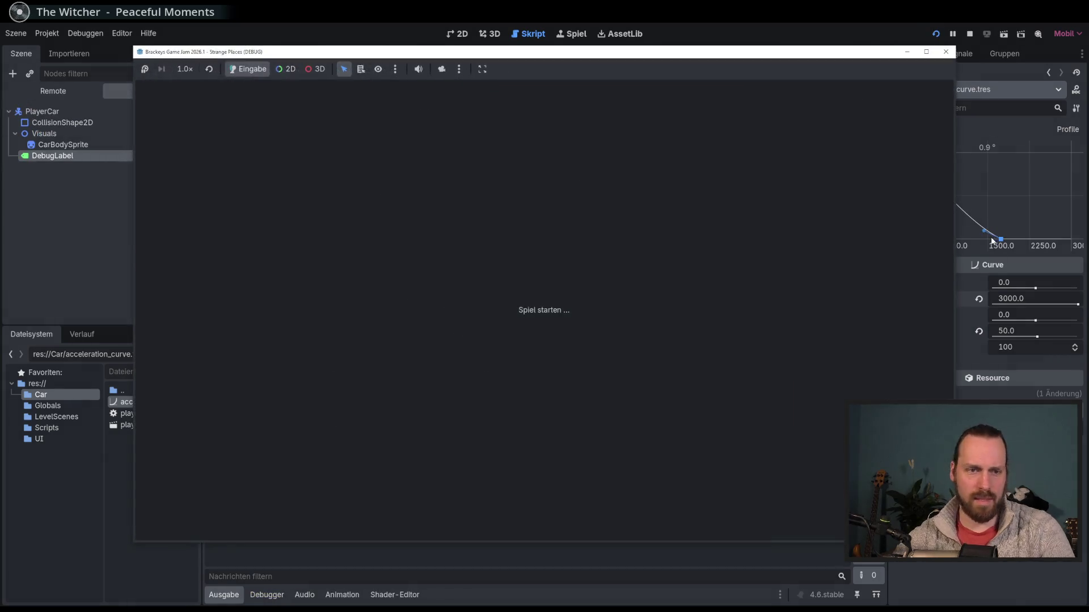
{"action": "key", "text": "w"}
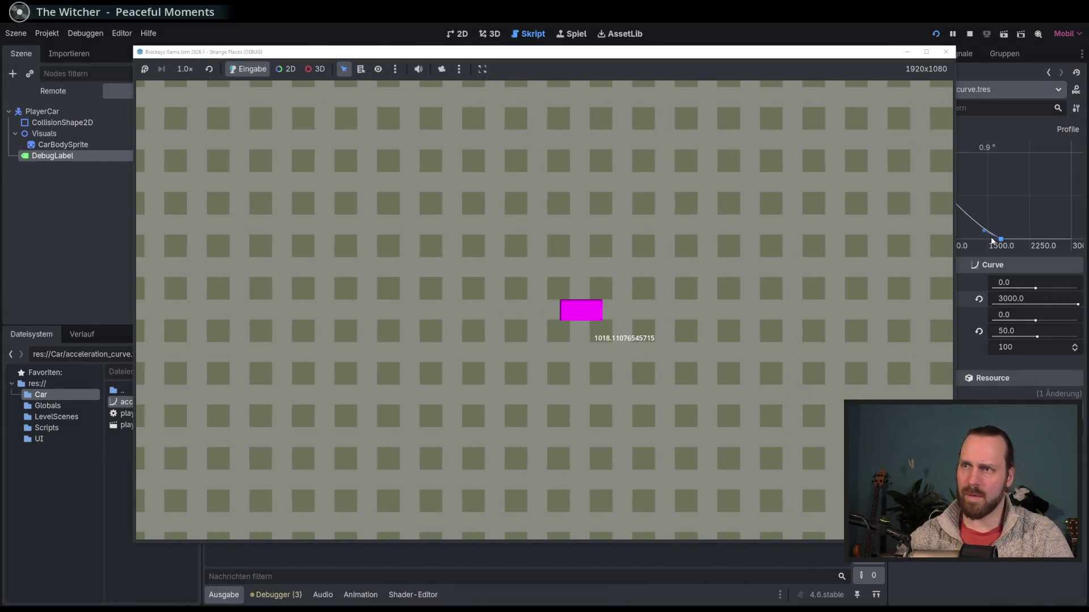
{"action": "key", "text": "a"}
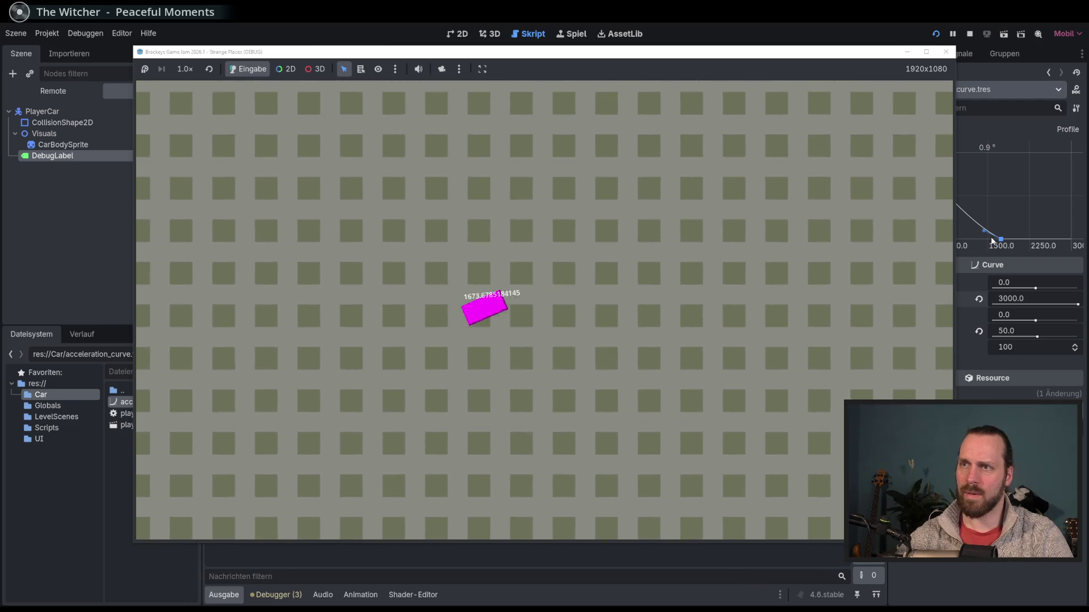
{"action": "key", "text": "w"}
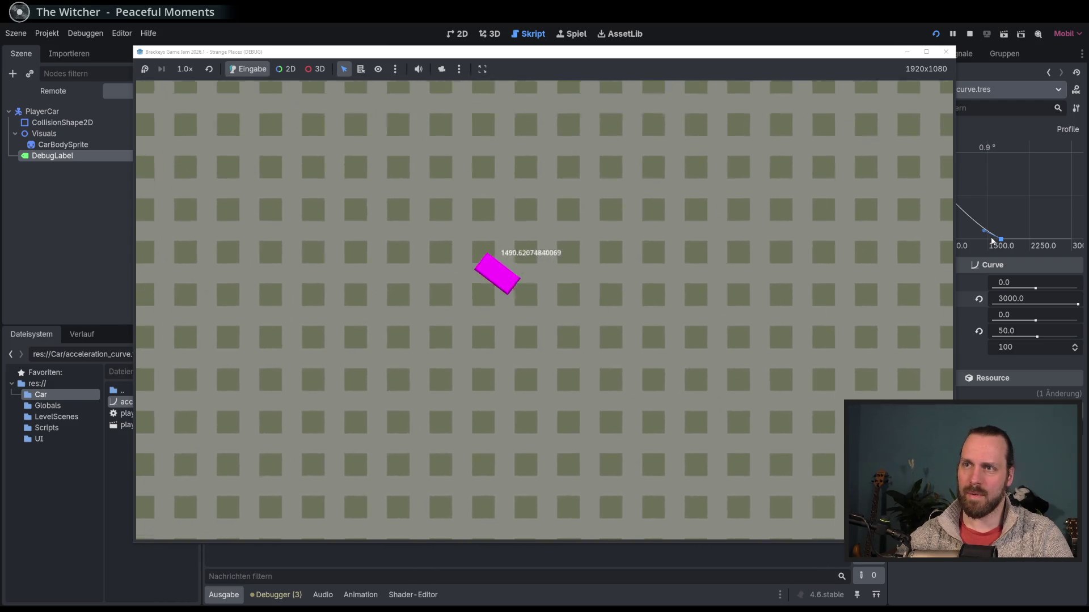
{"action": "key", "text": "d"}
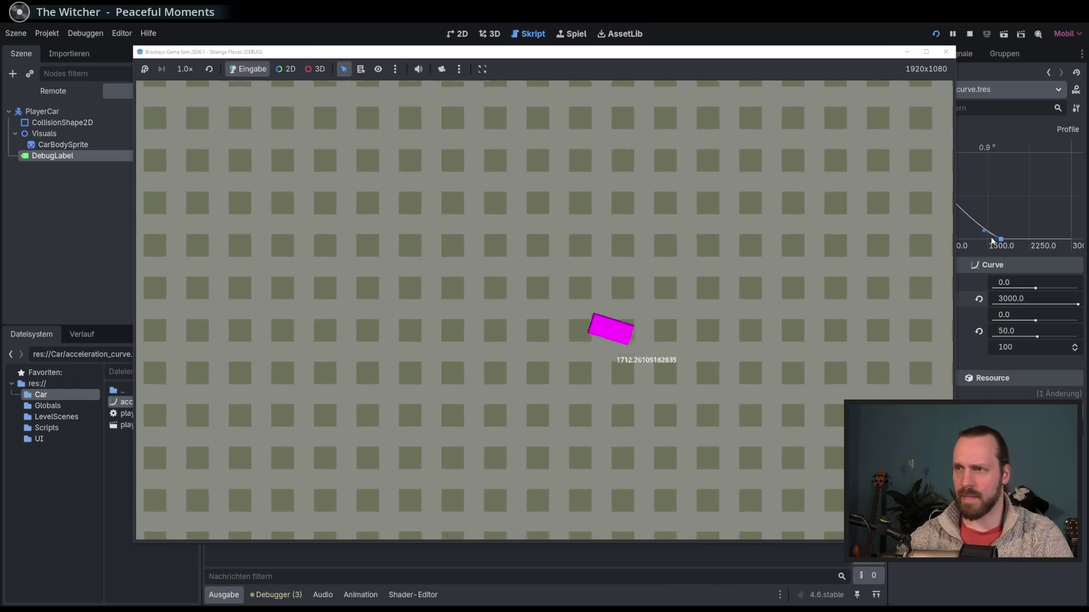
{"action": "key", "text": "w"}
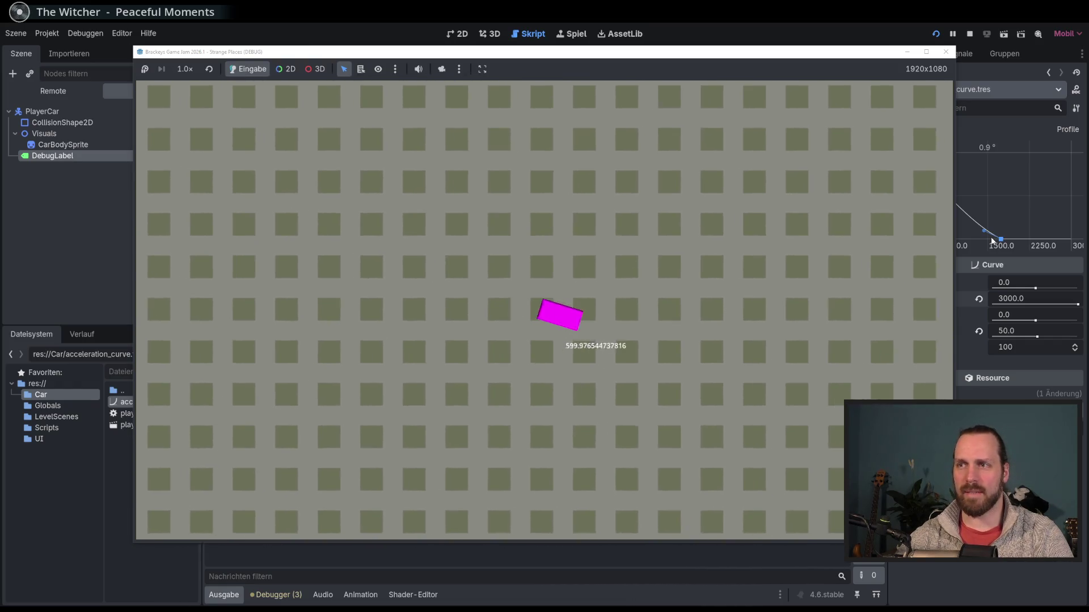
{"action": "key", "text": "d"}
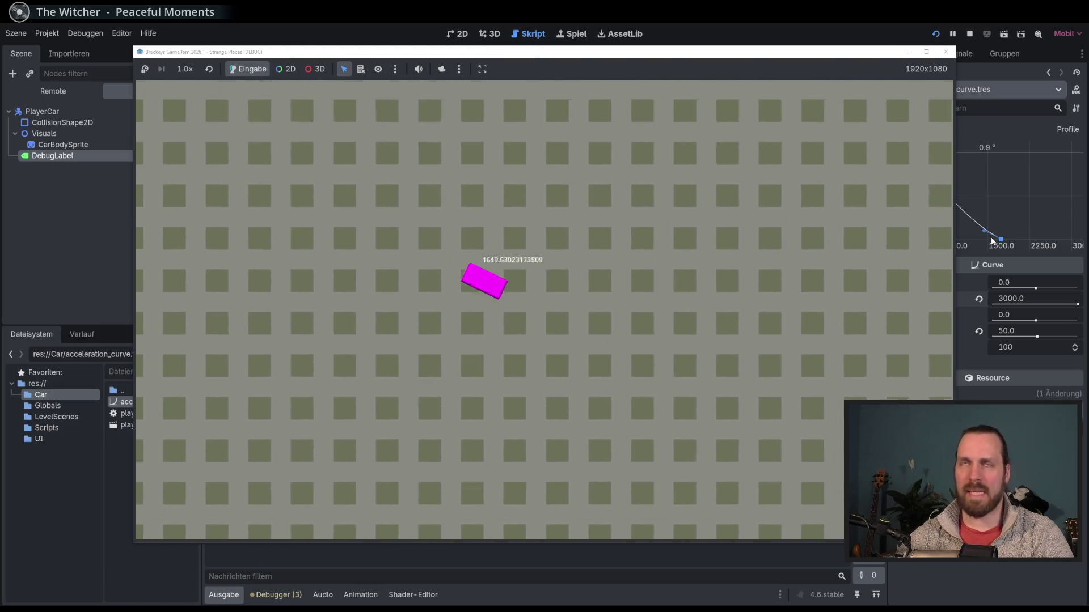
{"action": "key", "text": "d"}
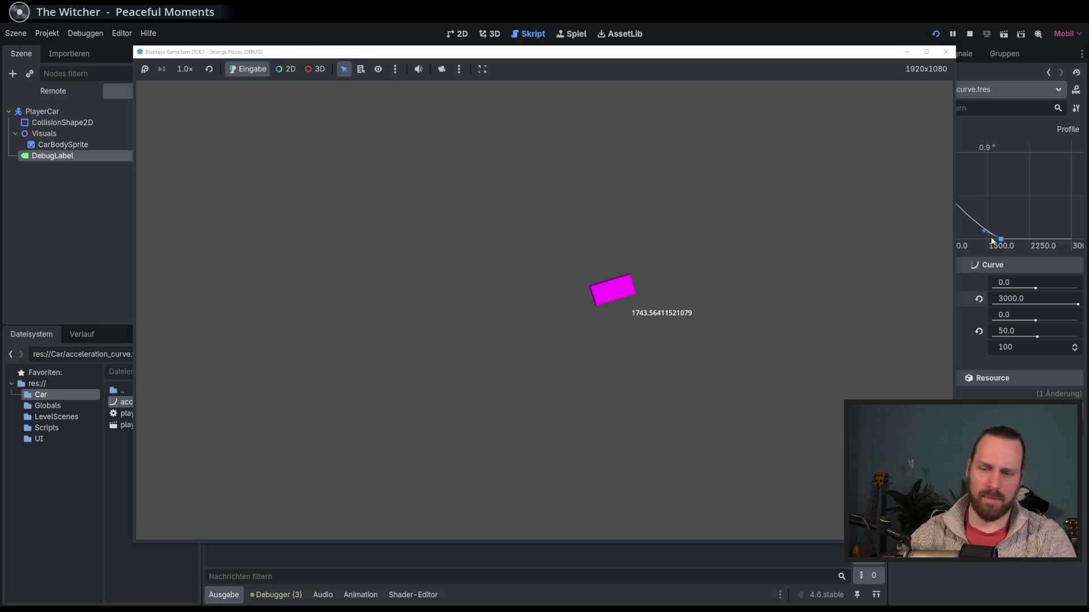
{"action": "key", "text": "F8"}
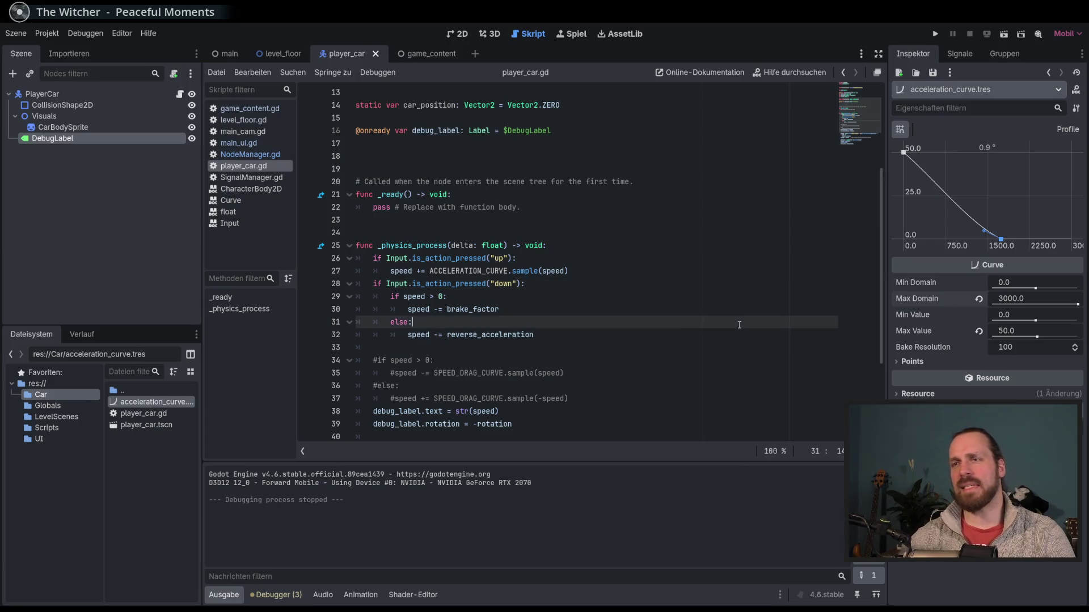
Navigate player_car.gd to the brake_factor line and its else branch.
{"action": "left_click", "coordinate": [670, 314]}
{"action": "scroll", "coordinate": [668, 306], "scroll_direction": "down", "scroll_amount": 1}
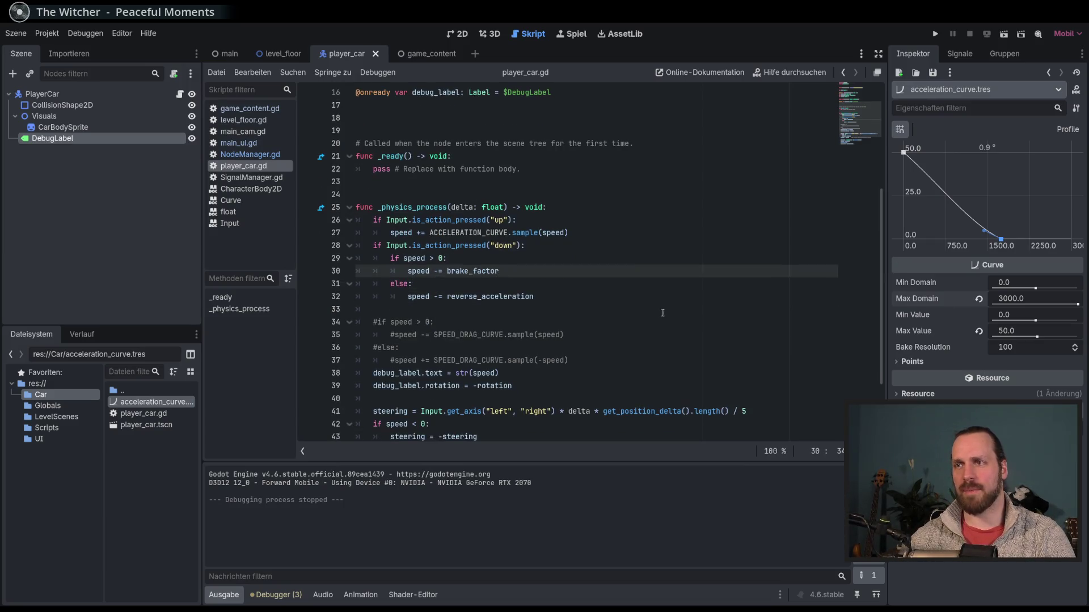
{"action": "left_click", "coordinate": [663, 286]}
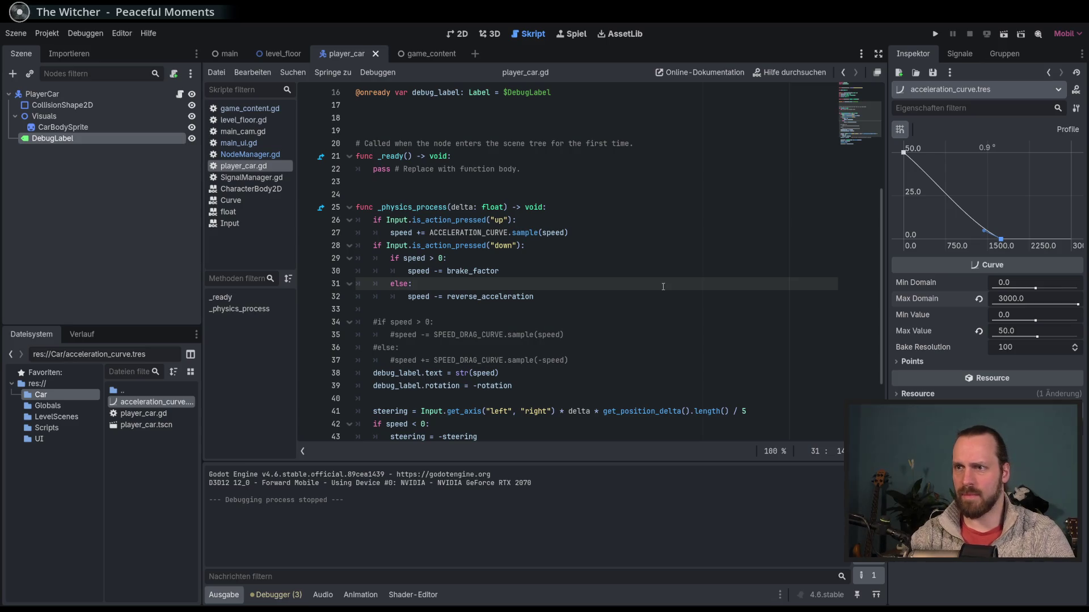
Rename acceleration_curve.tres to speed_drag_curve.tres in the FileSystem dock.
{"action": "right_click", "coordinate": [153, 407]}
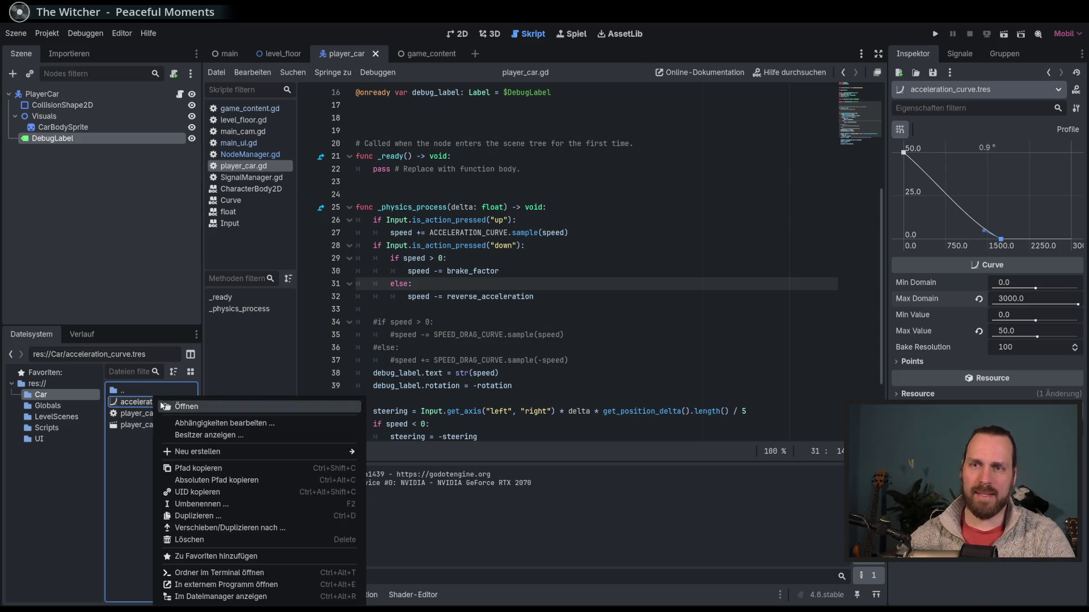
{"action": "left_click", "coordinate": [215, 501]}
{"action": "type", "text": "speed_drag_curve.t"}
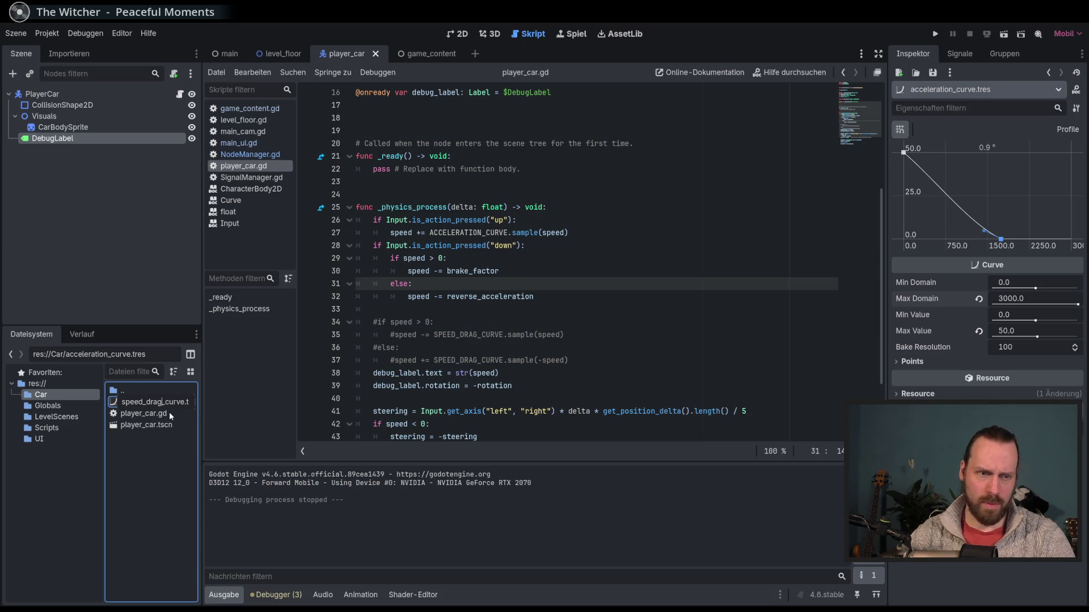
{"action": "key", "text": "Return"}
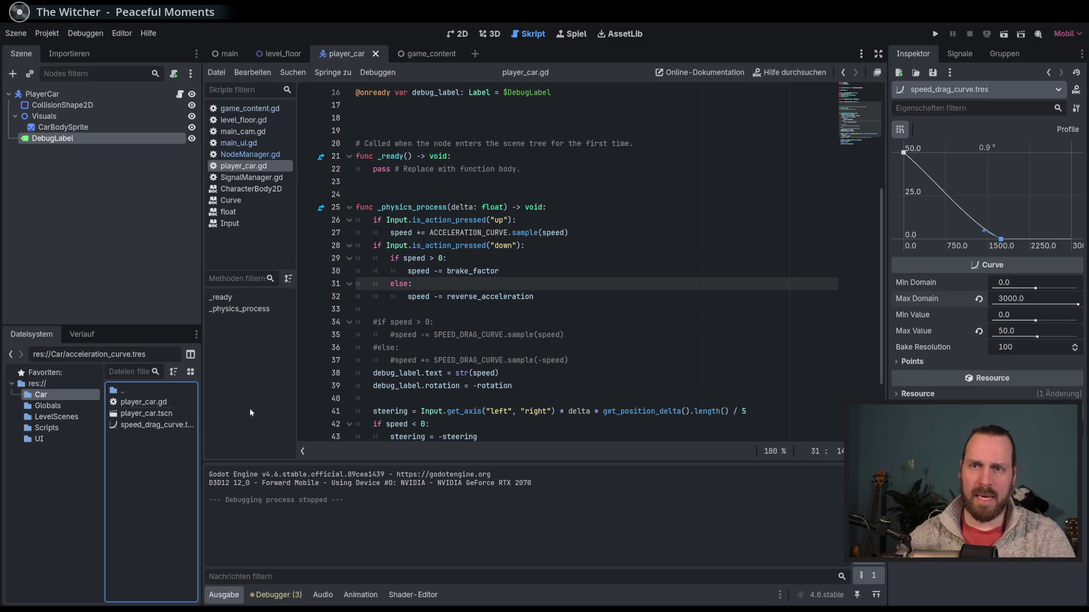
{"action": "left_click", "coordinate": [642, 308]}
Undo edits to bring back SPEED_DRAG_CURVE and exported acceleration_factor of 50, then run the game.
{"action": "left_click_drag", "start_coordinate": [589, 236], "coordinate": [429, 233]}
{"action": "scroll", "coordinate": [635, 284], "scroll_direction": "up", "scroll_amount": 5}
{"action": "left_click", "coordinate": [619, 248]}
{"action": "key", "text": "ctrl+z"}
{"action": "key", "text": "ctrl+z"}
{"action": "key", "text": "ctrl+z"}
{"action": "key", "text": "ctrl+z"}
{"action": "key", "text": "ctrl+z"}
{"action": "key", "text": "ctrl+z"}
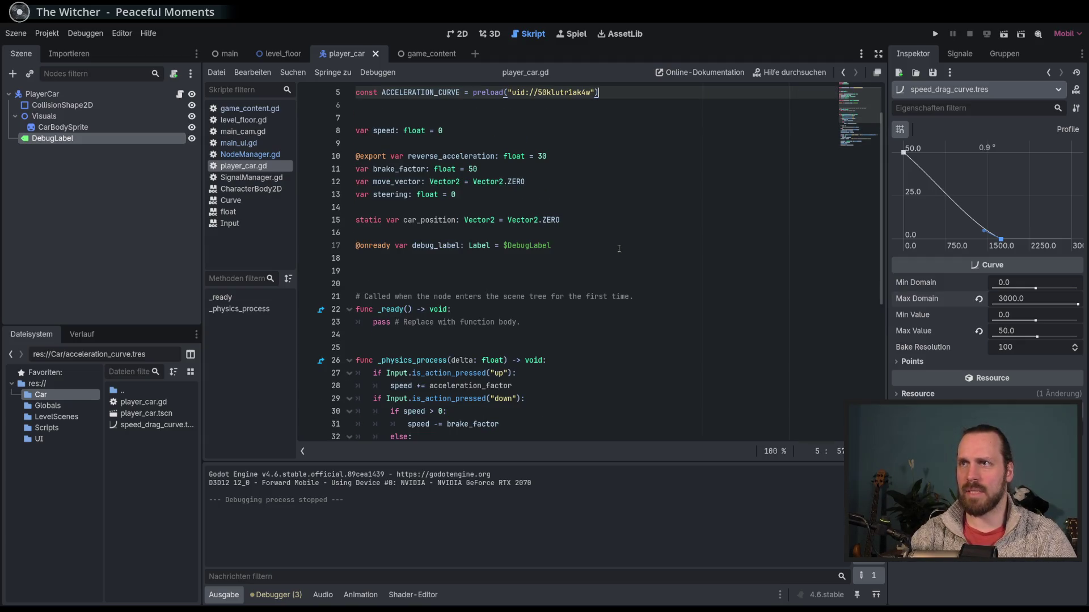
{"action": "key", "text": "ctrl+z"}
{"action": "key", "text": "ctrl+z"}
{"action": "key", "text": "ctrl+z"}
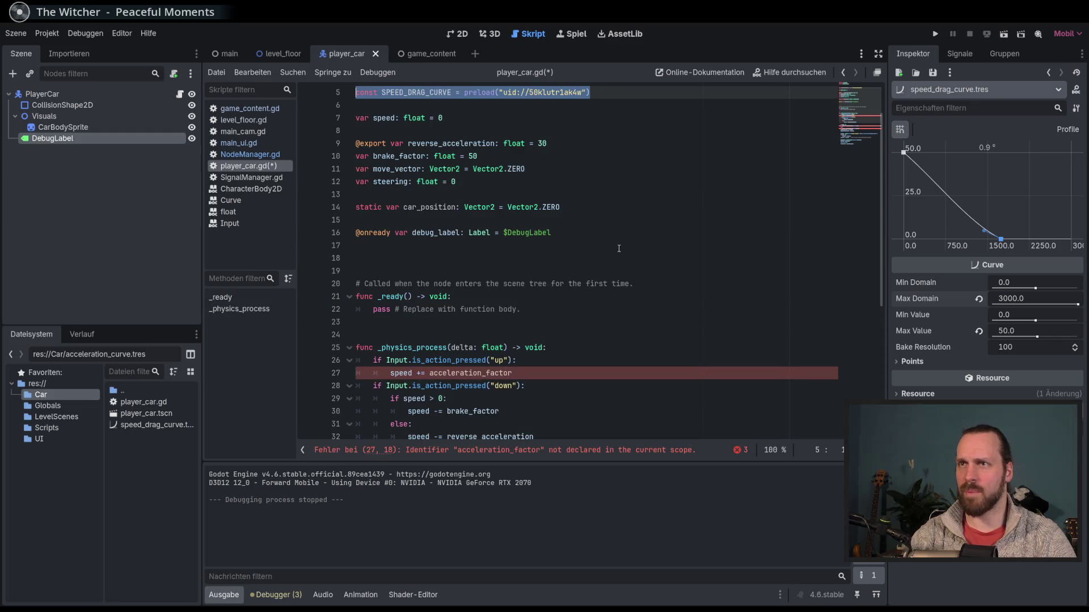
{"action": "key", "text": "ctrl+z"}
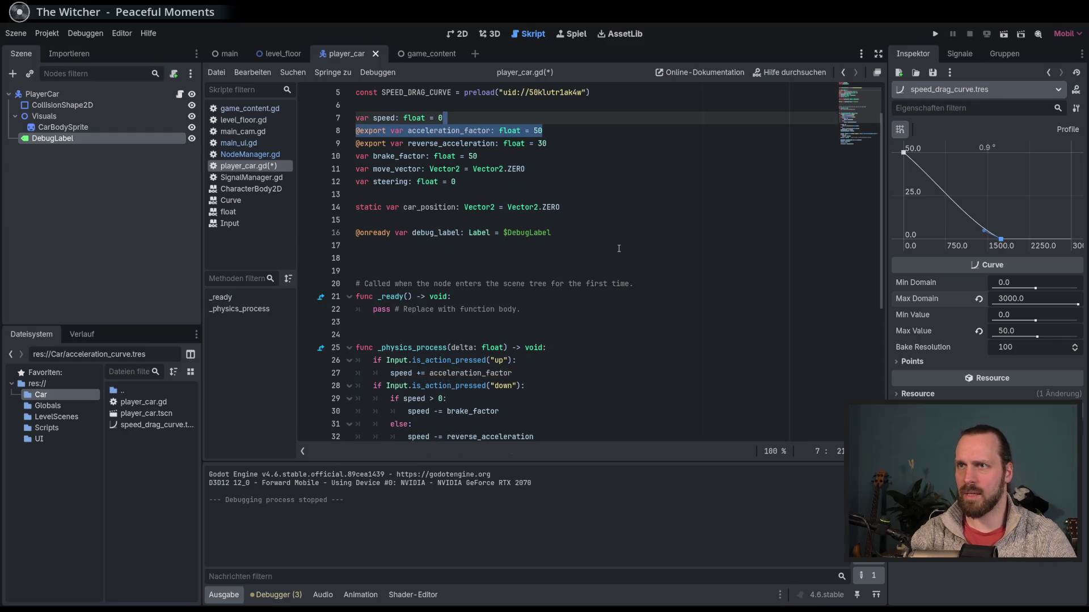
{"action": "key", "text": "ctrl+z"}
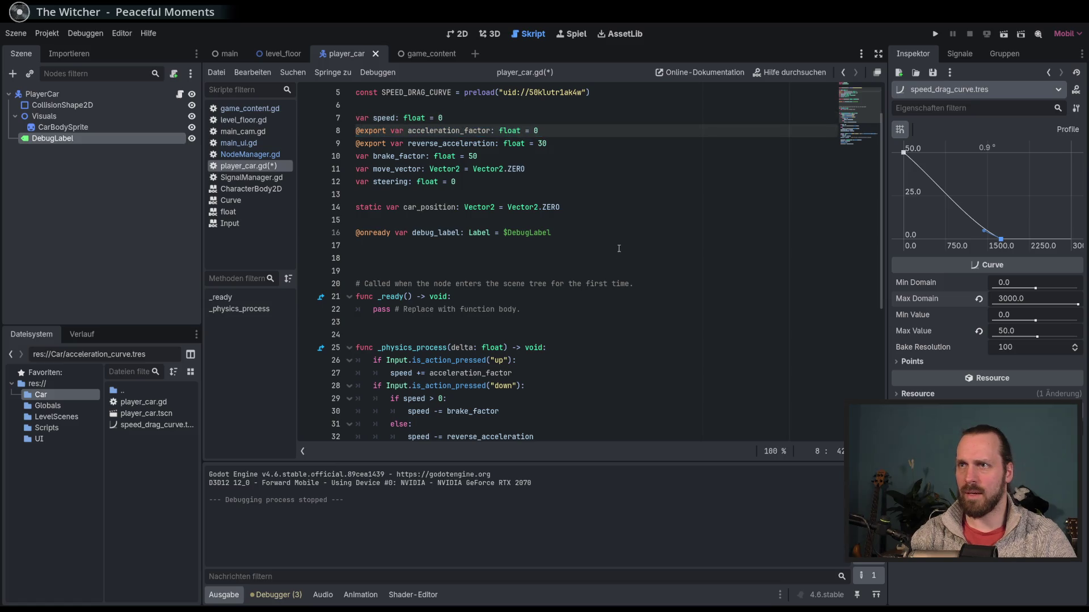
{"action": "type", "text": "5"}
{"action": "scroll", "coordinate": [624, 255], "scroll_direction": "down", "scroll_amount": 3}
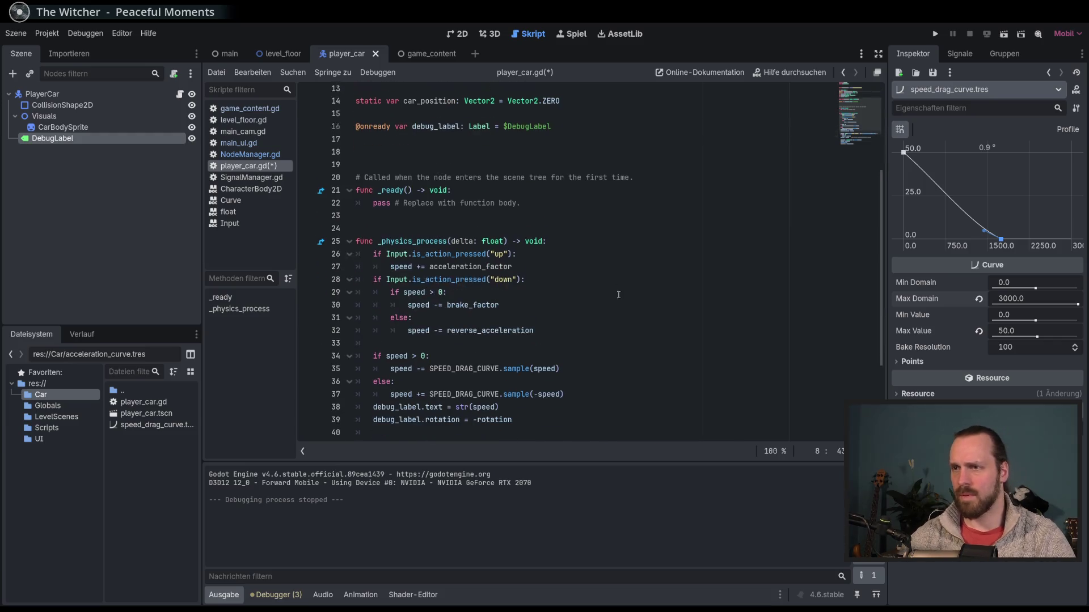
{"action": "key", "text": "F5"}
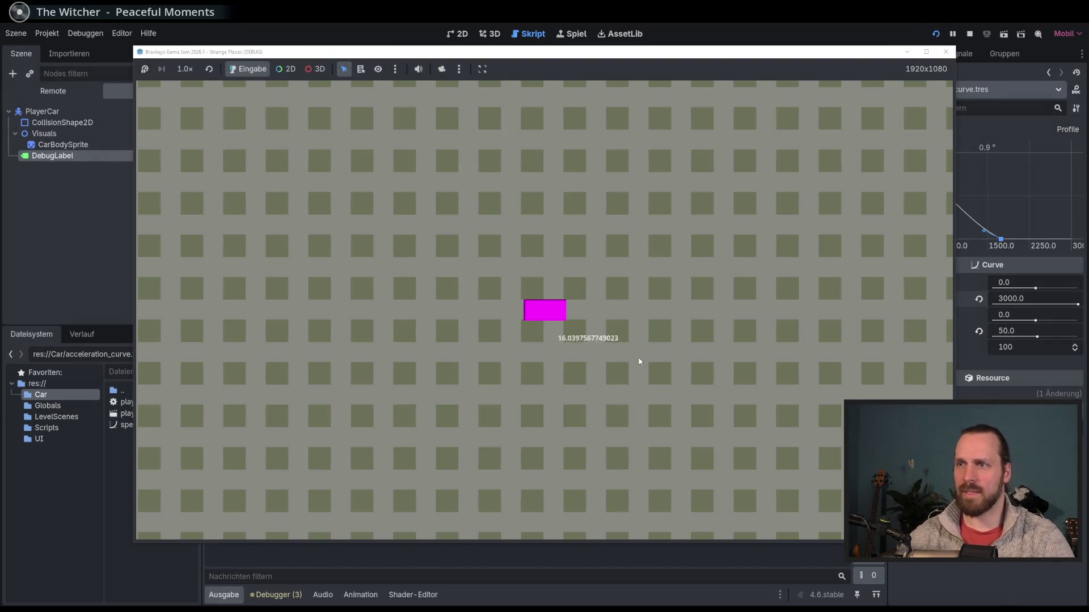
Stop the game and make speed_drag_curve rise from about 4.97 at speed 0 to 50 at 3000.
{"action": "key", "text": "Up"}
{"action": "key", "text": "F8"}
{"action": "left_click_drag", "start_coordinate": [906, 154], "coordinate": [885, 227]}
{"action": "left_click_drag", "start_coordinate": [1001, 239], "coordinate": [1070, 168]}
{"action": "left_click_drag", "start_coordinate": [906, 227], "coordinate": [932, 223]}
{"action": "mouse_move", "coordinate": [1049, 160]}
{"action": "left_mouse_down"}
{"action": "mouse_move", "coordinate": [1052, 172]}
{"action": "mouse_move", "coordinate": [1072, 150]}
{"action": "left_mouse_up"}
{"action": "left_click_drag", "start_coordinate": [910, 226], "coordinate": [910, 229]}
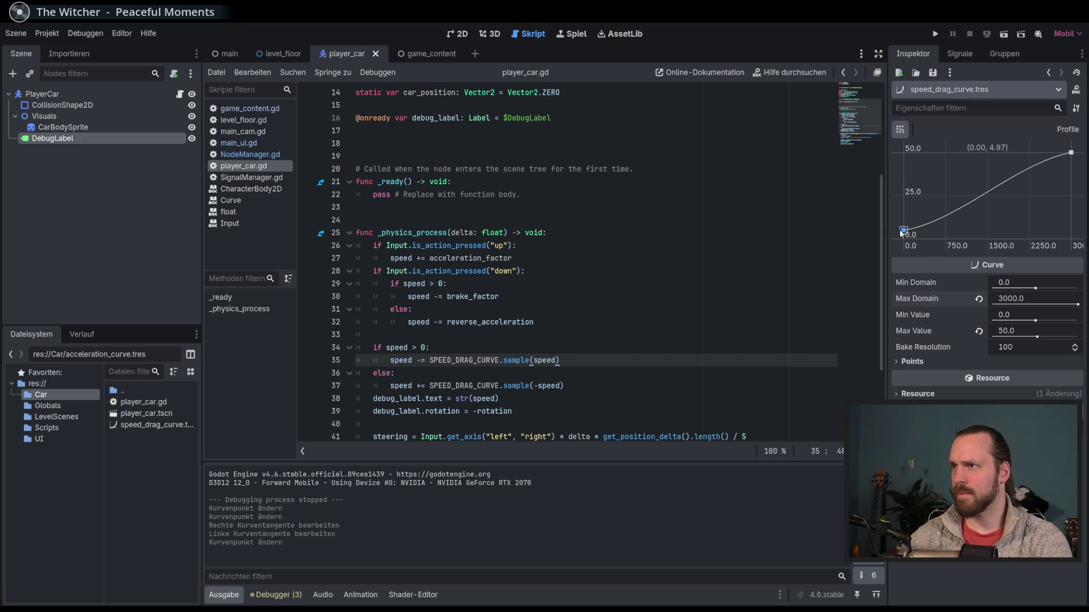
{"action": "left_click", "coordinate": [662, 296]}
{"action": "key", "text": "ctrl+s"}
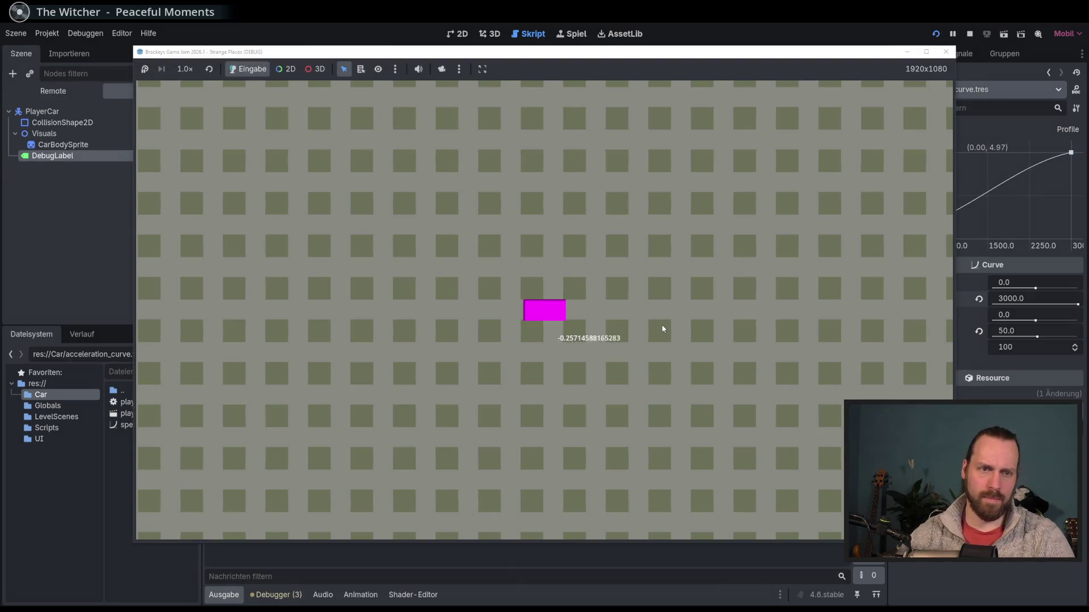
{"action": "key", "text": "Left"}
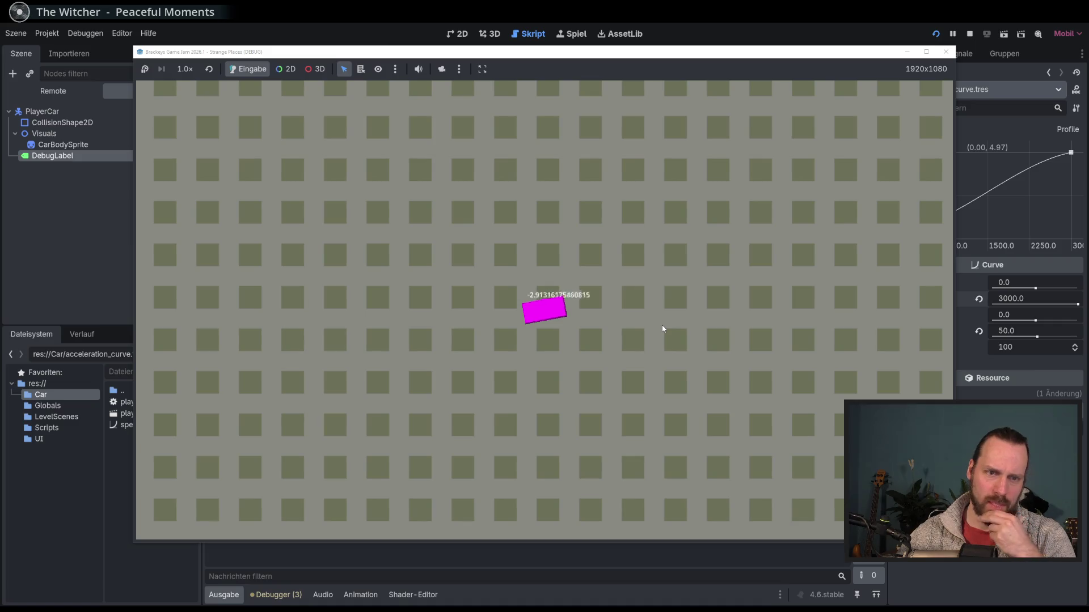
{"action": "key", "text": "Up"}
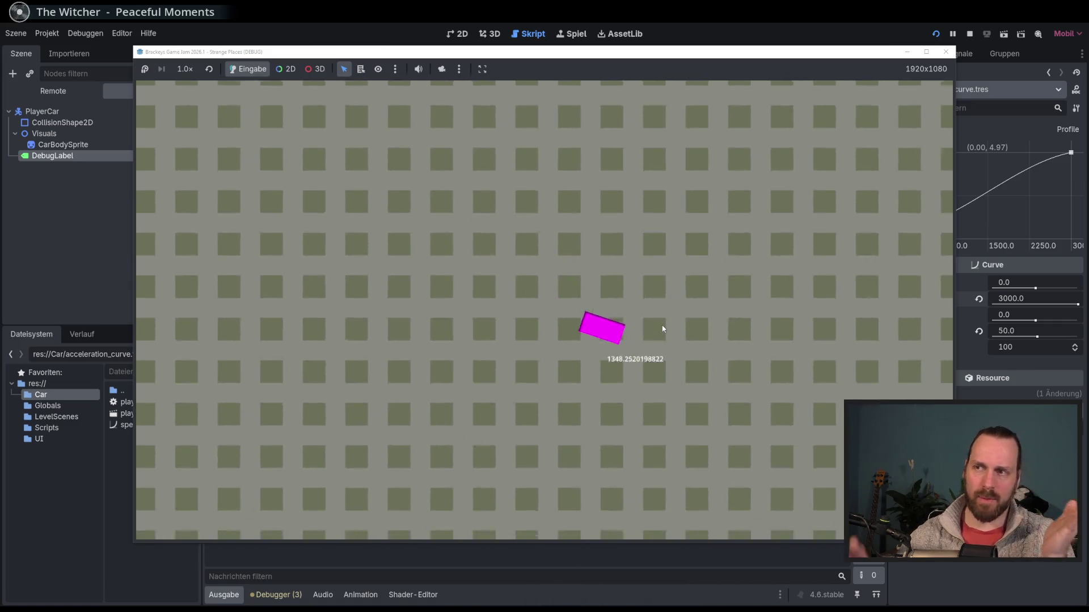
{"action": "key", "text": "Left"}
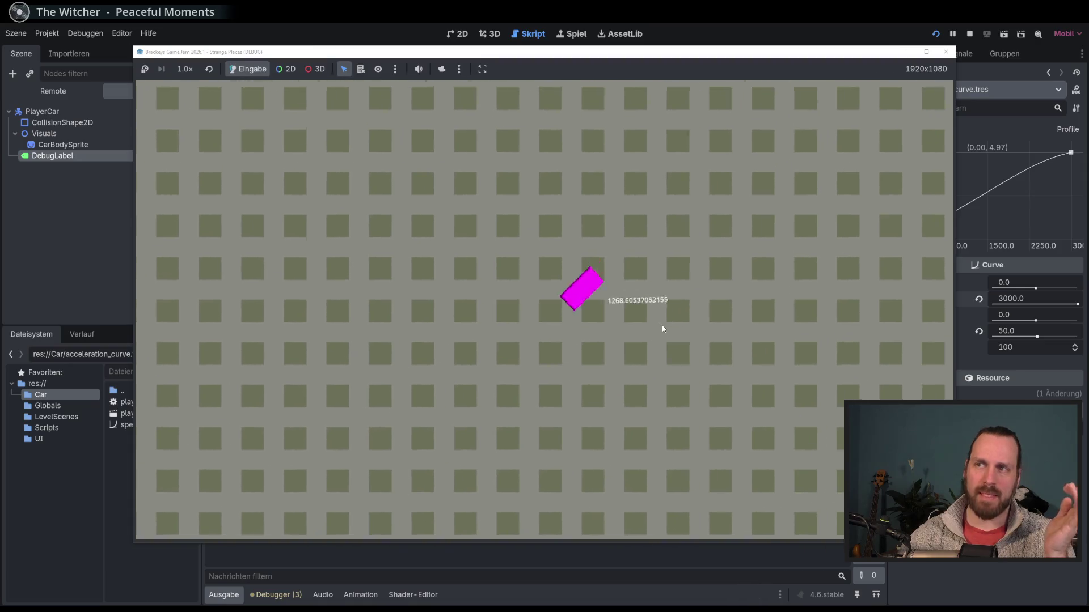
{"action": "key", "text": "Down"}
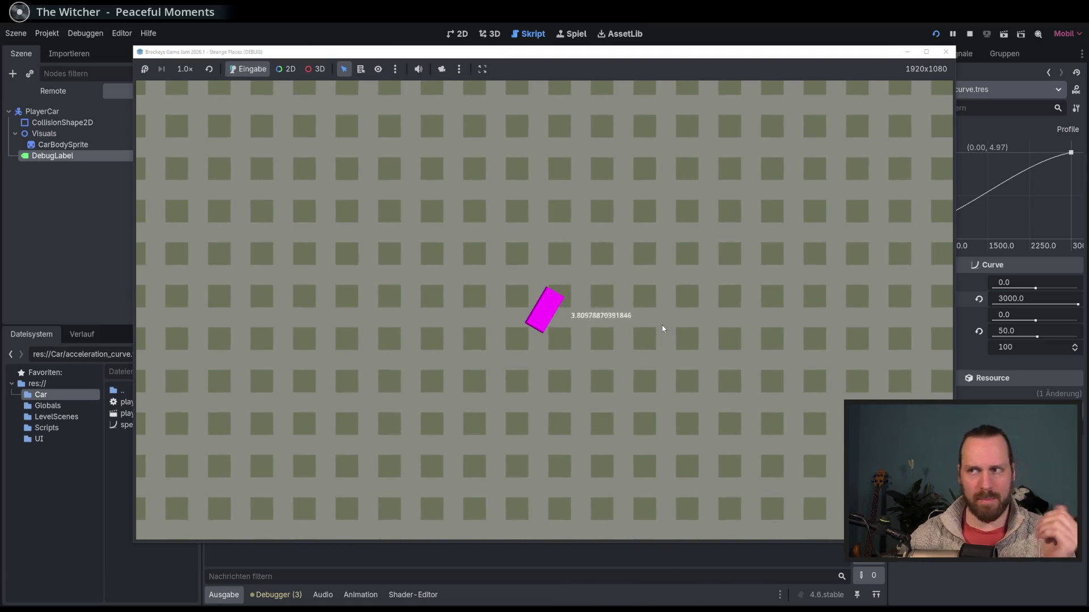
{"action": "key", "text": "Up"}
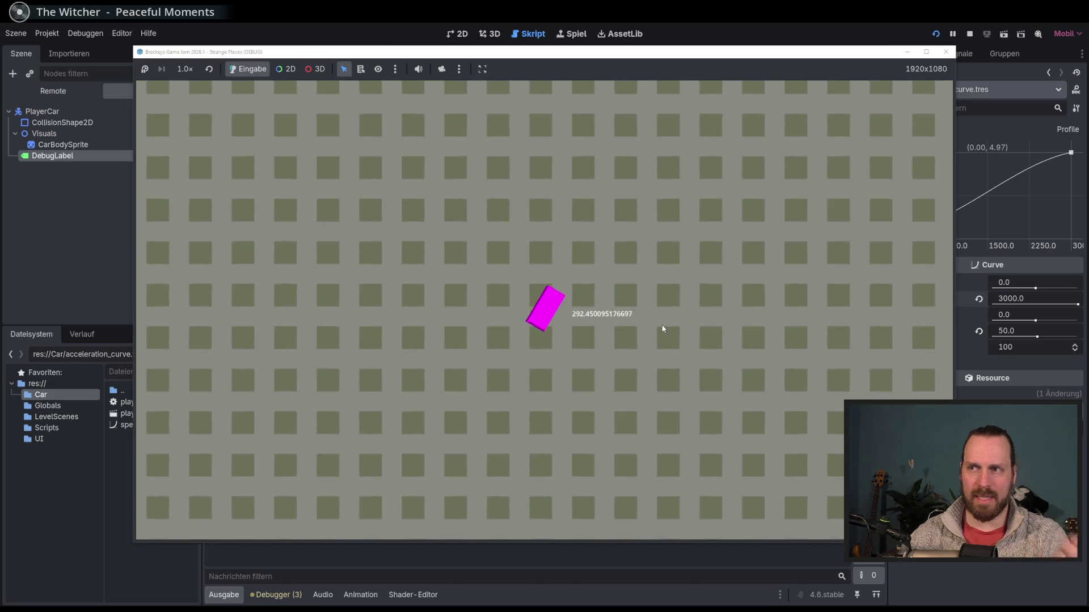
{"action": "key", "text": "Right"}
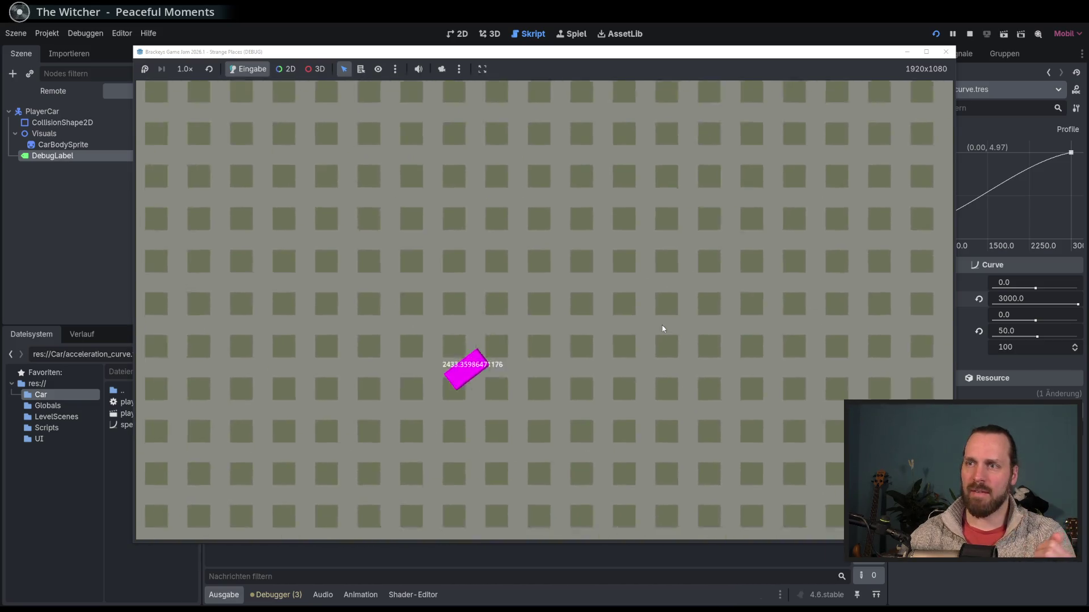
{"action": "key", "text": "Left"}
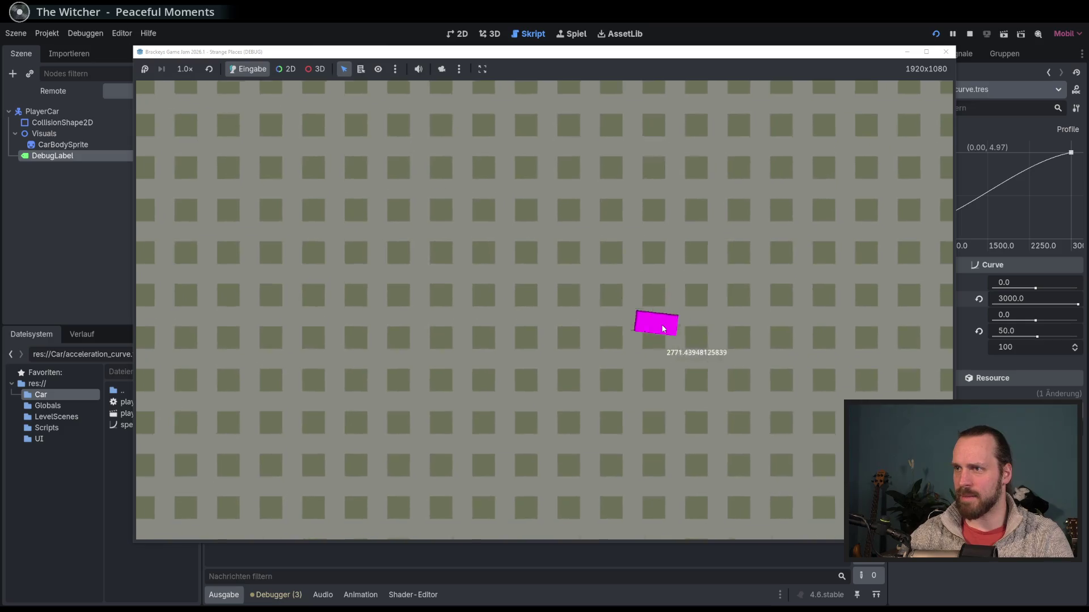
{"action": "key", "text": "Right"}
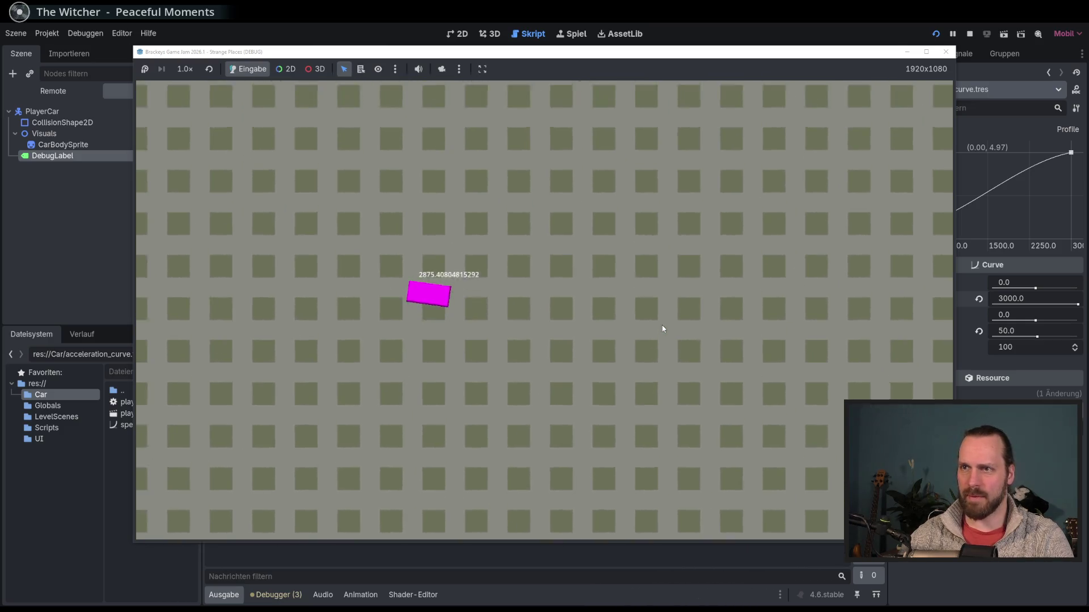
{"action": "key", "text": "Left"}
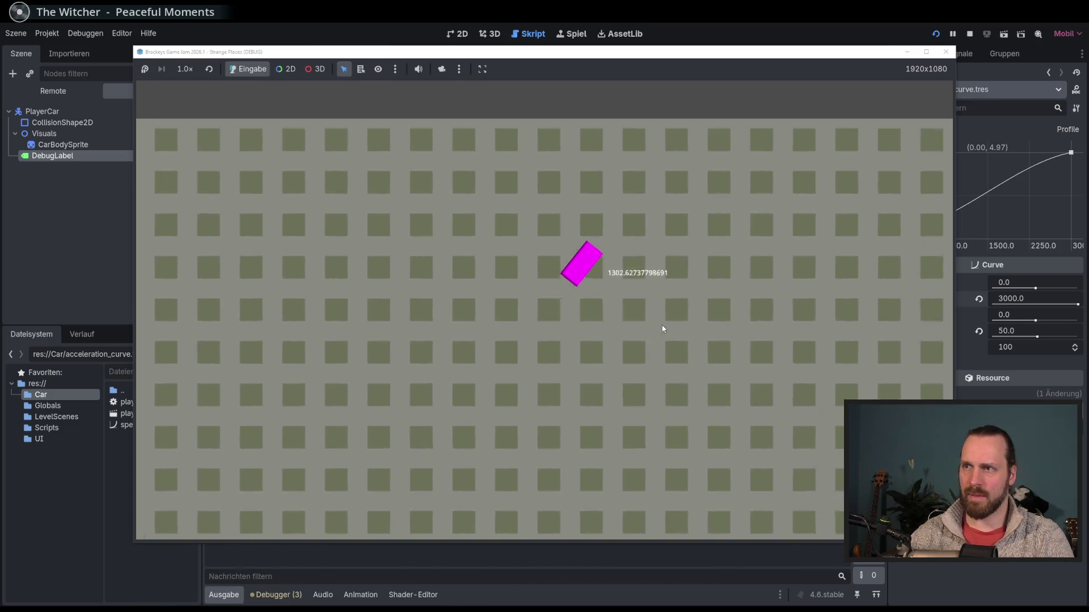
{"action": "key", "text": "Right"}
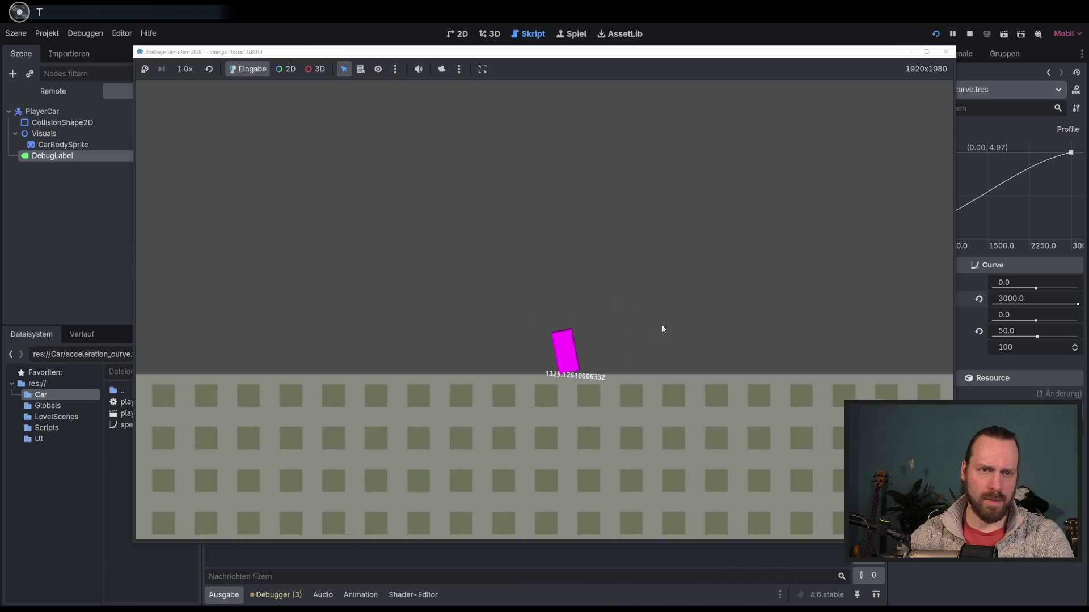
{"action": "key", "text": "Down"}
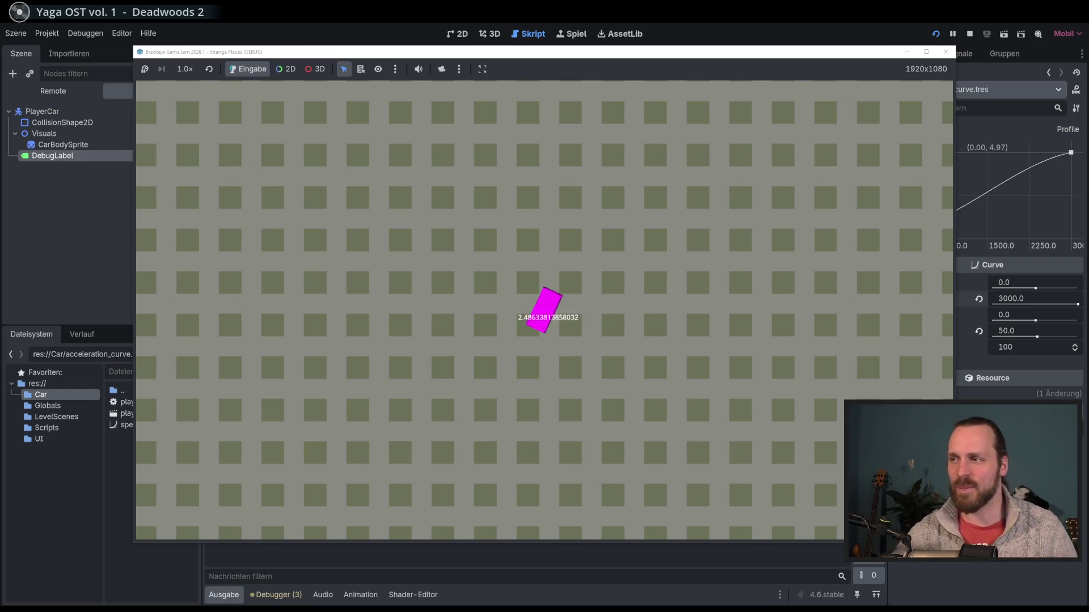
{"action": "key", "text": "Up"}
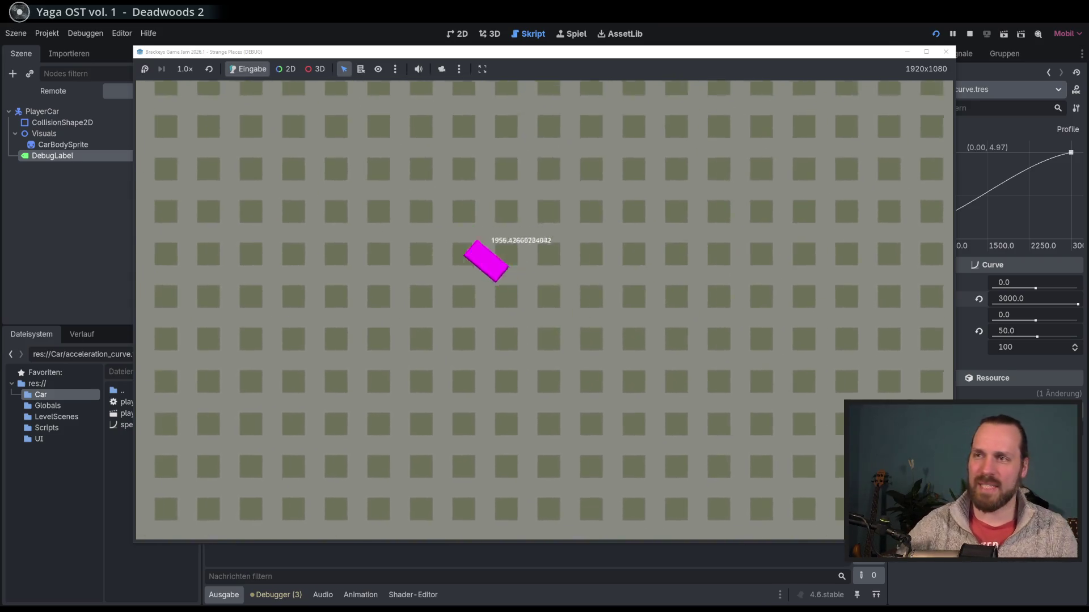
{"action": "key", "text": "Right"}
{"action": "key", "text": "Left"}
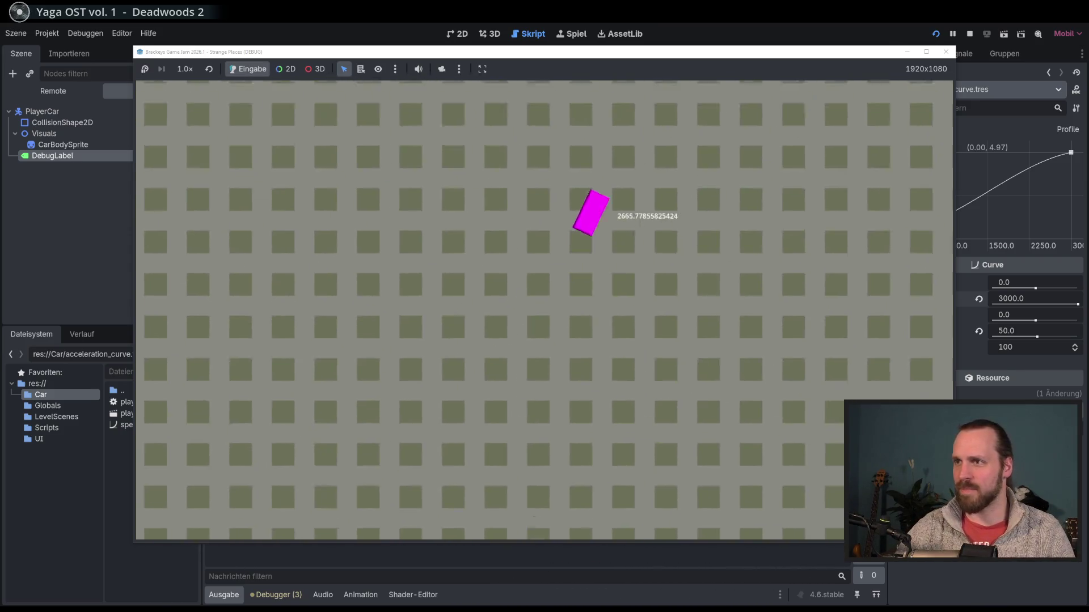
{"action": "key", "text": "Down"}
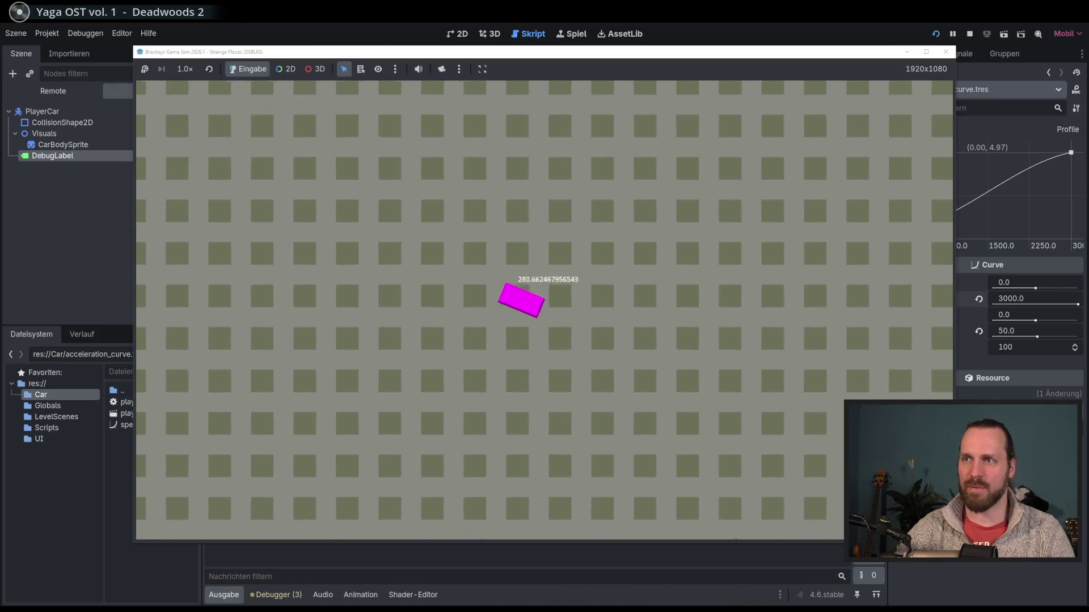
{"action": "key", "text": "Up"}
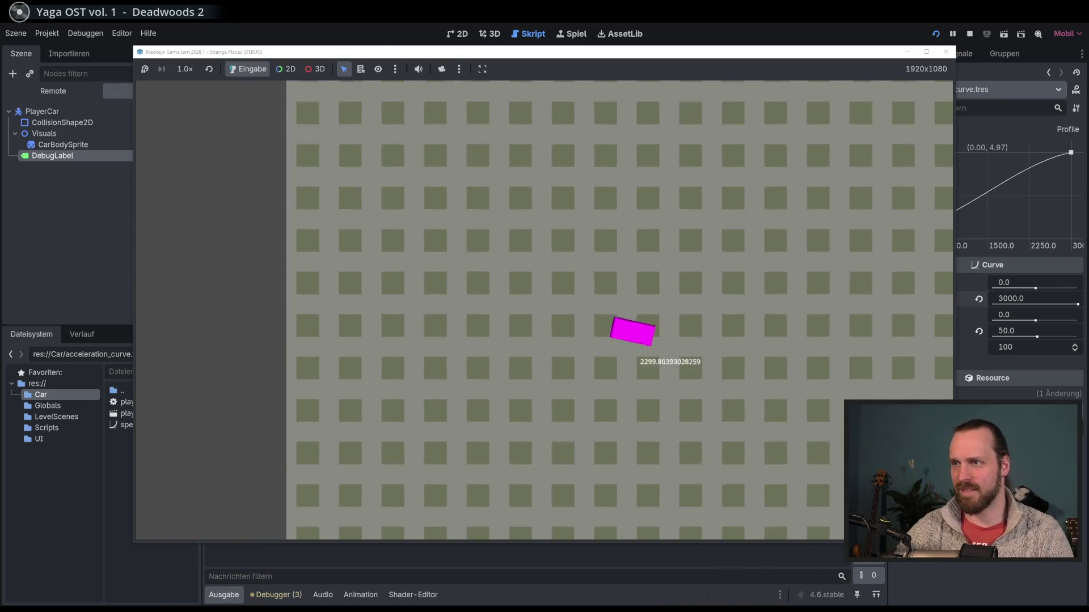
{"action": "key", "text": "F8"}
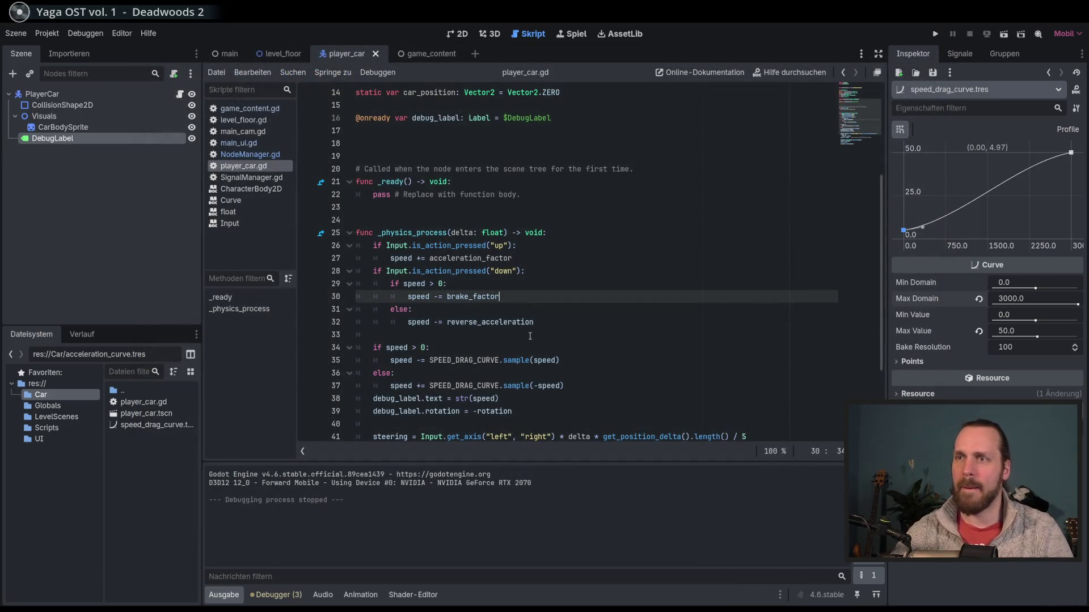
{"action": "key", "text": "Down"}
{"action": "scroll", "coordinate": [541, 151], "scroll_direction": "up", "scroll_amount": 3}
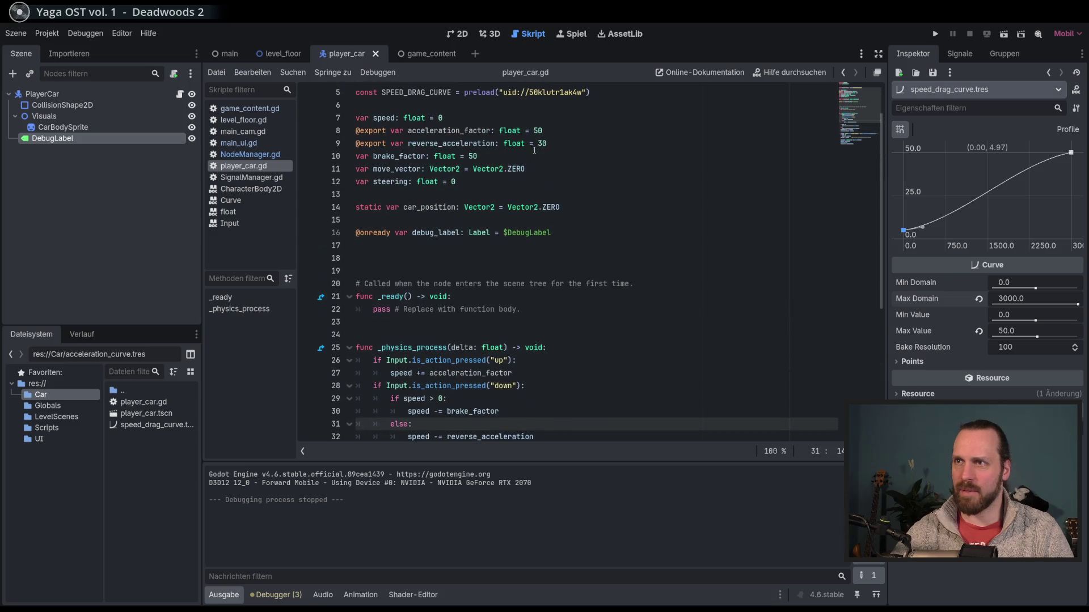
{"action": "scroll", "coordinate": [571, 258], "scroll_direction": "down", "scroll_amount": 1}
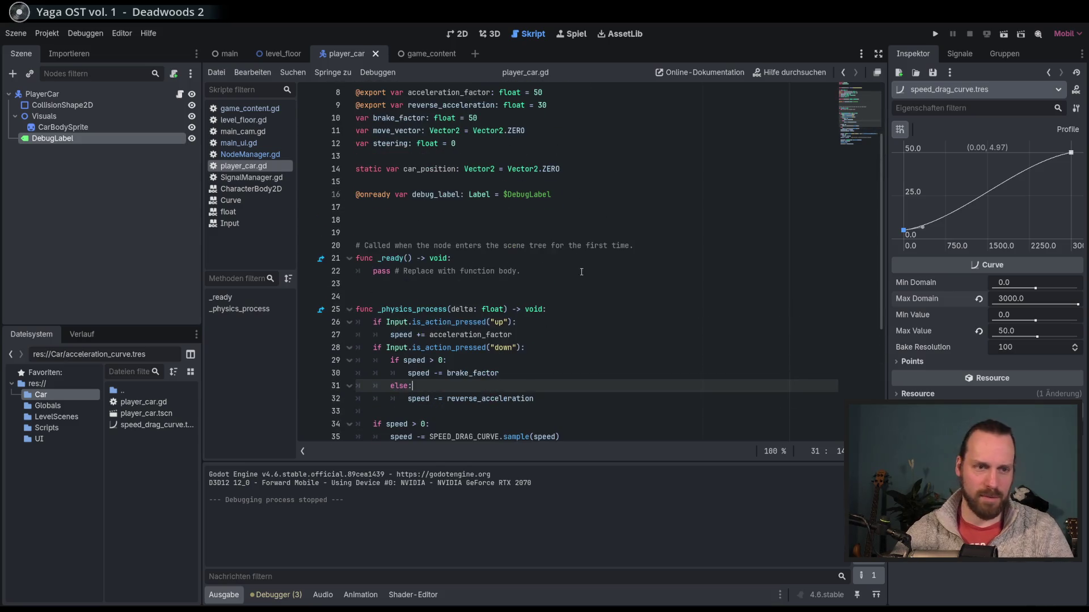
{"action": "scroll", "coordinate": [596, 312], "scroll_direction": "down", "scroll_amount": 4}
{"action": "left_click", "coordinate": [601, 318]}
{"action": "scroll", "coordinate": [603, 333], "scroll_direction": "down", "scroll_amount": 1}
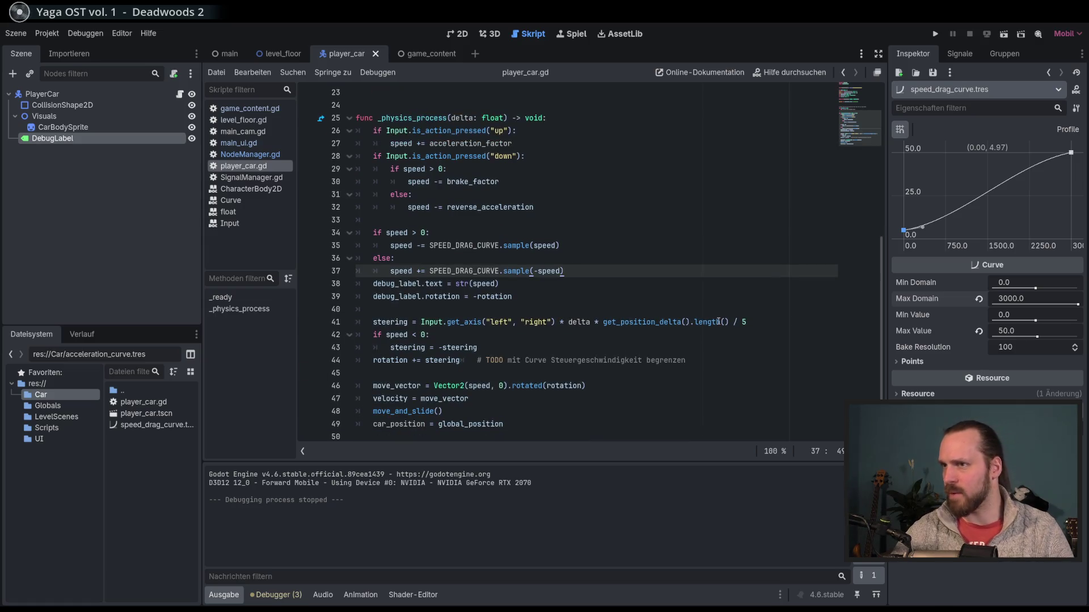
{"action": "mouse_move", "coordinate": [719, 322]}
{"action": "left_click", "coordinate": [566, 293]}
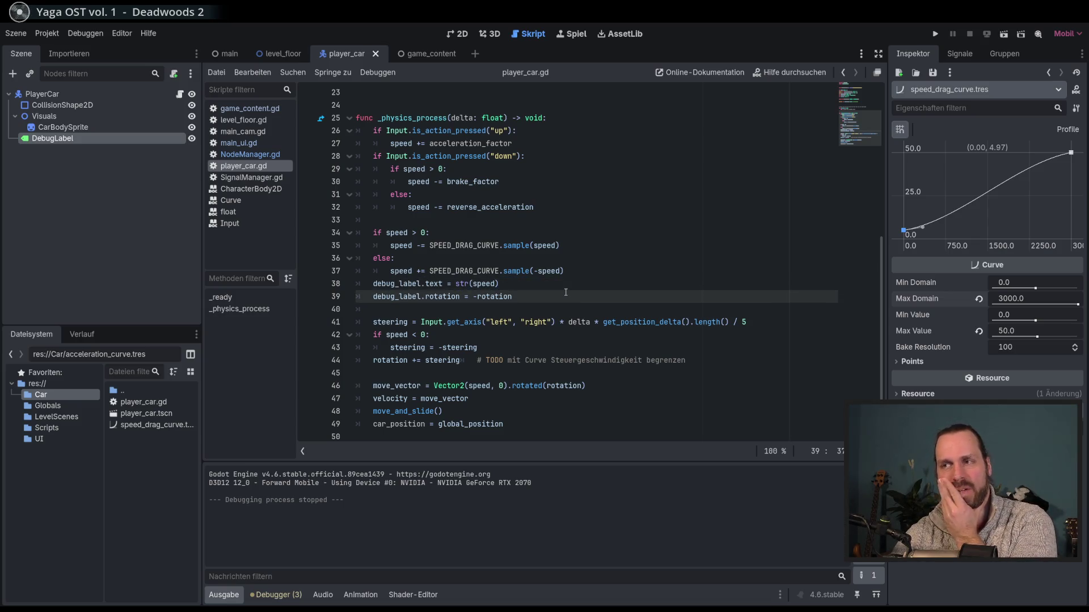
{"action": "left_click", "coordinate": [706, 360]}
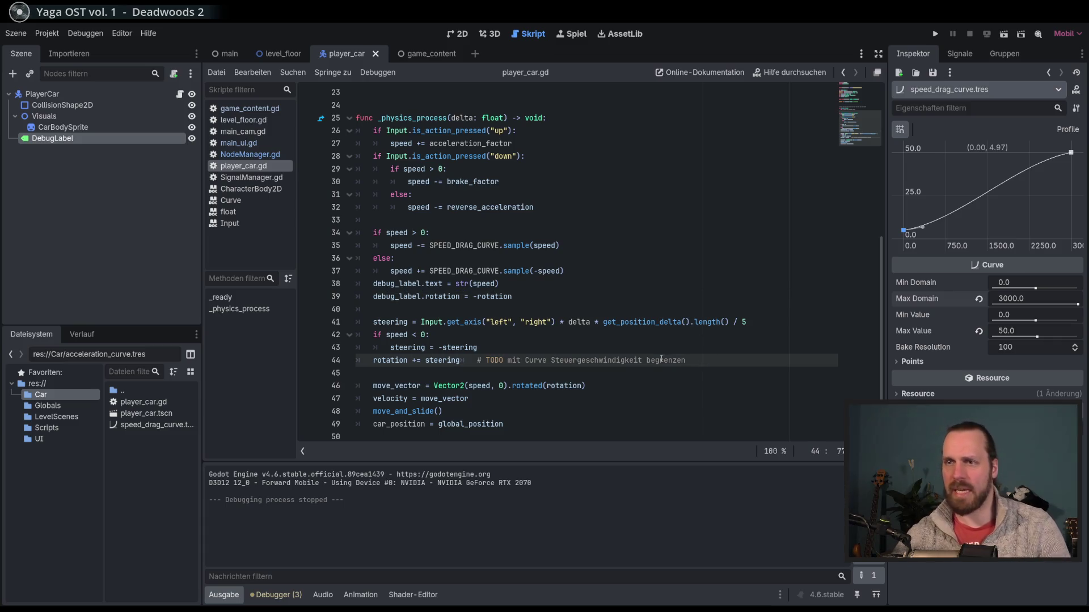
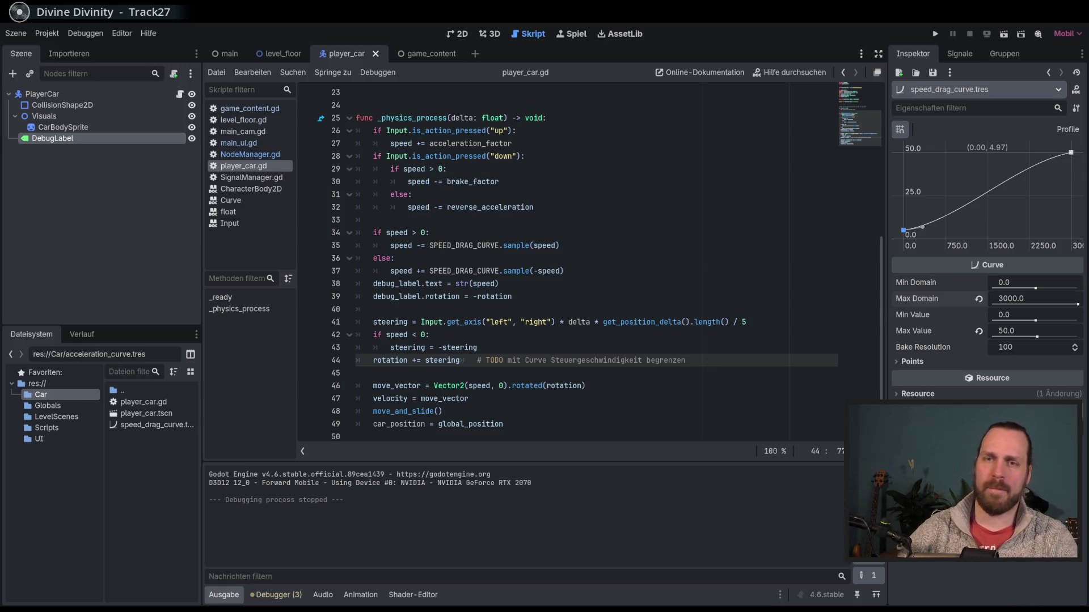
Create a new Curve resource in the Car folder, save it as steering_curve.tres, and open it.
{"action": "right_click", "coordinate": [141, 475]}
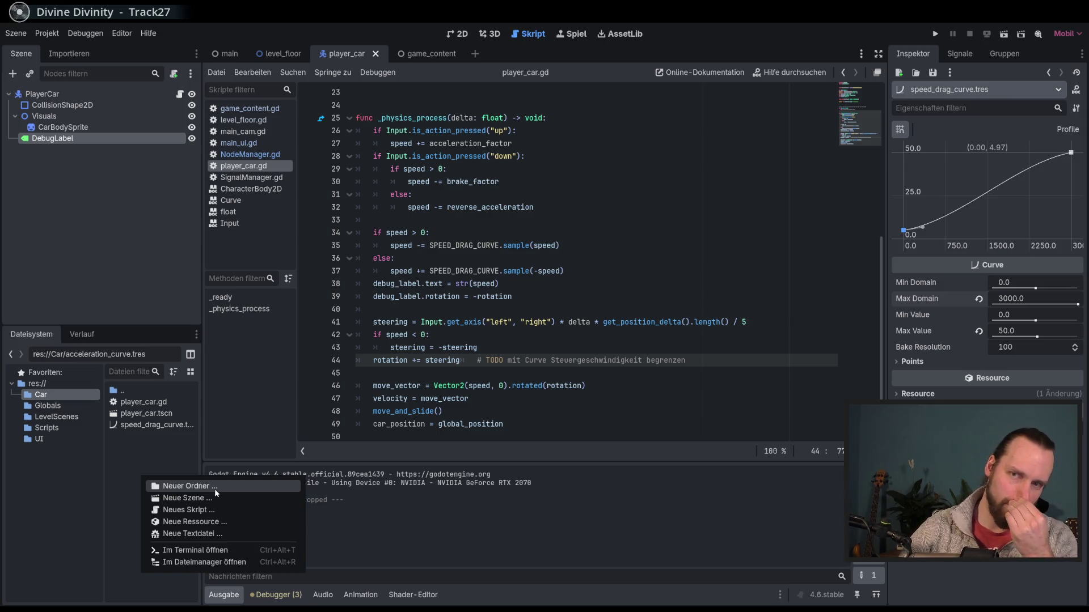
{"action": "left_click", "coordinate": [219, 523]}
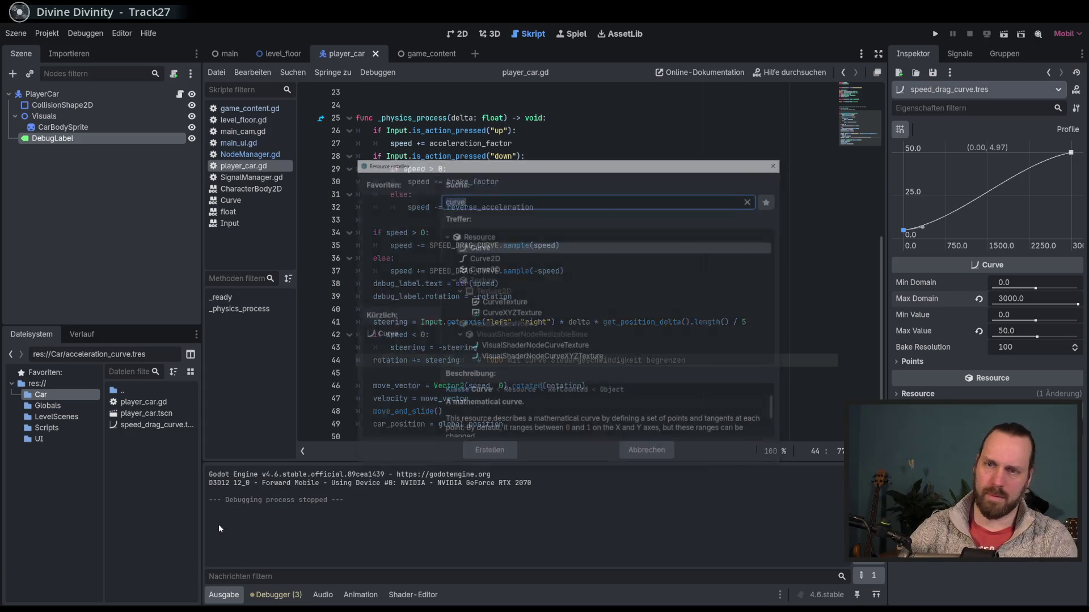
{"action": "key", "text": "Return"}
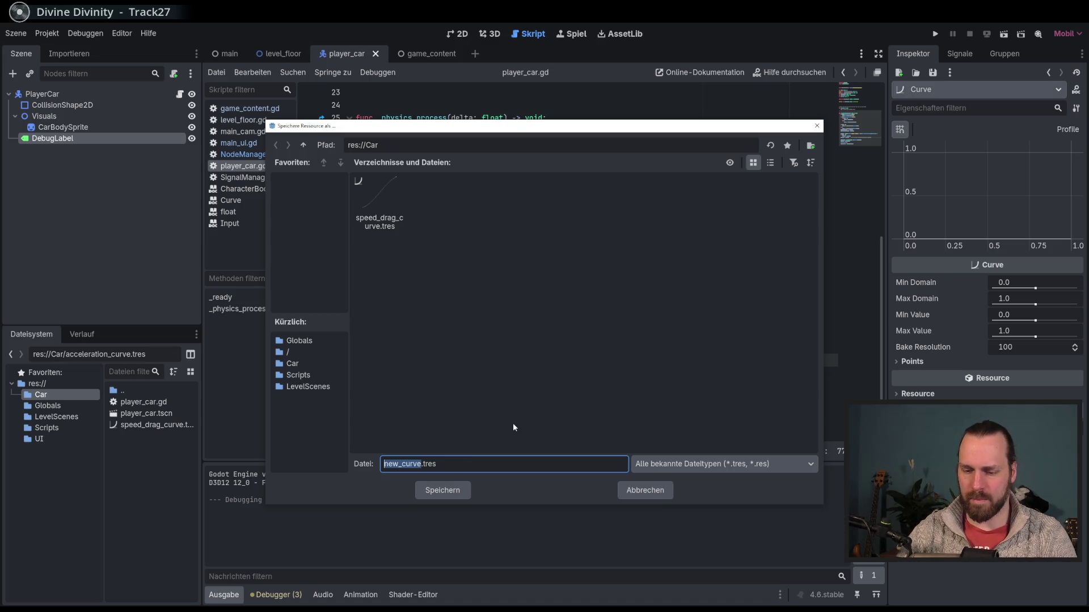
{"action": "type", "text": "steering_curvce"}
{"action": "key", "text": "BackSpace"}
{"action": "key", "text": "BackSpace"}
{"action": "type", "text": "e"}
{"action": "key", "text": "Return"}
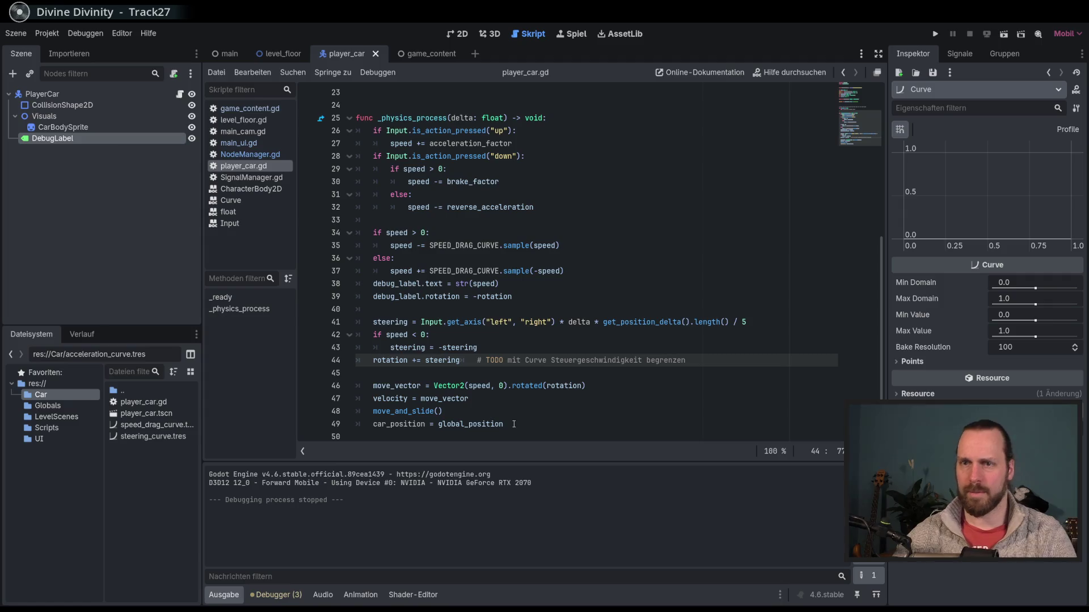
{"action": "double_click", "coordinate": [153, 436]}
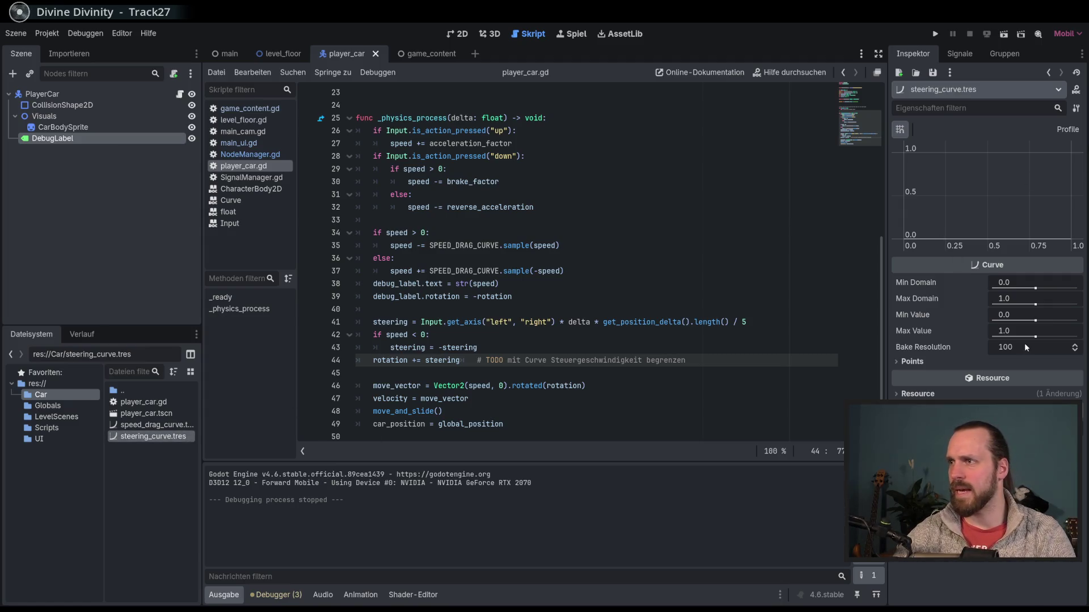
Add start and end points so the curve begins at 1.0 and descends to about 0.25.
{"action": "left_click", "coordinate": [904, 229]}
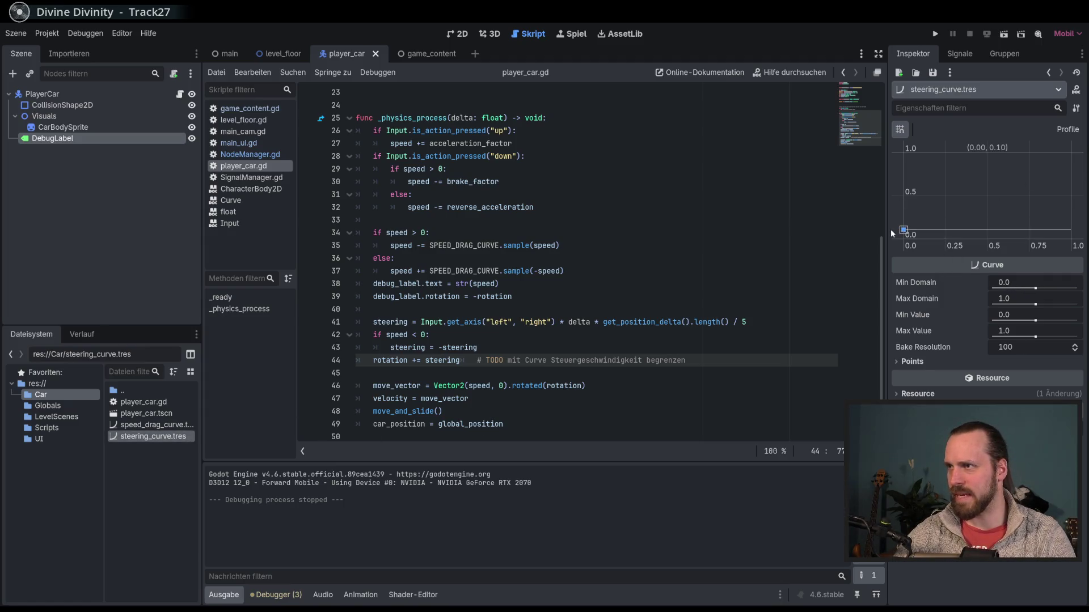
{"action": "left_click_drag", "start_coordinate": [904, 231], "coordinate": [890, 245]}
{"action": "mouse_move", "coordinate": [1072, 243]}
{"action": "left_mouse_down"}
{"action": "mouse_move", "coordinate": [1071, 174]}
{"action": "mouse_move", "coordinate": [1032, 198]}
{"action": "mouse_move", "coordinate": [1071, 152]}
{"action": "left_mouse_up"}
{"action": "left_click", "coordinate": [1024, 187]}
{"action": "right_click", "coordinate": [1026, 189]}
{"action": "left_click_drag", "start_coordinate": [1009, 170], "coordinate": [989, 195]}
{"action": "left_click_drag", "start_coordinate": [1076, 152], "coordinate": [1081, 235]}
{"action": "mouse_move", "coordinate": [903, 239]}
{"action": "left_mouse_down"}
{"action": "mouse_move", "coordinate": [888, 169]}
{"action": "mouse_move", "coordinate": [903, 152]}
{"action": "left_mouse_up"}
{"action": "mouse_move", "coordinate": [1071, 232]}
{"action": "left_mouse_down"}
{"action": "mouse_move", "coordinate": [1070, 215]}
{"action": "mouse_move", "coordinate": [1037, 207]}
{"action": "mouse_move", "coordinate": [1071, 231]}
{"action": "mouse_move", "coordinate": [993, 205]}
{"action": "left_mouse_up"}
{"action": "left_click", "coordinate": [905, 153]}
{"action": "left_click", "coordinate": [903, 153]}
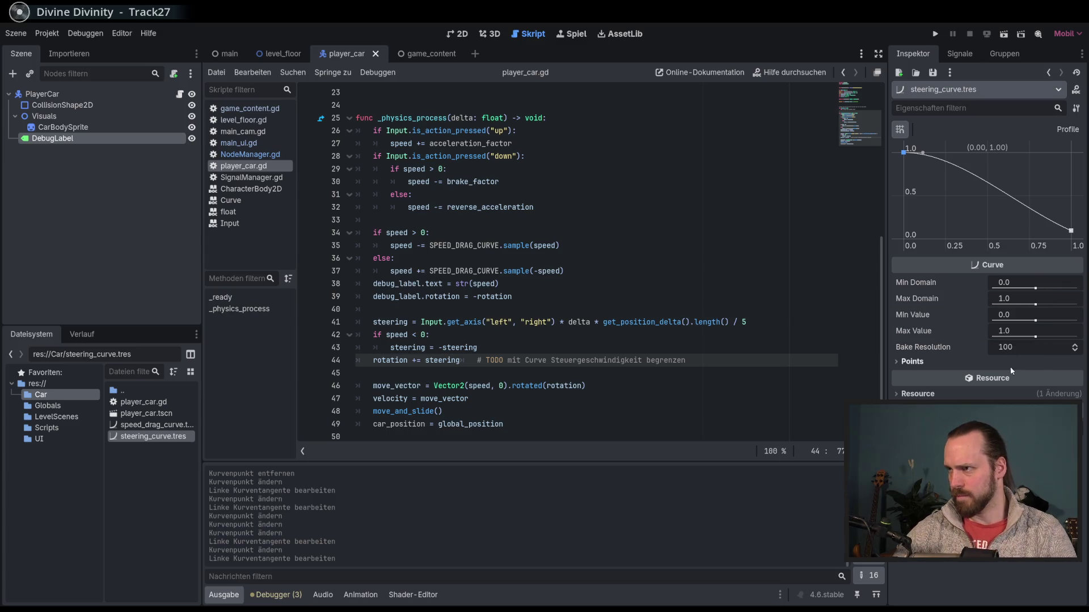
Set the curve's Max Domain to 3000 and move the end point out to 3000.
{"action": "left_click", "coordinate": [1017, 298]}
{"action": "type", "text": "3000"}
{"action": "key", "text": "Return"}
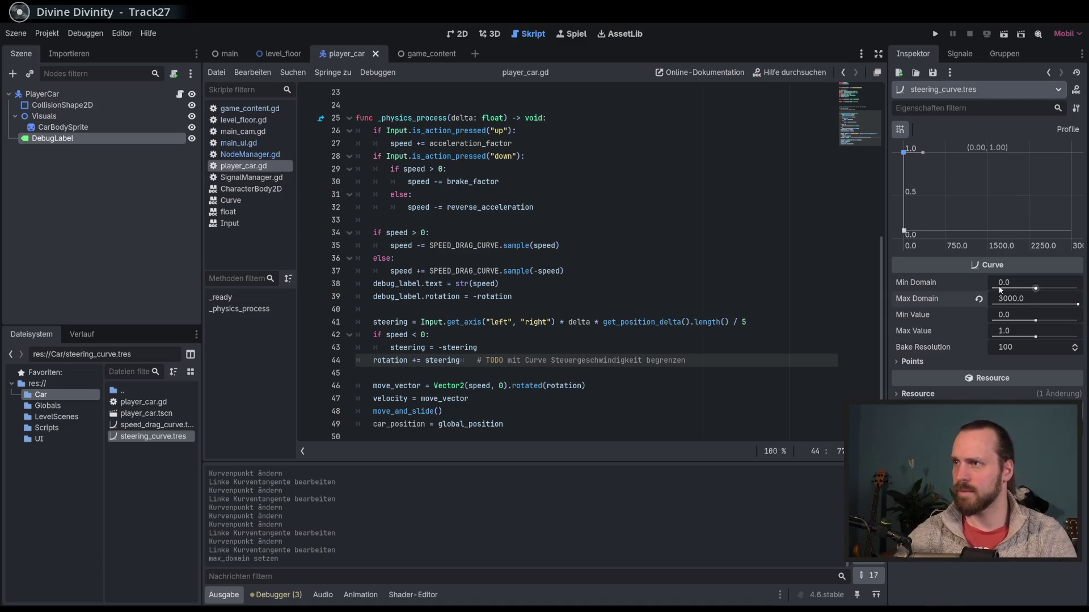
{"action": "mouse_move", "coordinate": [911, 234]}
{"action": "left_mouse_down"}
{"action": "mouse_move", "coordinate": [1071, 239]}
{"action": "mouse_move", "coordinate": [1052, 234]}
{"action": "mouse_move", "coordinate": [1071, 220]}
{"action": "mouse_move", "coordinate": [1018, 216]}
{"action": "left_mouse_up"}
Add a midpoint and adjust tangents so the curve falls smoothly to about 0.19.
{"action": "left_click", "coordinate": [903, 152]}
{"action": "left_click_drag", "start_coordinate": [923, 153], "coordinate": [916, 152]}
{"action": "left_click", "coordinate": [957, 181]}
{"action": "mouse_move", "coordinate": [972, 191]}
{"action": "left_mouse_down"}
{"action": "mouse_move", "coordinate": [980, 198]}
{"action": "mouse_move", "coordinate": [955, 186]}
{"action": "mouse_move", "coordinate": [975, 198]}
{"action": "left_mouse_up"}
{"action": "left_click", "coordinate": [903, 152]}
{"action": "mouse_move", "coordinate": [923, 153]}
{"action": "left_mouse_down"}
{"action": "mouse_move", "coordinate": [934, 152]}
{"action": "mouse_move", "coordinate": [944, 191]}
{"action": "mouse_move", "coordinate": [958, 188]}
{"action": "left_mouse_up"}
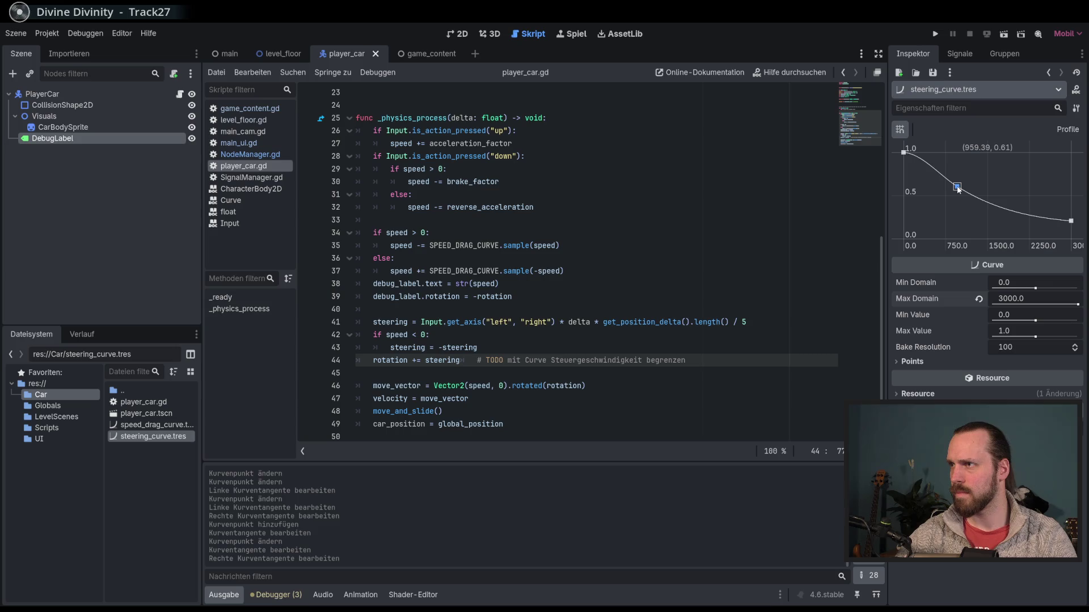
{"action": "mouse_move", "coordinate": [618, 319]}
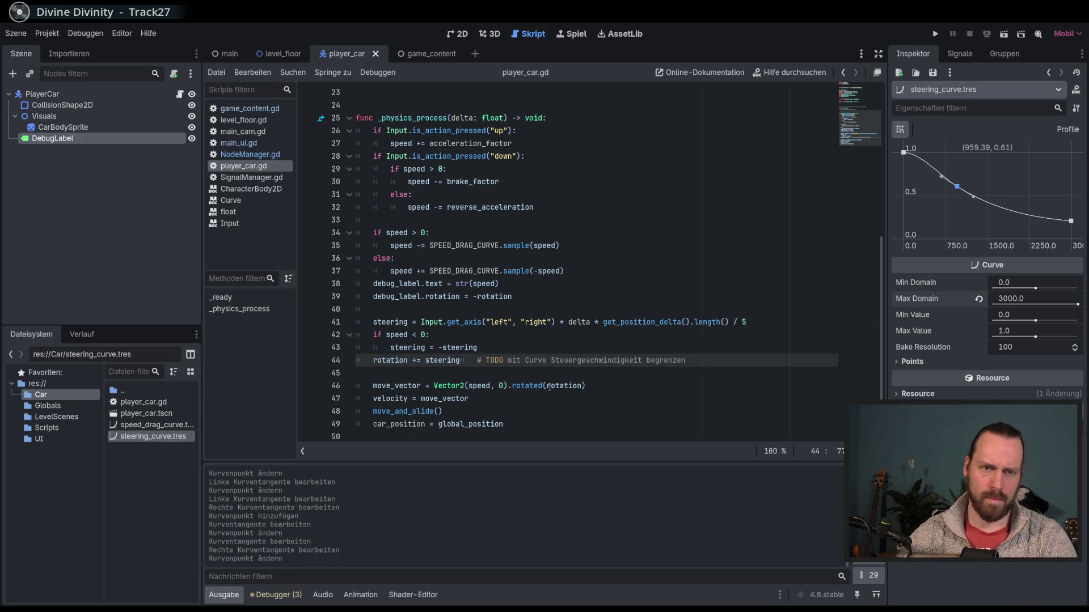
{"action": "mouse_move", "coordinate": [566, 385]}
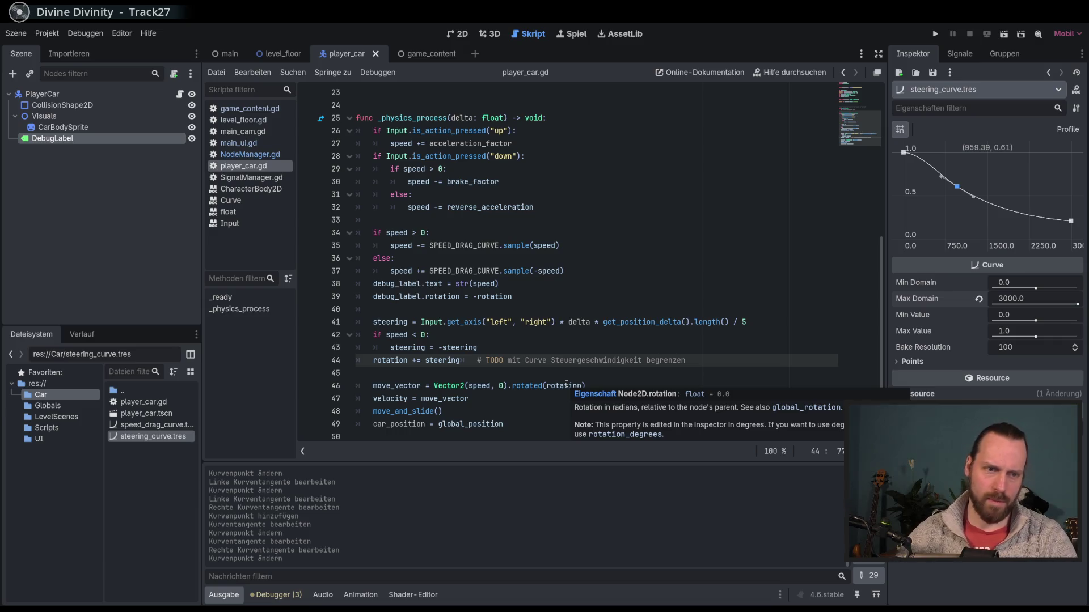
{"action": "left_click", "coordinate": [728, 350]}
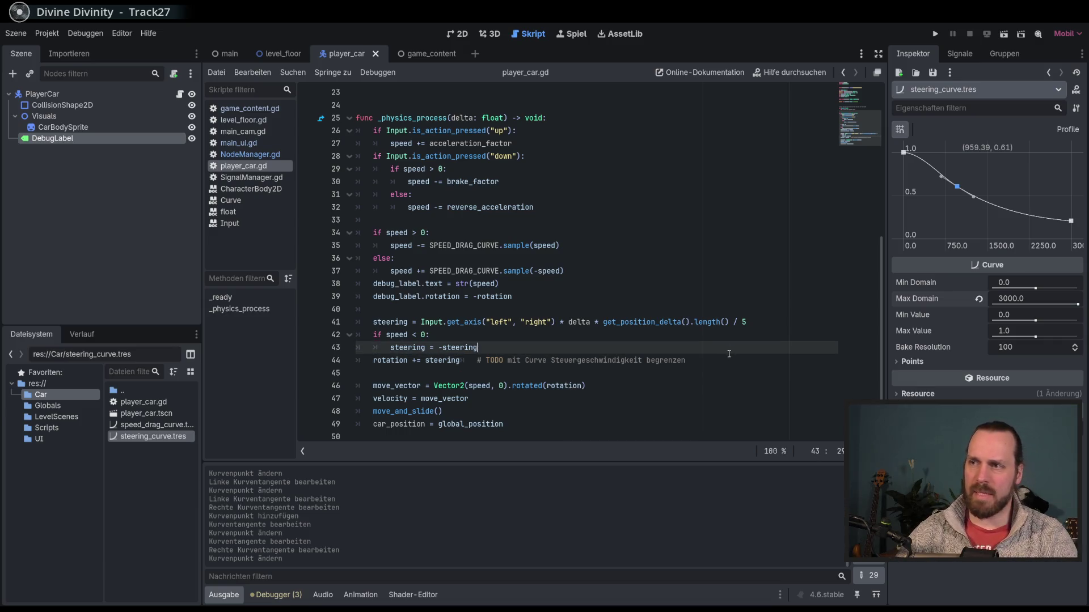
{"action": "left_click", "coordinate": [735, 363]}
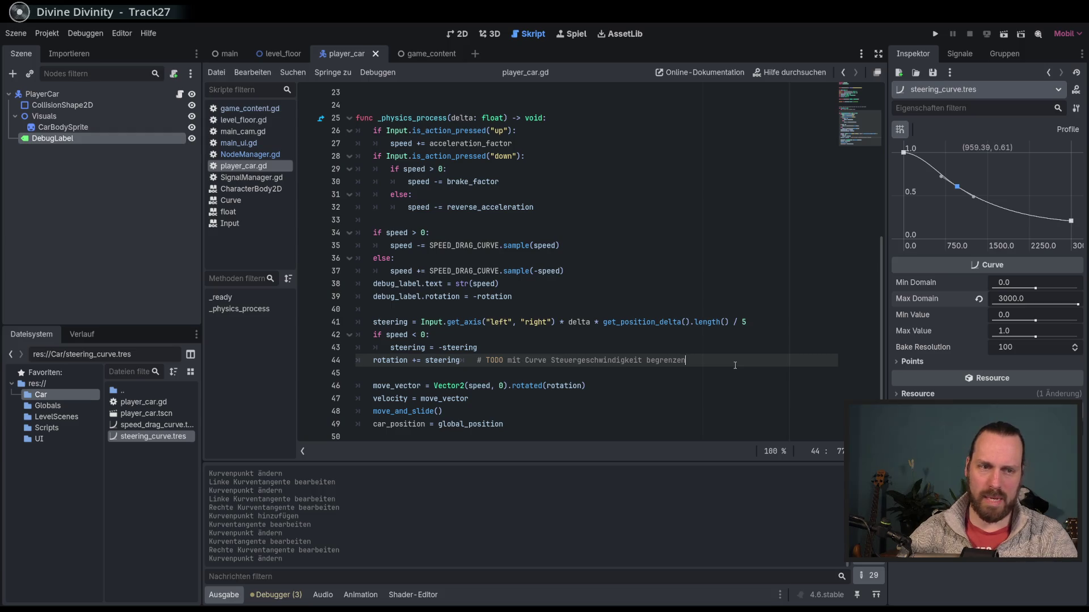
{"action": "key", "text": "ctrl+z"}
{"action": "left_click", "coordinate": [702, 364]}
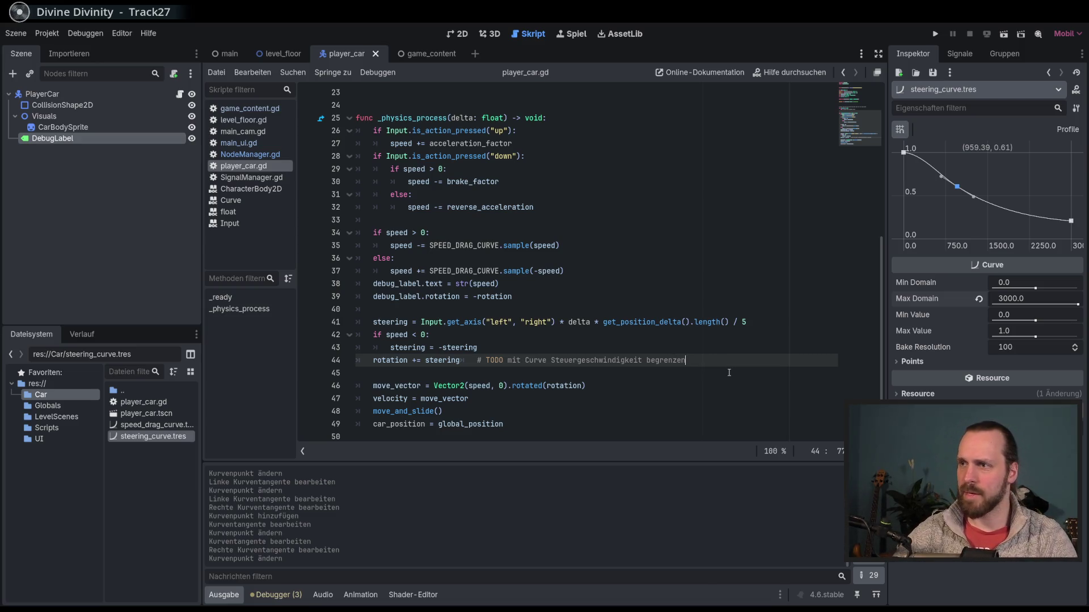
{"action": "key", "text": "Up"}
{"action": "left_click", "coordinate": [734, 375]}
{"action": "left_click", "coordinate": [730, 365]}
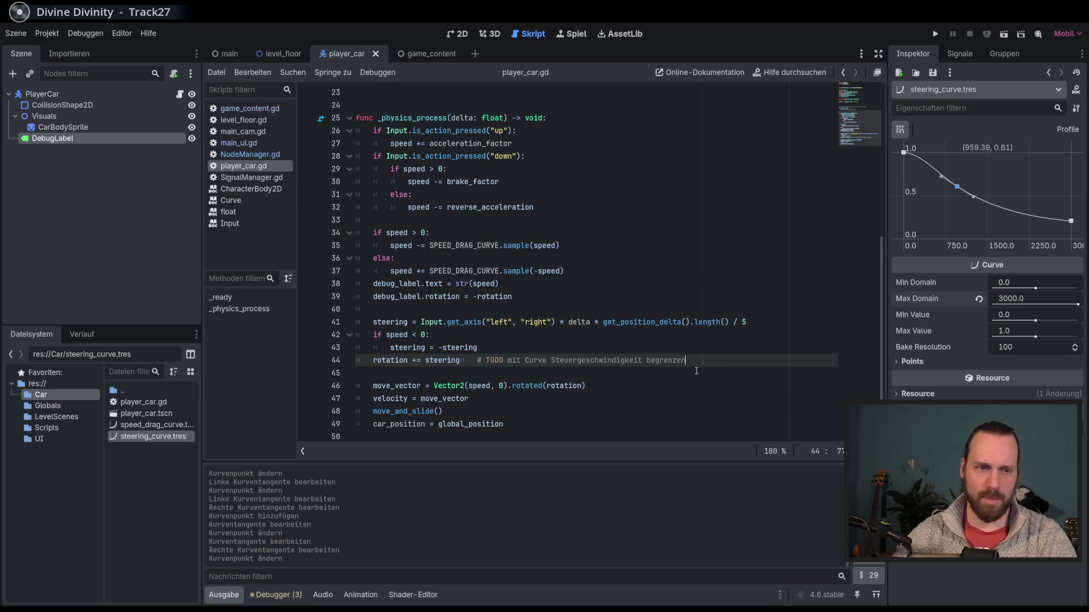
{"action": "left_click", "coordinate": [652, 385]}
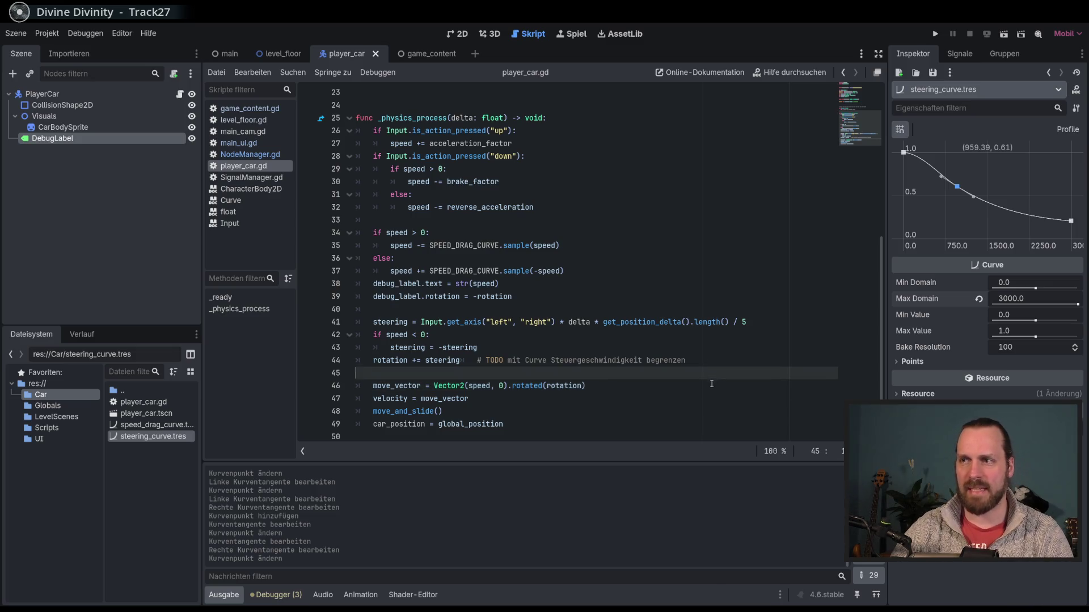
{"action": "scroll", "coordinate": [711, 389], "scroll_direction": "up", "scroll_amount": 7}
{"action": "scroll", "coordinate": [737, 368], "scroll_direction": "down", "scroll_amount": 7}
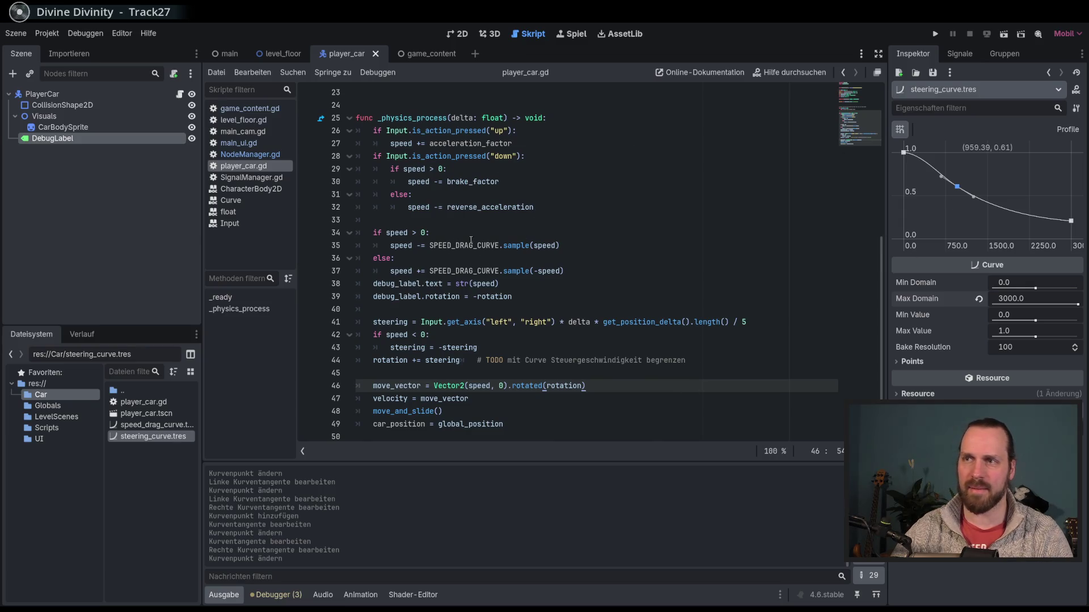
{"action": "left_click", "coordinate": [630, 396]}
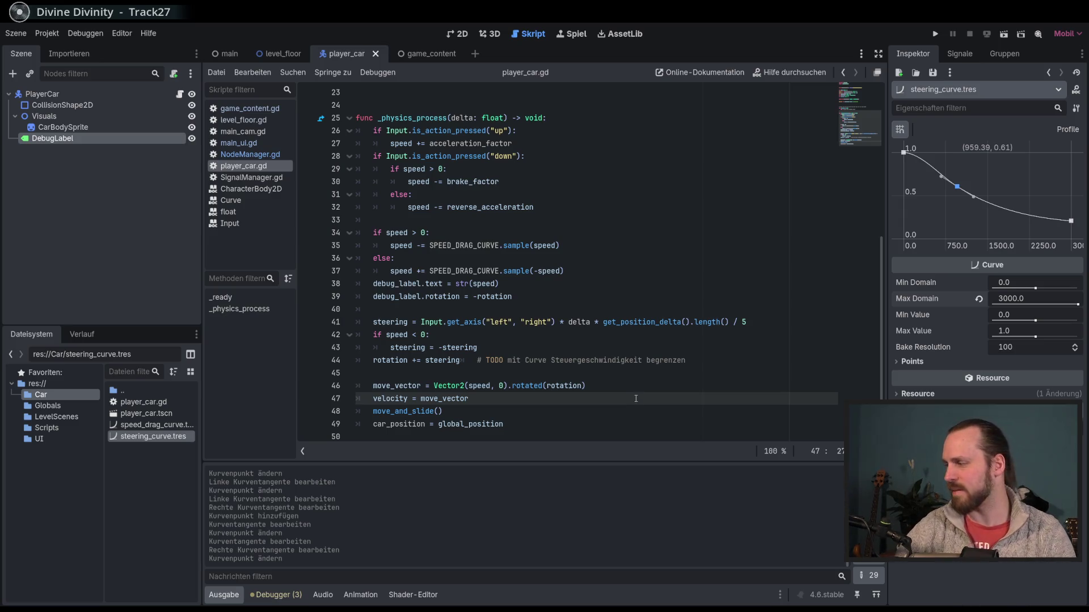
{"action": "key", "text": "Up"}
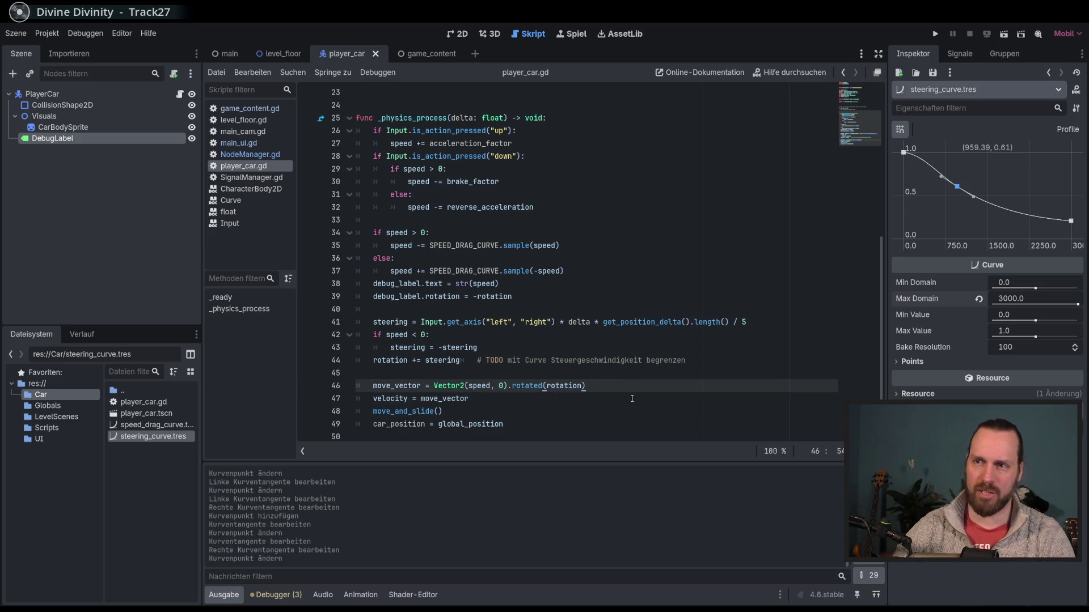
{"action": "key", "text": "Down"}
{"action": "key", "text": "Up"}
{"action": "key", "text": "Down"}
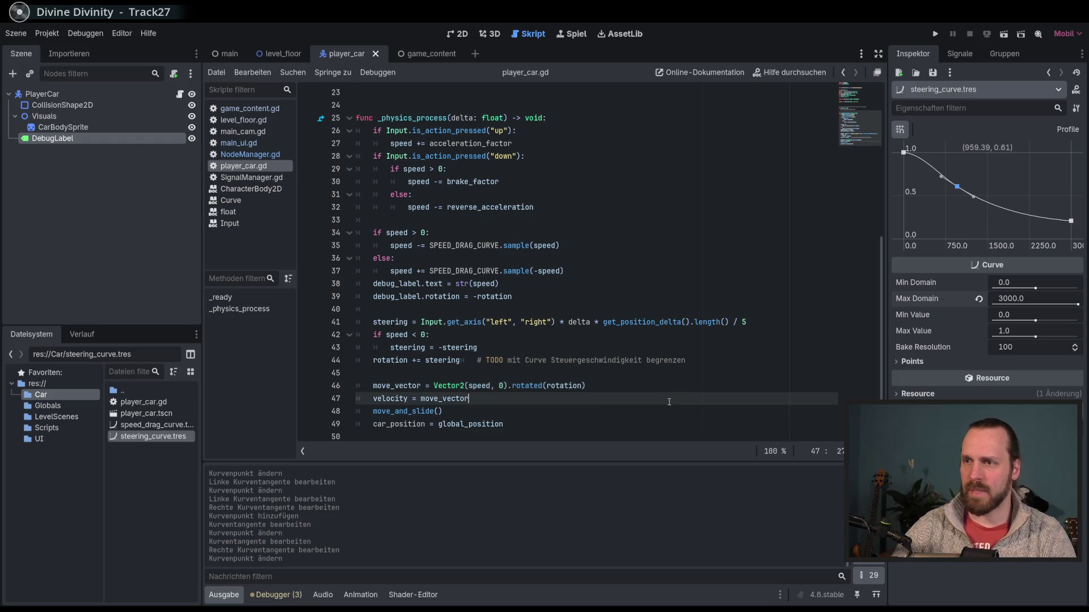
{"action": "key", "text": "Up"}
{"action": "key", "text": "Down"}
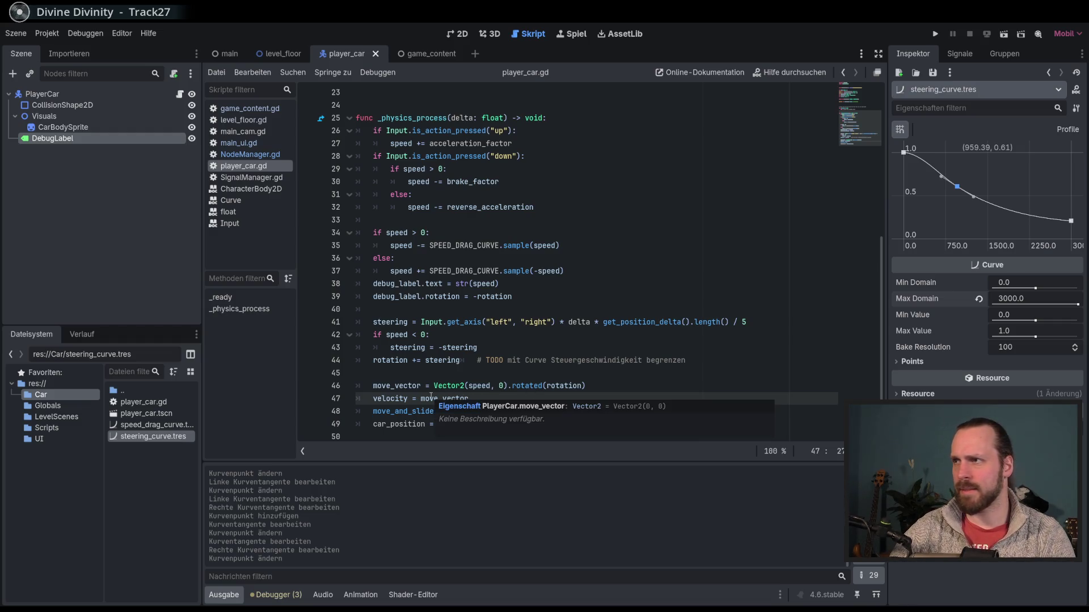
{"action": "scroll", "coordinate": [526, 243], "scroll_direction": "up", "scroll_amount": 7}
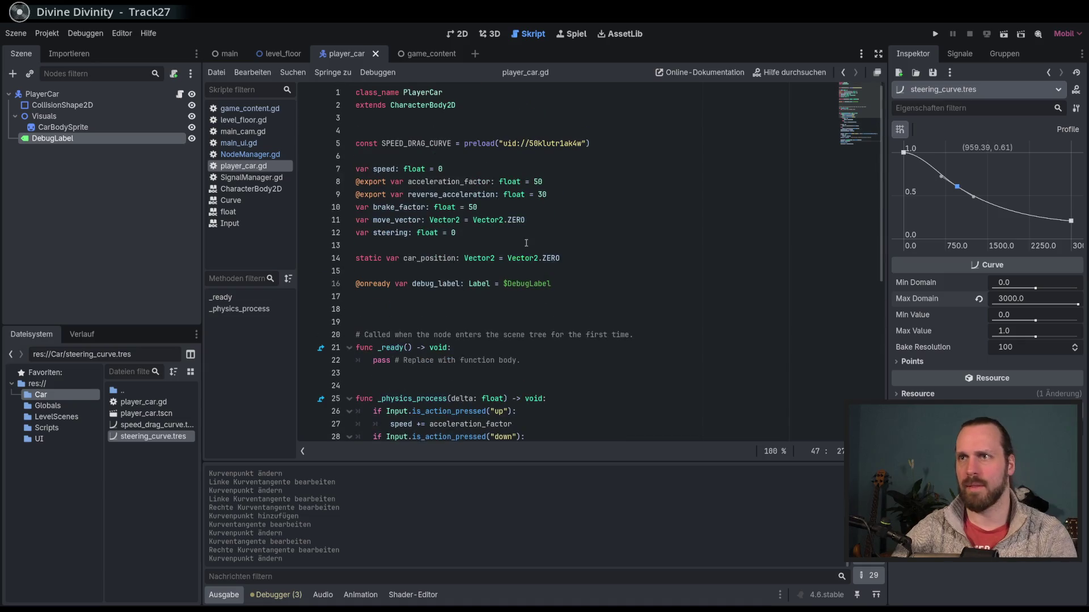
Add a STEERING_CURVE preload of steering_curve.tres below the SPEED_DRAG_CURVE constant.
{"action": "left_click", "coordinate": [617, 145]}
{"action": "left_click_drag", "start_coordinate": [152, 436], "coordinate": [390, 159]}
{"action": "key", "text": "Return"}
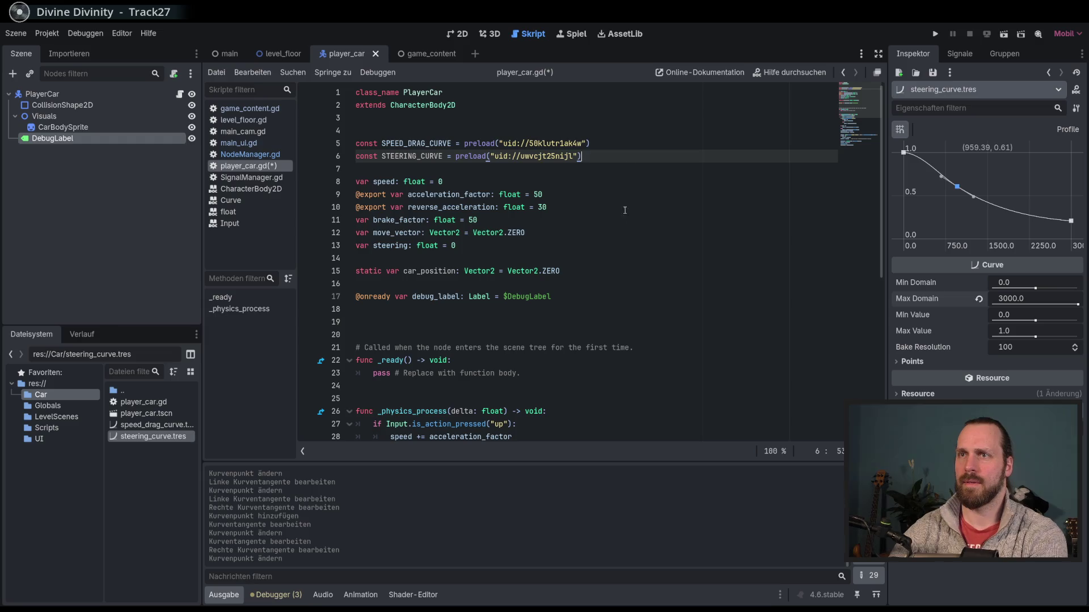
Remove the TODO comment following 'rotation += steering' on line 45.
{"action": "scroll", "coordinate": [624, 255], "scroll_direction": "down", "scroll_amount": 7}
{"action": "left_click_drag", "start_coordinate": [658, 411], "coordinate": [658, 393]}
{"action": "left_click", "coordinate": [658, 391]}
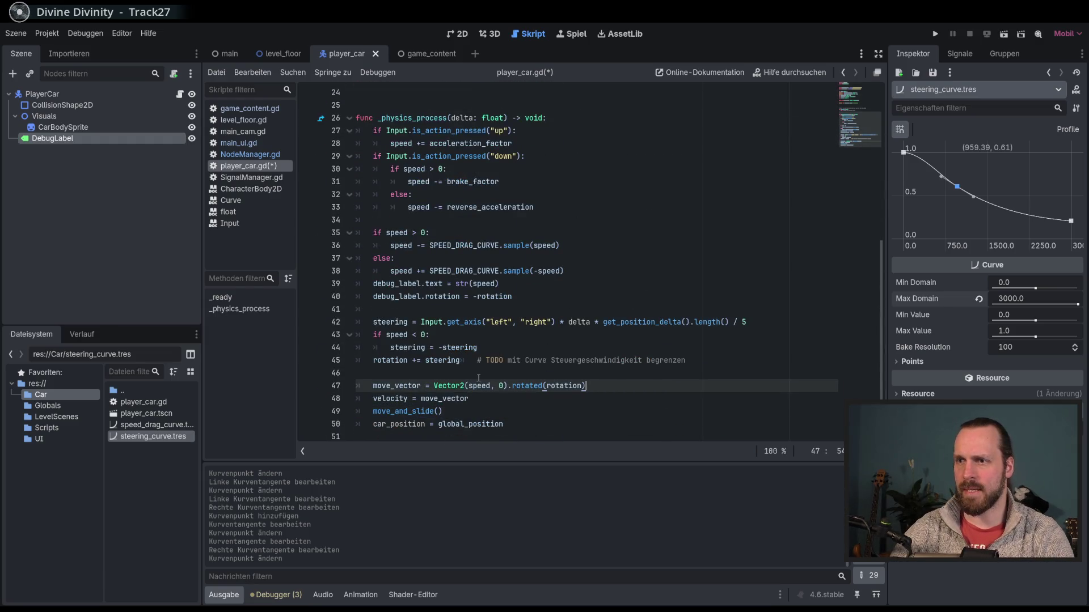
{"action": "double_click", "coordinate": [441, 361]}
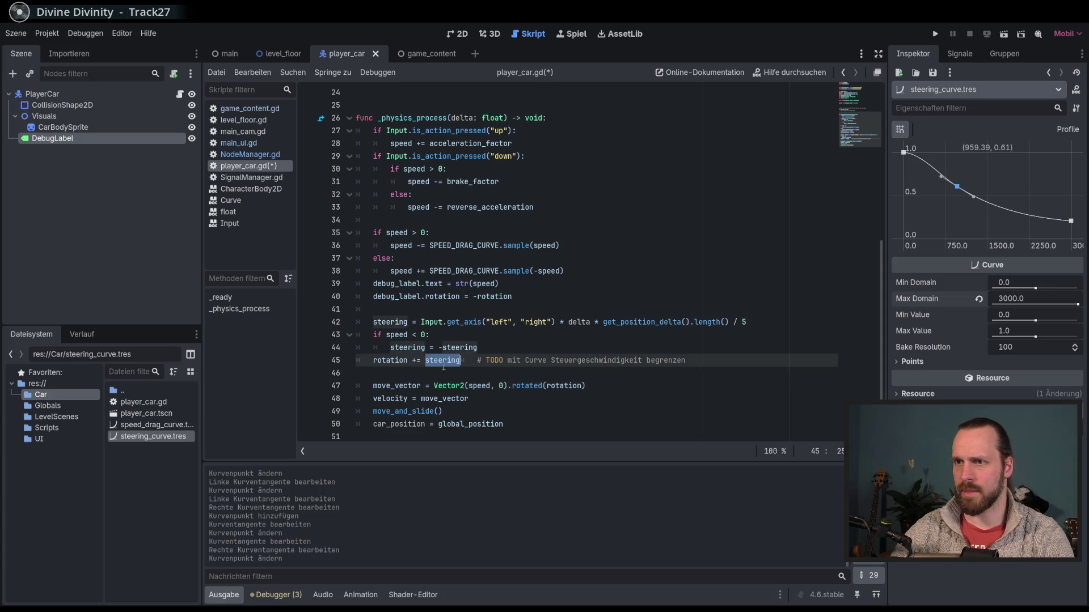
{"action": "double_click", "coordinate": [394, 361]}
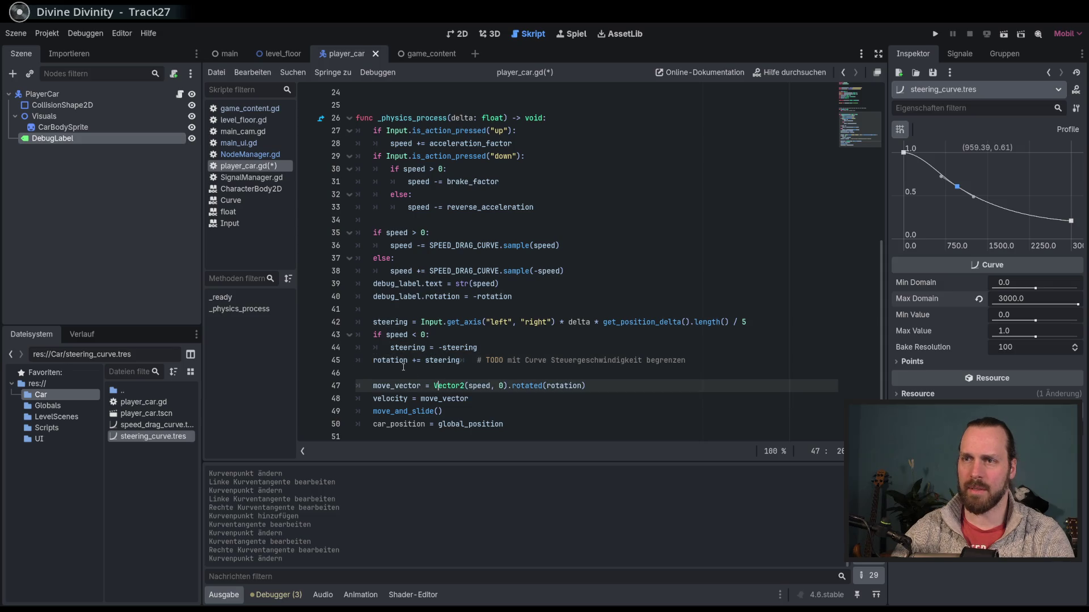
{"action": "left_click", "coordinate": [436, 360]}
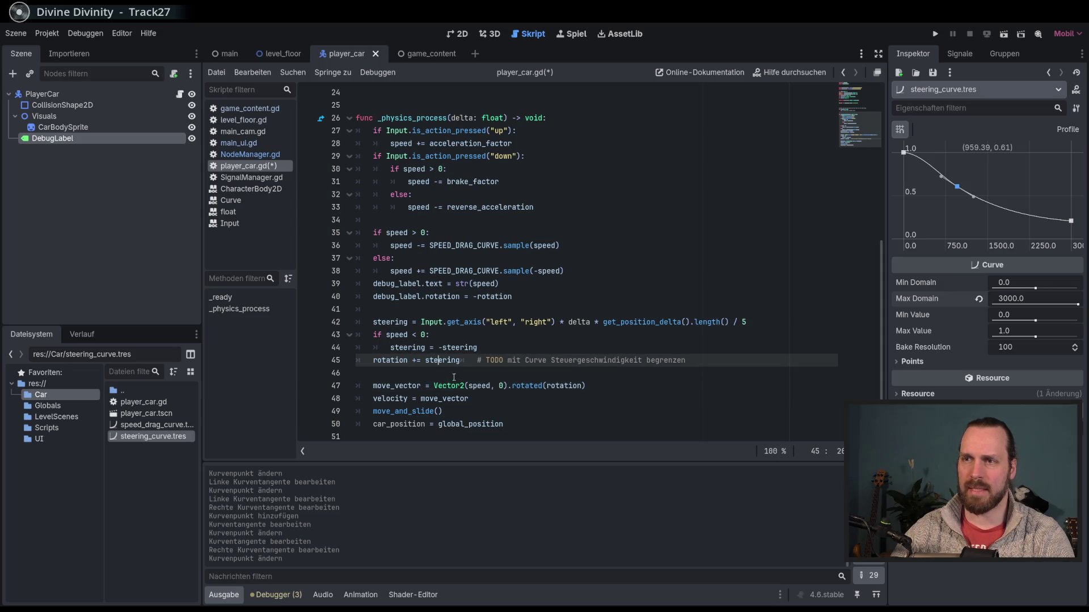
{"action": "double_click", "coordinate": [564, 386]}
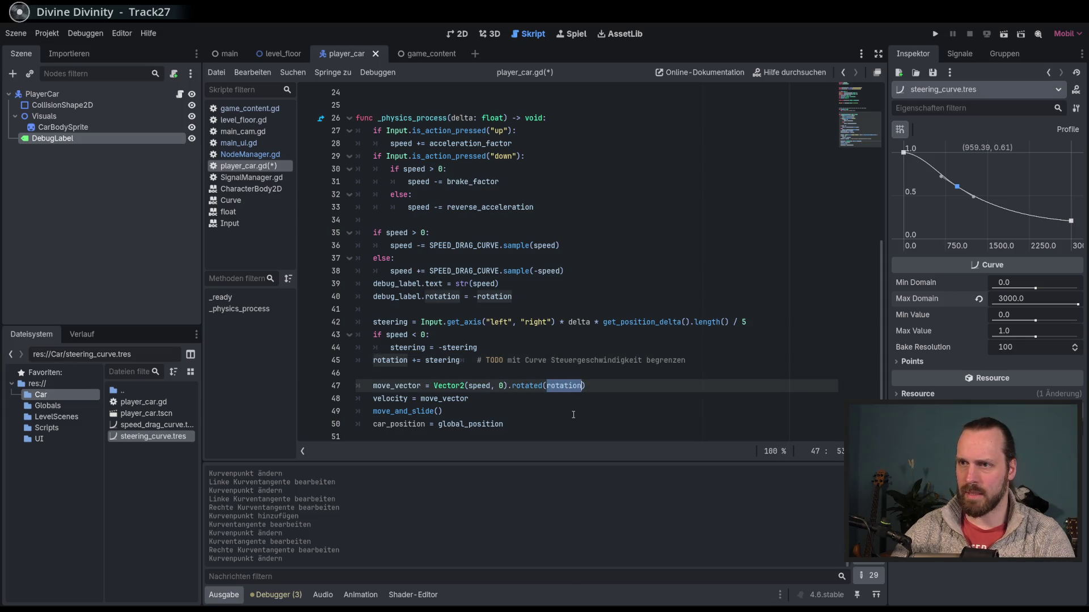
{"action": "left_click", "coordinate": [574, 415]}
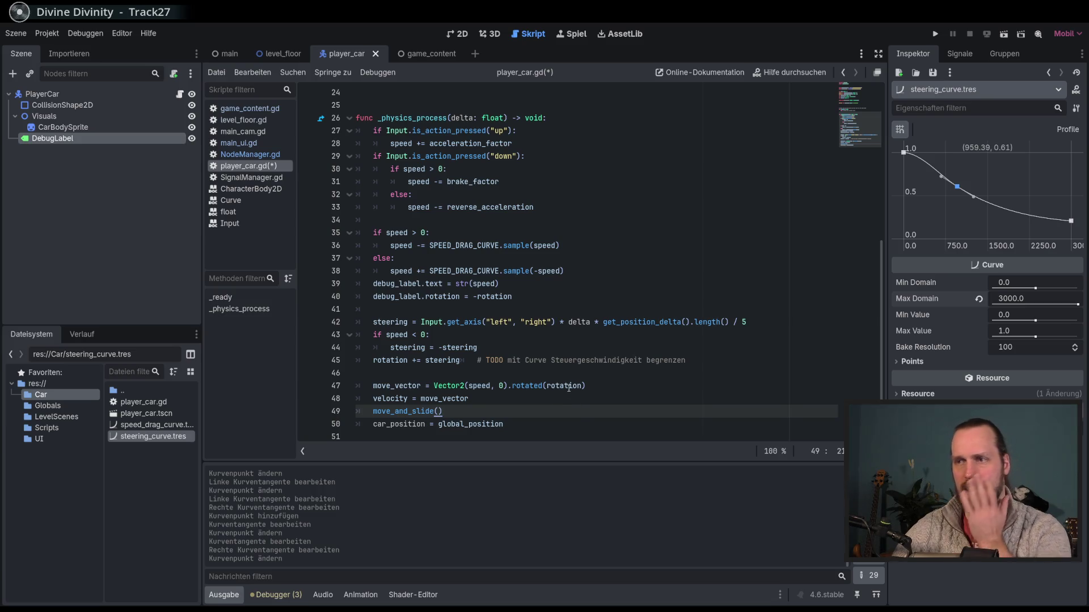
{"action": "mouse_move", "coordinate": [569, 386]}
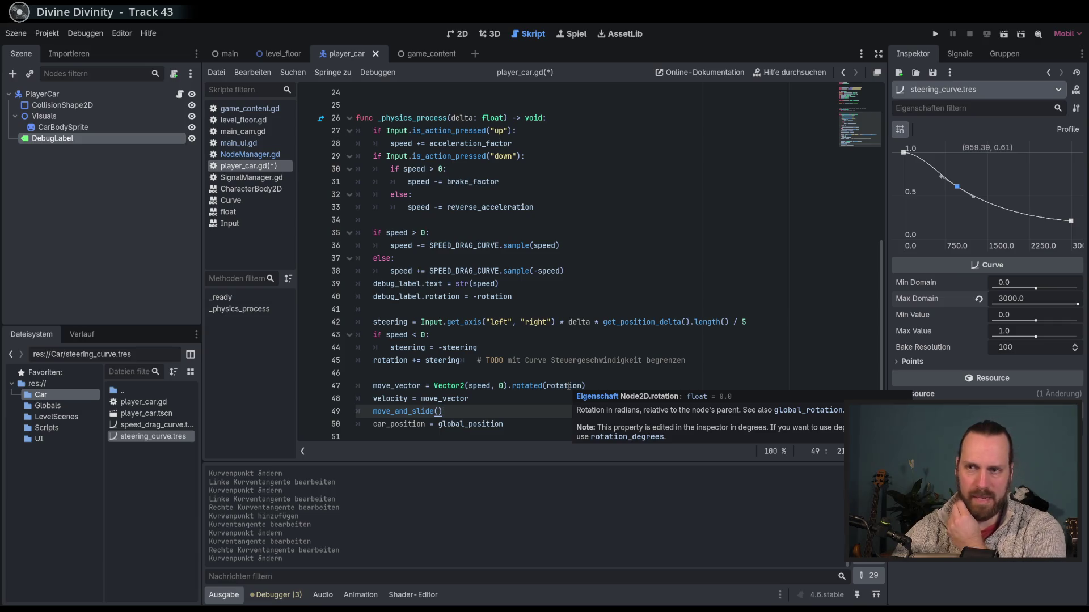
{"action": "left_click", "coordinate": [692, 363]}
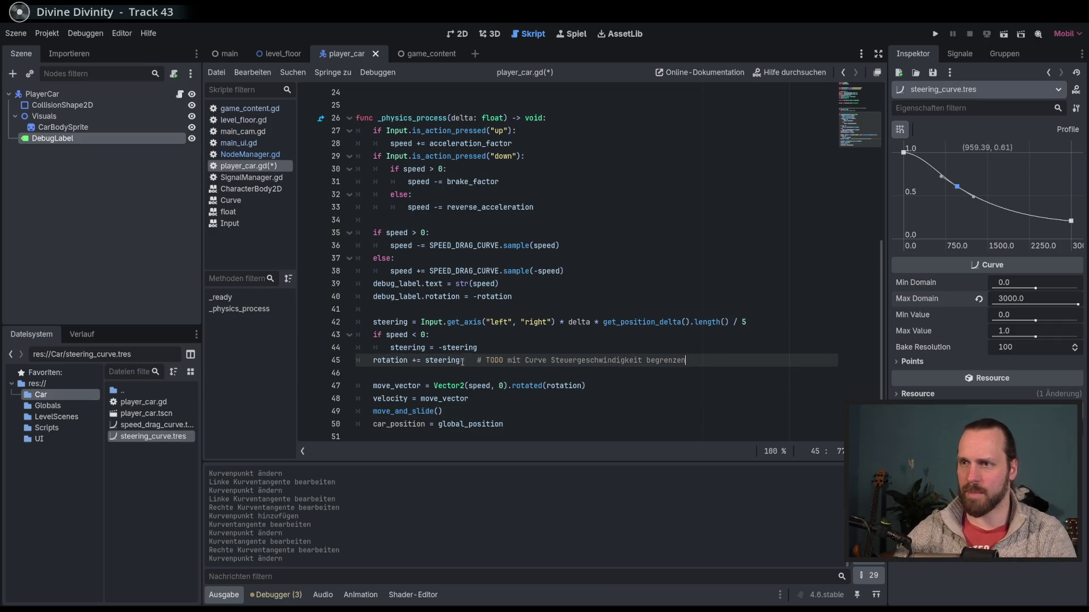
{"action": "left_click", "coordinate": [461, 361], "text": "shift"}
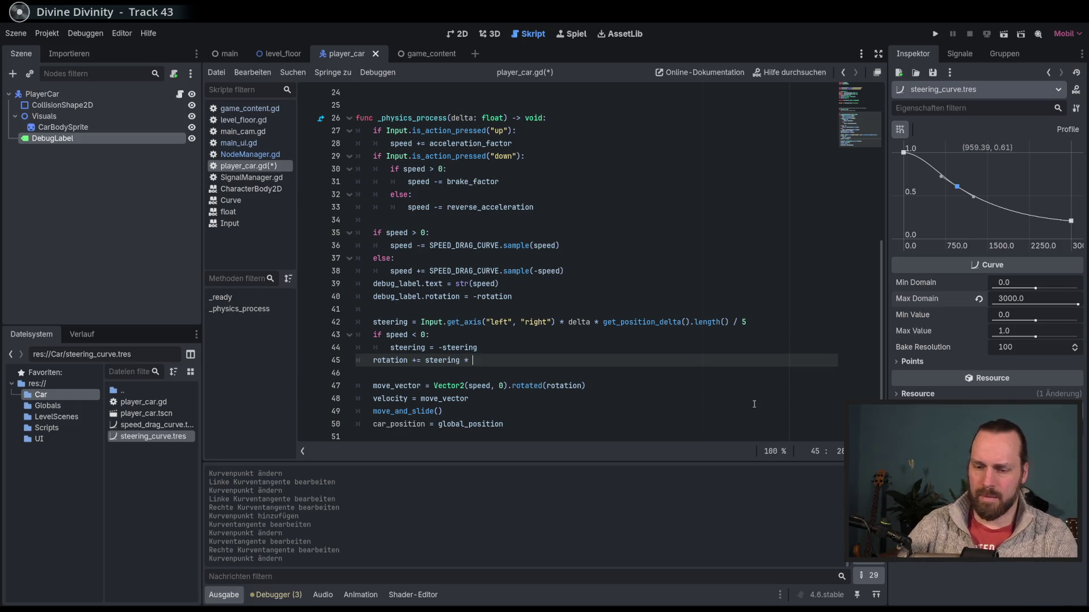
Append '* STEERING_CURVE.sample(abs(speed))' to the rotation line 45.
{"action": "type", "text": "s"}
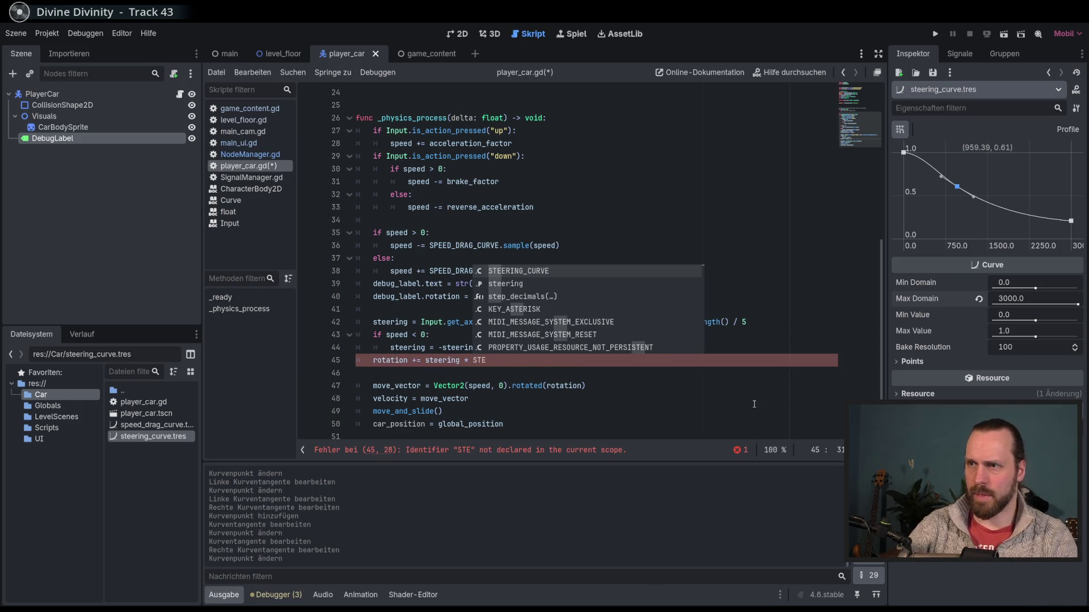
{"action": "key", "text": "Return"}
{"action": "type", "text": ".sa"}
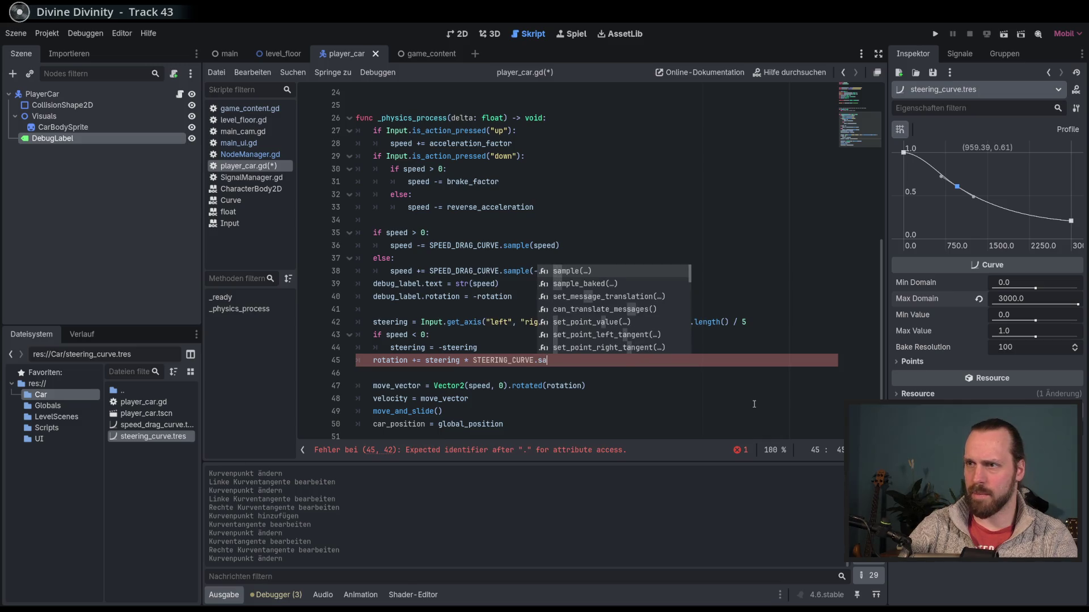
{"action": "key", "text": "Return"}
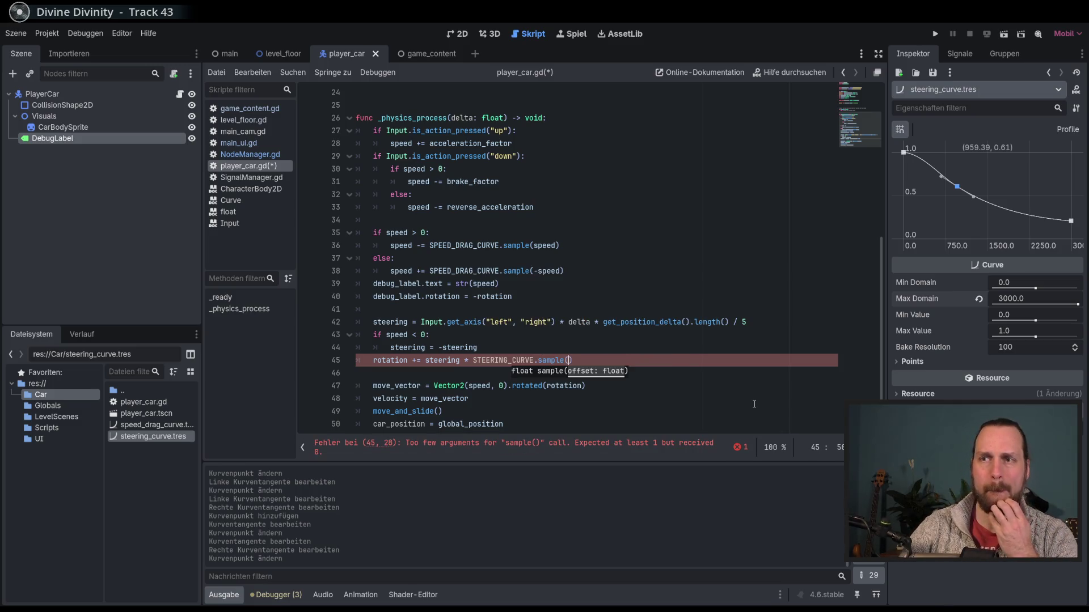
{"action": "type", "text": "e"}
{"action": "key", "text": "Return"}
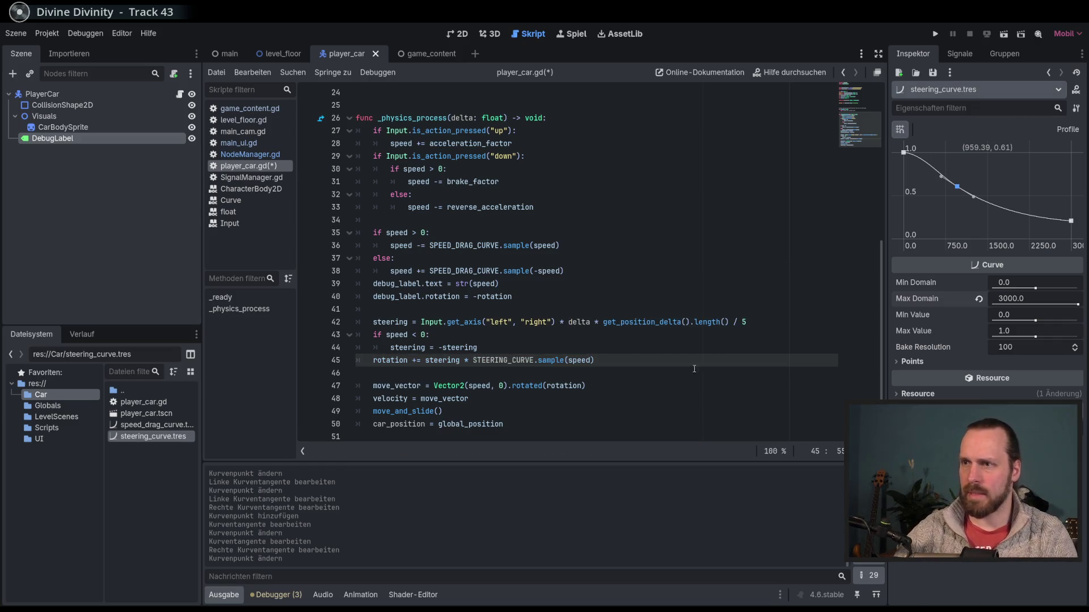
{"action": "type", "text": "abs"}
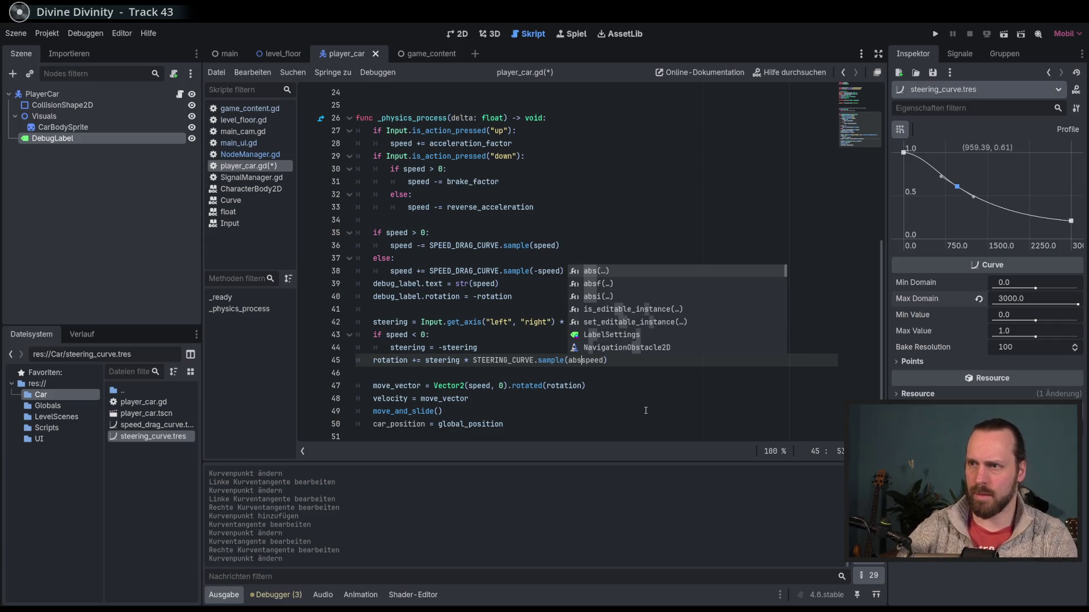
{"action": "type", "text": "("}
{"action": "key", "text": "Right"}
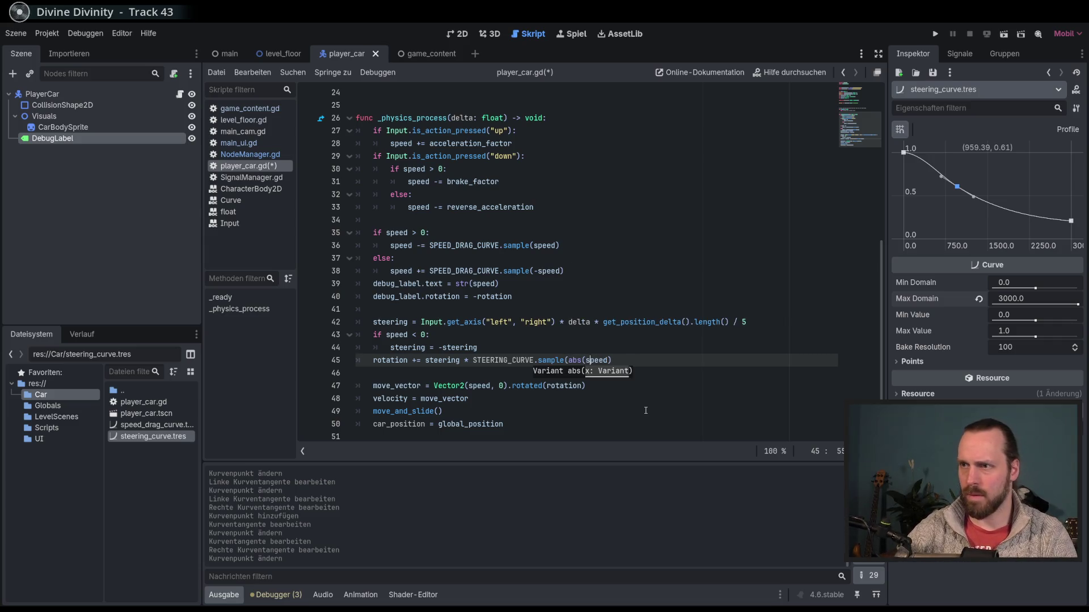
{"action": "key", "text": "Right"}
Save and run the game, steer the car left and right, then stop it.
{"action": "key", "text": "F5"}
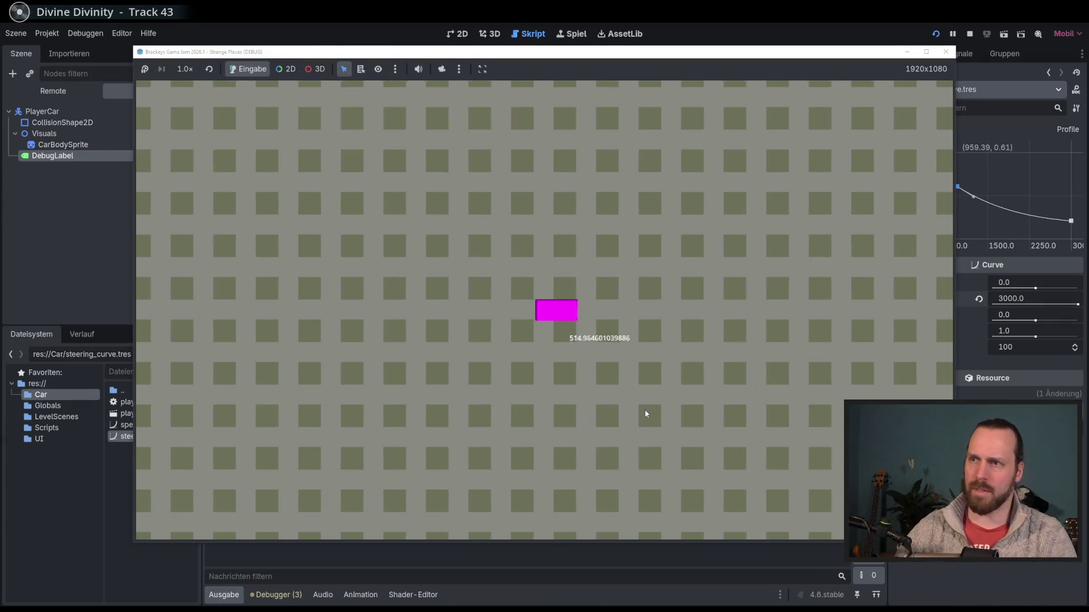
{"action": "key", "text": "Left"}
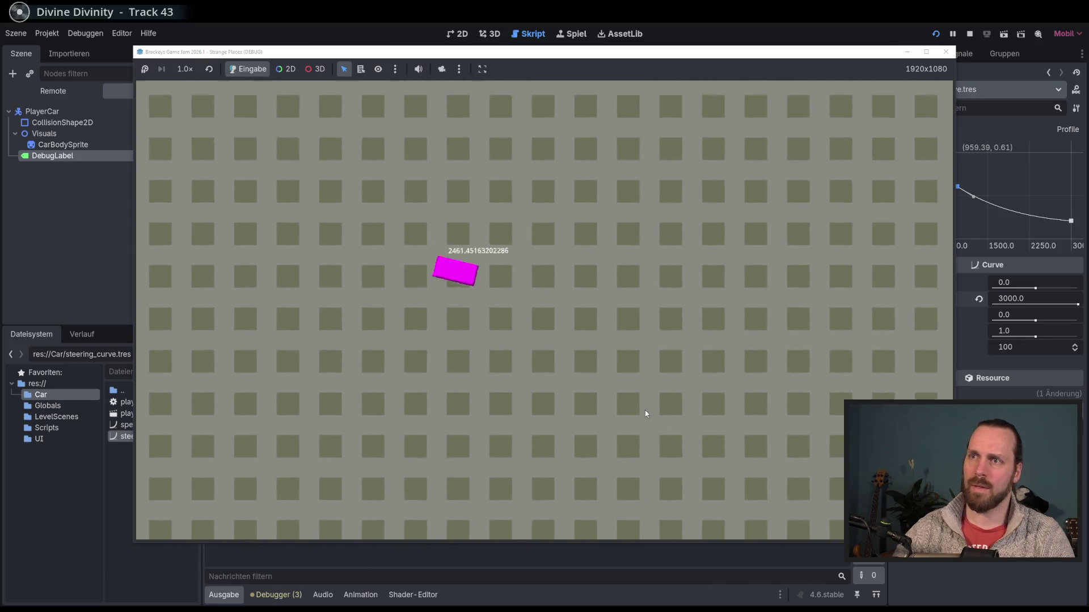
{"action": "key", "text": "Right"}
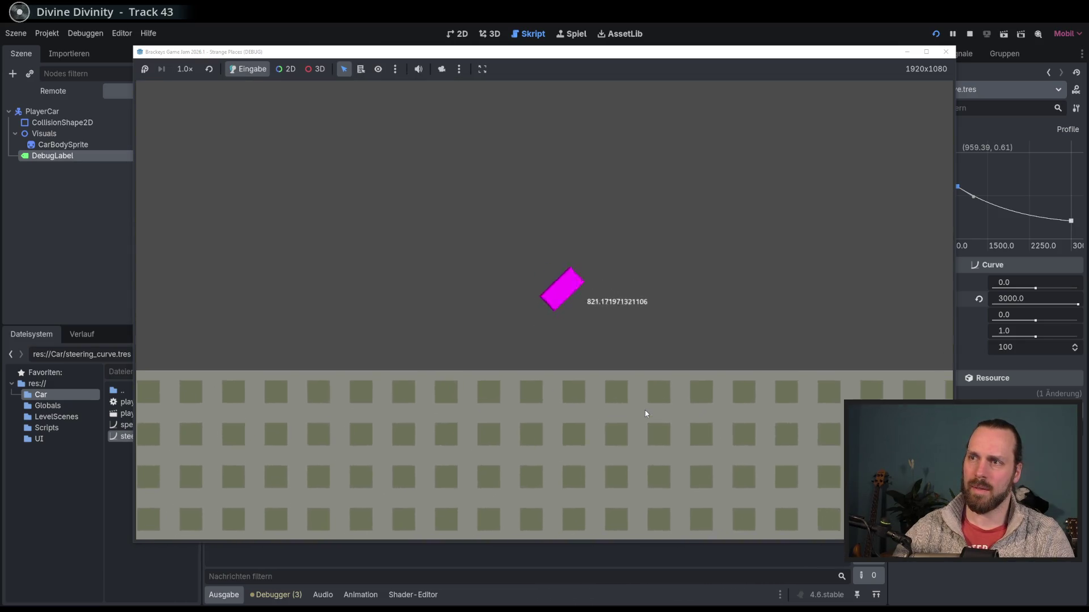
{"action": "key", "text": "Right"}
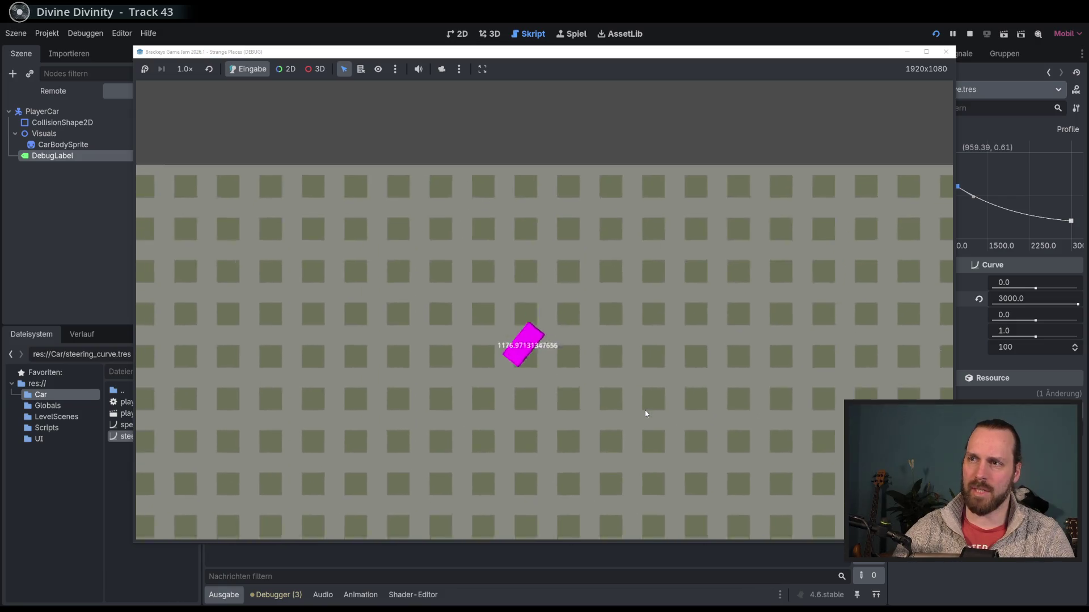
{"action": "key", "text": "Left"}
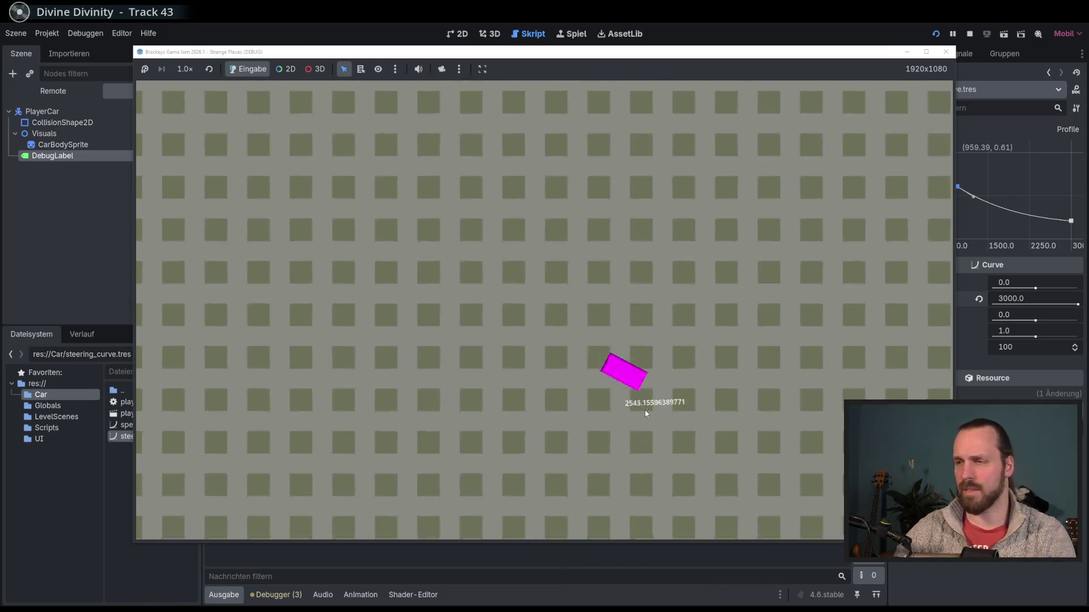
{"action": "key", "text": "F8"}
{"action": "scroll", "coordinate": [622, 407], "scroll_direction": "up", "scroll_amount": 6}
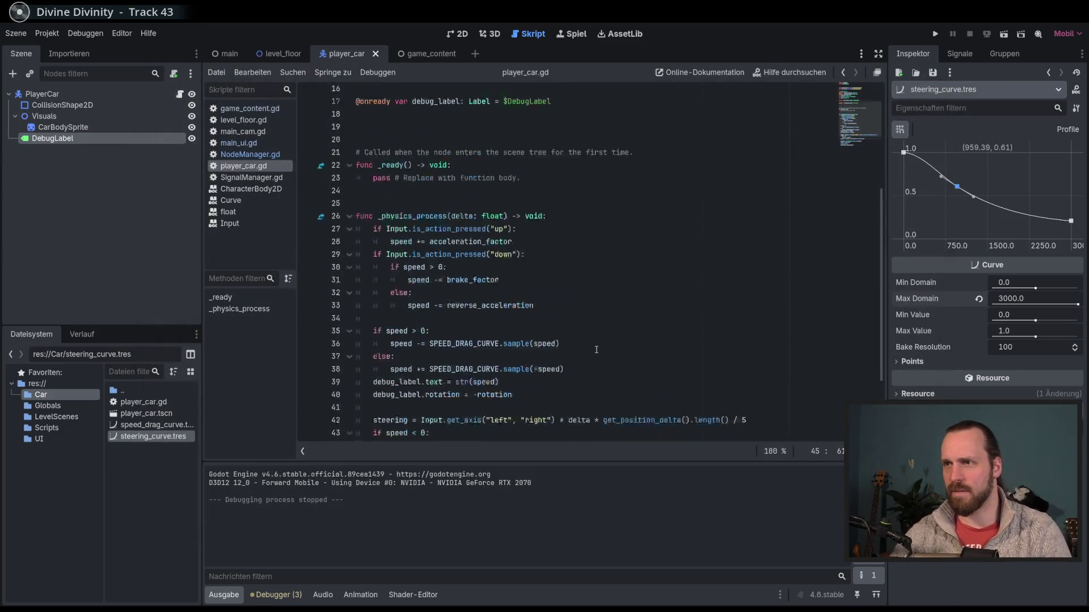
Test-drive the car again with arrow keys, then lower the curve's midpoint to about 0.48.
{"action": "scroll", "coordinate": [719, 388], "scroll_direction": "down", "scroll_amount": 6}
{"action": "left_click", "coordinate": [759, 322]}
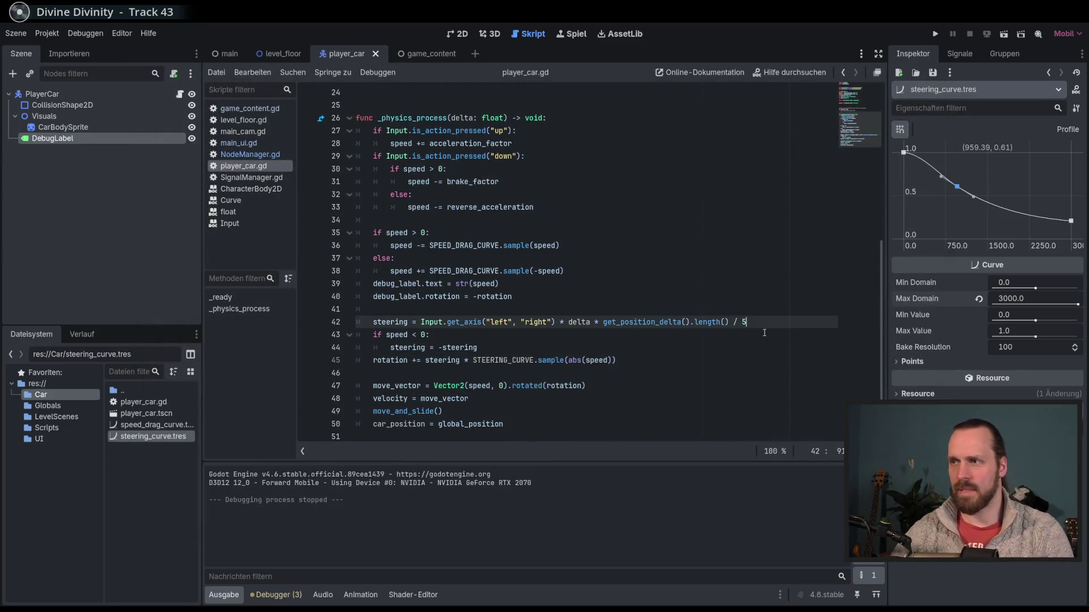
{"action": "key", "text": "F5"}
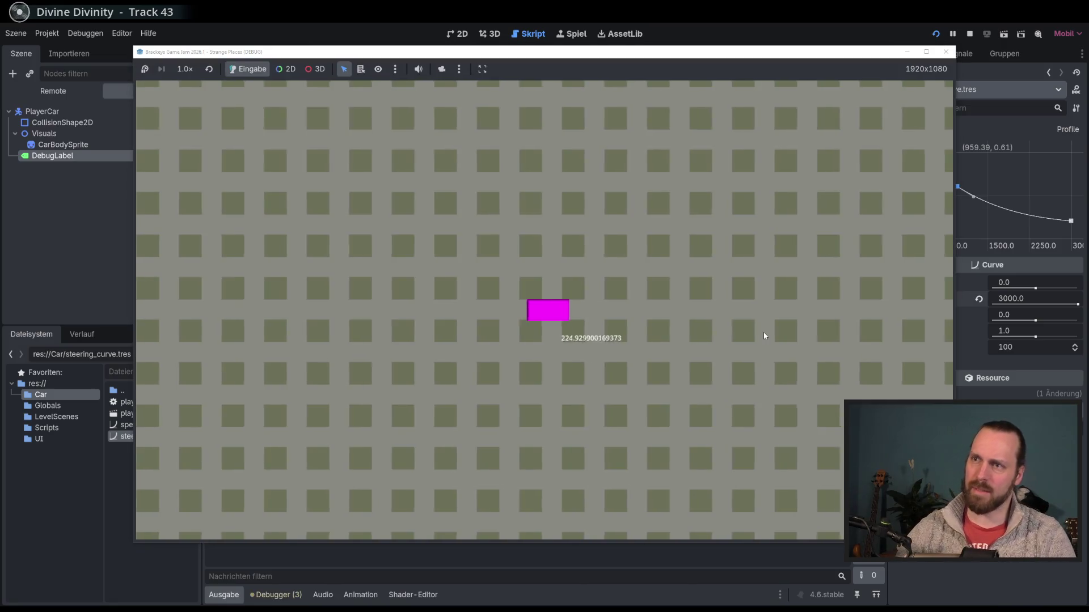
{"action": "key", "text": "Right"}
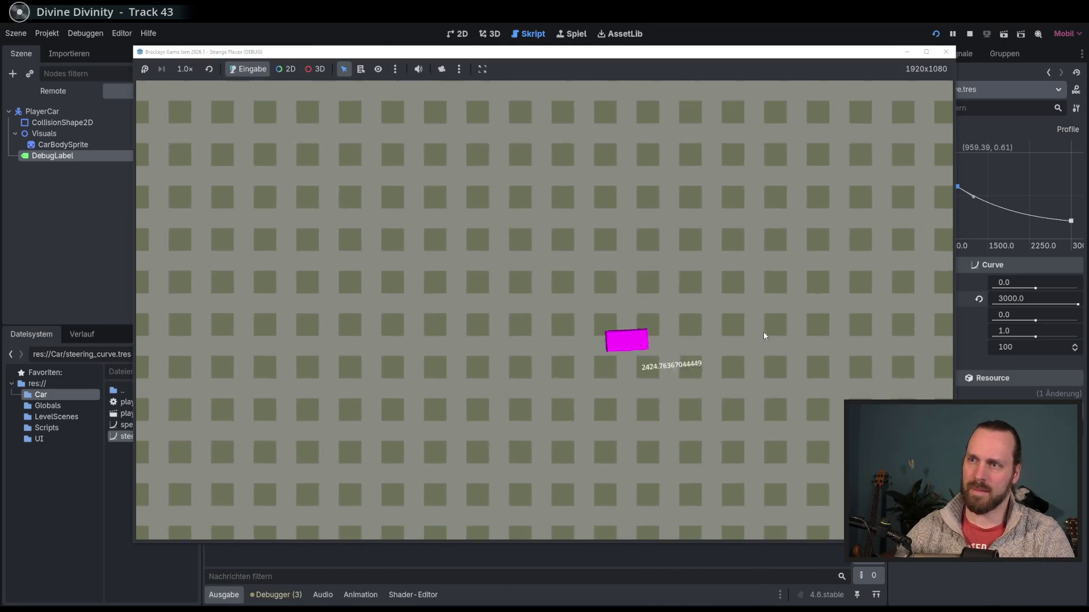
{"action": "key", "text": "Down"}
{"action": "key", "text": "Left"}
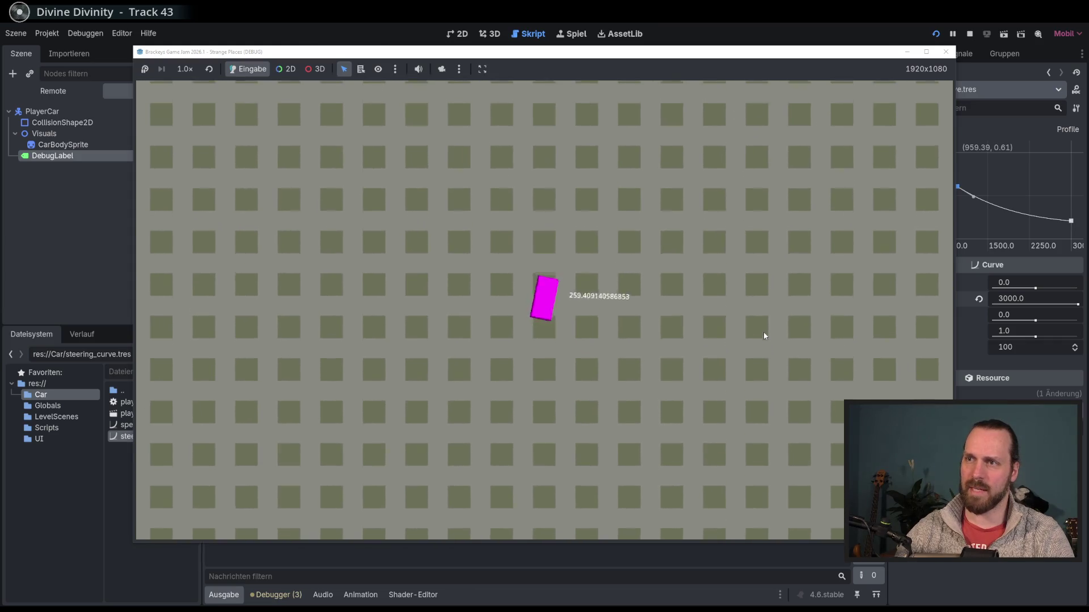
{"action": "key", "text": "Up"}
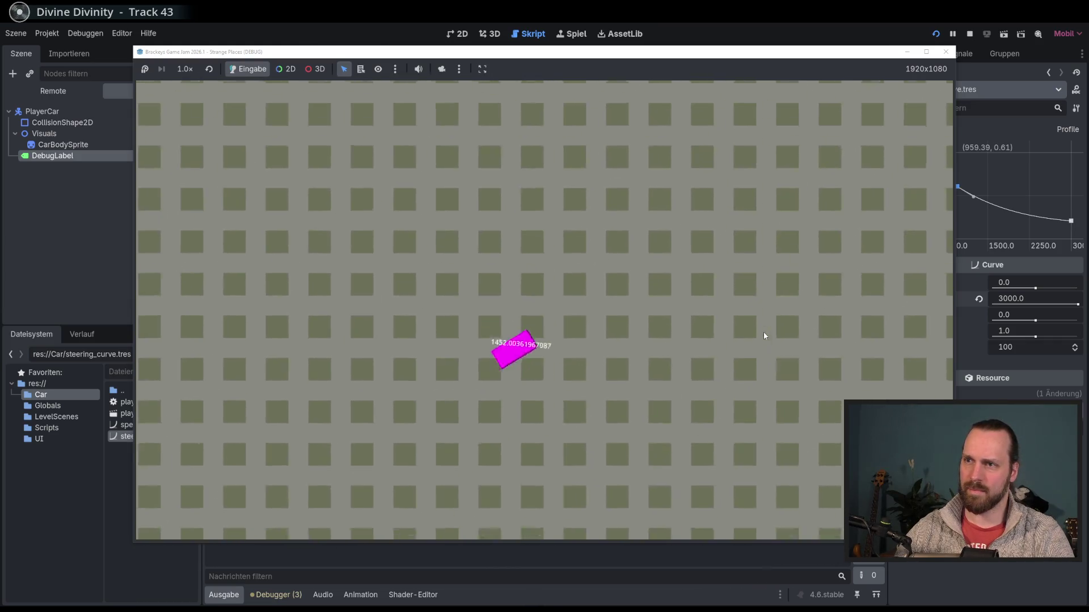
{"action": "key", "text": "Right"}
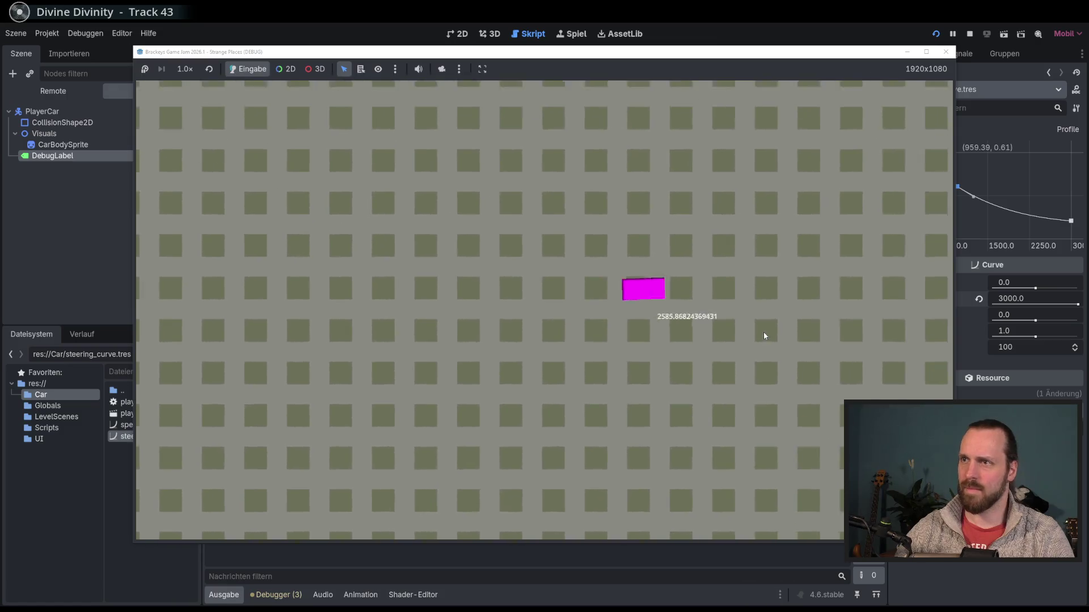
{"action": "key", "text": "Right"}
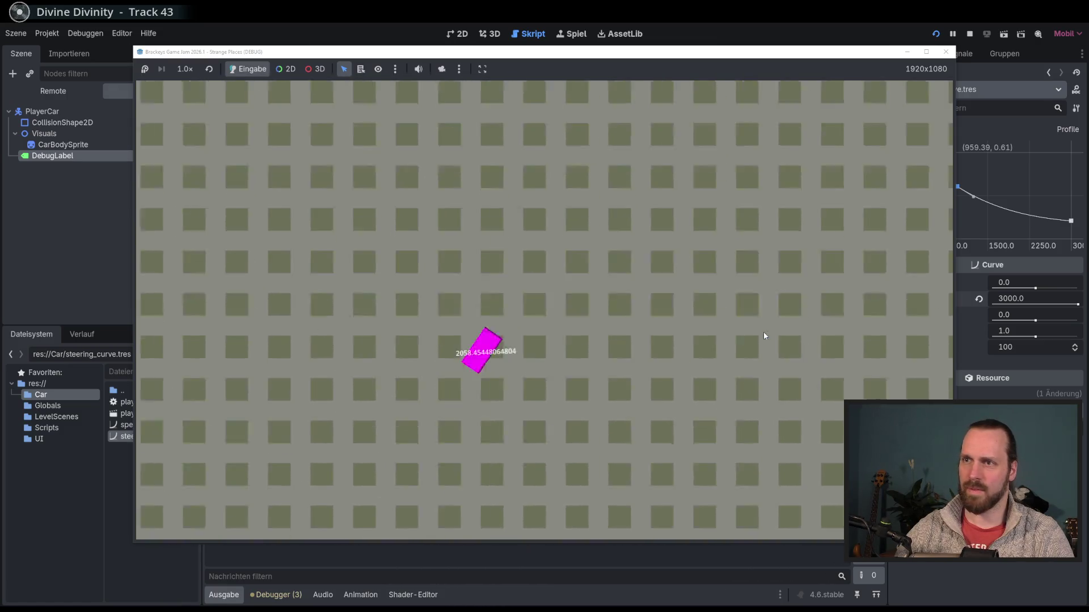
{"action": "key", "text": "Right"}
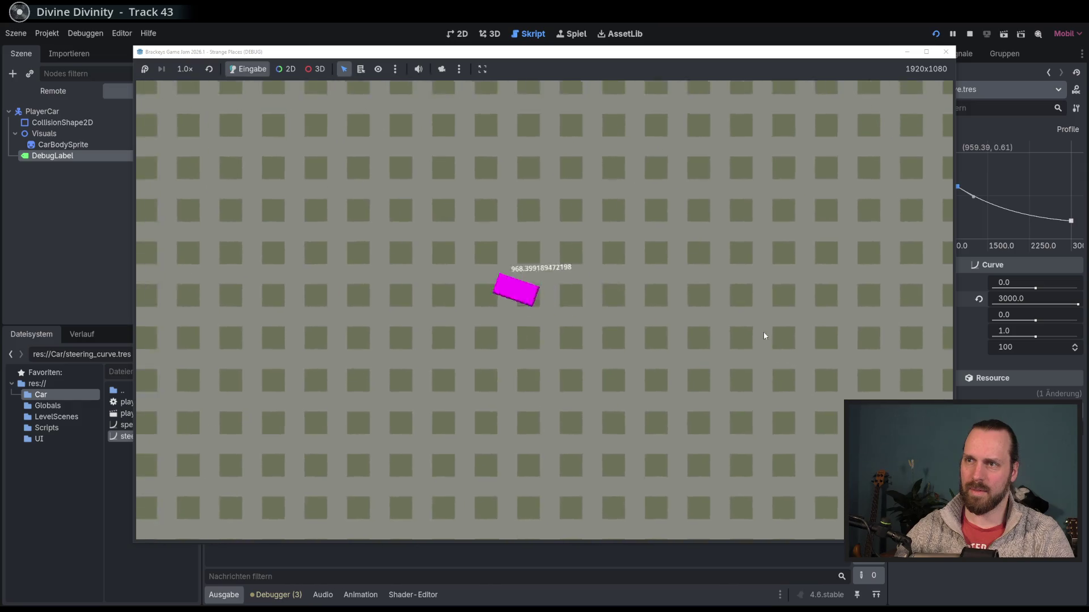
{"action": "key", "text": "Left"}
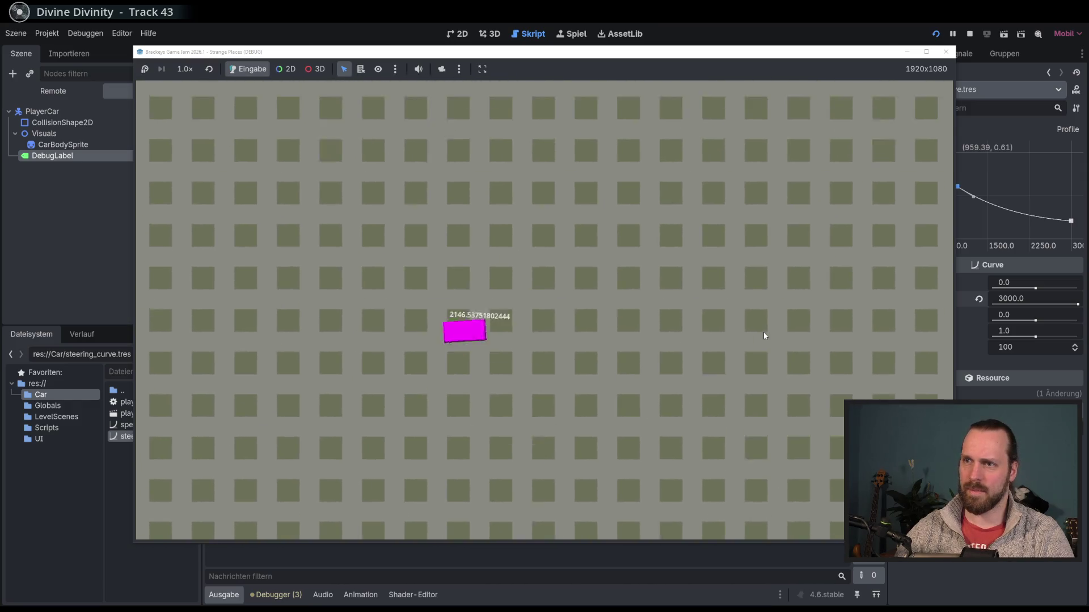
{"action": "key", "text": "Left"}
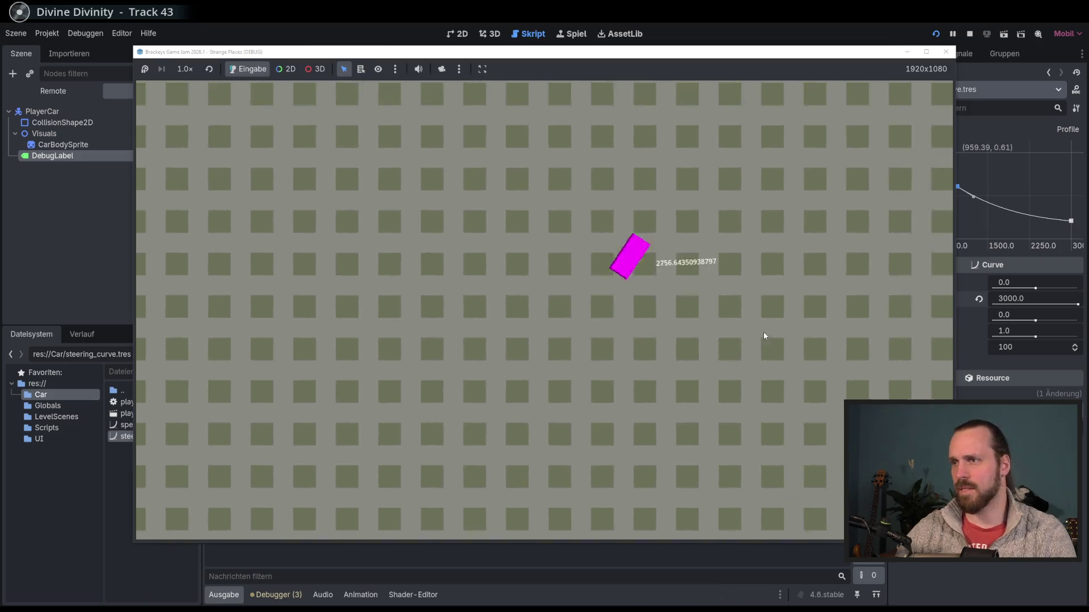
{"action": "key", "text": "Right"}
{"action": "key", "text": "Left"}
{"action": "key", "text": "F8"}
{"action": "left_click_drag", "start_coordinate": [963, 189], "coordinate": [952, 201]}
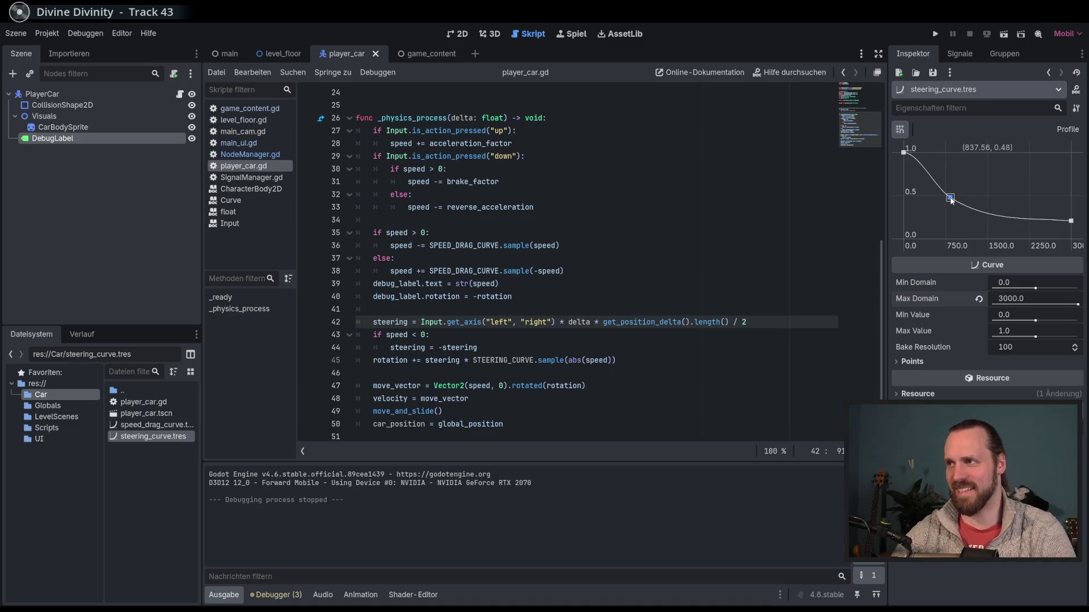
Pull the curve's end down to about 0.13 at 3000 and test-drive the car.
{"action": "left_click_drag", "start_coordinate": [1071, 220], "coordinate": [1074, 230]}
{"action": "key", "text": "F5"}
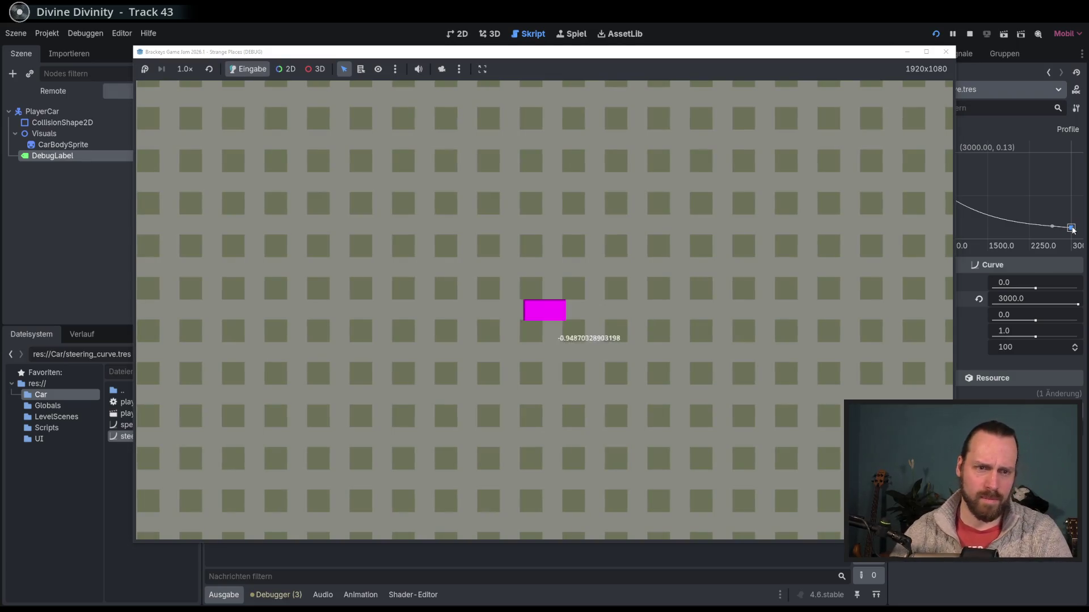
{"action": "key", "text": "Up"}
{"action": "key", "text": "Right"}
{"action": "key", "text": "Left"}
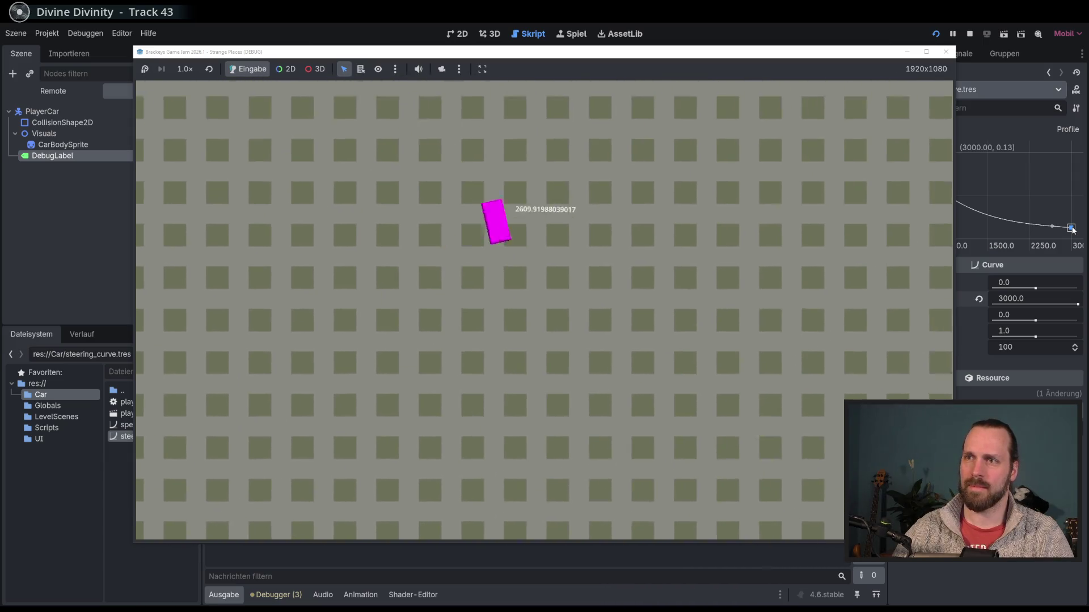
{"action": "key", "text": "Up"}
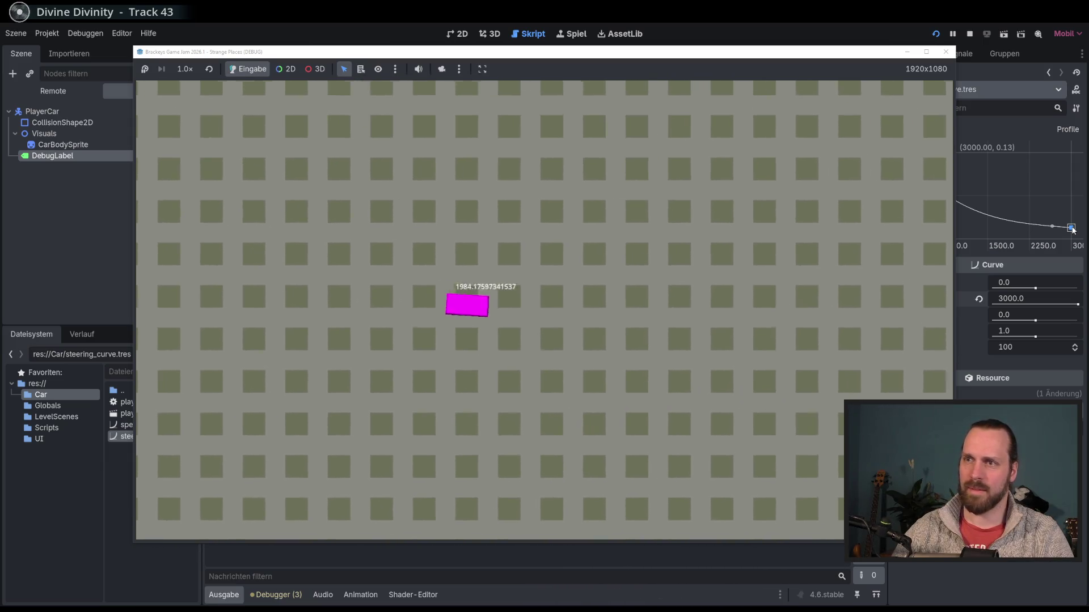
{"action": "key", "text": "Left"}
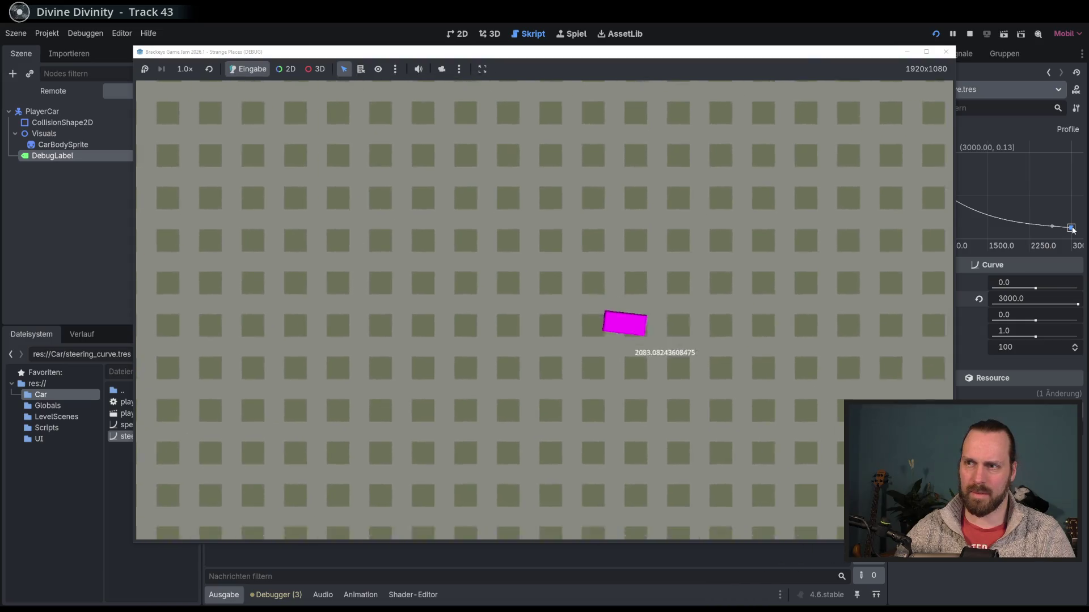
{"action": "key", "text": "F8"}
Nudge the midpoint, raise the end to 0.25 at 3000, and test-drive again.
{"action": "left_click_drag", "start_coordinate": [957, 193], "coordinate": [961, 182]}
{"action": "left_click_drag", "start_coordinate": [1072, 229], "coordinate": [1033, 216]}
{"action": "key", "text": "F5"}
{"action": "key", "text": "Up"}
{"action": "key", "text": "Left"}
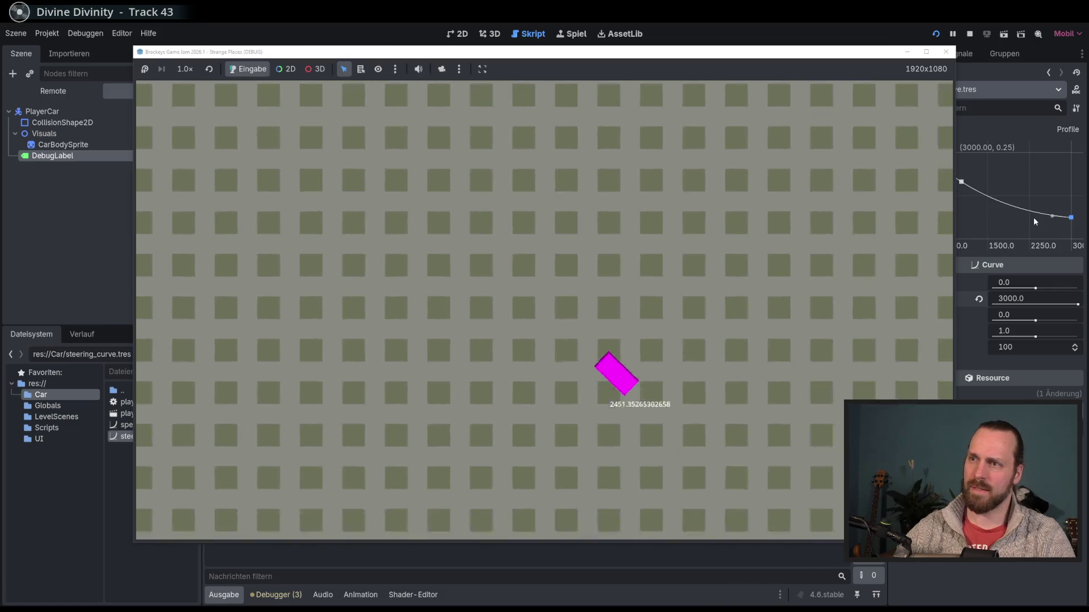
{"action": "key", "text": "Down"}
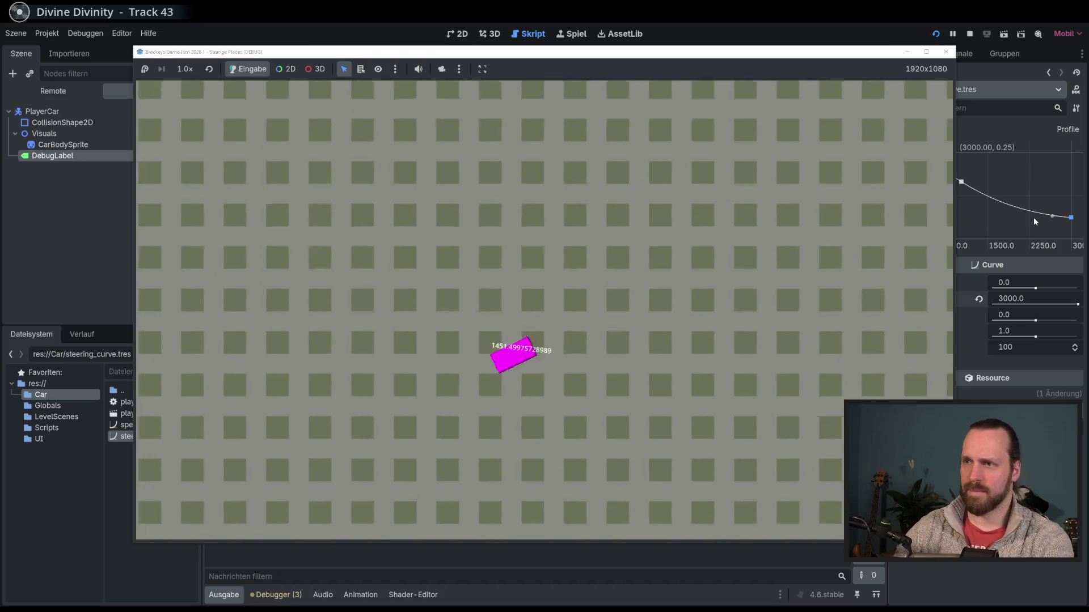
{"action": "key", "text": "F8"}
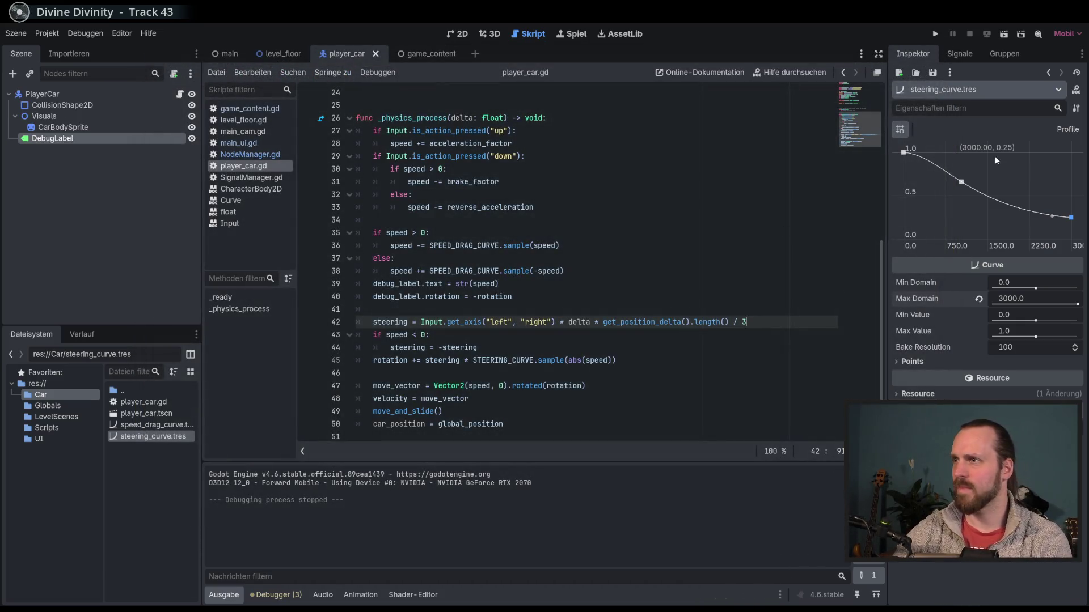
Raise the curve's middle point slightly to about 0.71 and test-drive the car.
{"action": "left_click_drag", "start_coordinate": [962, 185], "coordinate": [963, 179]}
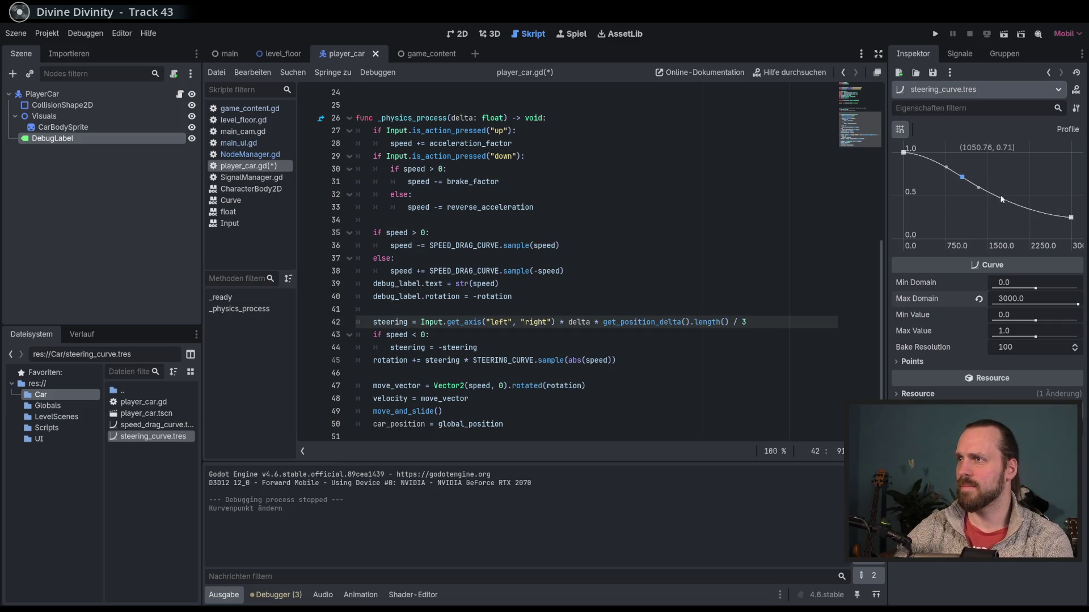
{"action": "key", "text": "F5"}
{"action": "key", "text": "Up"}
{"action": "key", "text": "Left"}
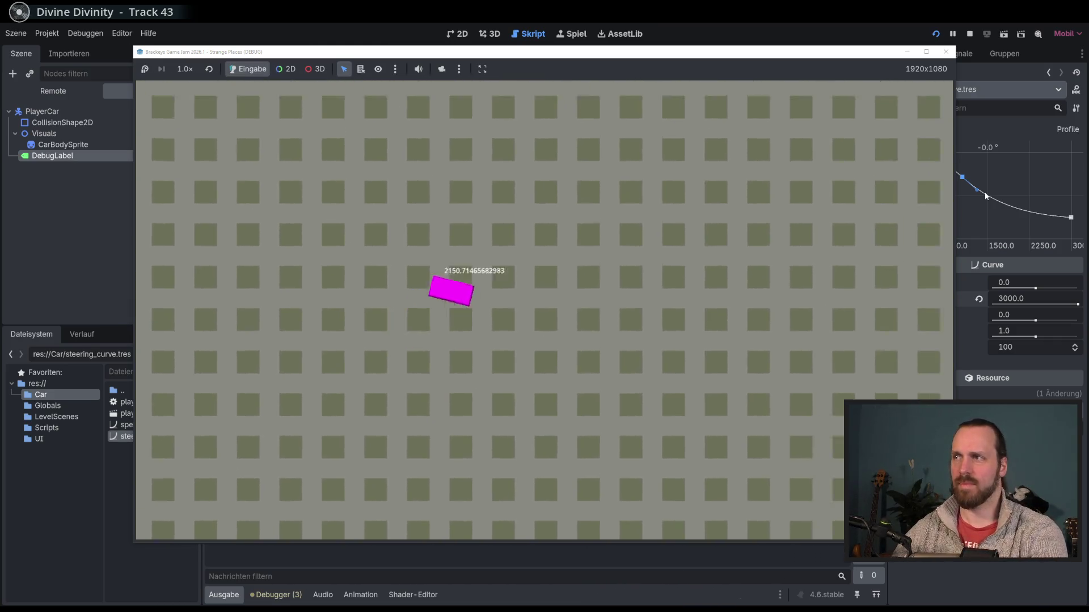
{"action": "key", "text": "F8"}
Shift the middle point right to about 1340, then test-drive with quick weaving turns and close the game.
{"action": "left_click_drag", "start_coordinate": [964, 180], "coordinate": [976, 180]}
{"action": "key", "text": "F5"}
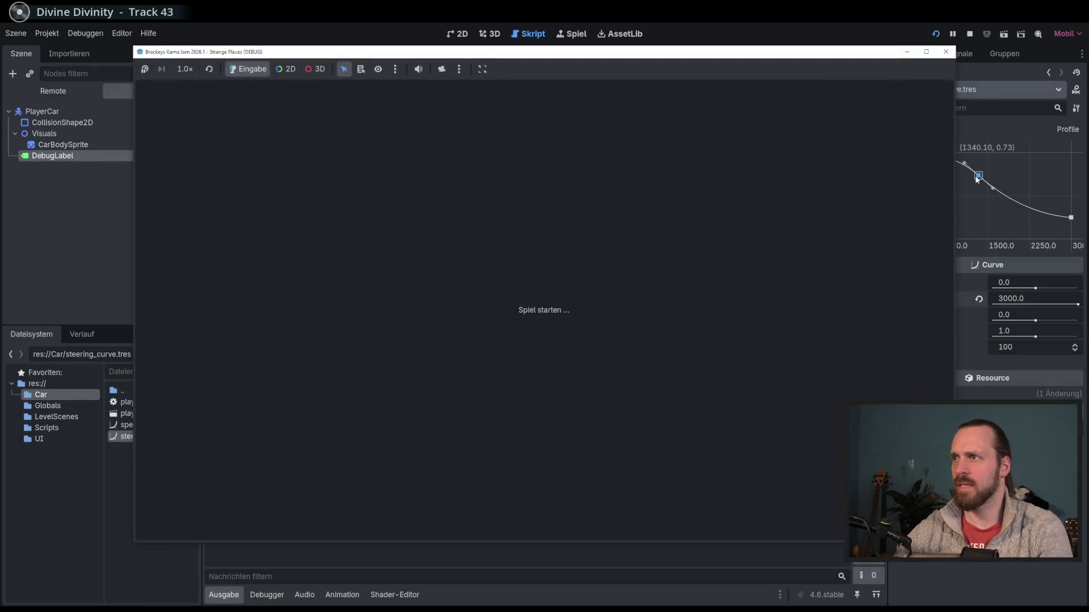
{"action": "key", "text": "Up"}
{"action": "key", "text": "Left"}
{"action": "key", "text": "Right"}
{"action": "key", "text": "Left"}
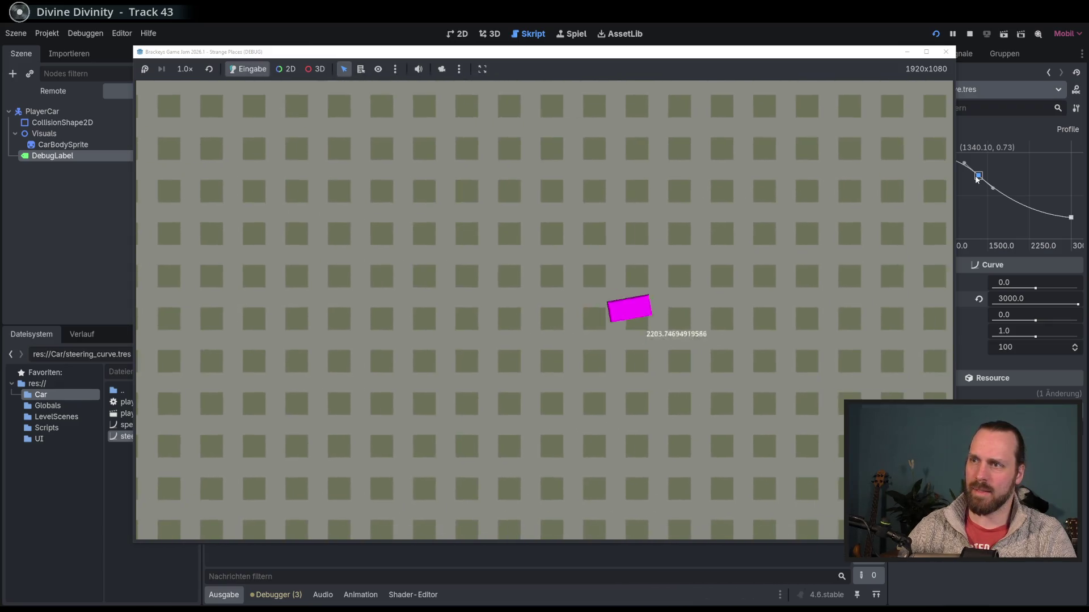
{"action": "key", "text": "Right"}
{"action": "key", "text": "Left"}
{"action": "key", "text": "Right"}
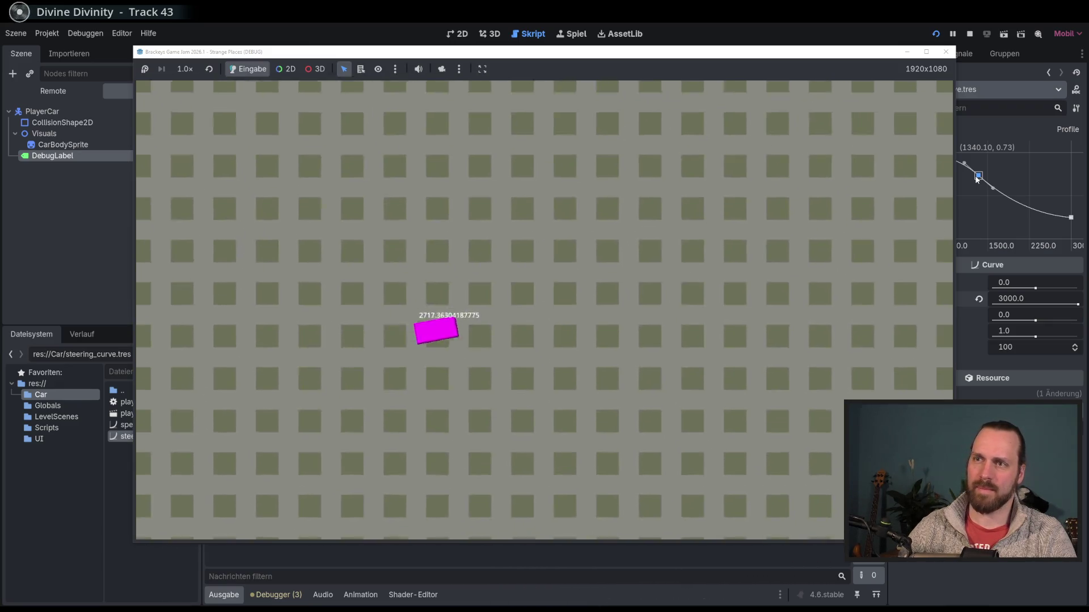
{"action": "key", "text": "Left"}
{"action": "key", "text": "Right"}
{"action": "key", "text": "Left"}
{"action": "key", "text": "Right"}
{"action": "key", "text": "Left"}
{"action": "key", "text": "Right"}
{"action": "key", "text": "Left"}
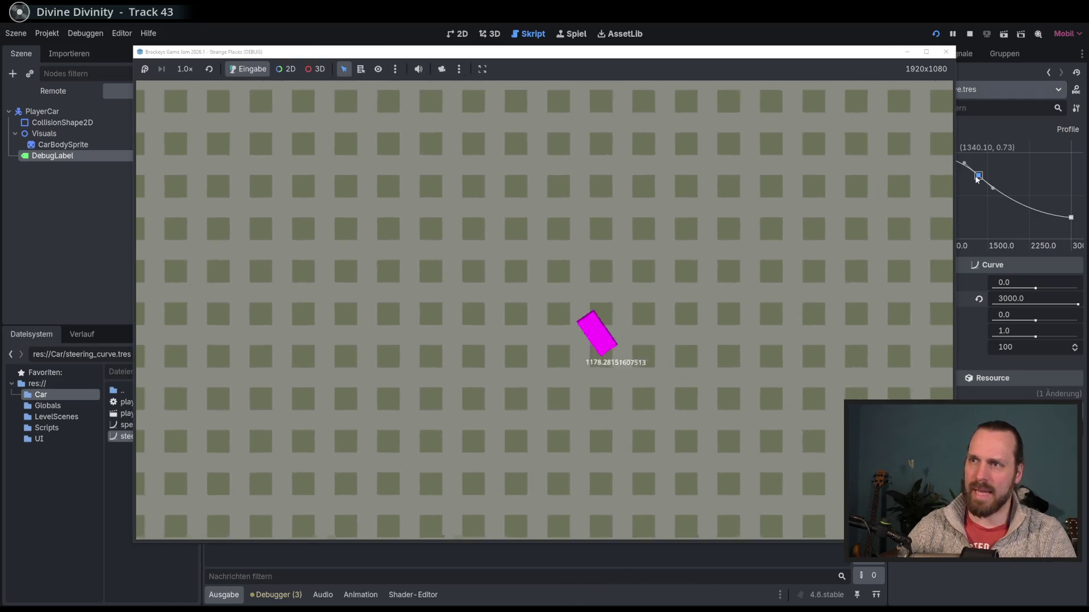
{"action": "key", "text": "Right"}
{"action": "left_click", "coordinate": [970, 34]}
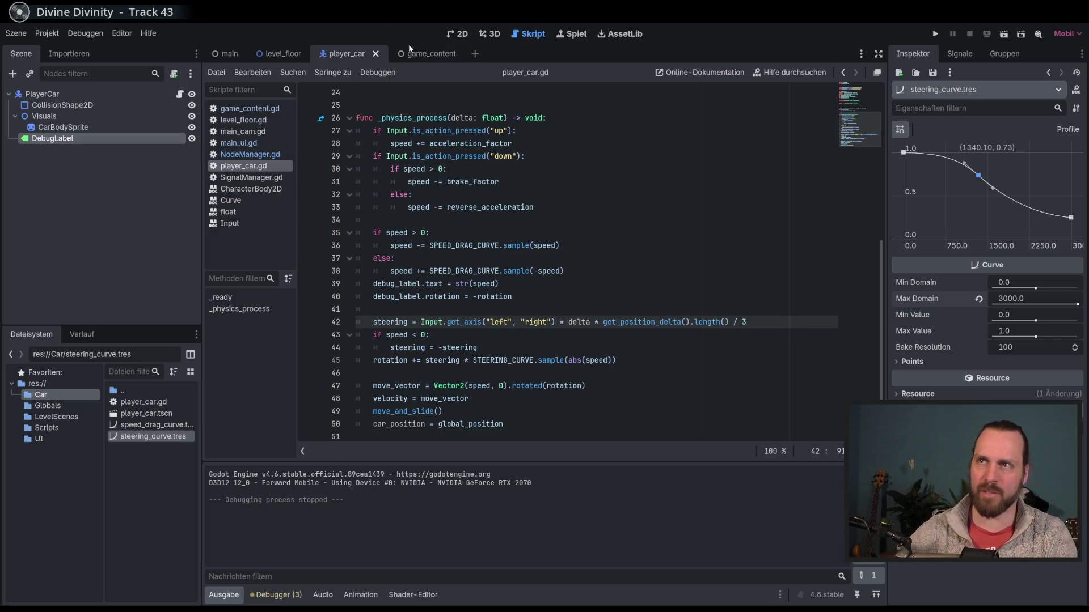
Open the game_content scene and pan around its level in the 2D view.
{"action": "left_click", "coordinate": [432, 55]}
{"action": "left_click", "coordinate": [422, 147]}
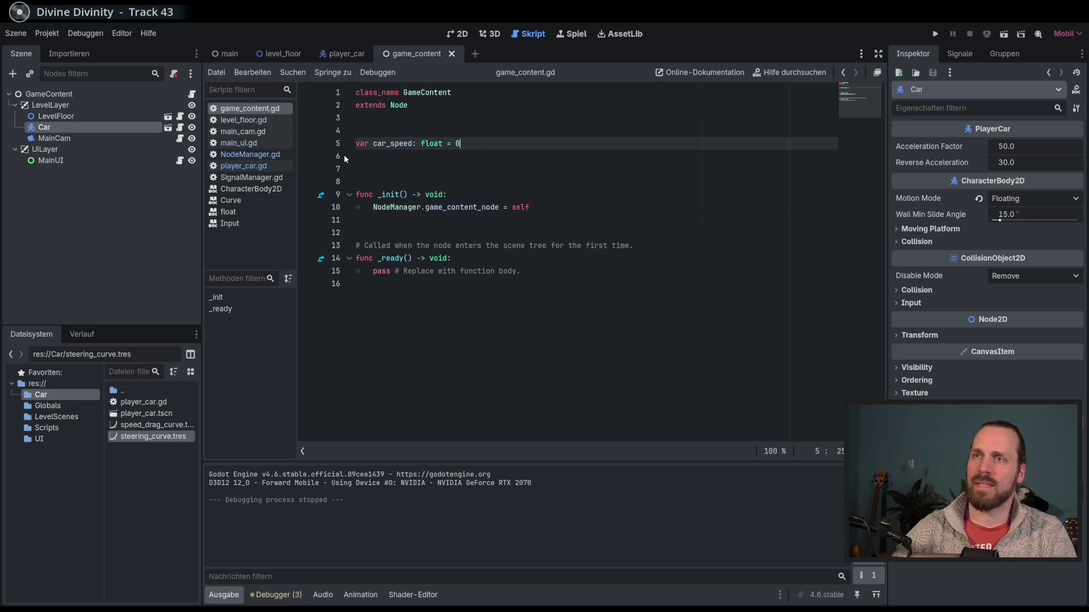
{"action": "left_click", "coordinate": [458, 34]}
{"action": "mouse_move", "coordinate": [528, 202]}
{"action": "left_mouse_down"}
{"action": "mouse_move", "coordinate": [577, 251]}
{"action": "mouse_move", "coordinate": [650, 282]}
{"action": "mouse_move", "coordinate": [530, 250]}
{"action": "mouse_move", "coordinate": [518, 264]}
{"action": "left_mouse_up"}
{"action": "scroll", "coordinate": [624, 267], "scroll_direction": "down", "scroll_amount": 3}
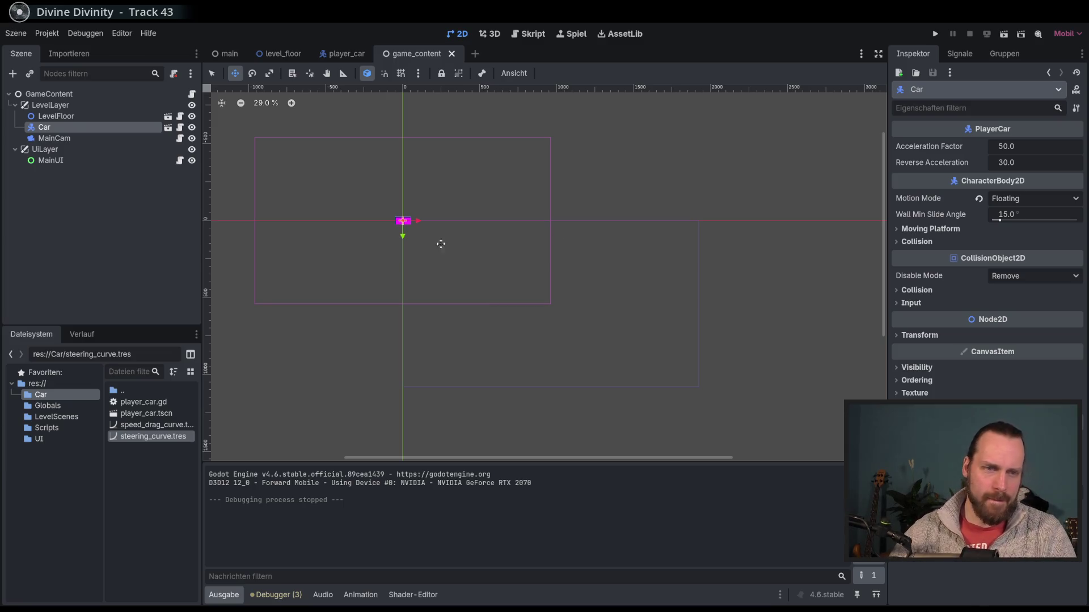
{"action": "scroll", "coordinate": [528, 263], "scroll_direction": "down", "scroll_amount": 1}
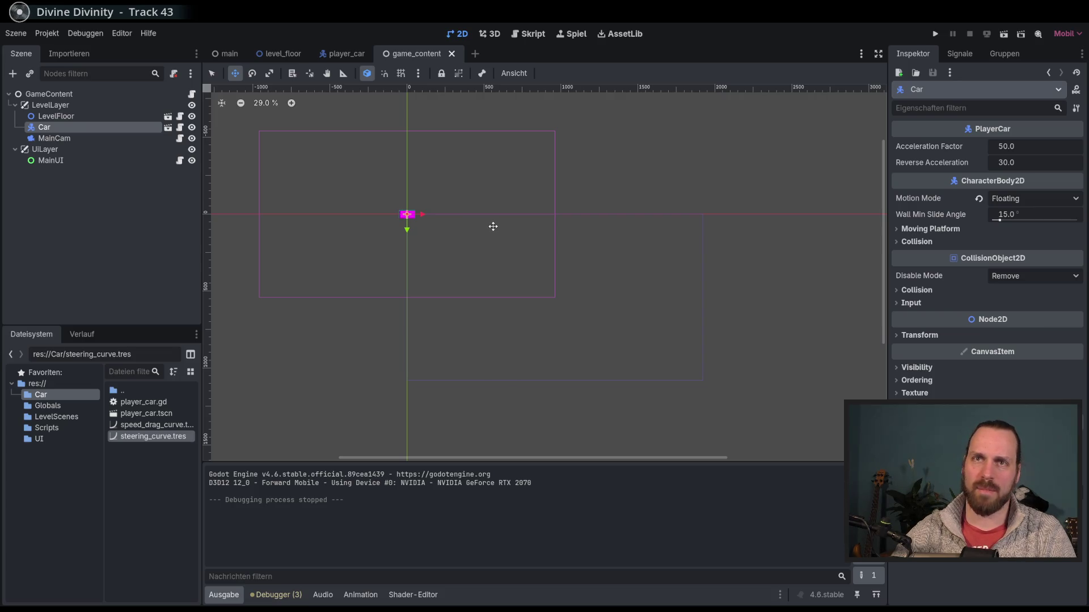
Look over the MainCam camera script and the GameContent script.
{"action": "left_click", "coordinate": [109, 138]}
{"action": "left_click", "coordinate": [180, 139]}
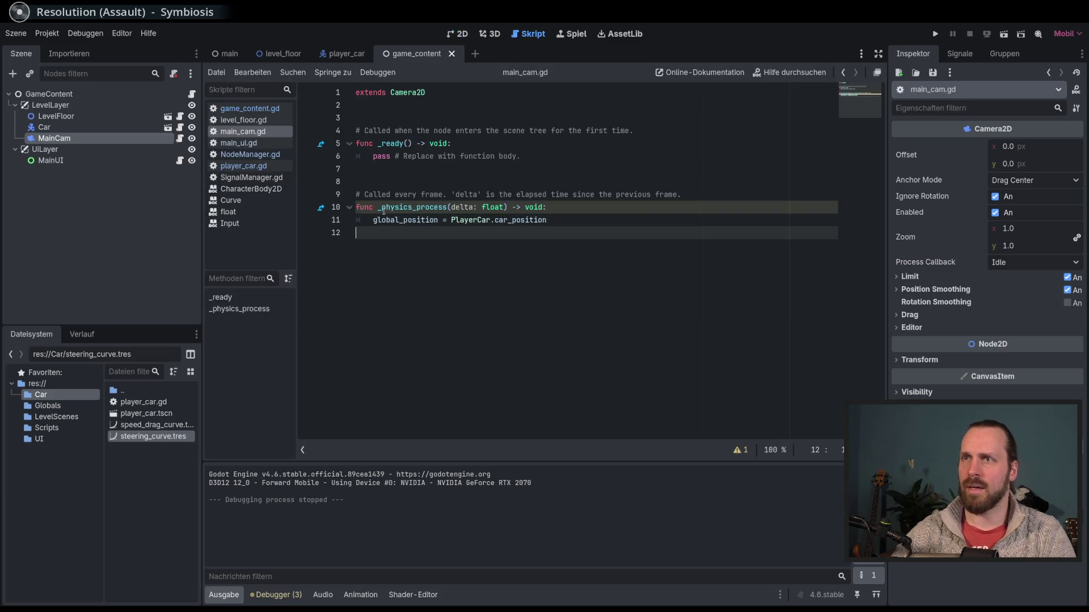
{"action": "key", "text": "Left"}
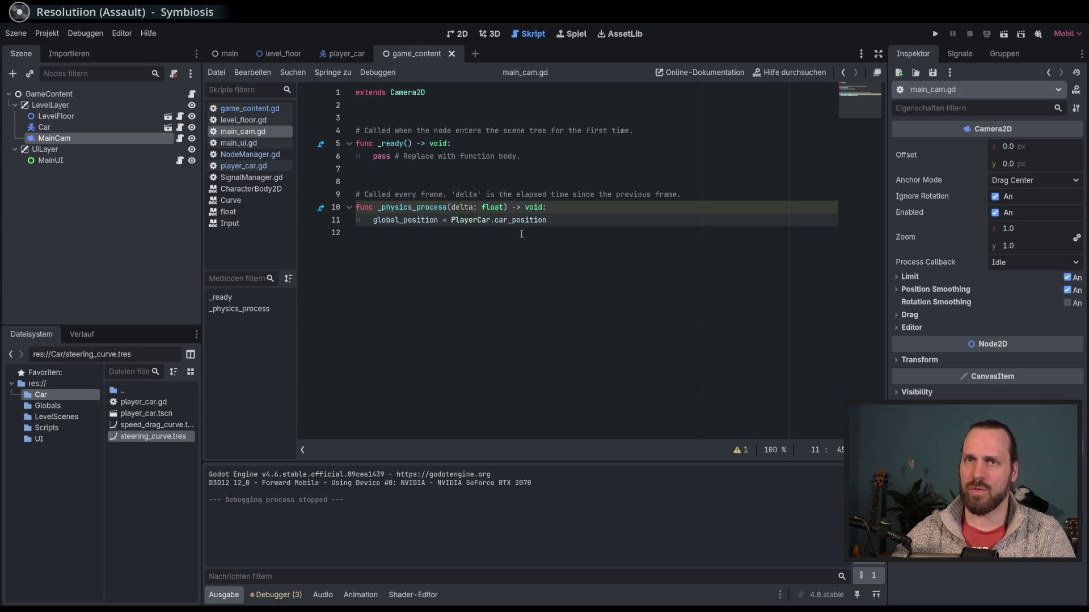
{"action": "left_click", "coordinate": [94, 94]}
{"action": "left_click", "coordinate": [191, 94]}
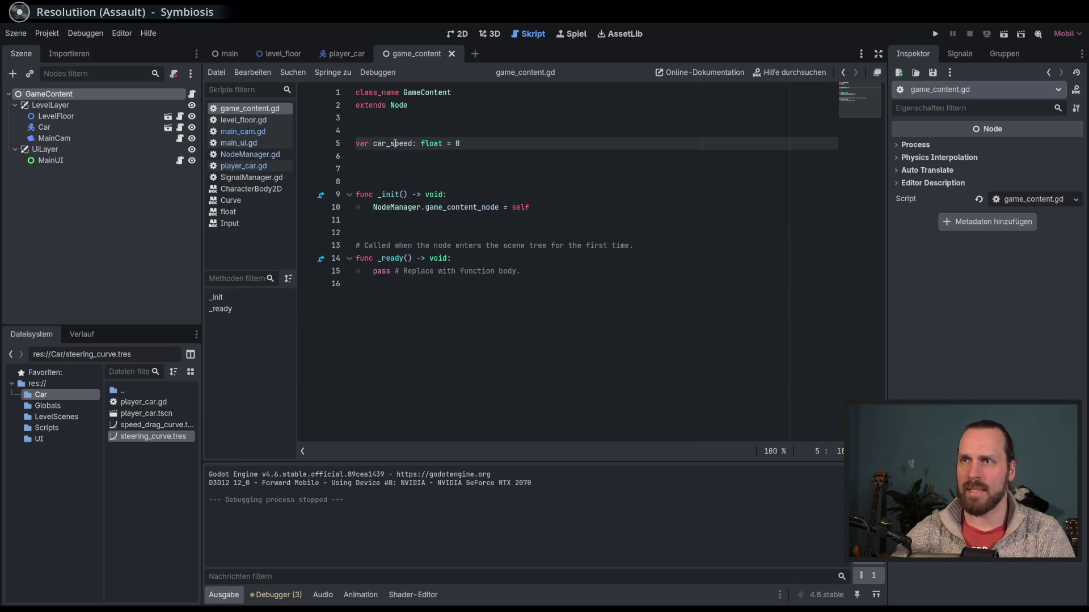
{"action": "key", "text": "Down"}
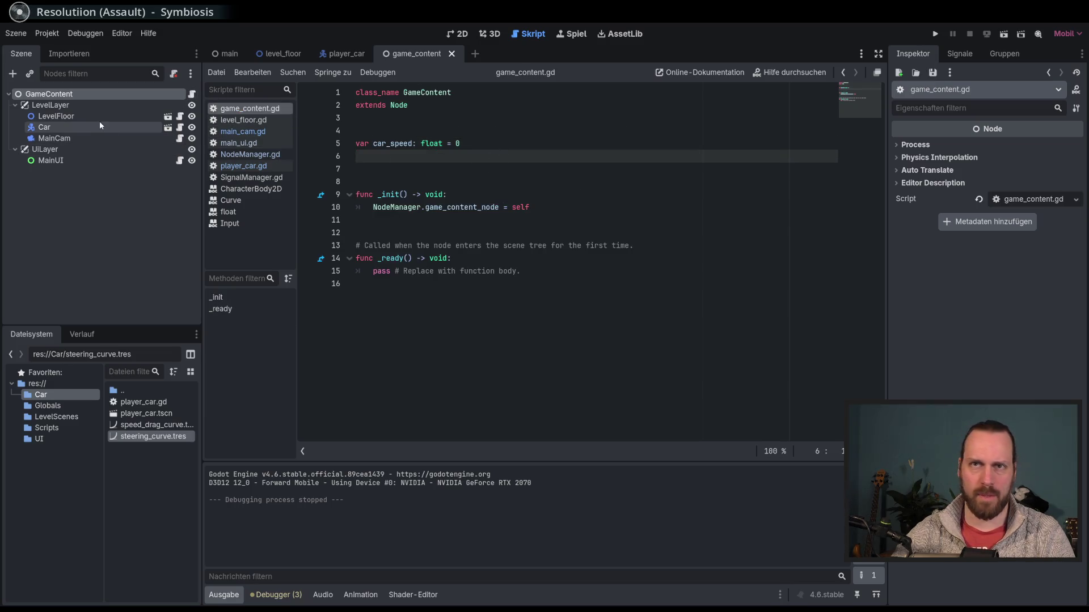
Return to the Car's player_car.gd and place the caret on empty line 41.
{"action": "left_click", "coordinate": [100, 125]}
{"action": "left_click", "coordinate": [180, 127]}
{"action": "left_click", "coordinate": [754, 329]}
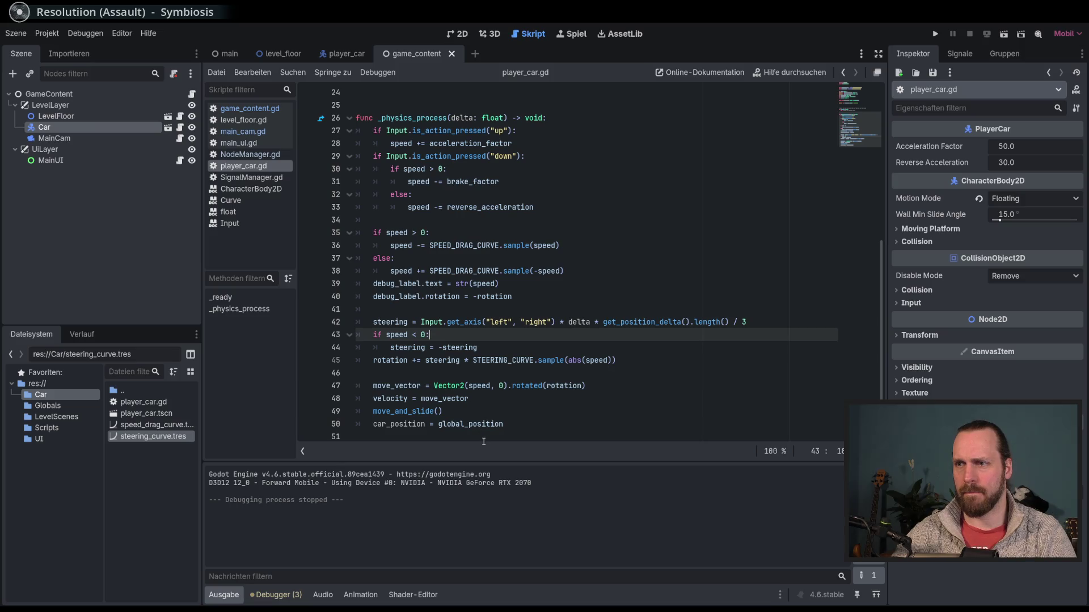
{"action": "left_click", "coordinate": [557, 309]}
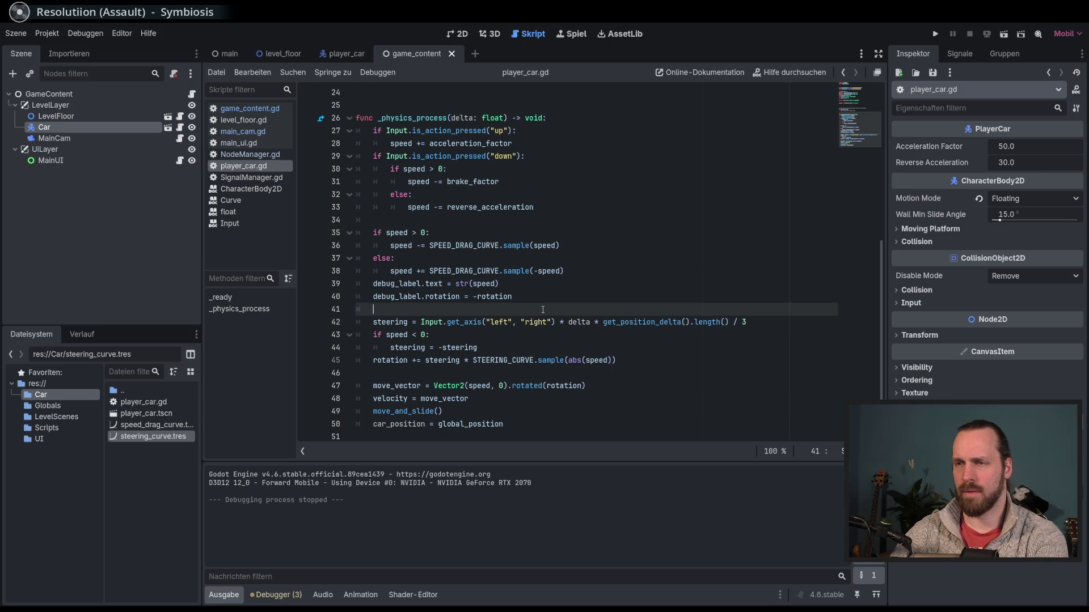